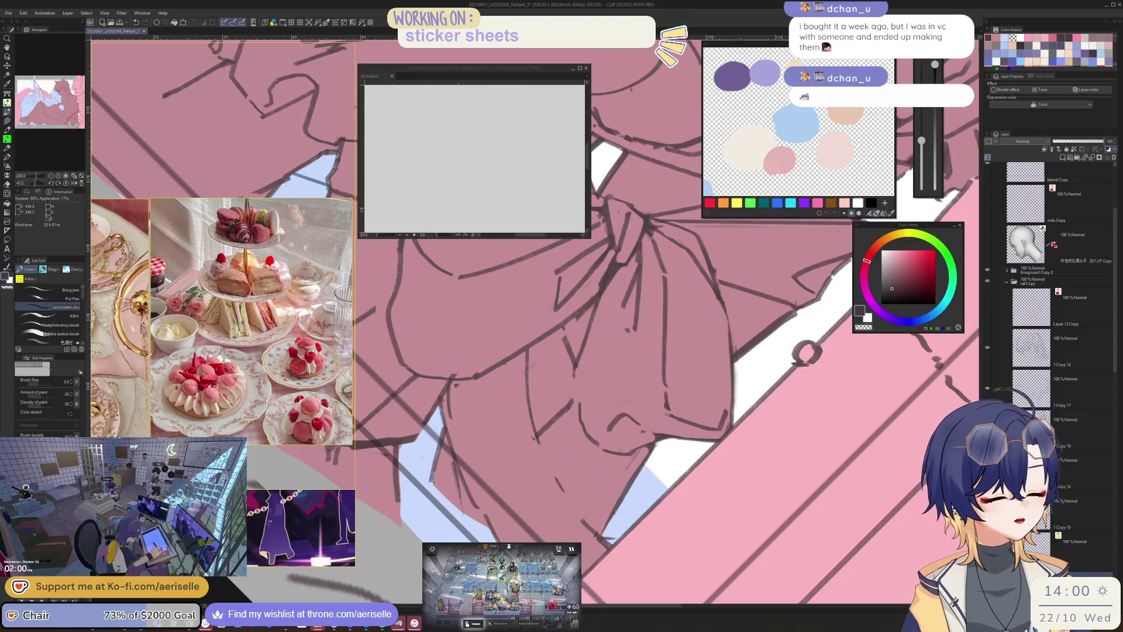
- Draw a short correcting stroke on the bow's line art and rotate the view
drag(435, 485, 459, 505)
key(e)
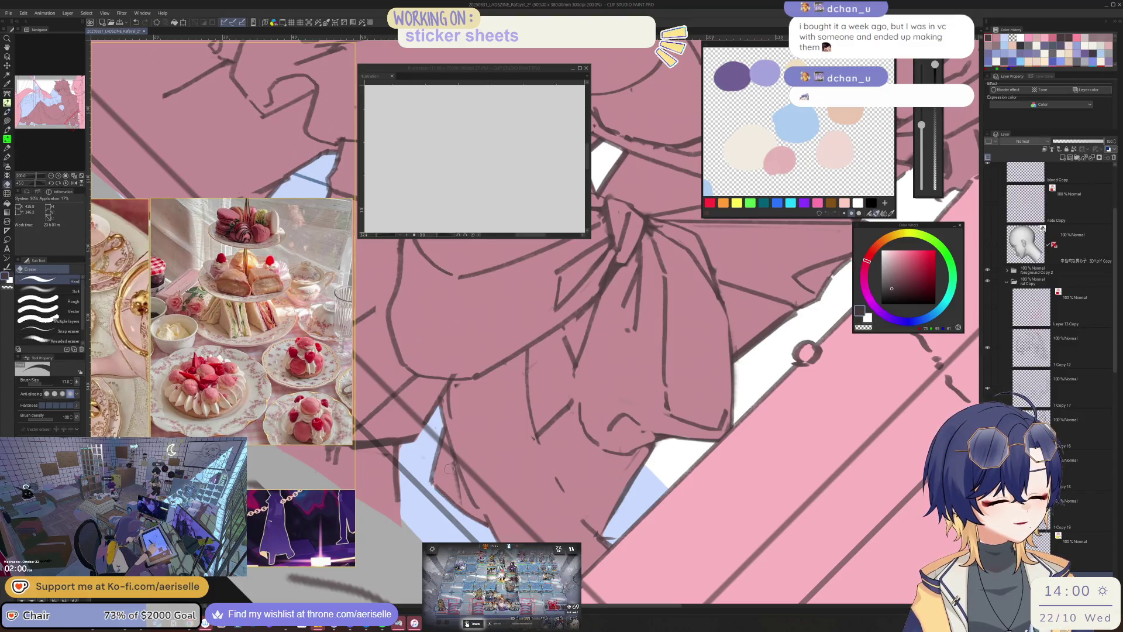
key(b)
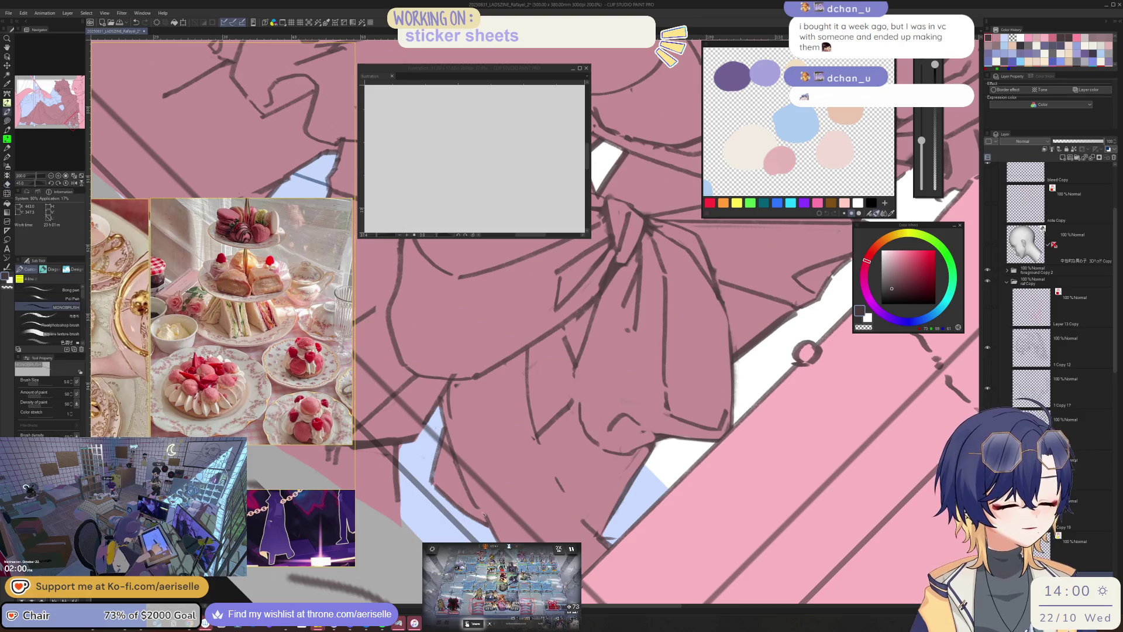
scroll(675, 384, down, 2)
drag(676, 384, 619, 433)
scroll(727, 402, up, 2)
- Toggle between eraser and pen, then pan and zoom out to review the bow
key(e)
key(b)
key(e)
key(b)
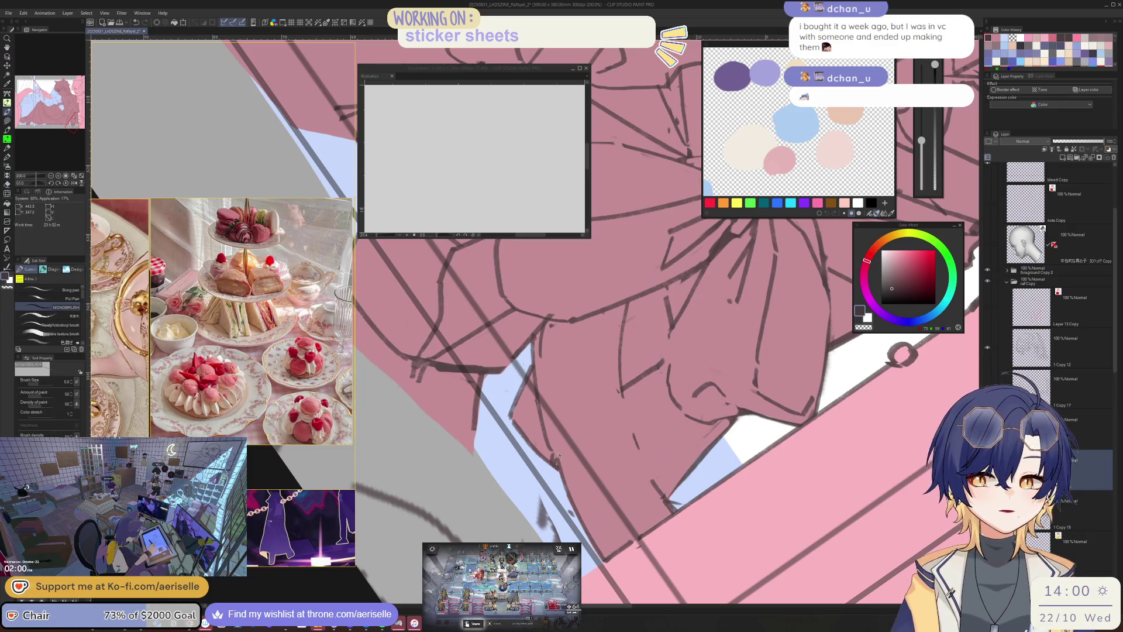
key(e)
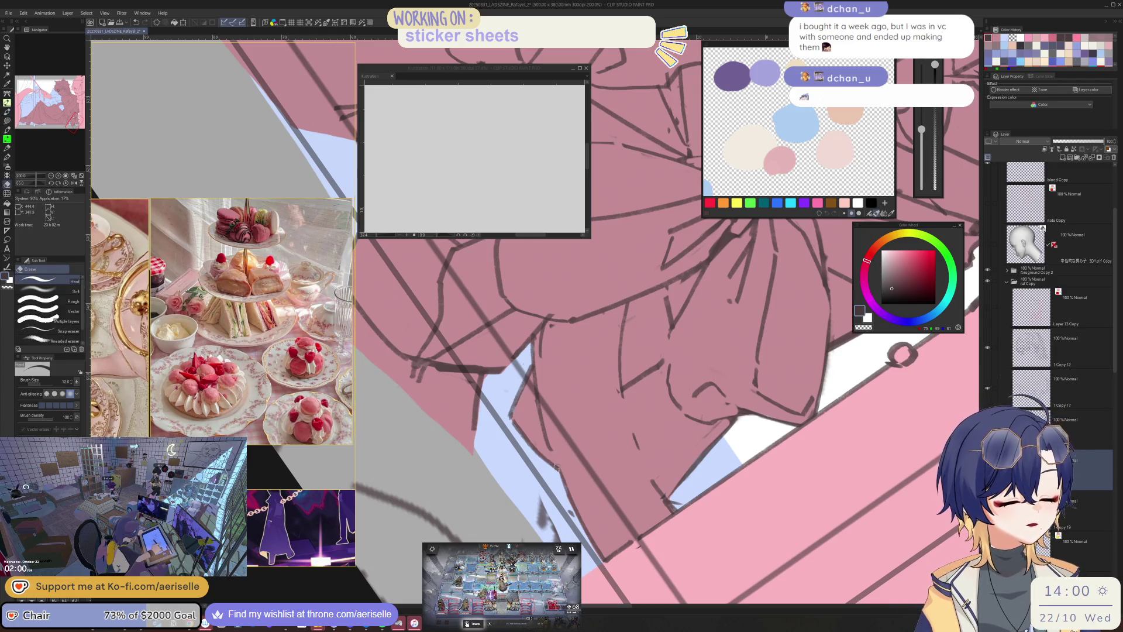
key(b)
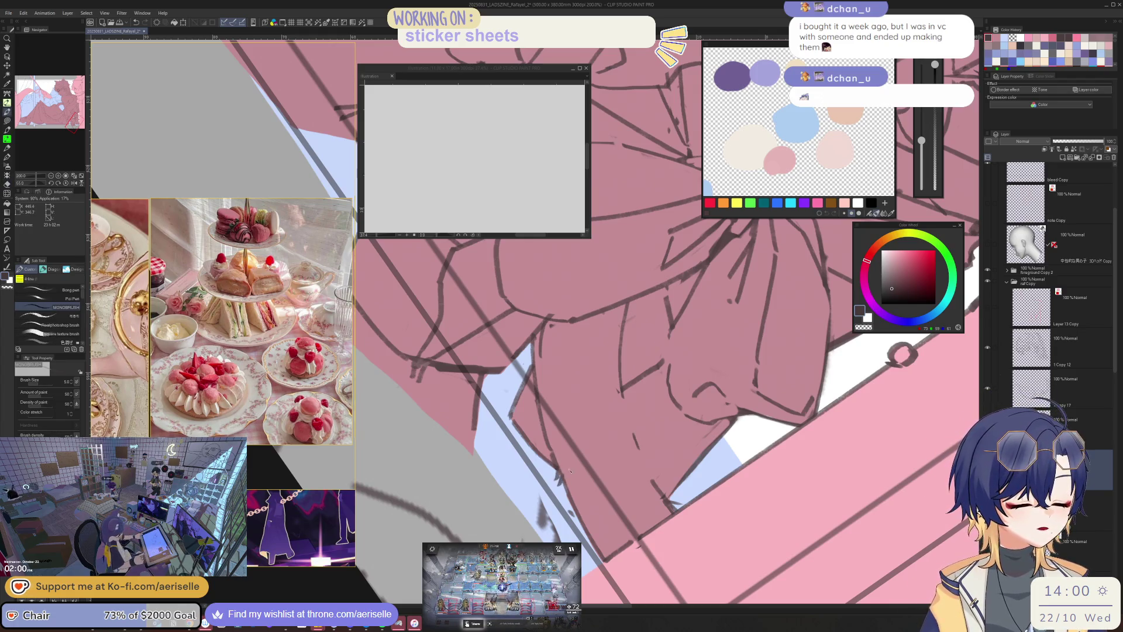
scroll(571, 470, down, 5)
drag(756, 542, 671, 493)
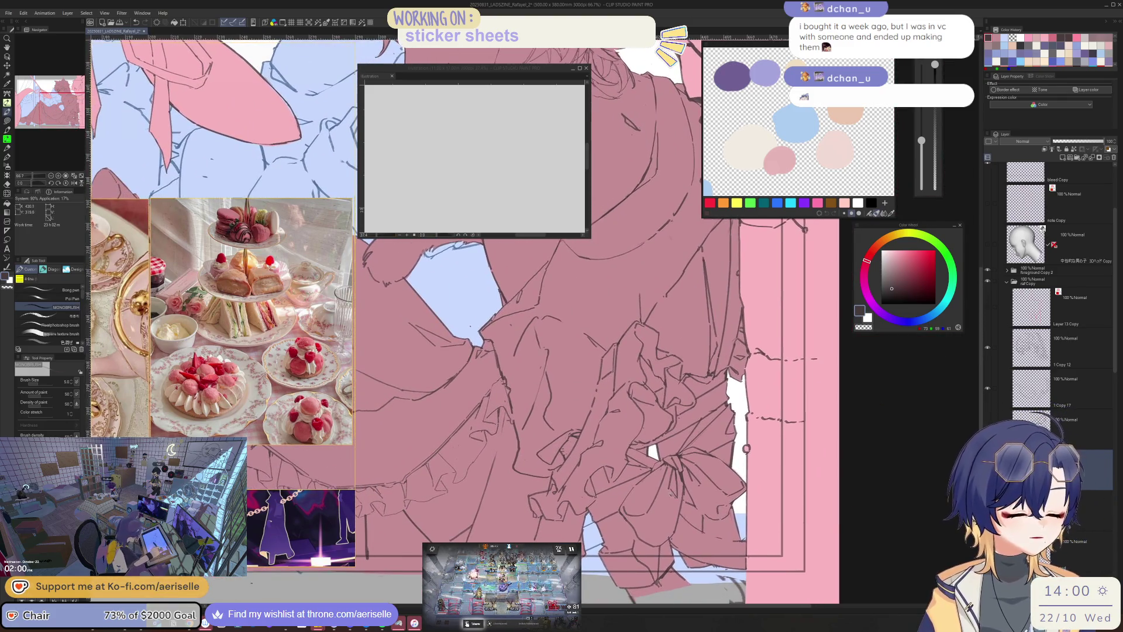
scroll(769, 573, down, 2)
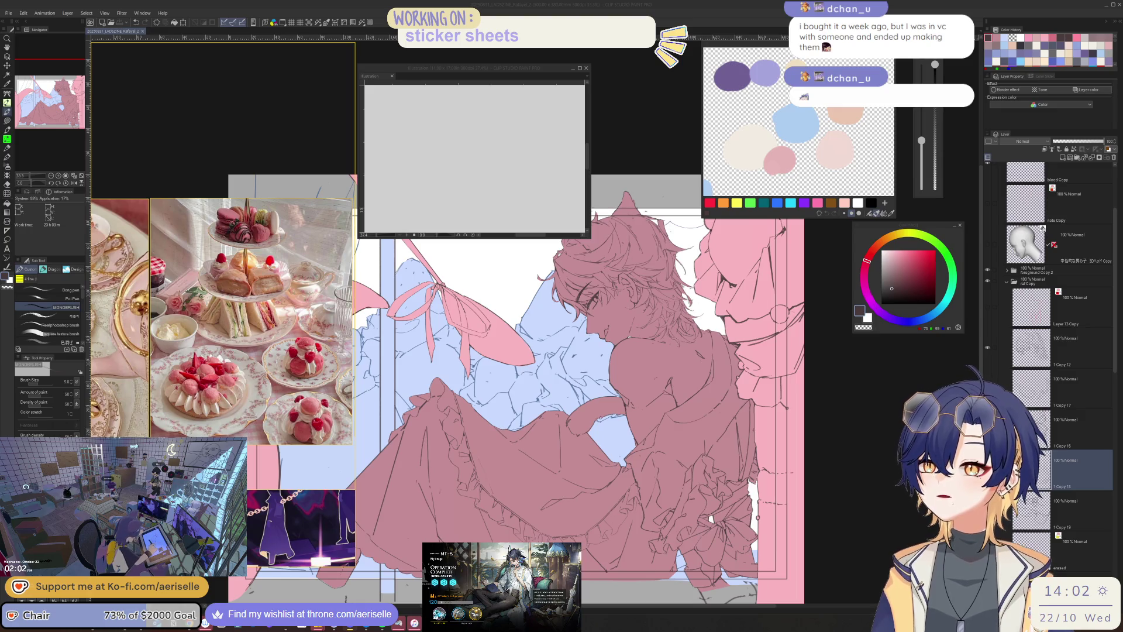
- Zoom in on the bow and lasso-fill the light-blue gap below it with sampled dress pink
key(alt+Tab)
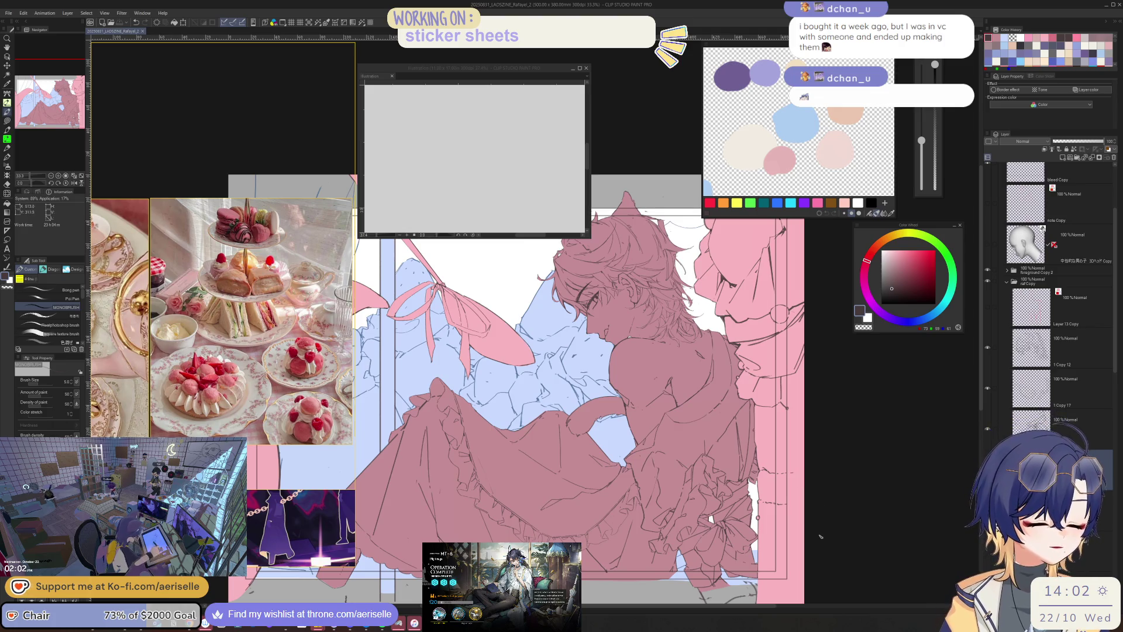
key(ctrl+plus)
key(ctrl+plus)
key(ctrl+plus)
drag(585, 351, 529, 263)
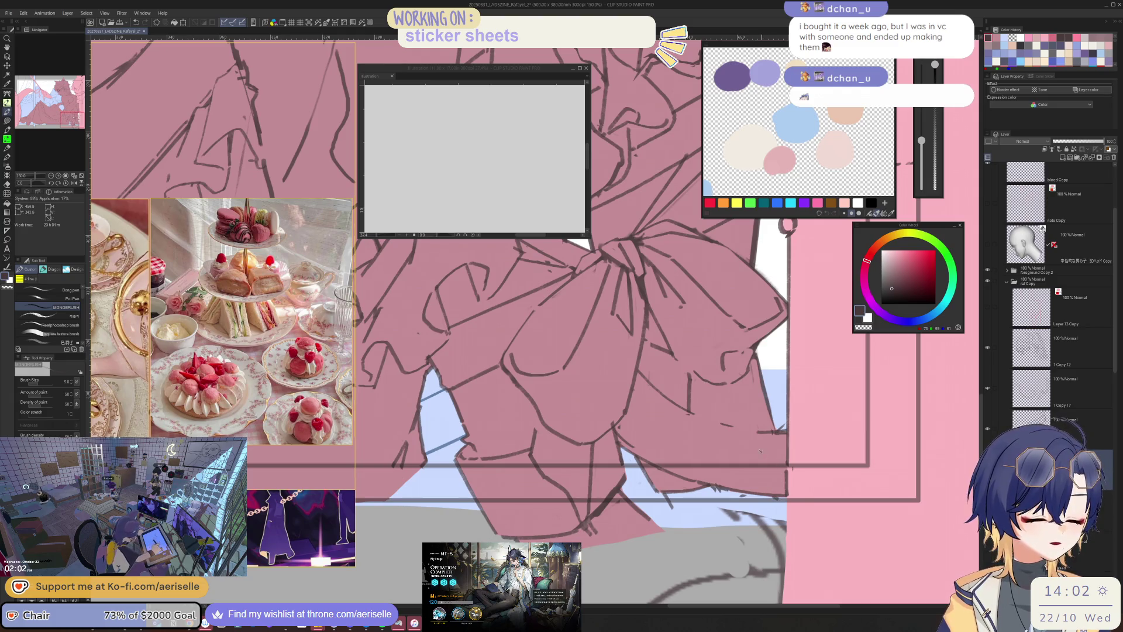
key(u)
alt+click(664, 484)
mouse_move(663, 484)
mouse_down()
mouse_move(679, 514)
mouse_move(717, 522)
mouse_move(760, 518)
mouse_move(780, 475)
mouse_up()
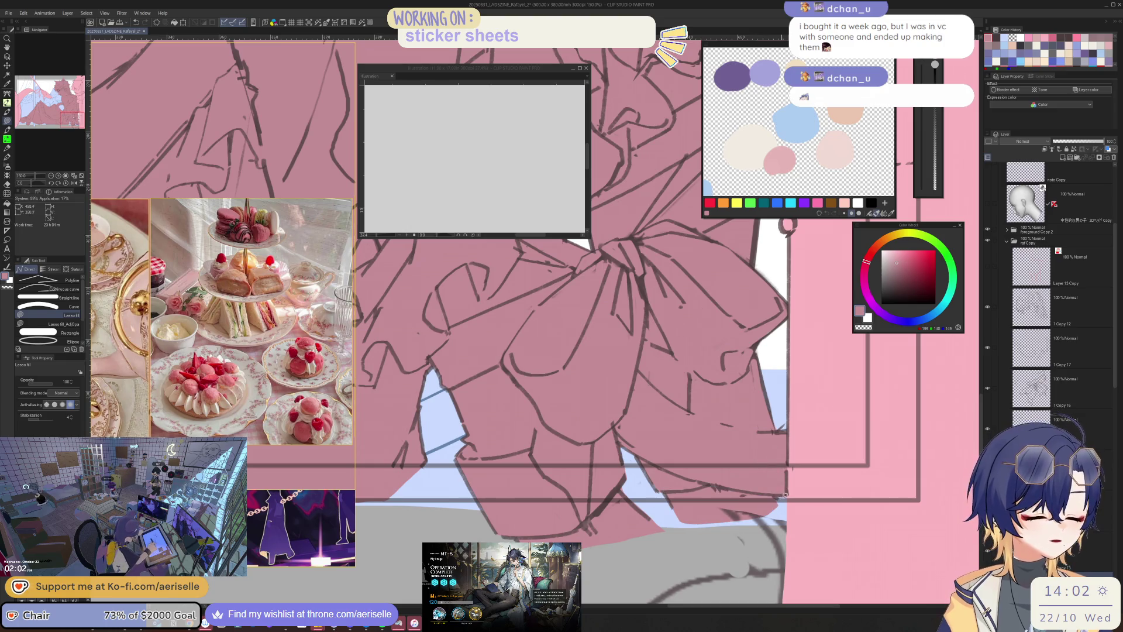
- Return to the pen with the dark line colour sampled from the line art
key(e)
scroll(785, 495, down, 3)
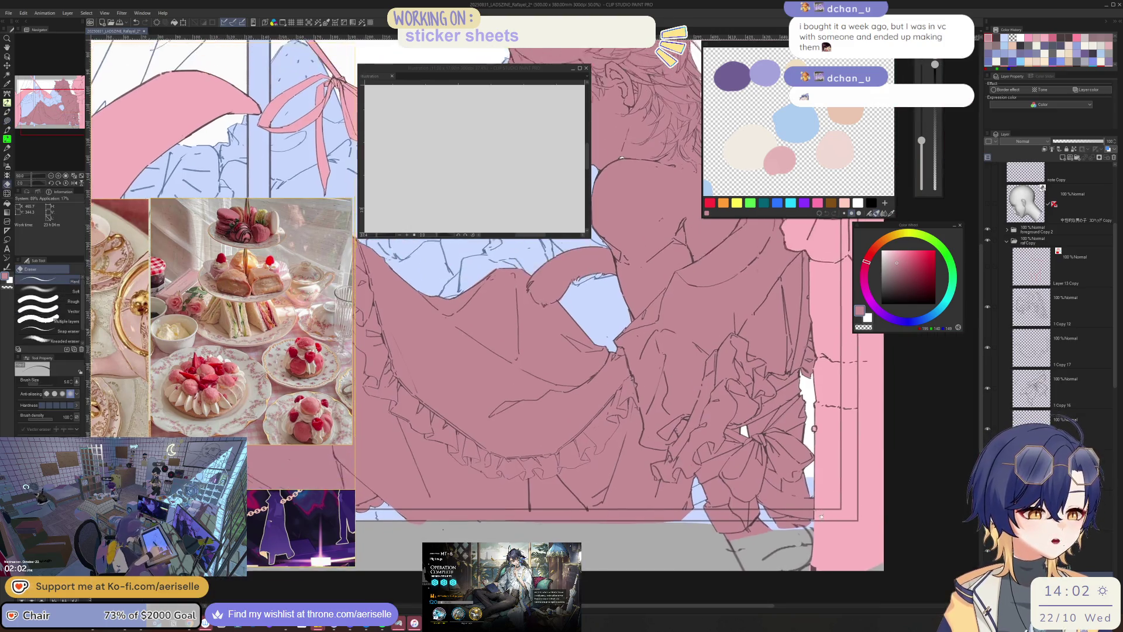
scroll(821, 516, up, 4)
key(o)
key(e)
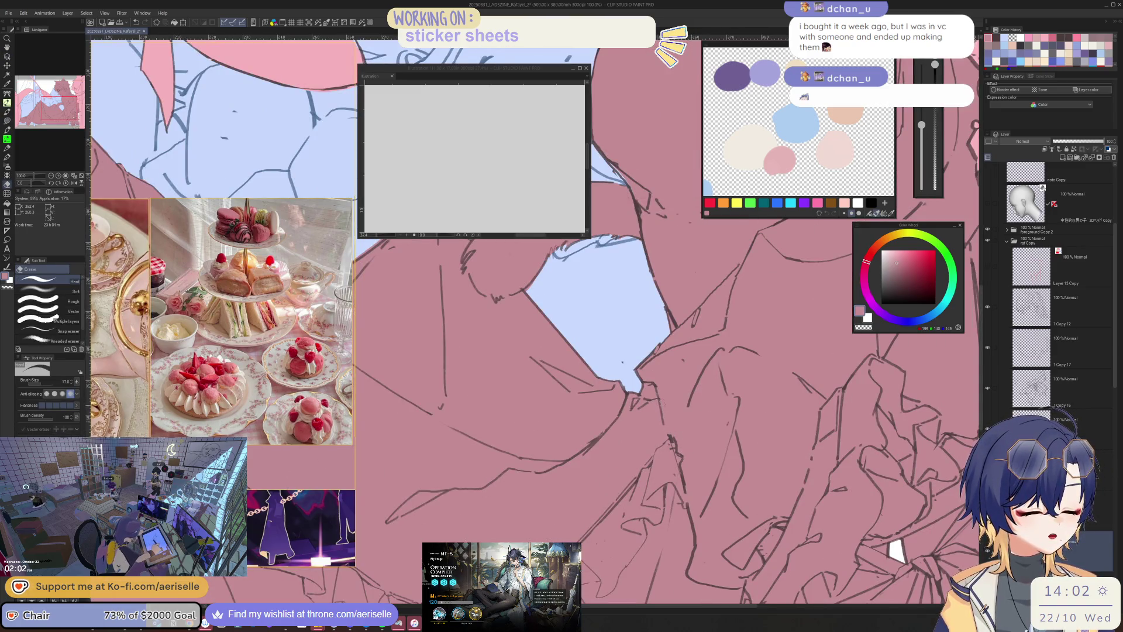
key(o)
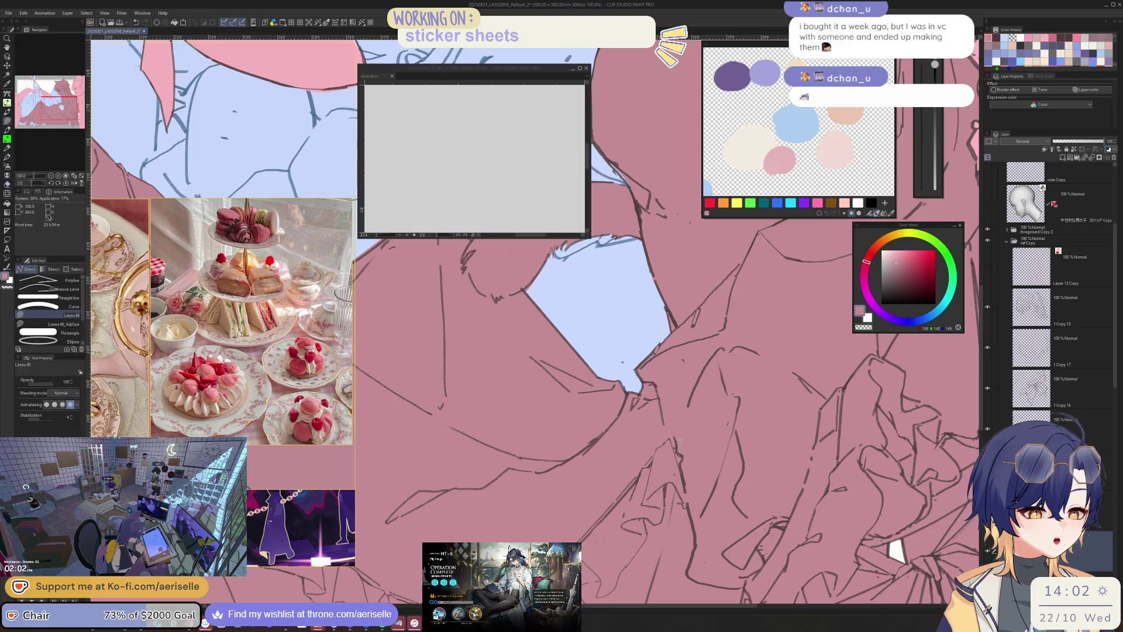
key(p)
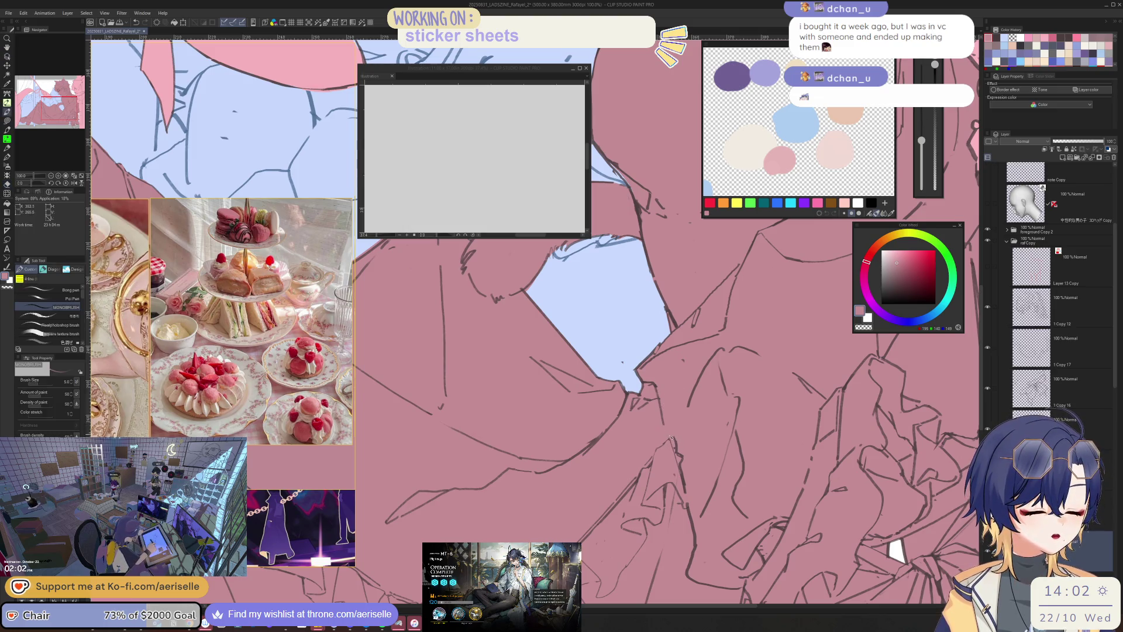
alt+click(664, 426)
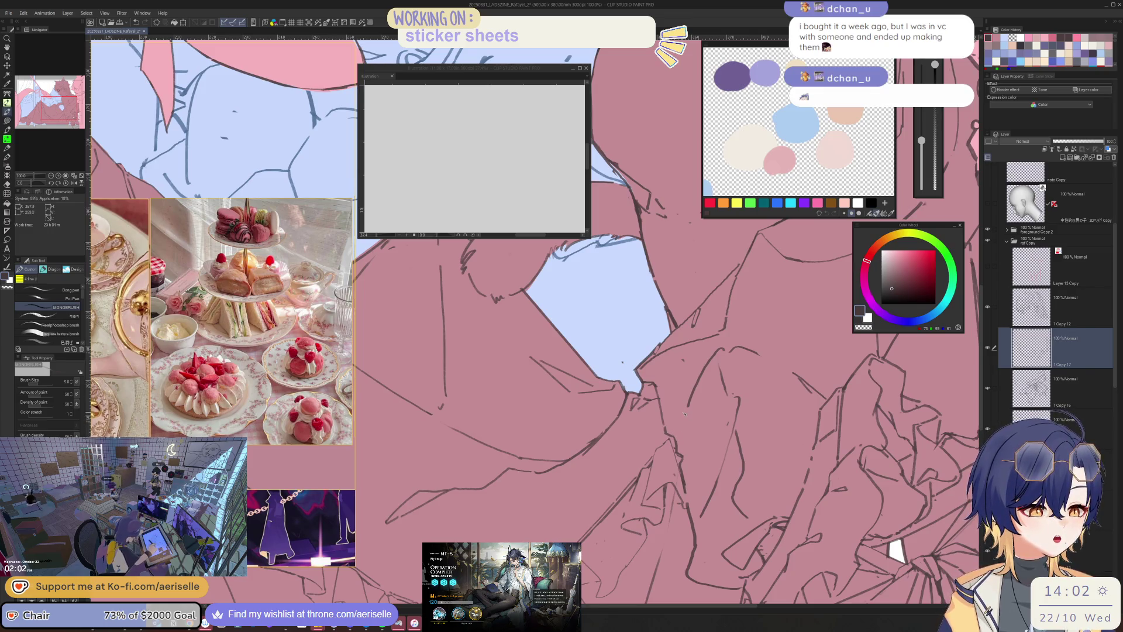
scroll(681, 421, down, 3)
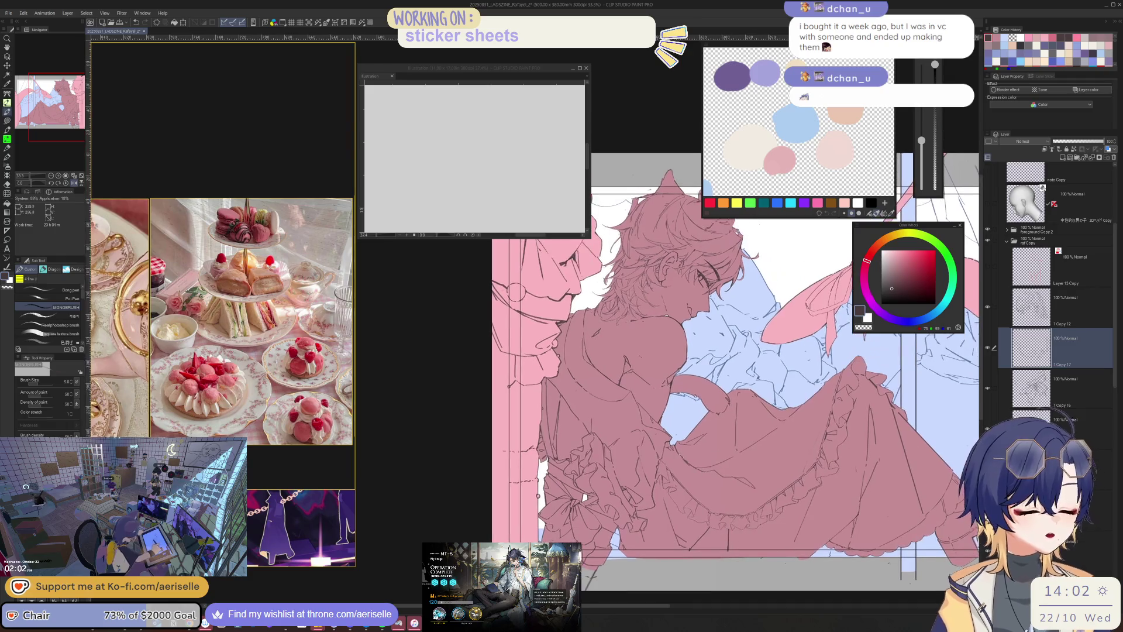
- Sketch short dark correcting lines on the torso of the dress
scroll(711, 419, up, 2)
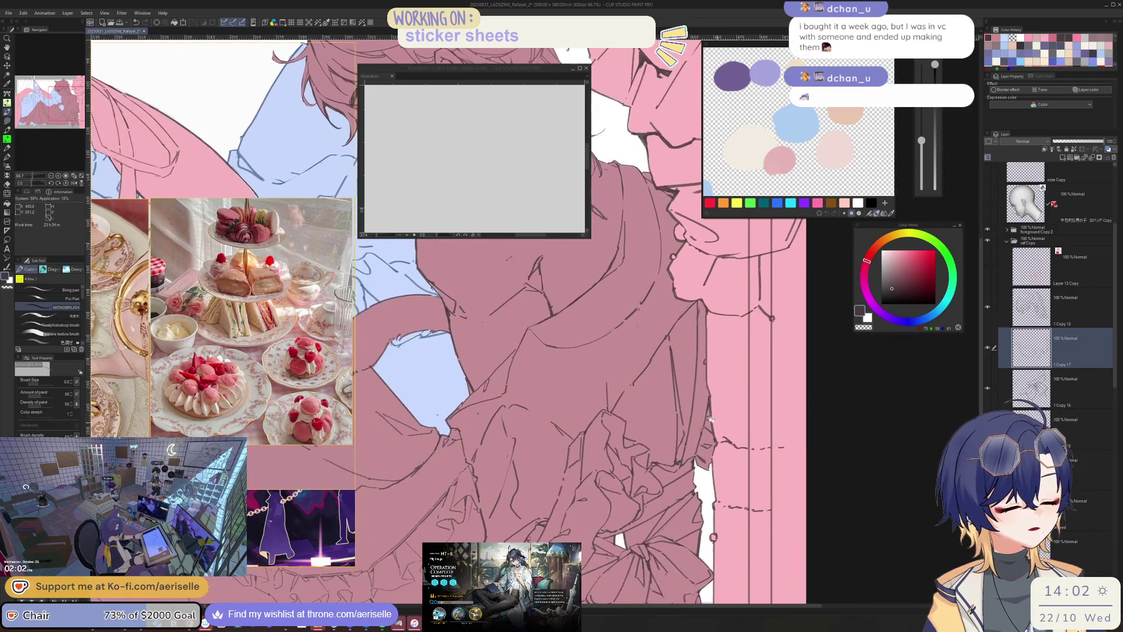
scroll(711, 419, up, 3)
key(e)
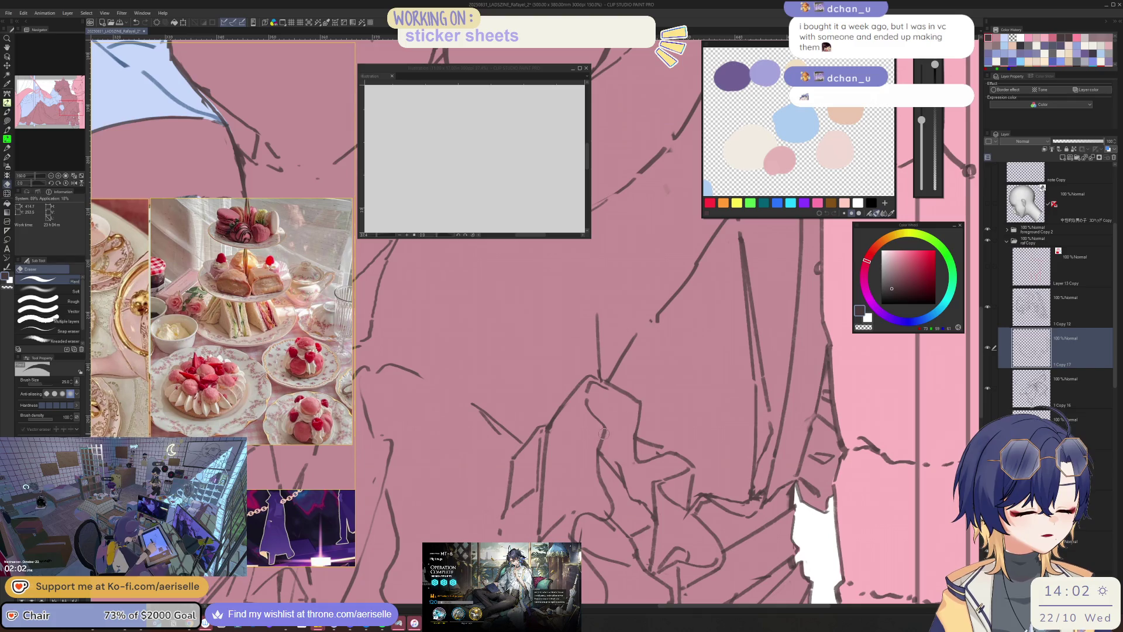
key(p)
drag(587, 455, 608, 497)
scroll(608, 485, down, 4)
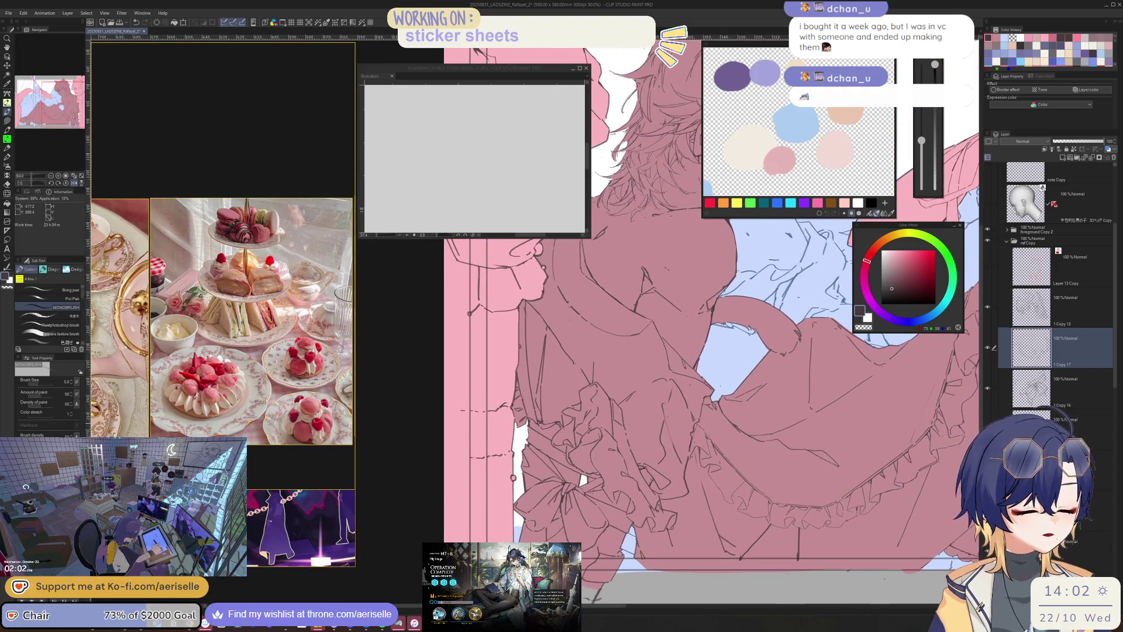
scroll(688, 474, up, 4)
key(e)
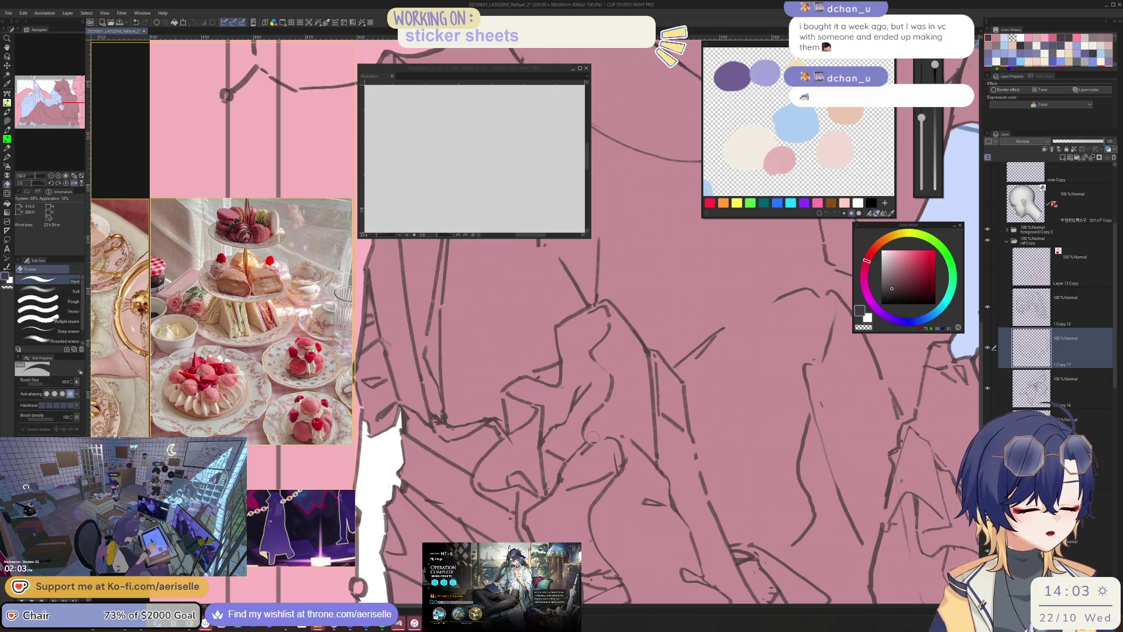
key(u)
key(e)
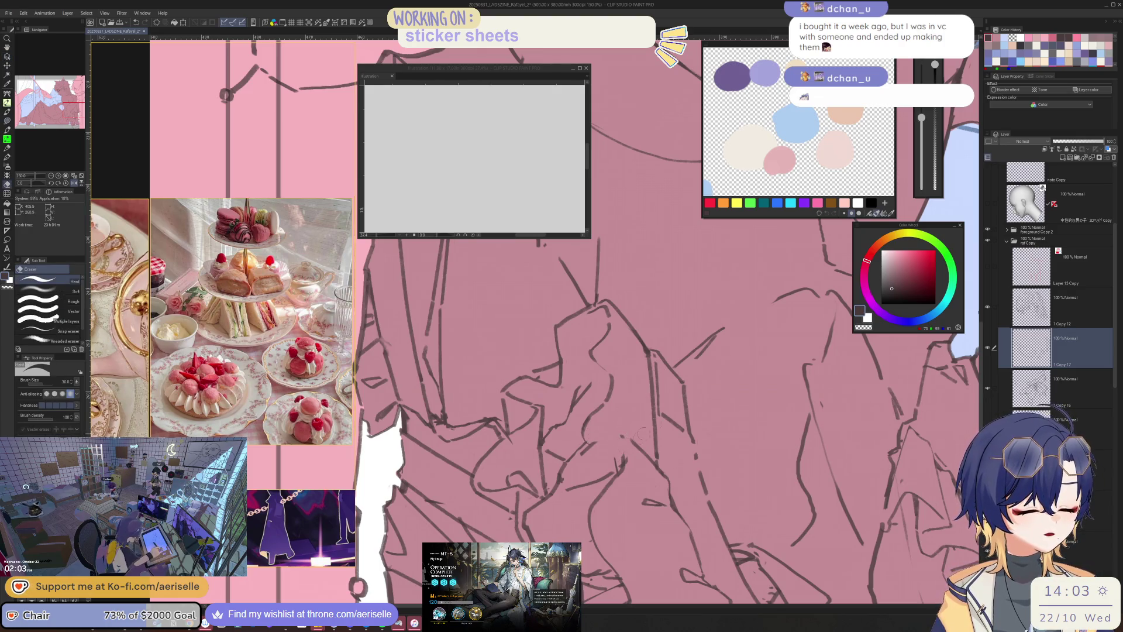
- Select layer 1 Copy 17, shrink the eraser to size 20, and check the mirrored view
ctrl+shift+click(592, 440)
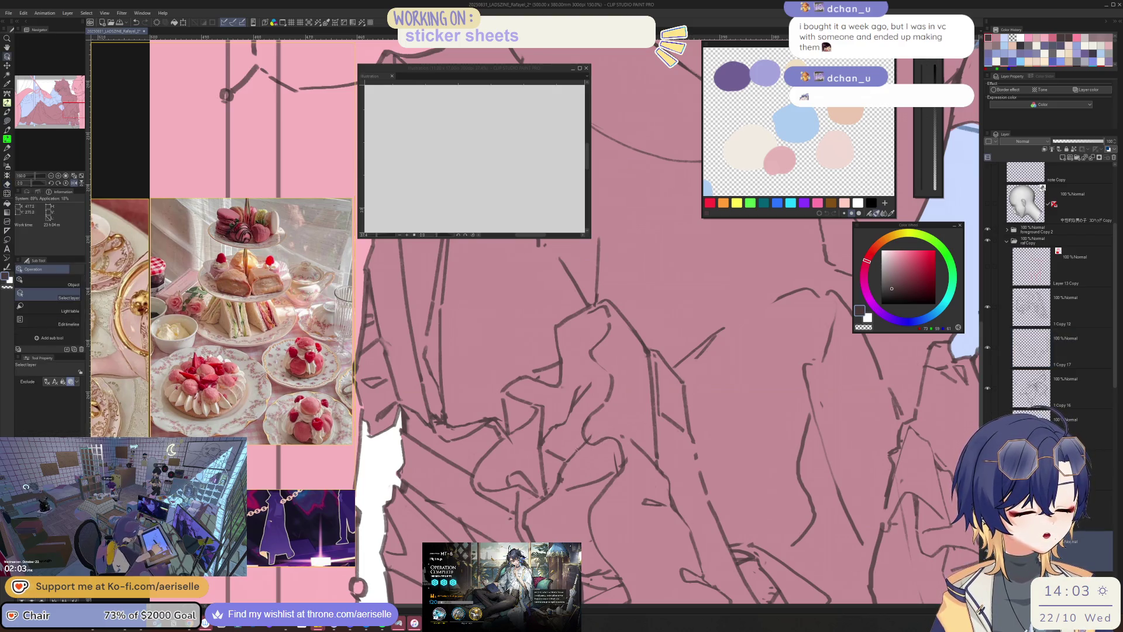
ctrl+shift+click(689, 383)
key(bracketleft)
key(bracketleft)
key(h)
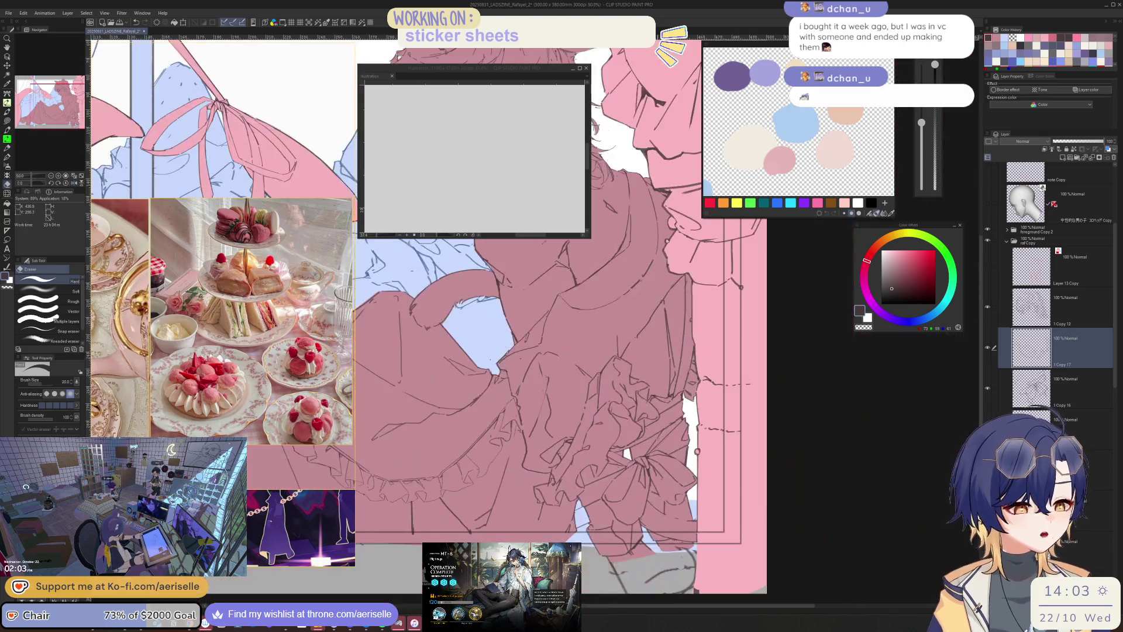
key(p)
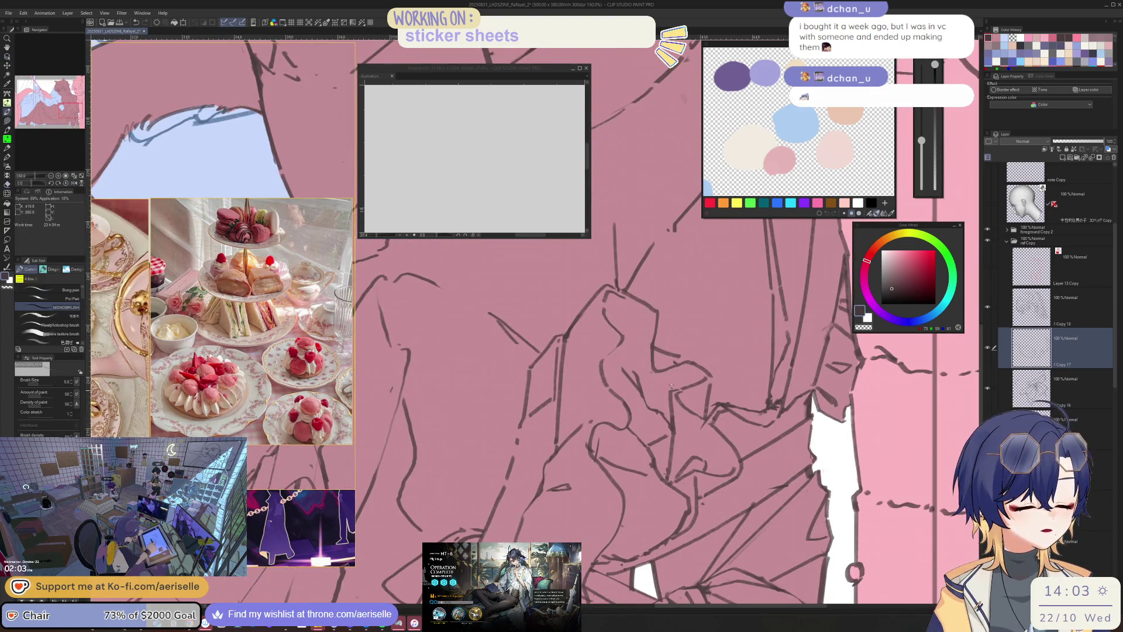
key(h)
key(e)
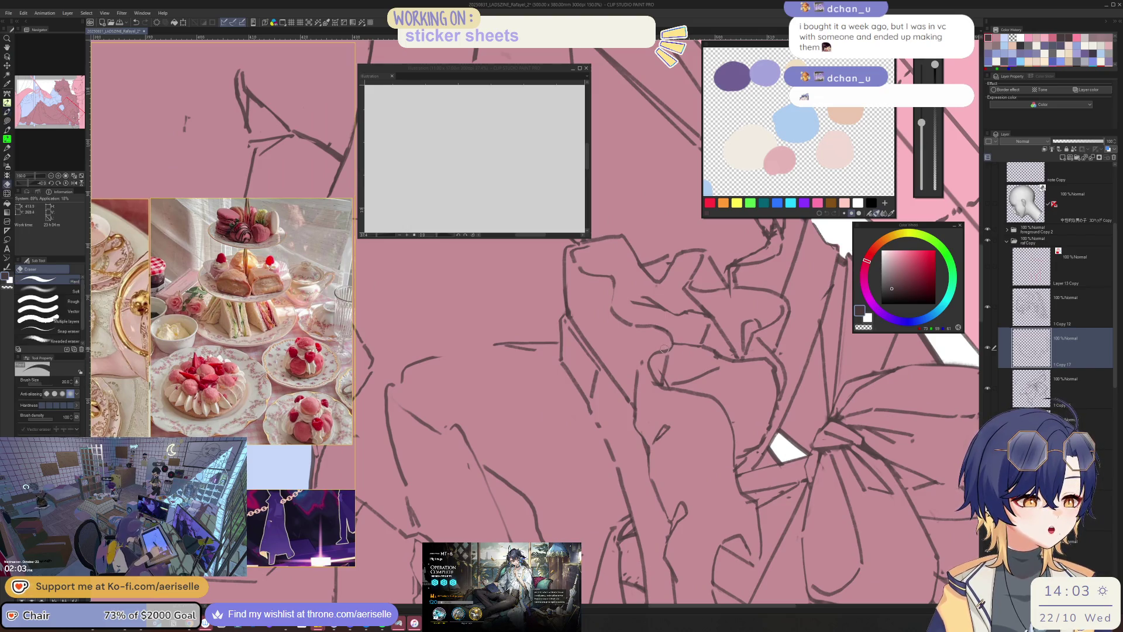
key(p)
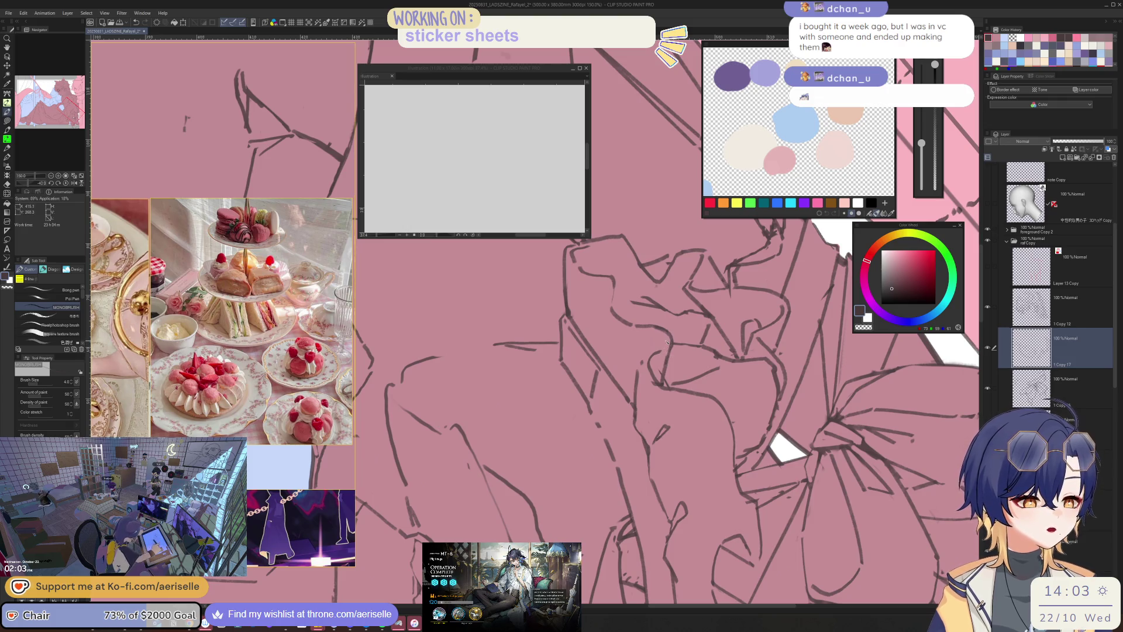
- Check the dress mirrored and rotated 25 degrees, then return the view upright
key(ctrl+@)
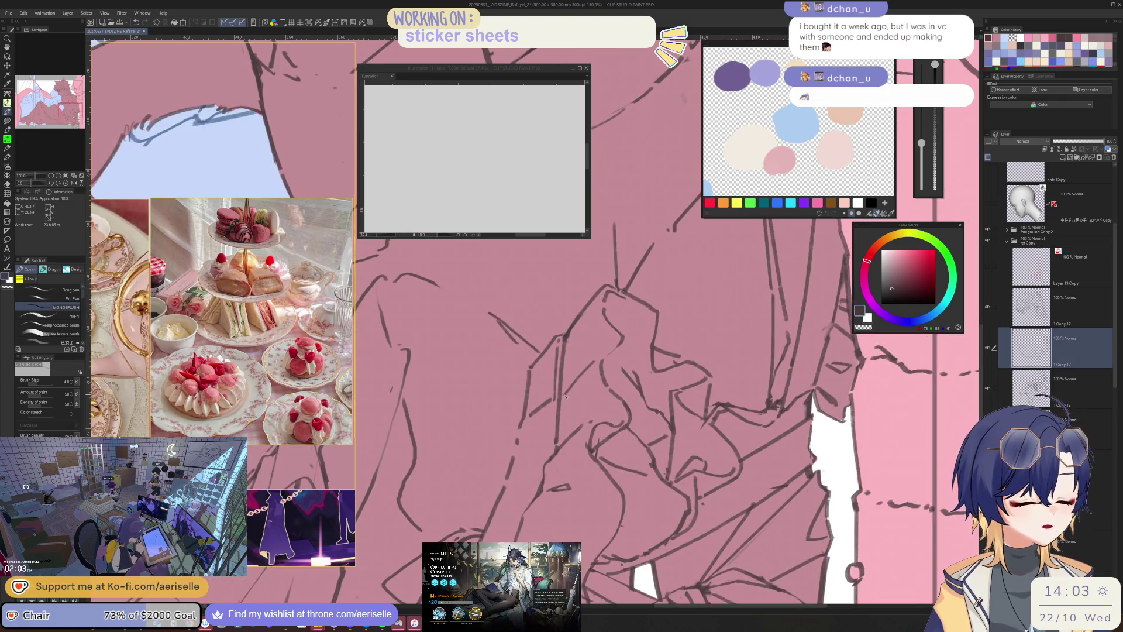
key(e)
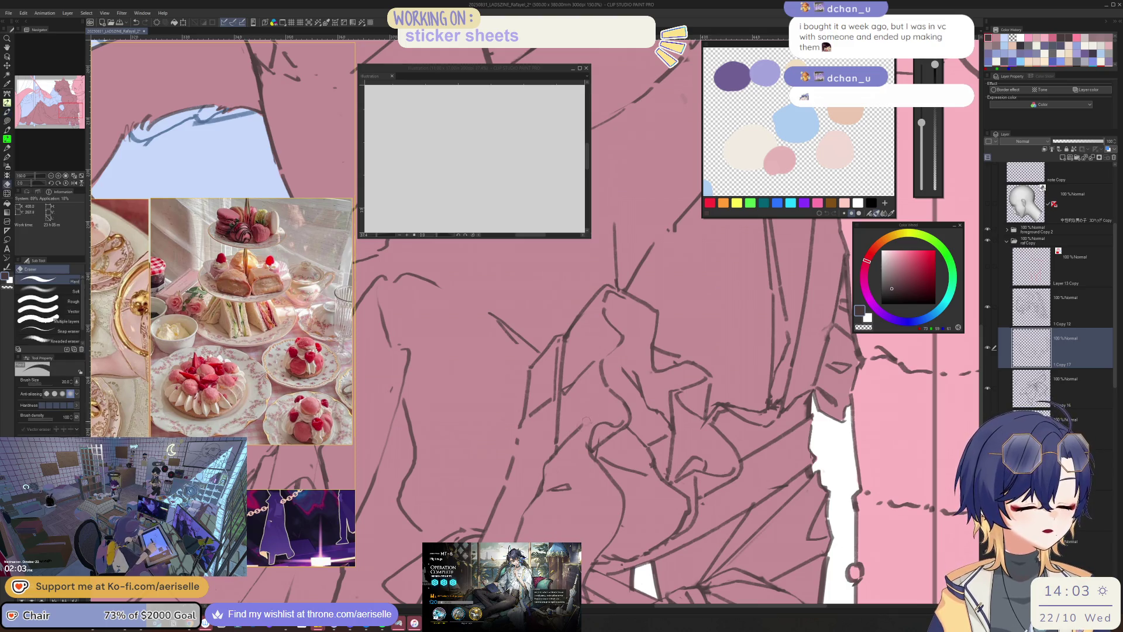
key(b)
key(h)
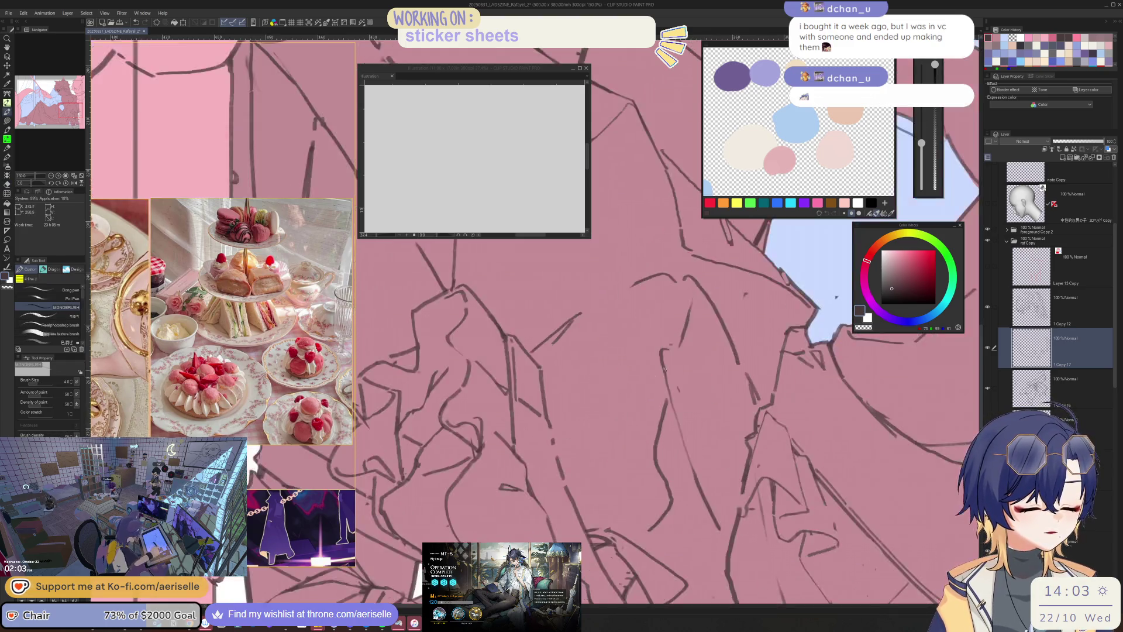
drag(581, 432, 521, 435)
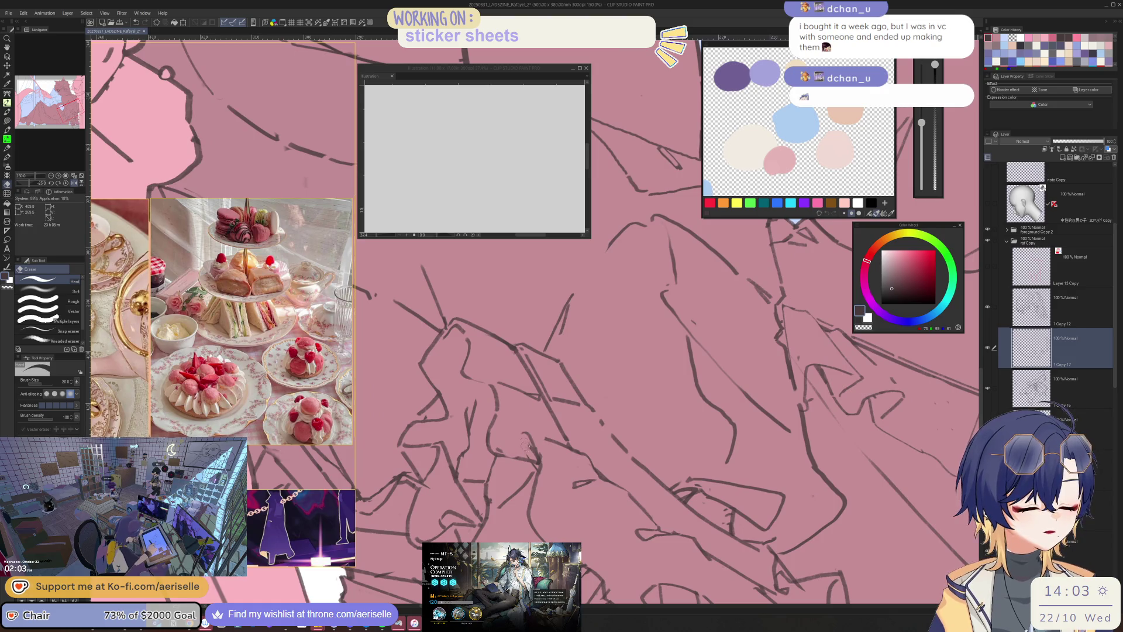
key(h)
key(e)
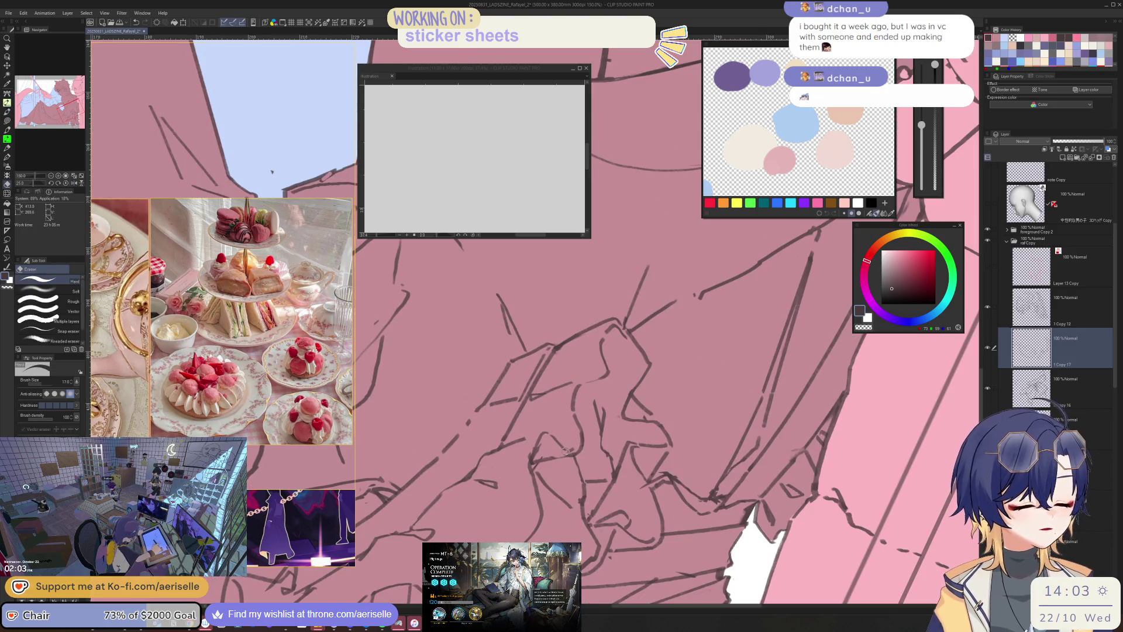
key(b)
key(e)
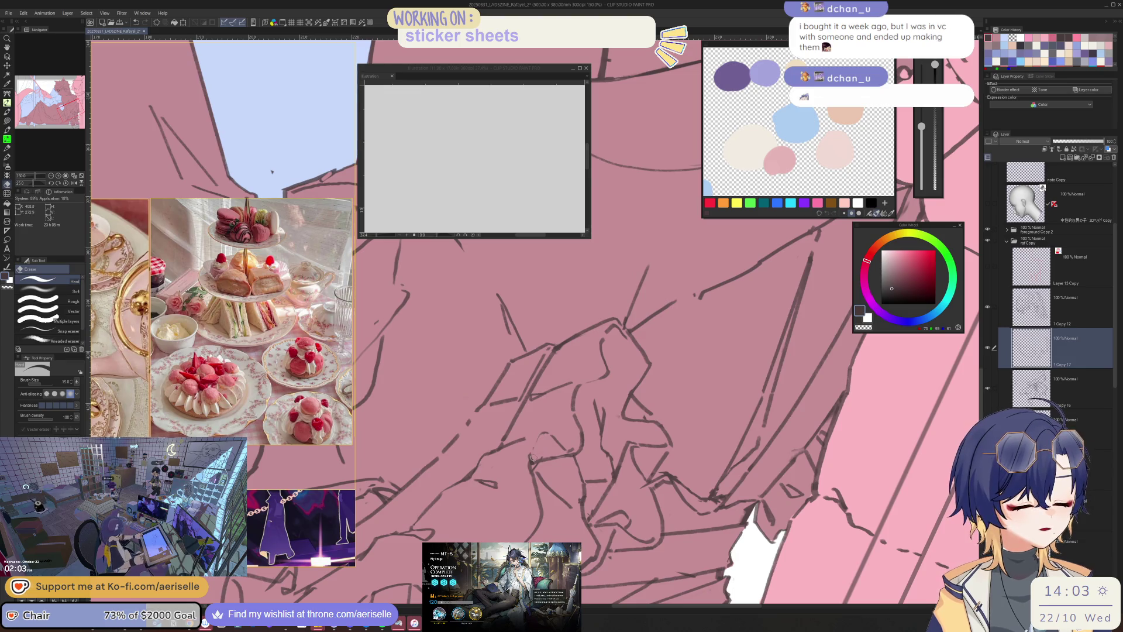
key(b)
scroll(542, 436, down, 3)
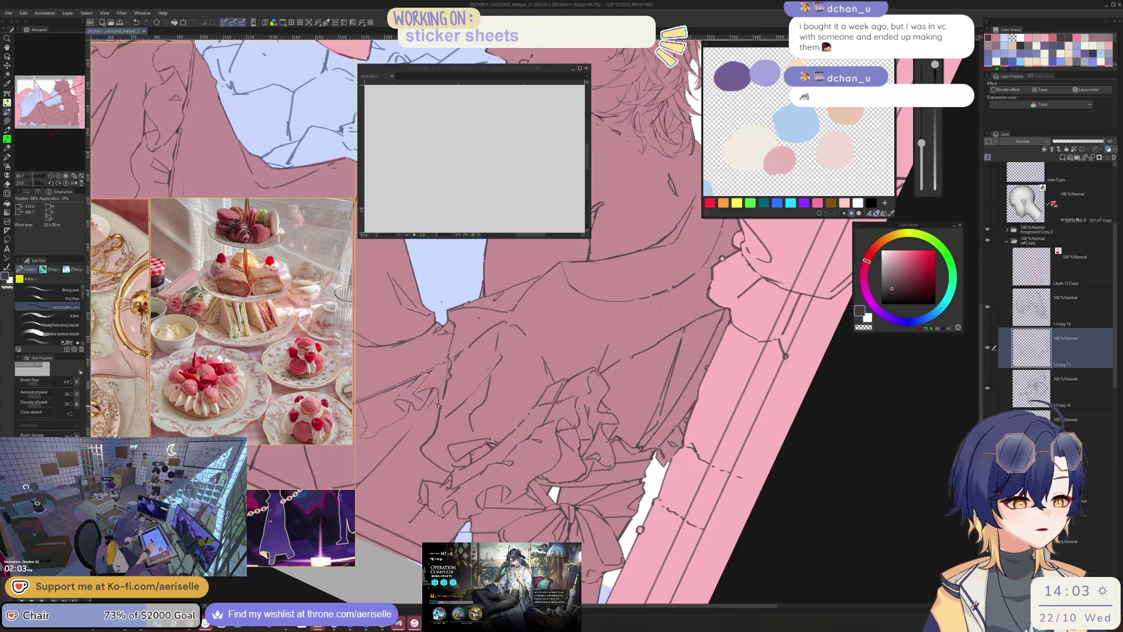
key(r)
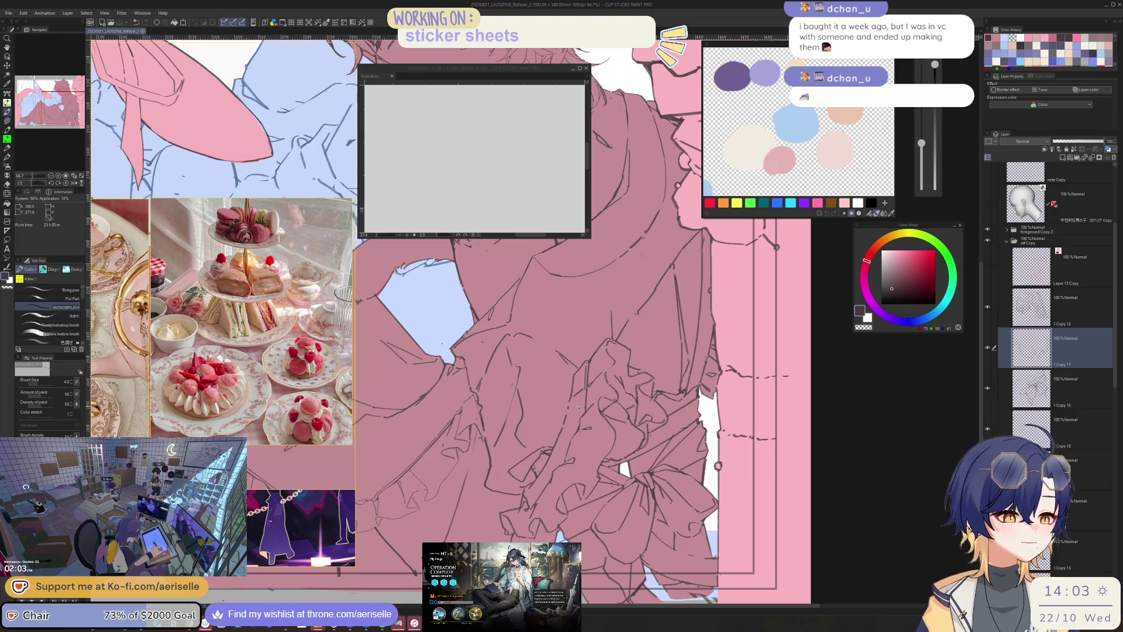
- Review the mirrored dress against the whole illustration, then zoom back in with a smaller eraser
key(h)
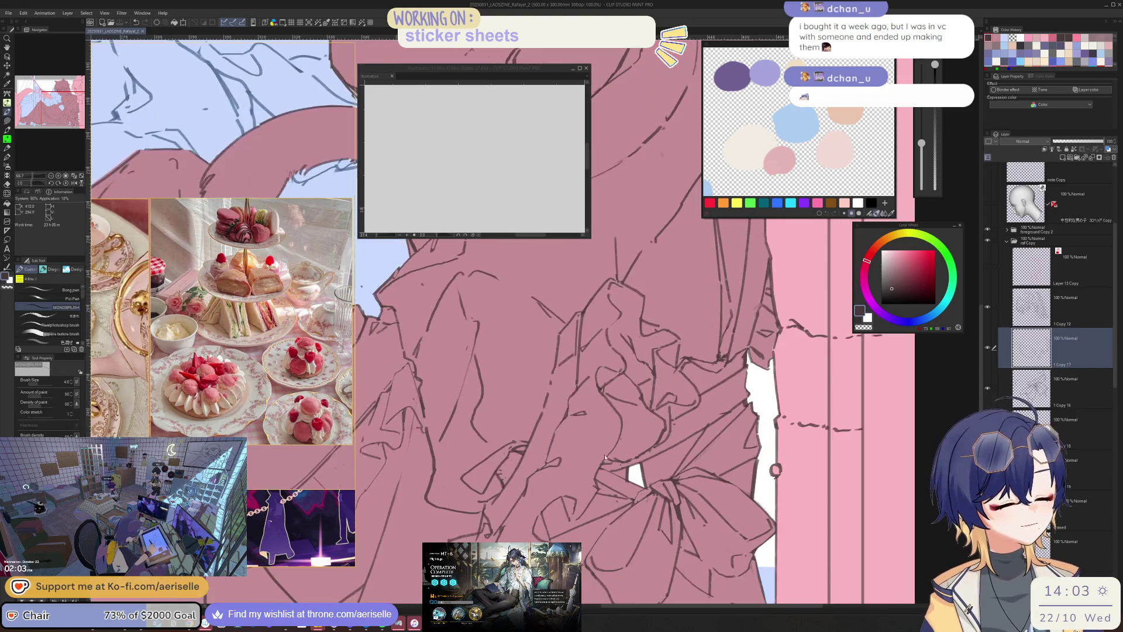
key(e)
key(ctrl+alt+0)
key(ctrl+minus)
key(ctrl+minus)
key(ctrl+minus)
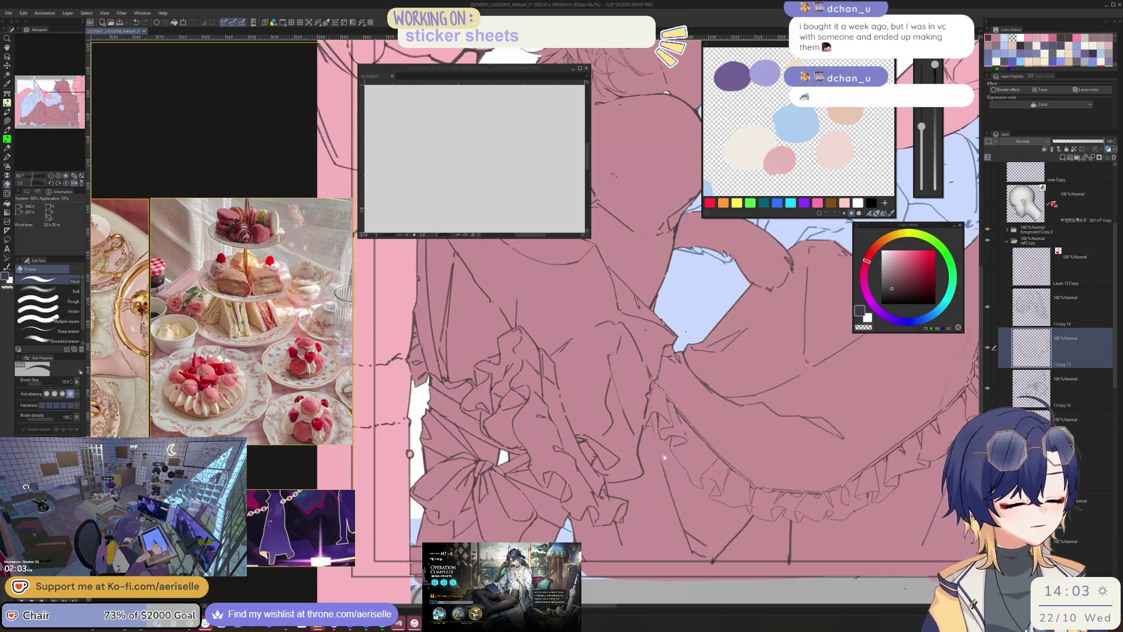
key(h)
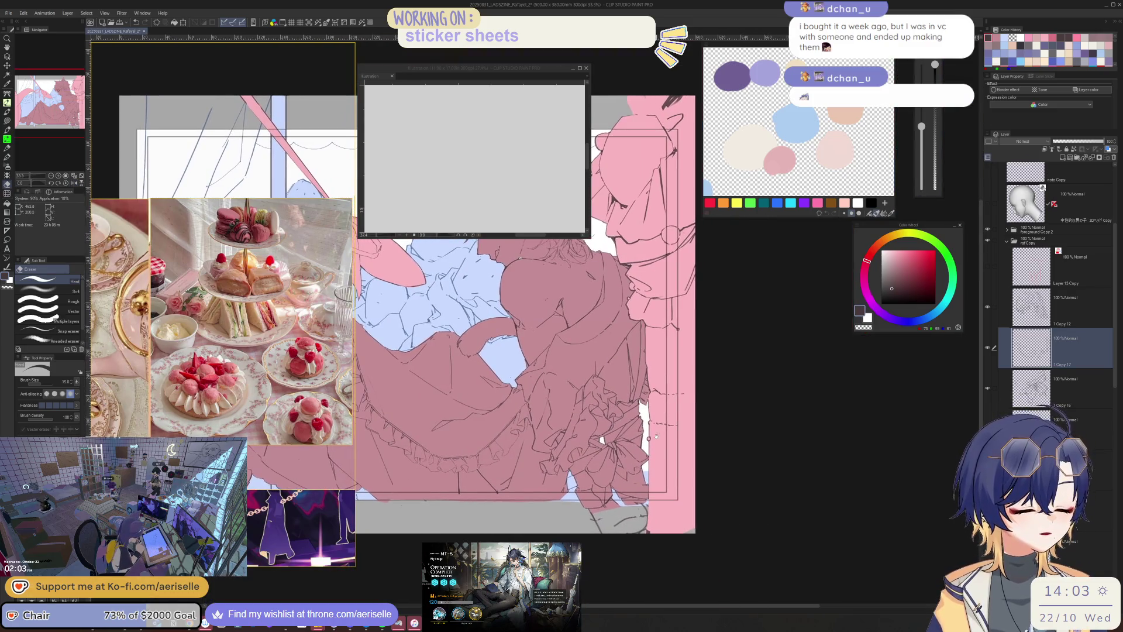
key(ctrl+alt+0)
key(bracketleft)
key(bracketleft)
key(bracketleft)
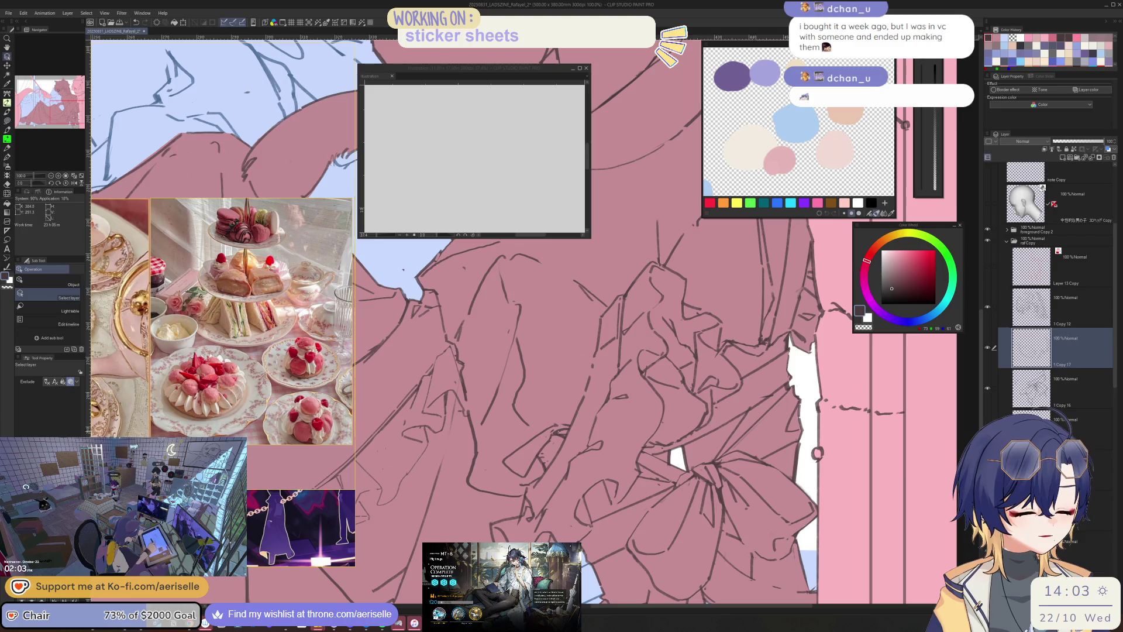
- Paint on a lower layer, checking the dress shapes in the mirrored view
ctrl+shift+click(544, 439)
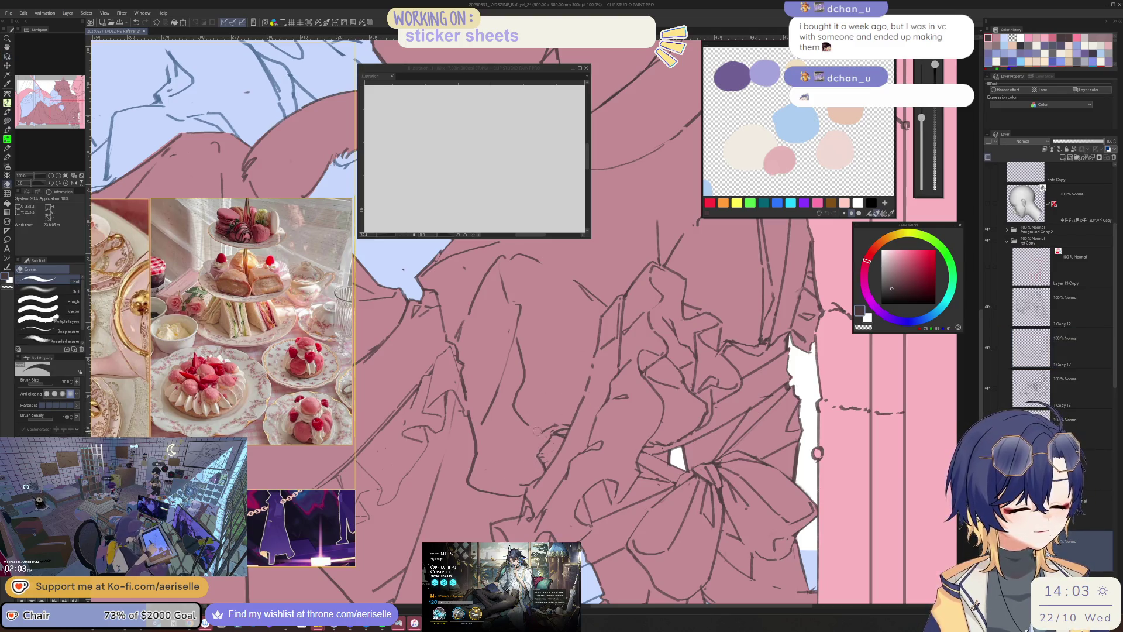
key(p)
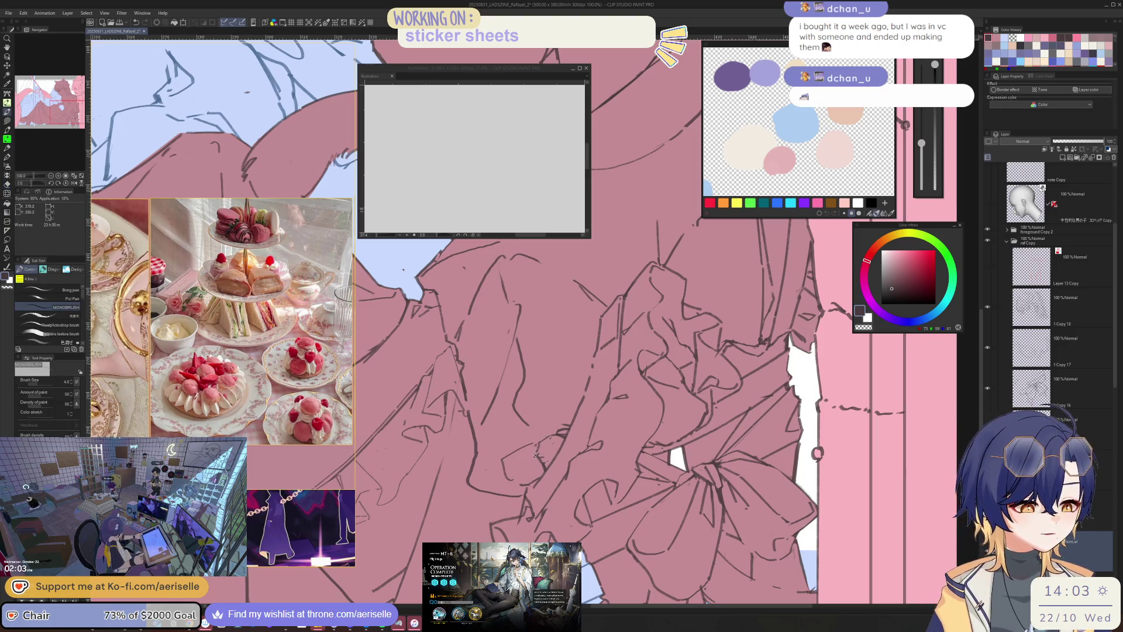
key(h)
drag(529, 439, 548, 459)
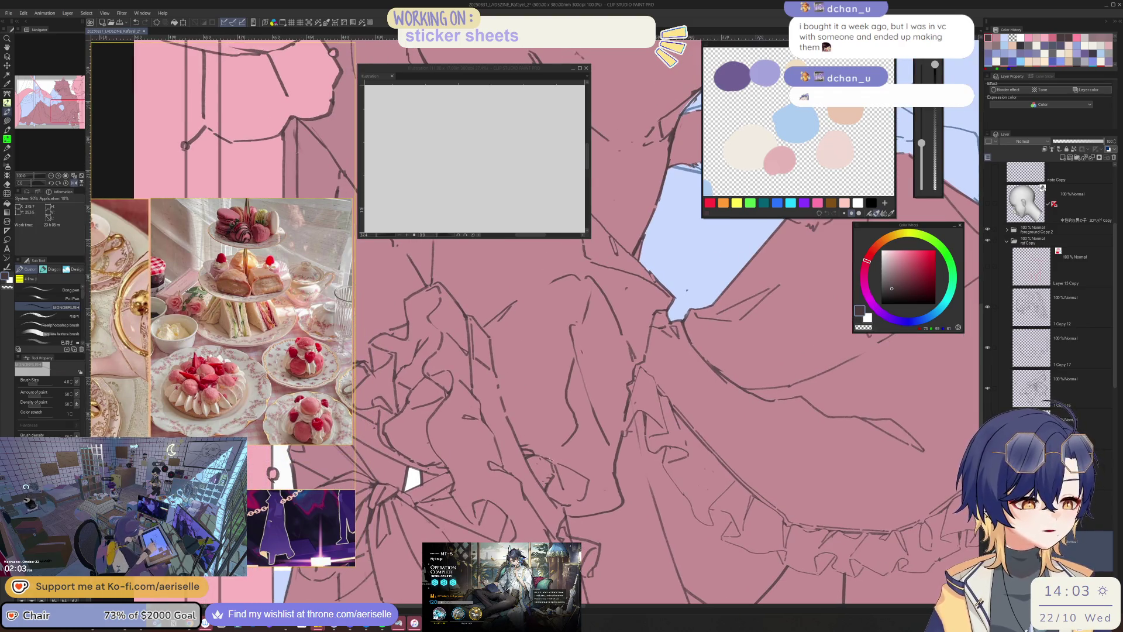
key(h)
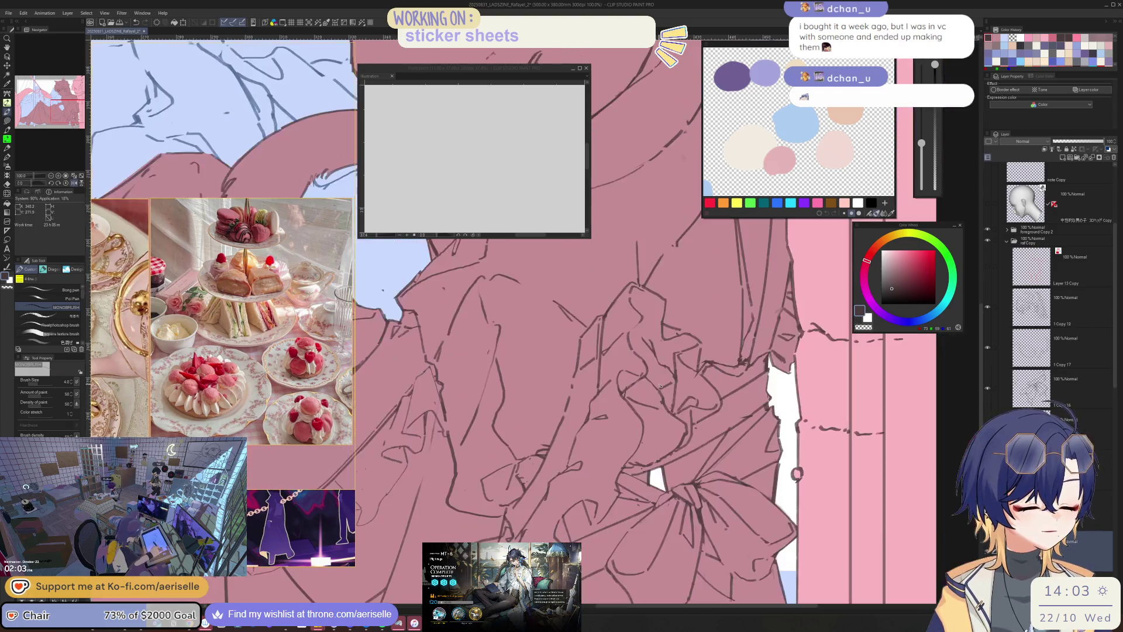
scroll(551, 452, down, 5)
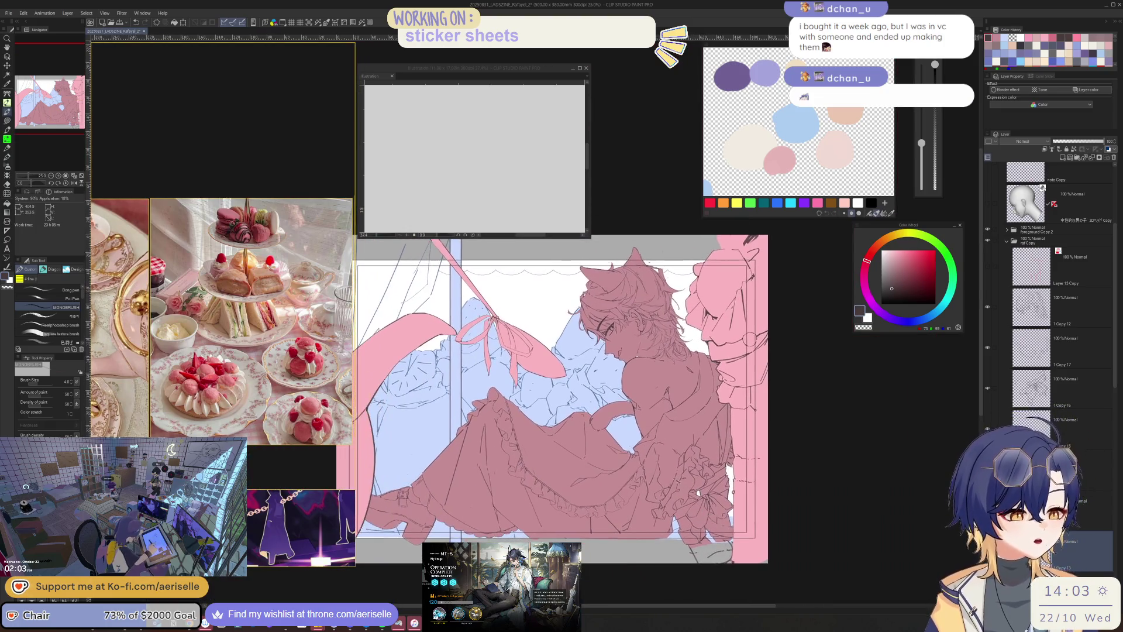
key(h)
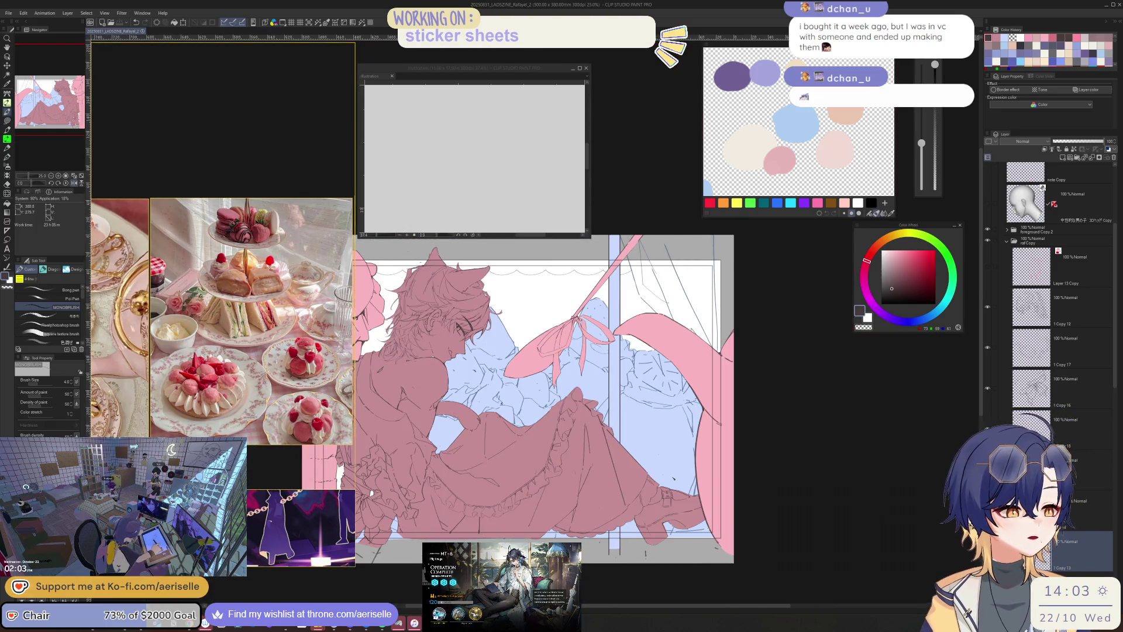
scroll(679, 438, up, 2)
- Select the background layer just below the current one
key(u)
key(o)
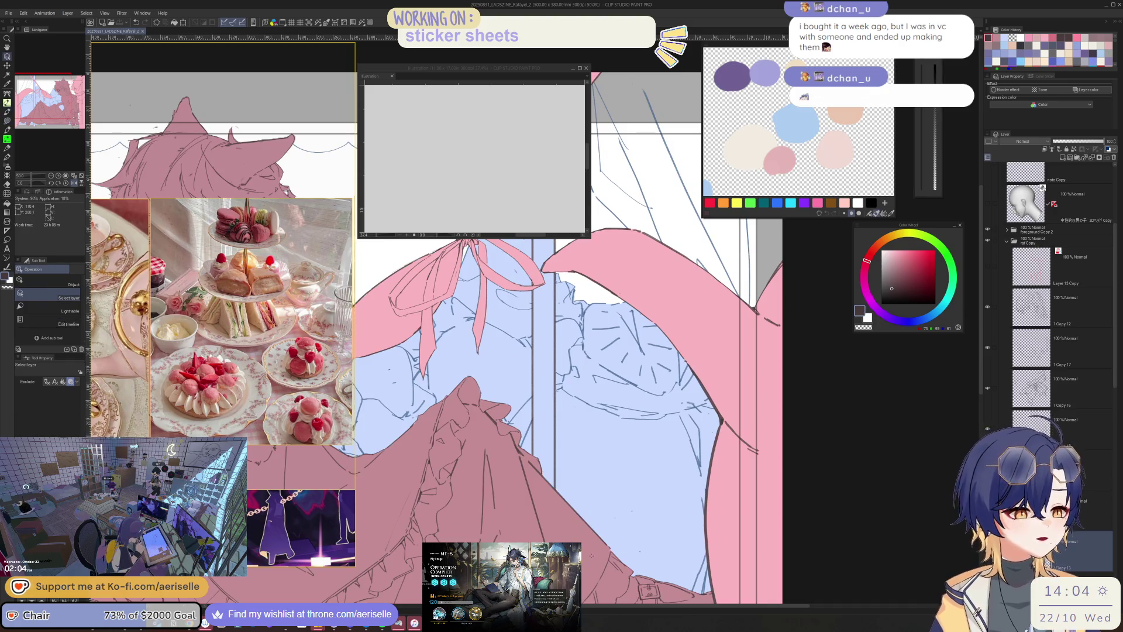
scroll(1053, 292, down, 3)
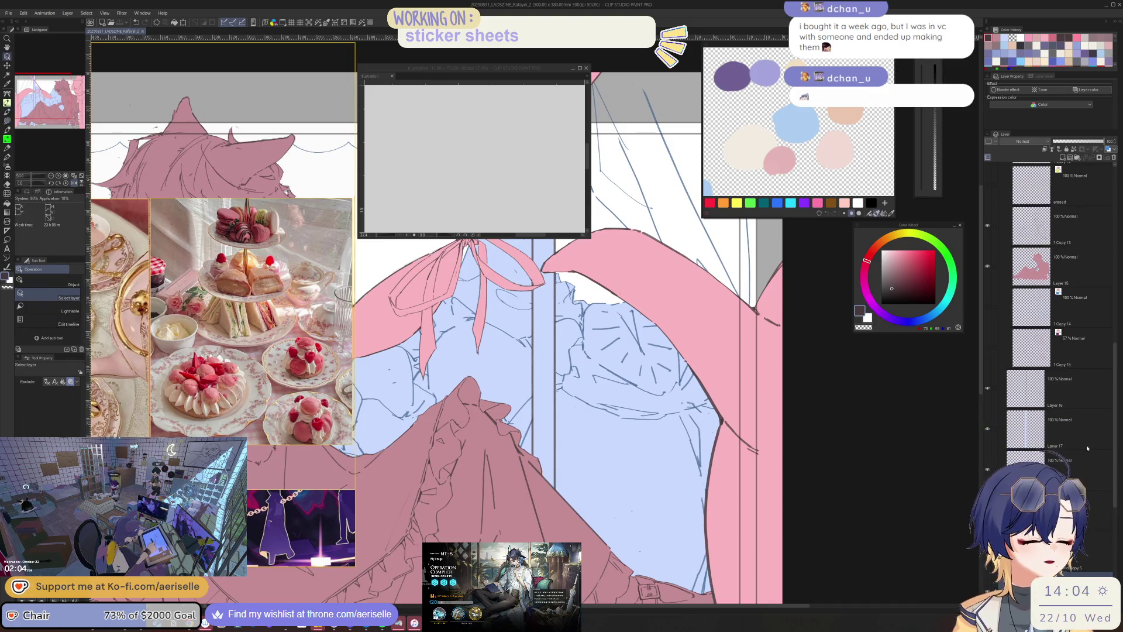
click(608, 315)
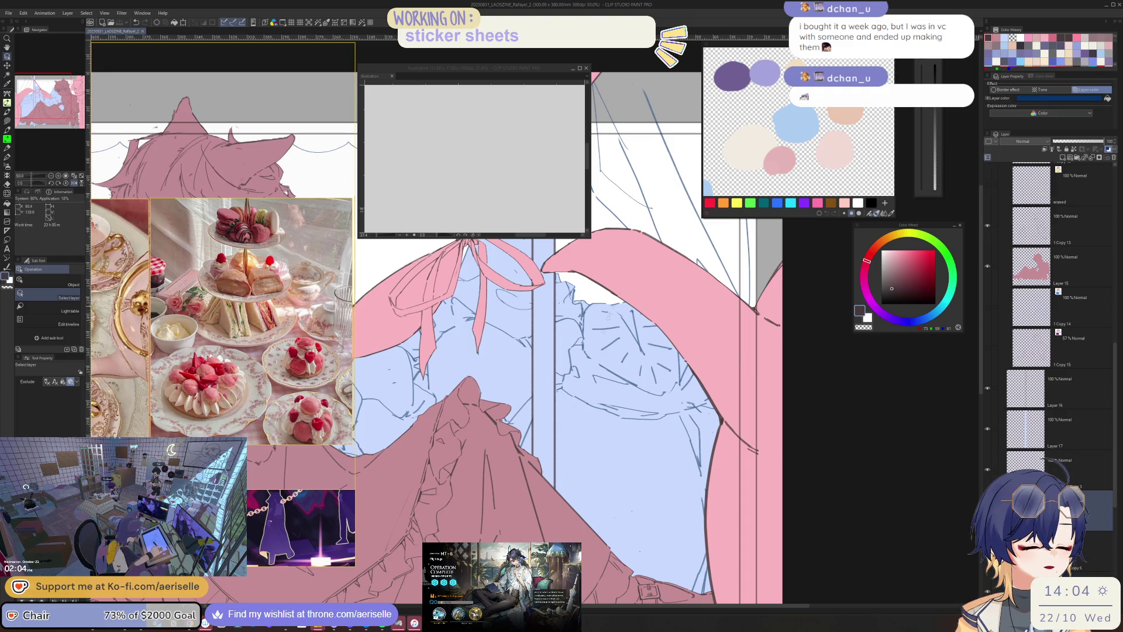
key(alt+bracketleft)
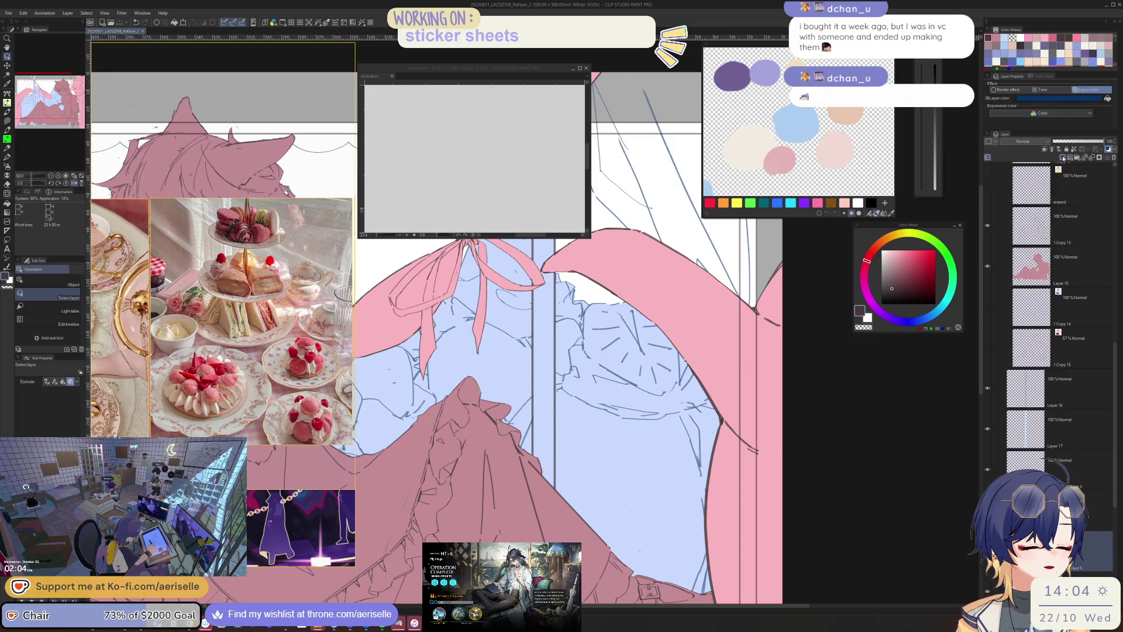
- Turn off the layer colour tint and pick a light blue on the Color Wheel
click(1063, 157)
click(938, 313)
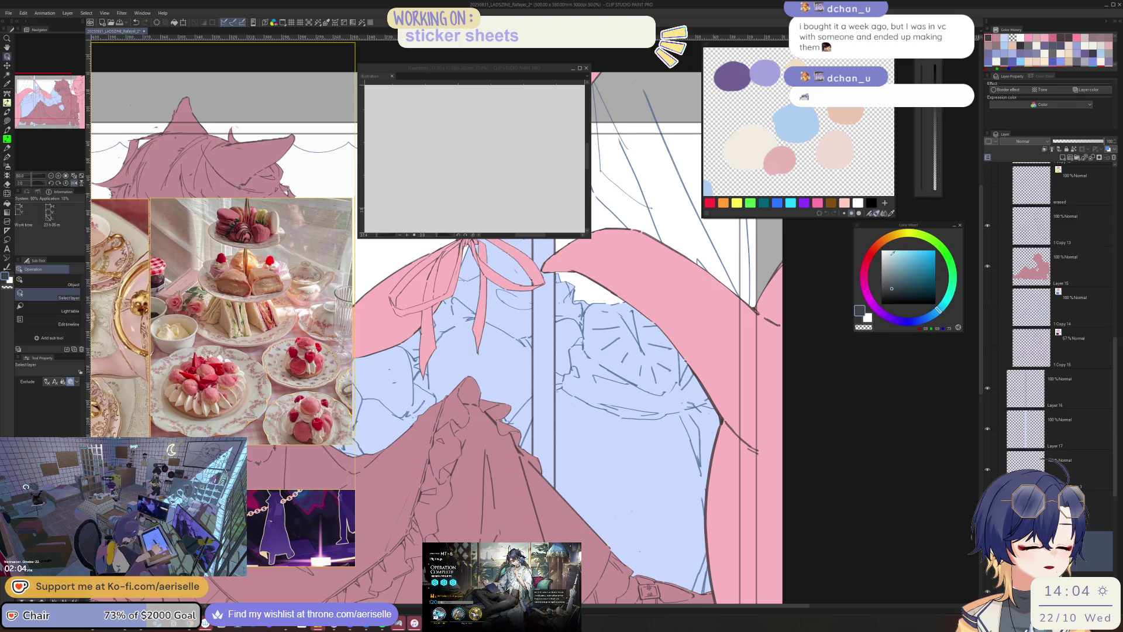
click(893, 250)
mouse_move(892, 251)
mouse_down()
mouse_move(975, 58)
mouse_move(1046, 176)
mouse_up()
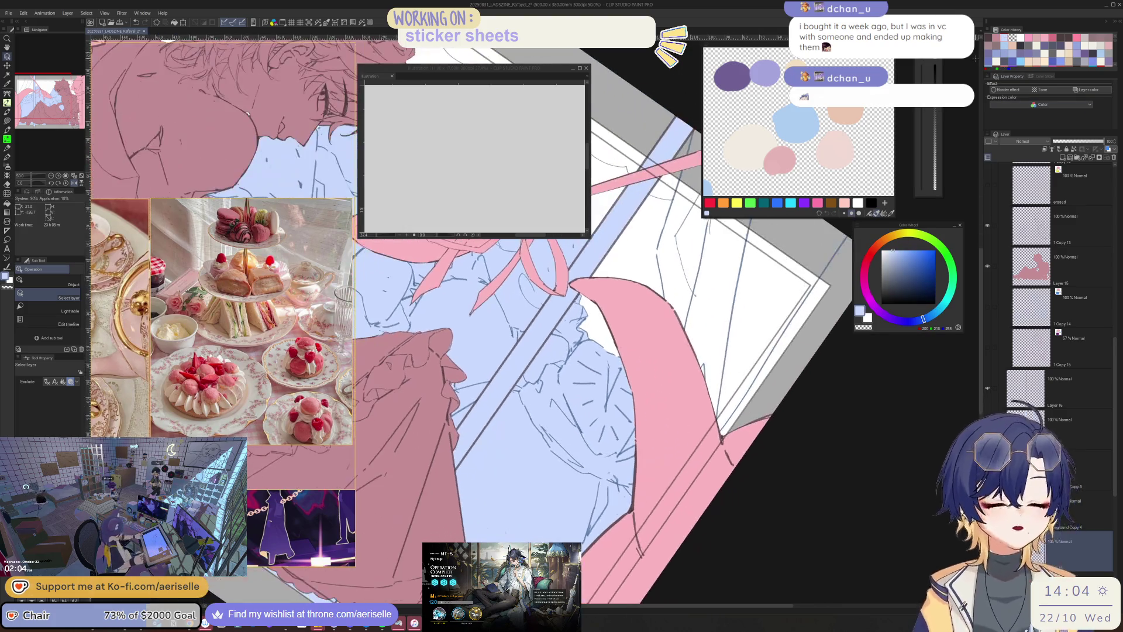
scroll(1111, 261, up, 5)
click(1006, 235)
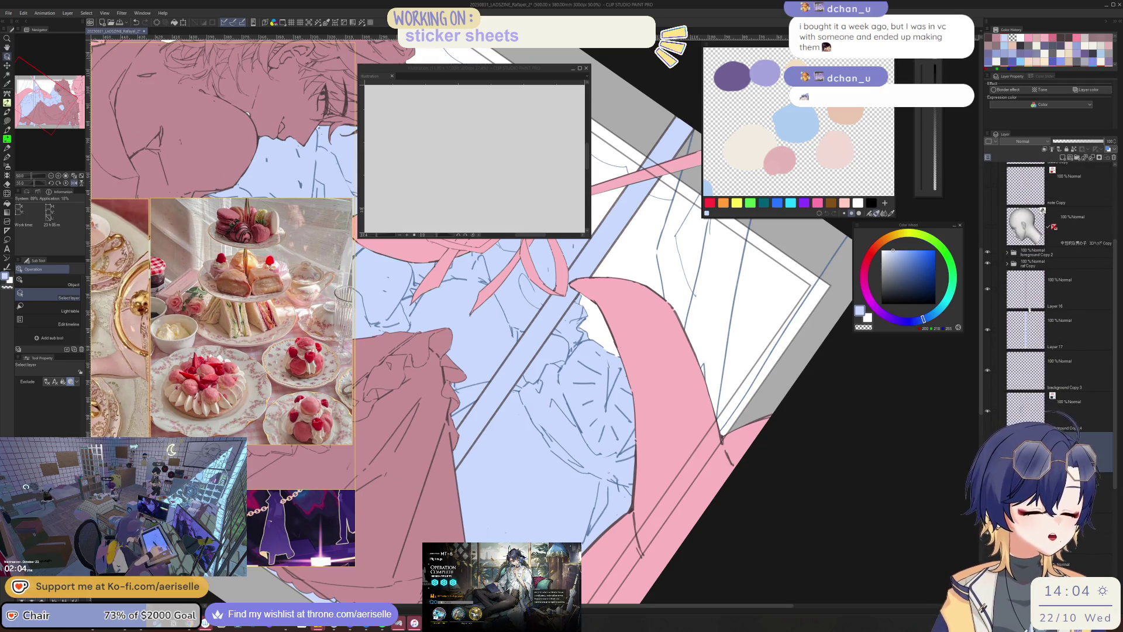
scroll(1017, 281, up, 1)
- Lasso-fill the uncoloured window gaps with light blue
mouse_move(760, 409)
mouse_down()
mouse_move(673, 365)
mouse_move(658, 576)
mouse_move(825, 381)
mouse_move(786, 318)
mouse_up()
key(u)
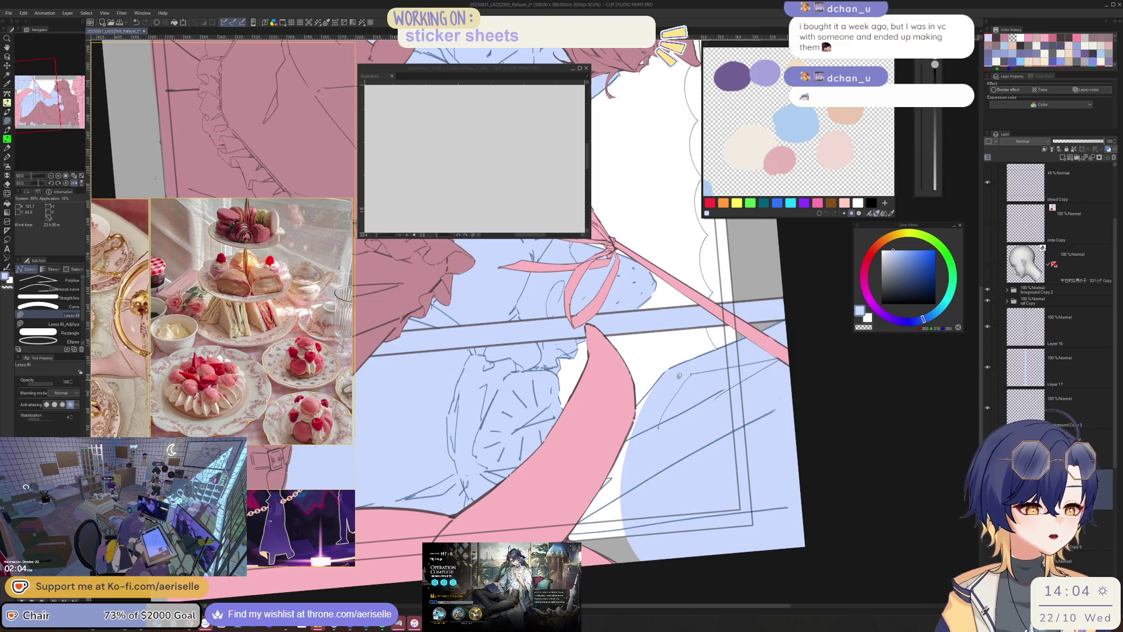
key(e)
mouse_move(663, 399)
mouse_down()
mouse_move(696, 318)
mouse_move(772, 427)
mouse_move(574, 490)
mouse_move(688, 332)
mouse_up()
key(u)
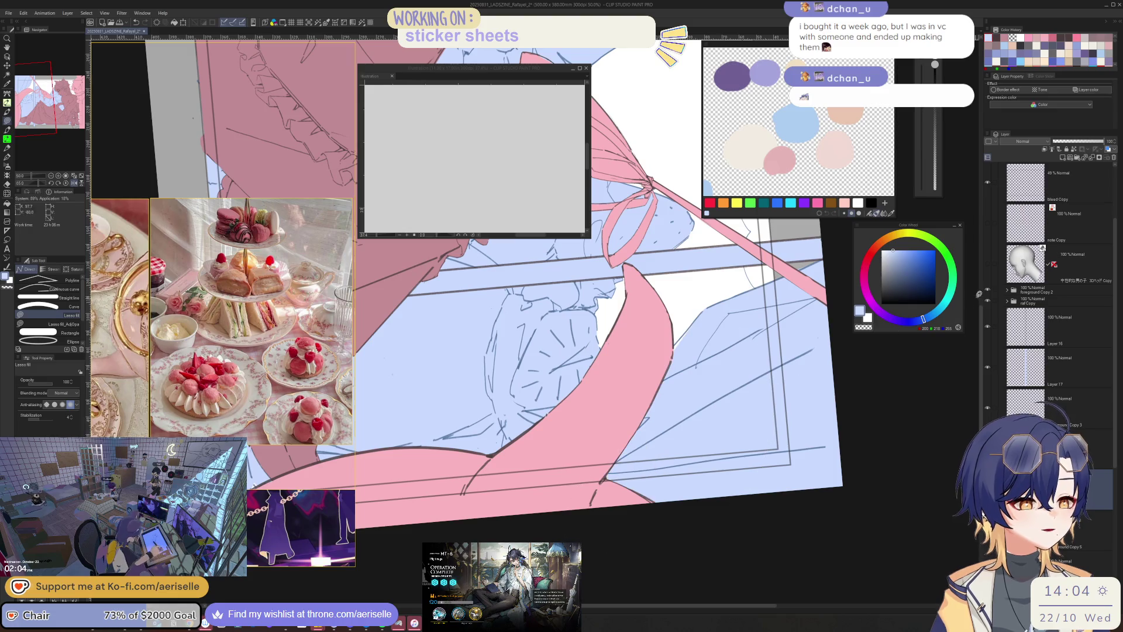
scroll(688, 332, up, 2)
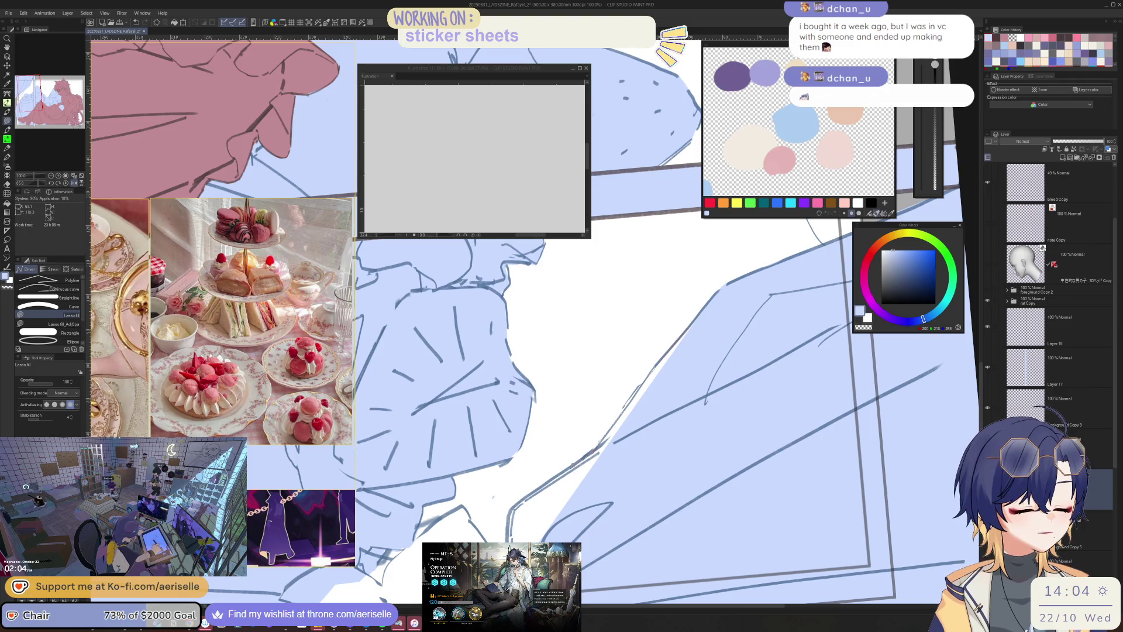
- Lasso-fill the white and grey window area light blue
mouse_move(643, 518)
mouse_down()
mouse_move(659, 320)
mouse_move(576, 333)
mouse_up()
key(e)
key(u)
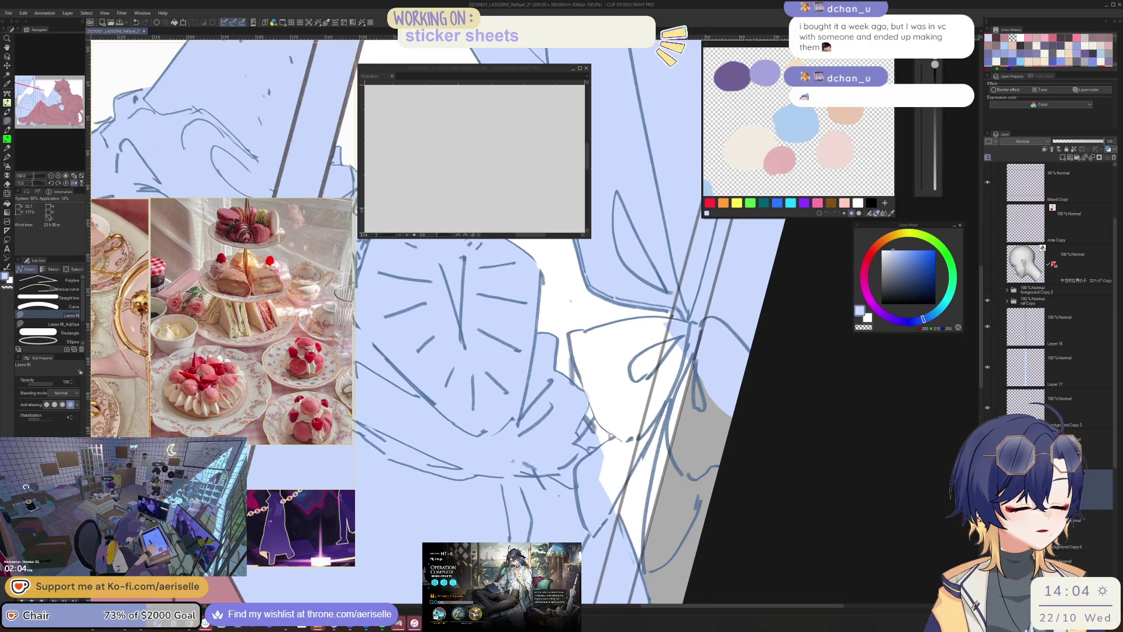
mouse_move(604, 541)
mouse_down()
mouse_move(752, 547)
mouse_move(710, 348)
mouse_up()
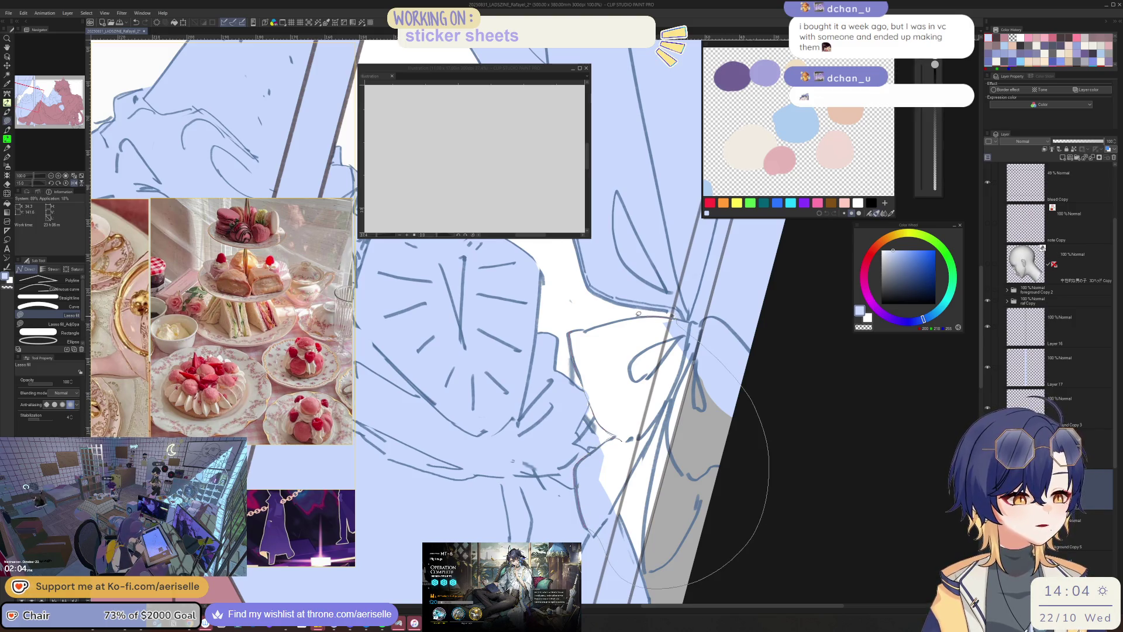
drag(638, 313, 584, 375)
- Fill the area to the right of the sleeve light blue
drag(671, 312, 629, 401)
key(e)
scroll(630, 401, down, 3)
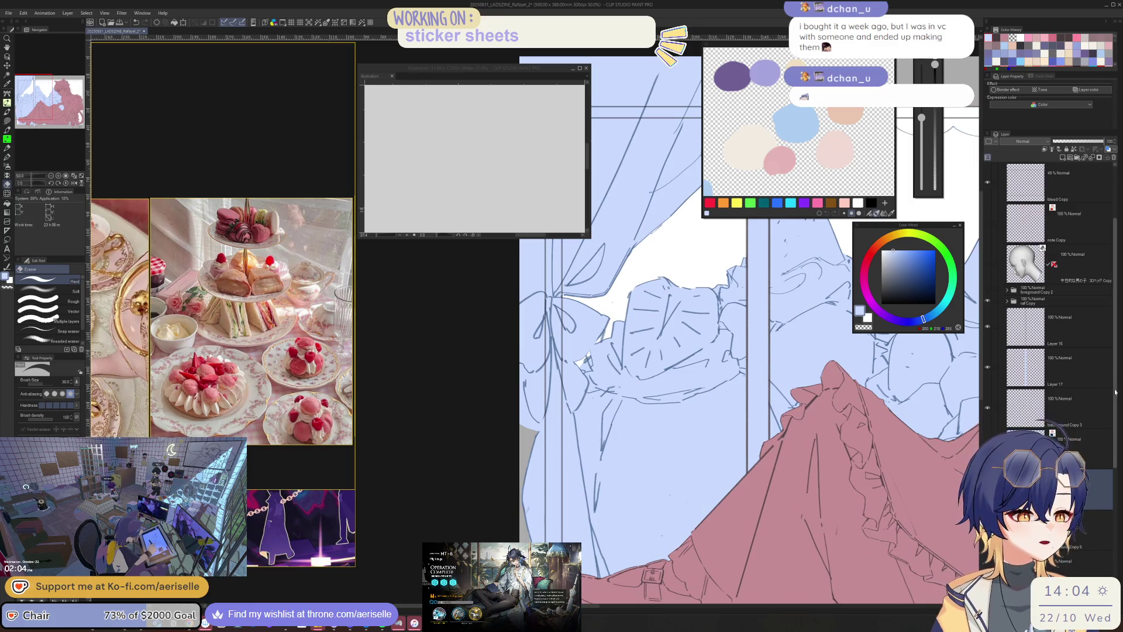
scroll(1085, 433, down, 3)
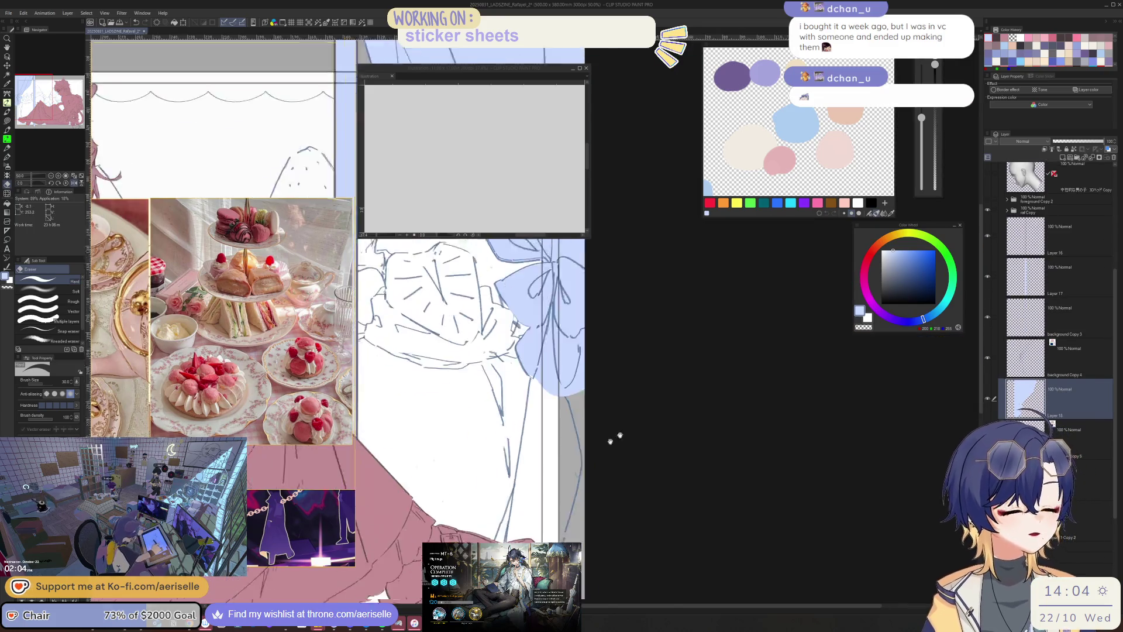
scroll(620, 309, up, 1)
key(u)
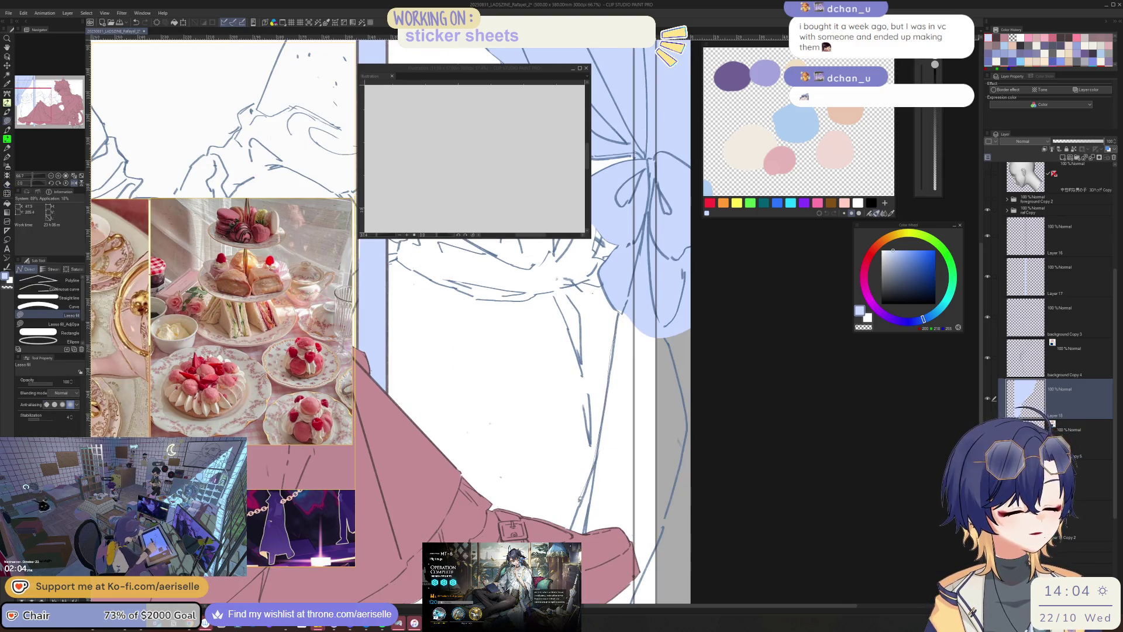
mouse_move(678, 441)
mouse_down()
mouse_move(734, 401)
mouse_move(605, 382)
mouse_up()
- Zoom out to fit the whole illustration at 12.5%
key(e)
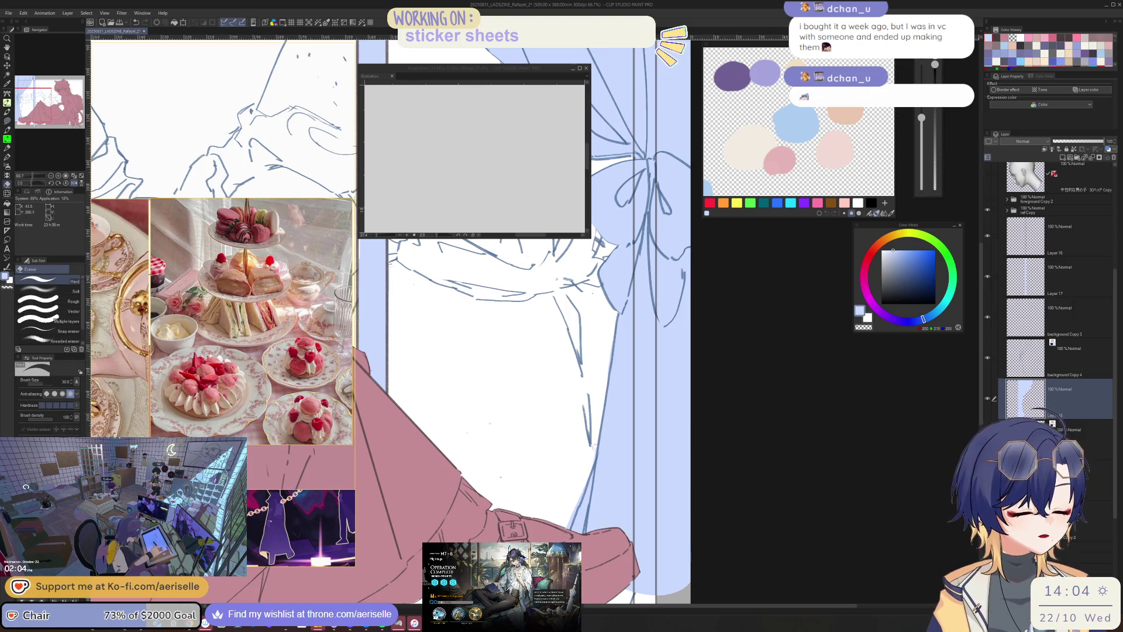
key(ctrl+minus)
key(ctrl+minus)
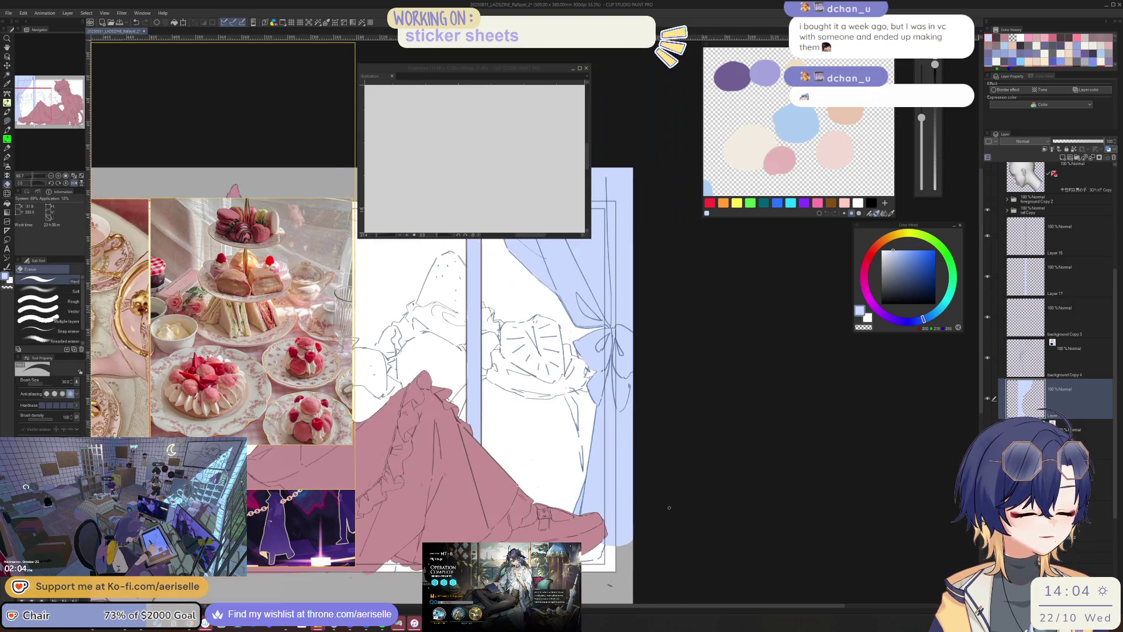
key(ctrl+plus)
key(u)
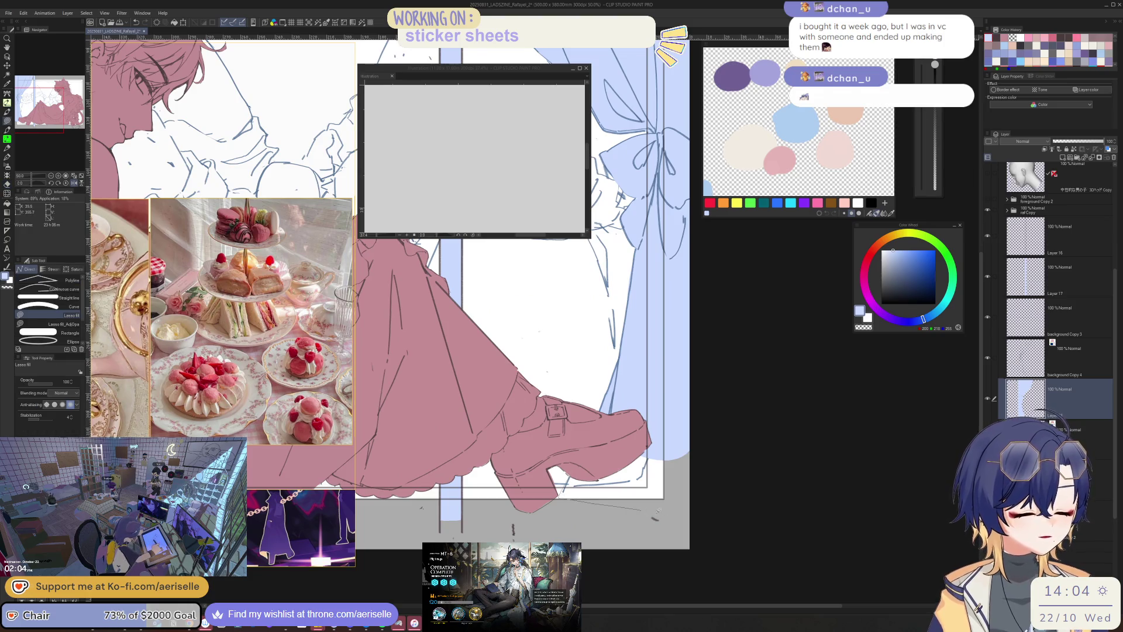
key(ctrl+minus)
key(ctrl+minus)
key(ctrl+minus)
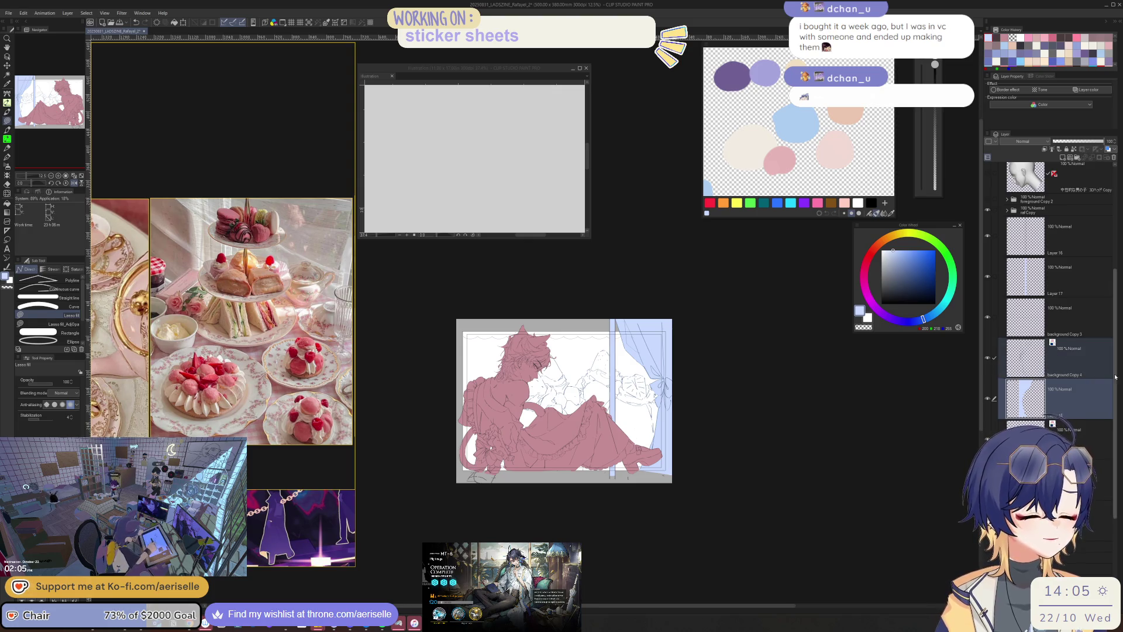
- Create a new layer folder and move background Copy 4 and Layer 18 into it
scroll(994, 364, up, 3)
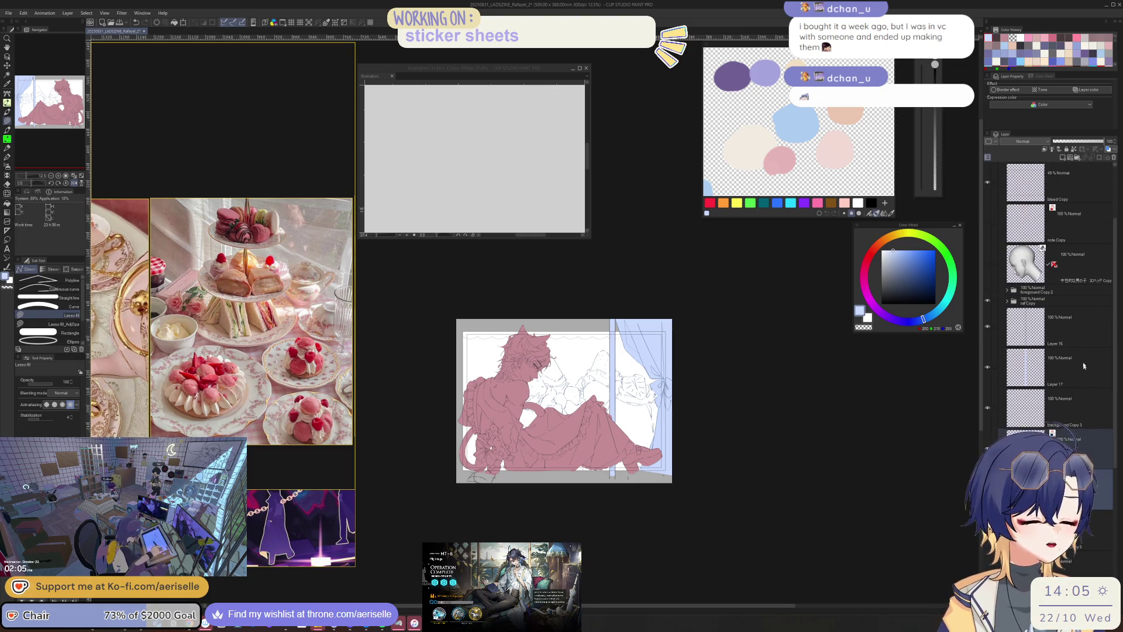
click(1076, 157)
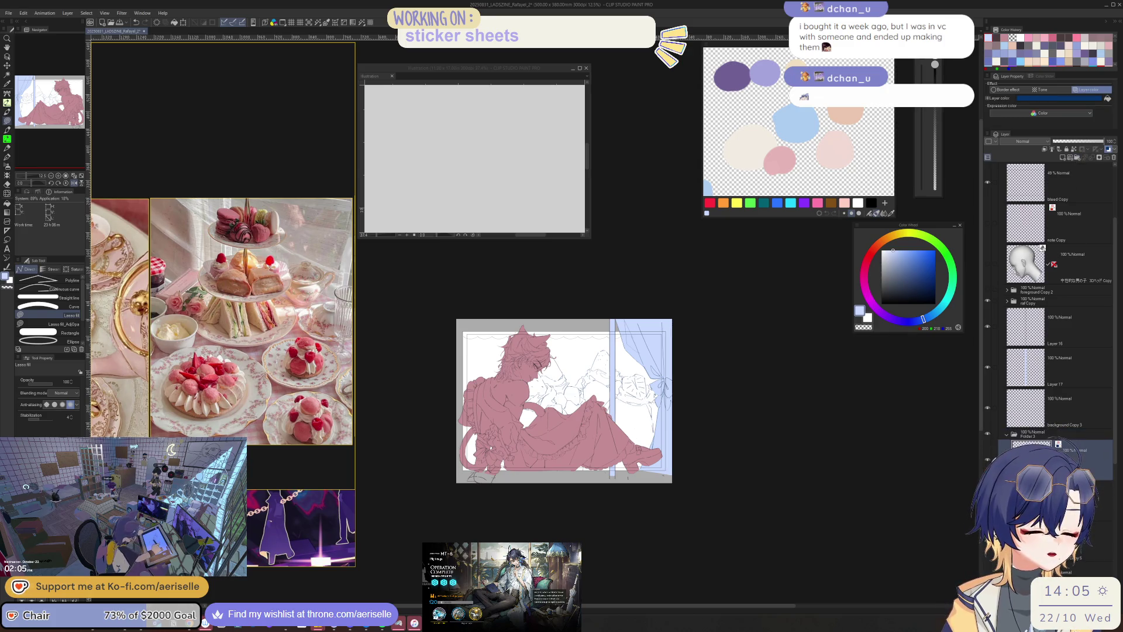
drag(1029, 437, 994, 454)
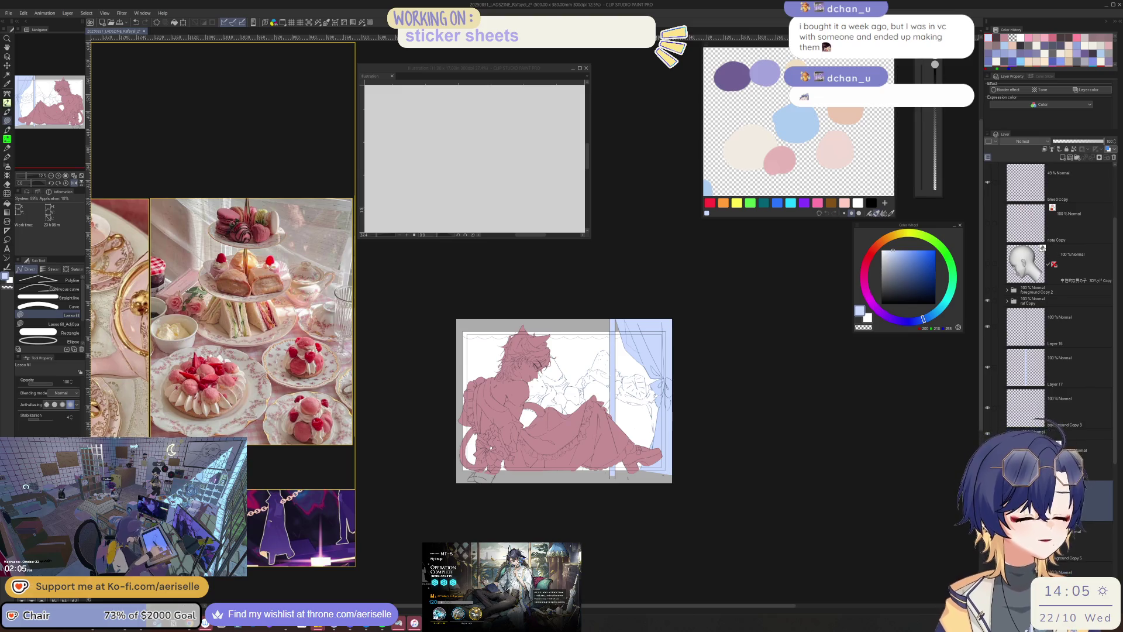
click(1037, 435)
drag(1041, 430, 1041, 434)
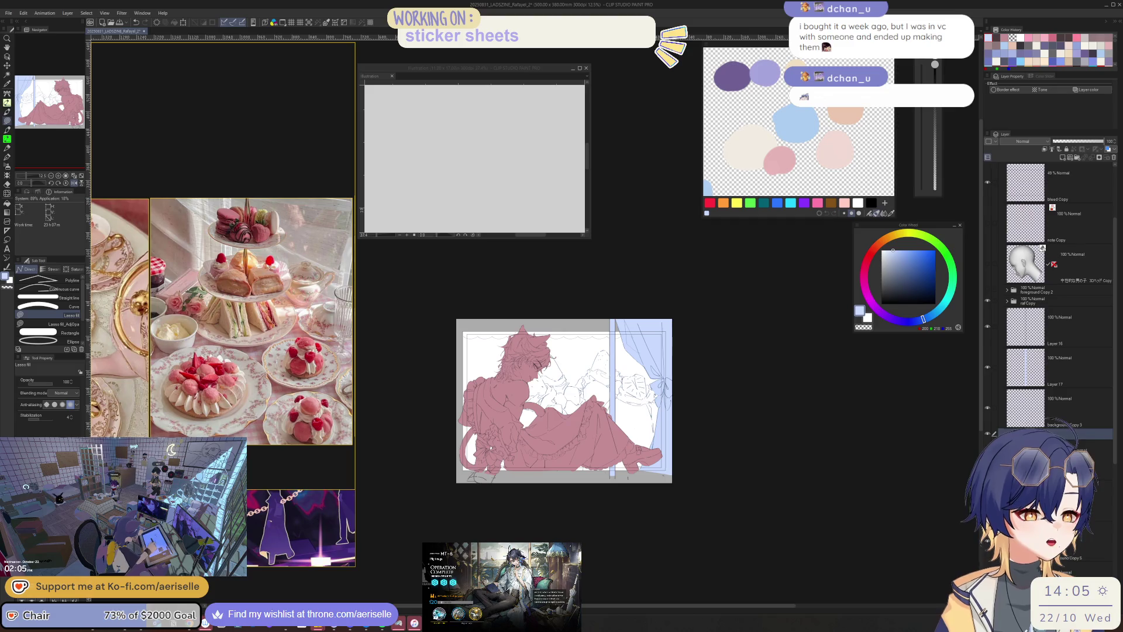
- Set Layer 18 inside the curtain folder to 86% opacity
click(1041, 301)
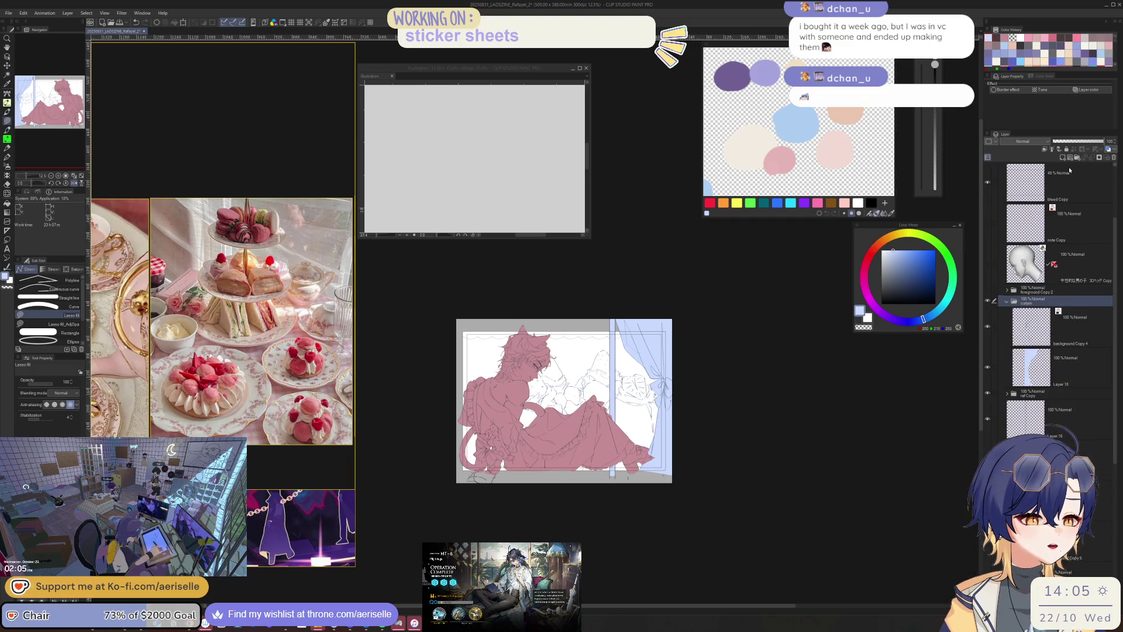
click(1082, 142)
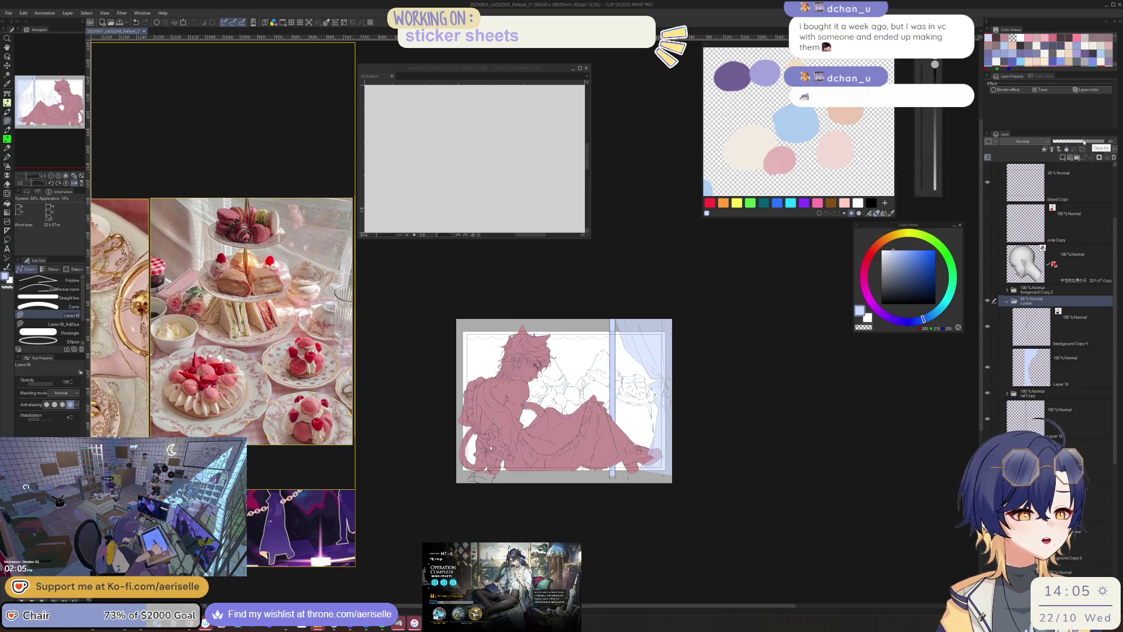
drag(1083, 142, 1106, 141)
click(1007, 301)
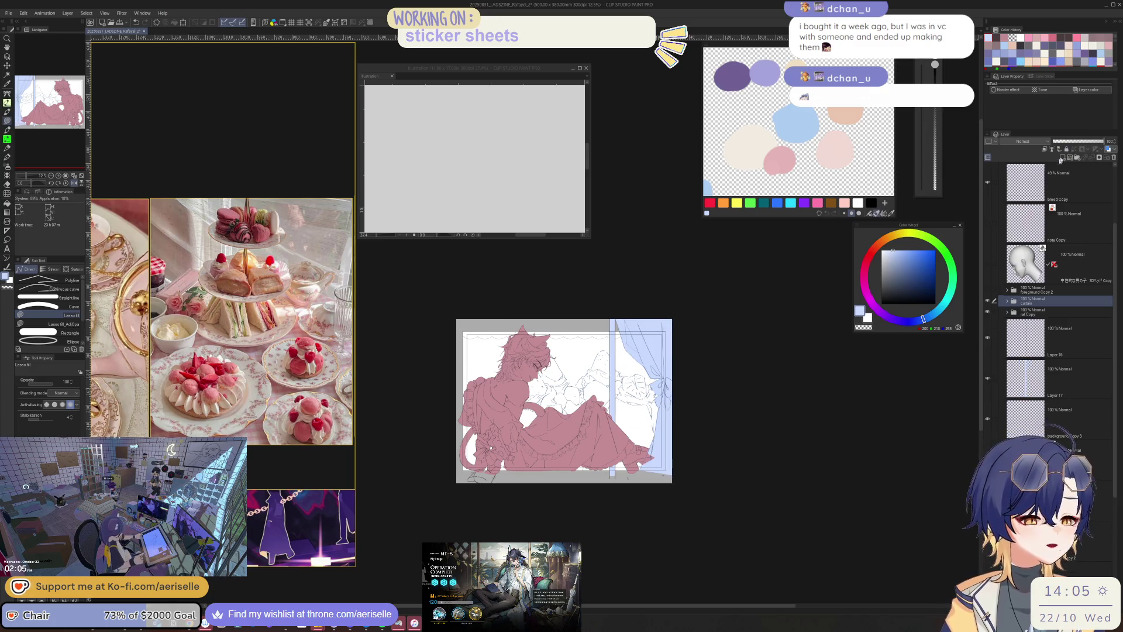
click(1007, 301)
click(1042, 364)
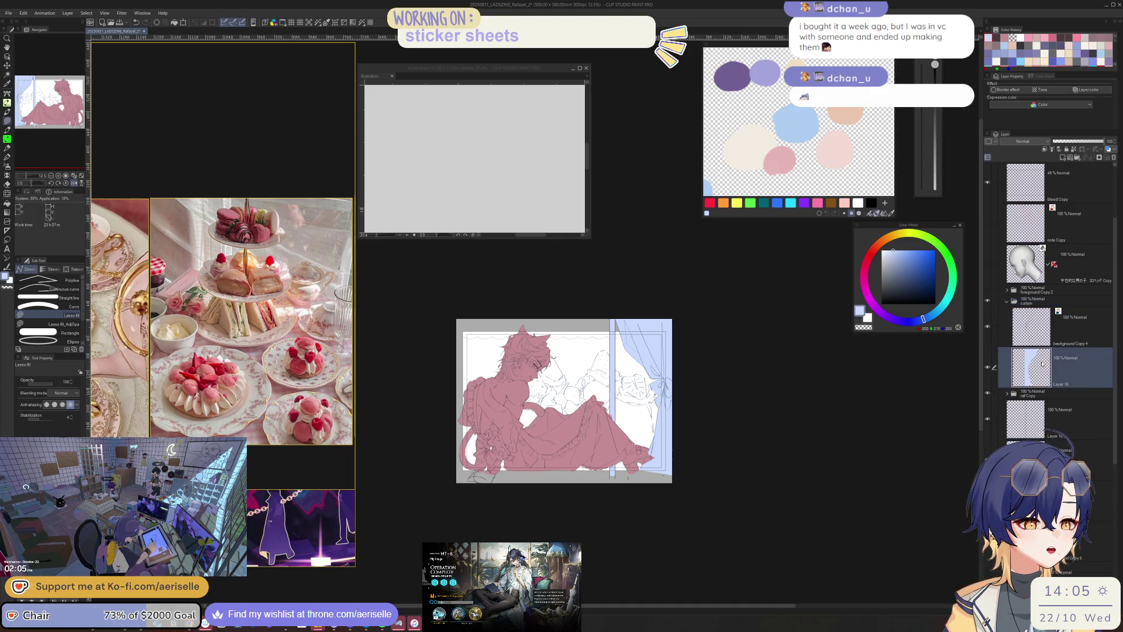
click(1098, 142)
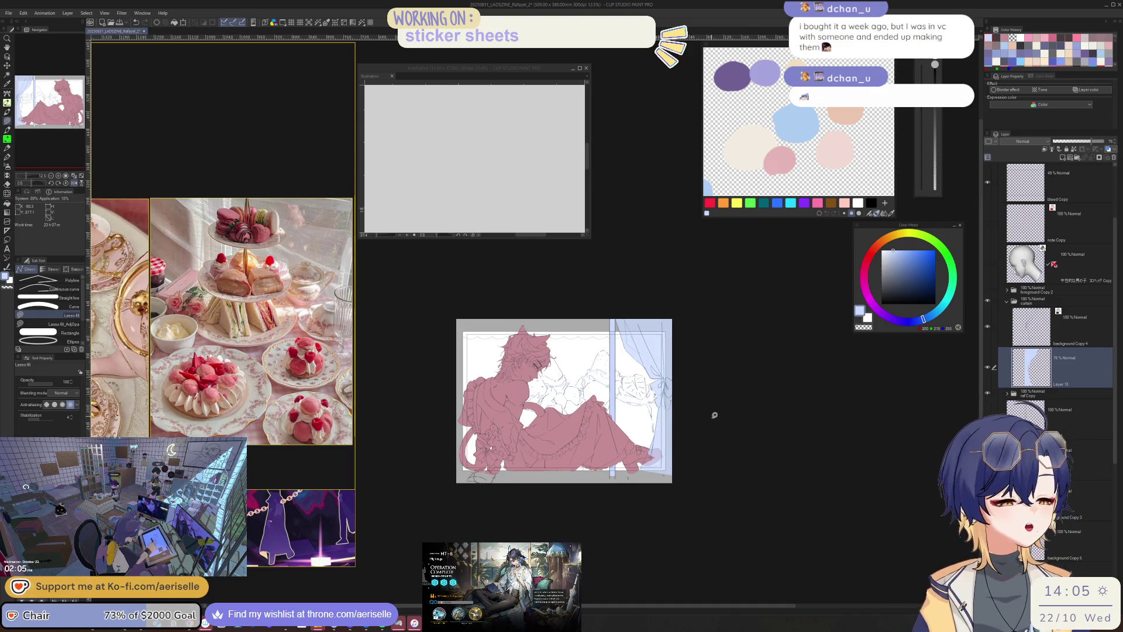
scroll(648, 450, up, 5)
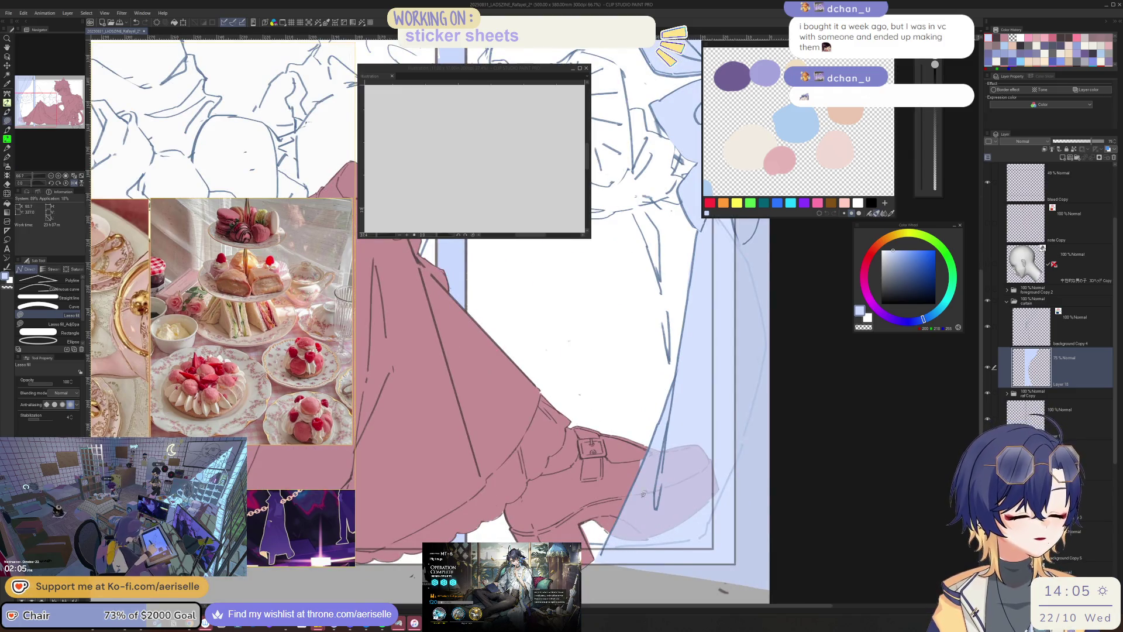
- Erase around the boot, fit the whole illustration in view, and select Layer 18 from the artwork
key(e)
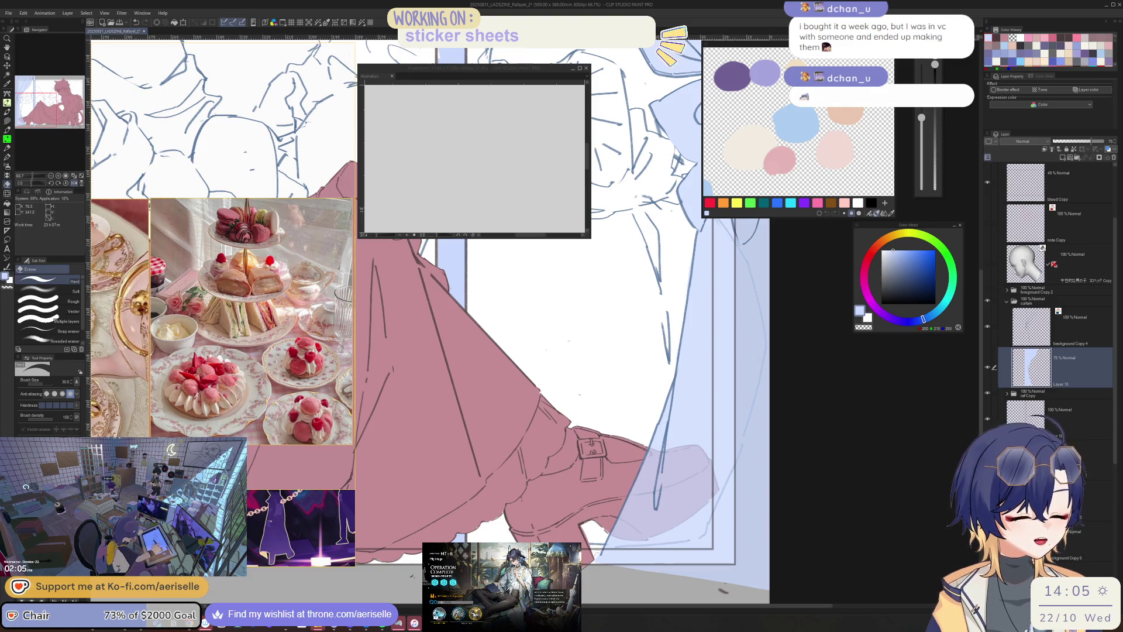
key(o)
scroll(581, 529, up, 3)
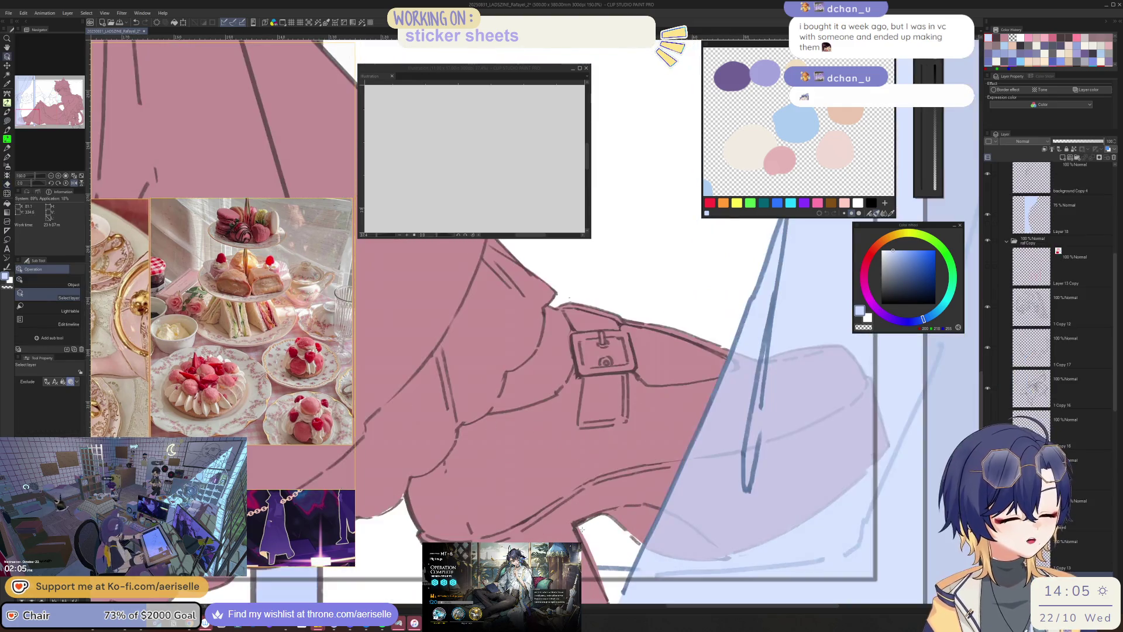
key(e)
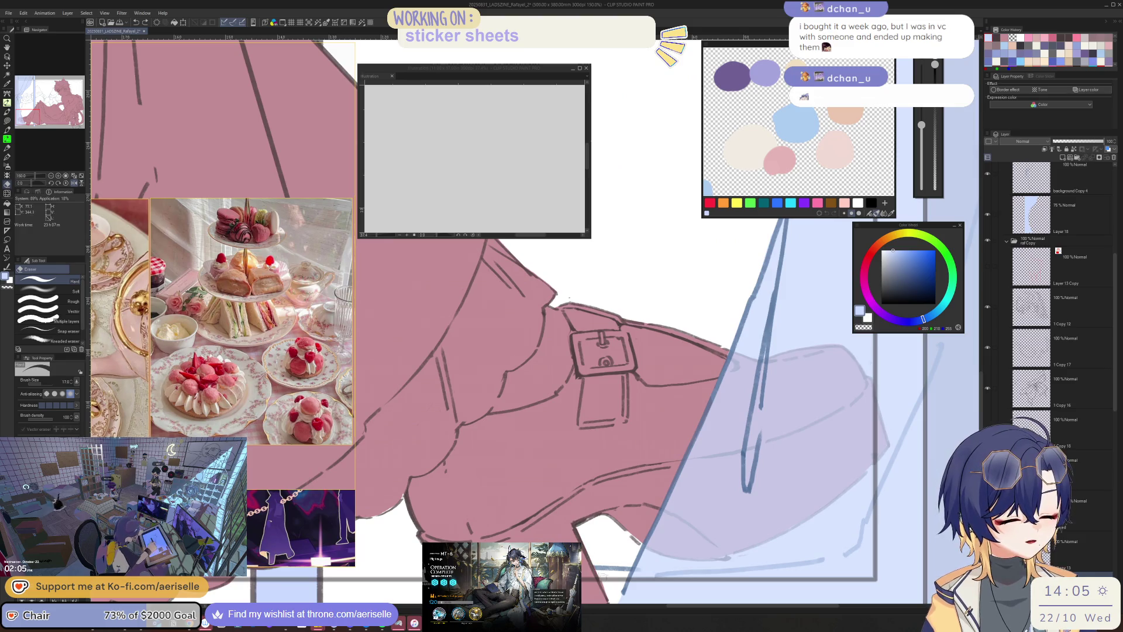
scroll(609, 592, down, 4)
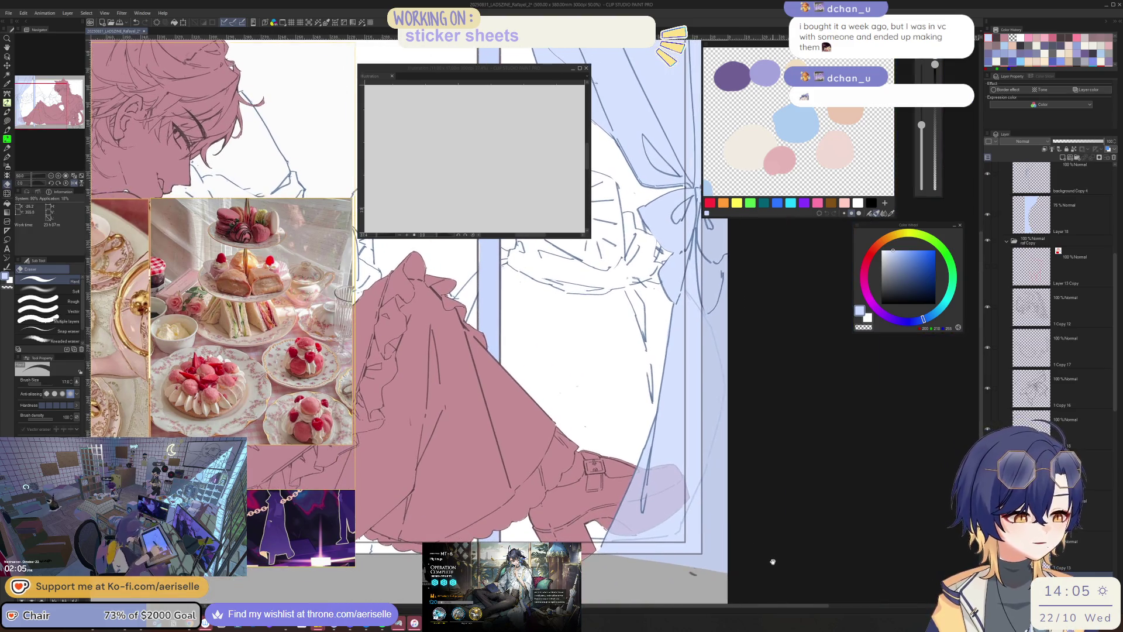
scroll(789, 571, down, 3)
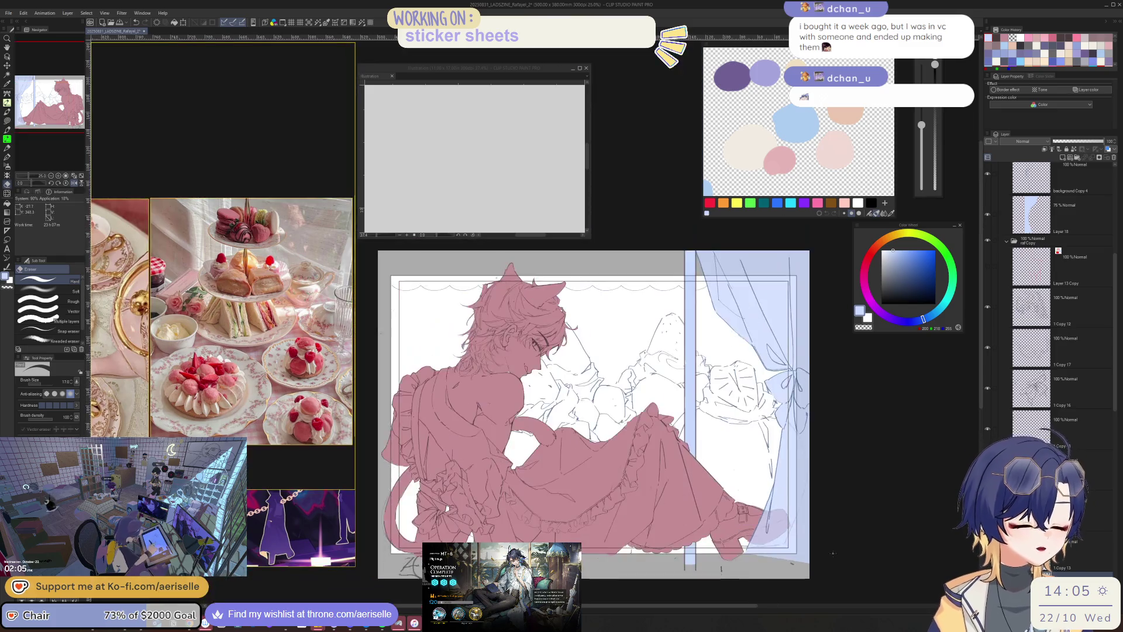
mouse_move(844, 567)
mouse_down()
mouse_move(866, 538)
mouse_move(855, 509)
mouse_up()
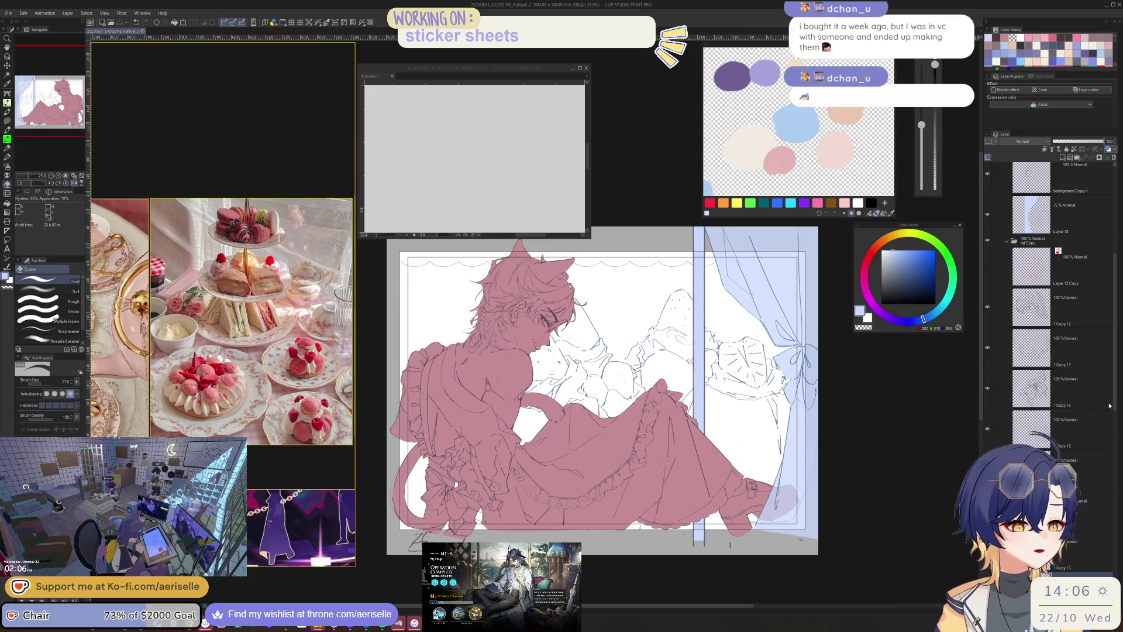
drag(1117, 408, 1096, 555)
click(987, 440)
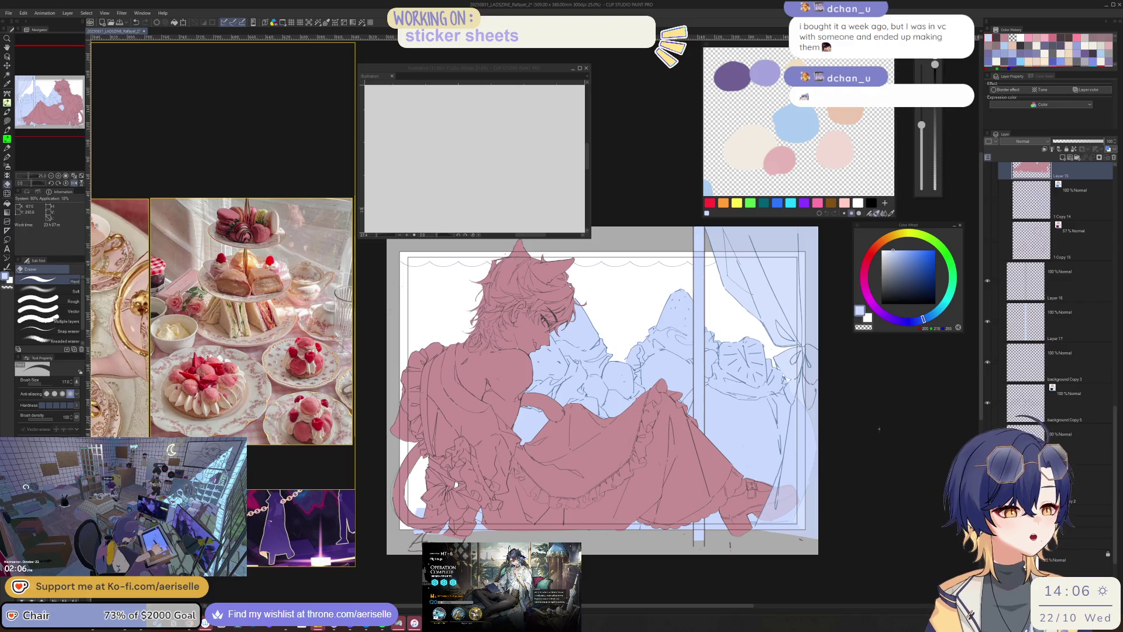
- Shift the curtain's hue to lavender with Ctrl+U, then mirror the canvas to compare
key(o)
key(ctrl+u)
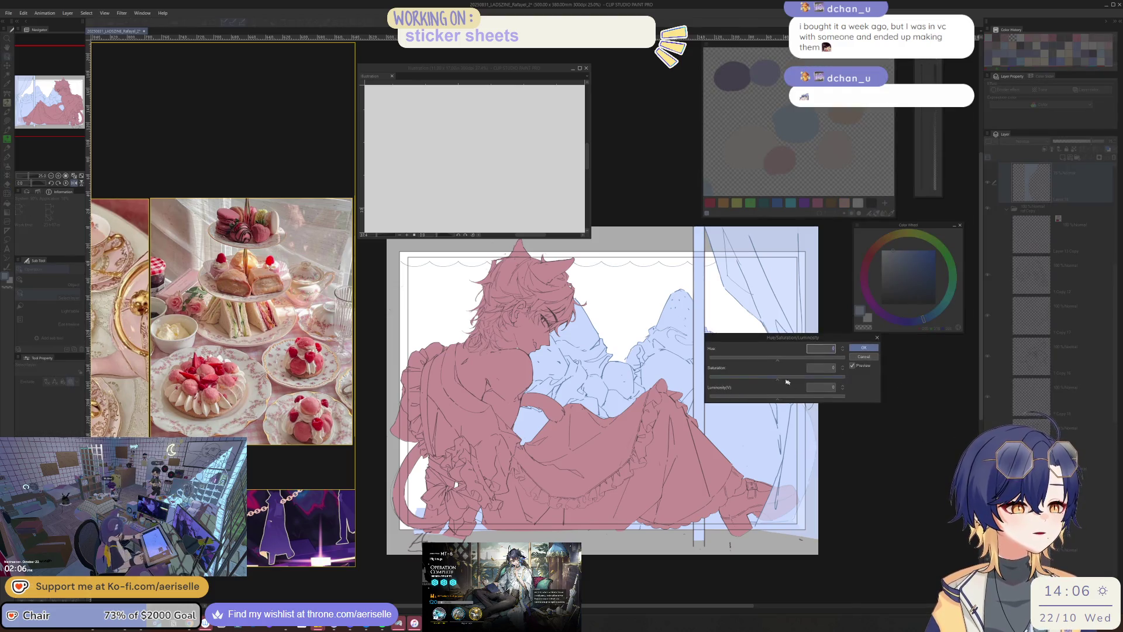
click(751, 359)
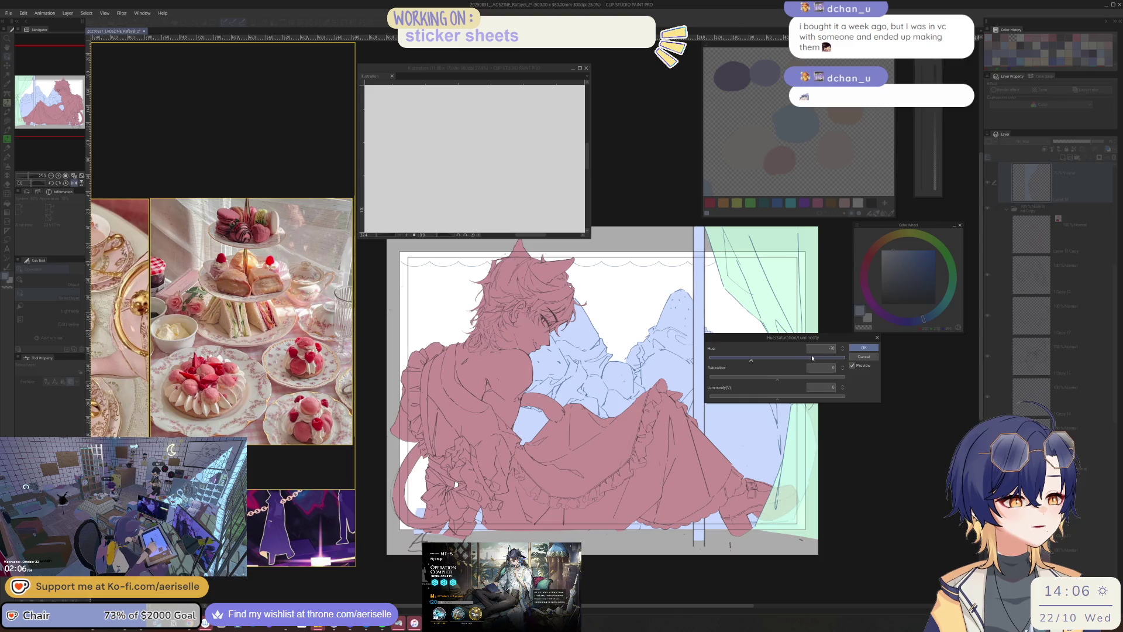
click(854, 348)
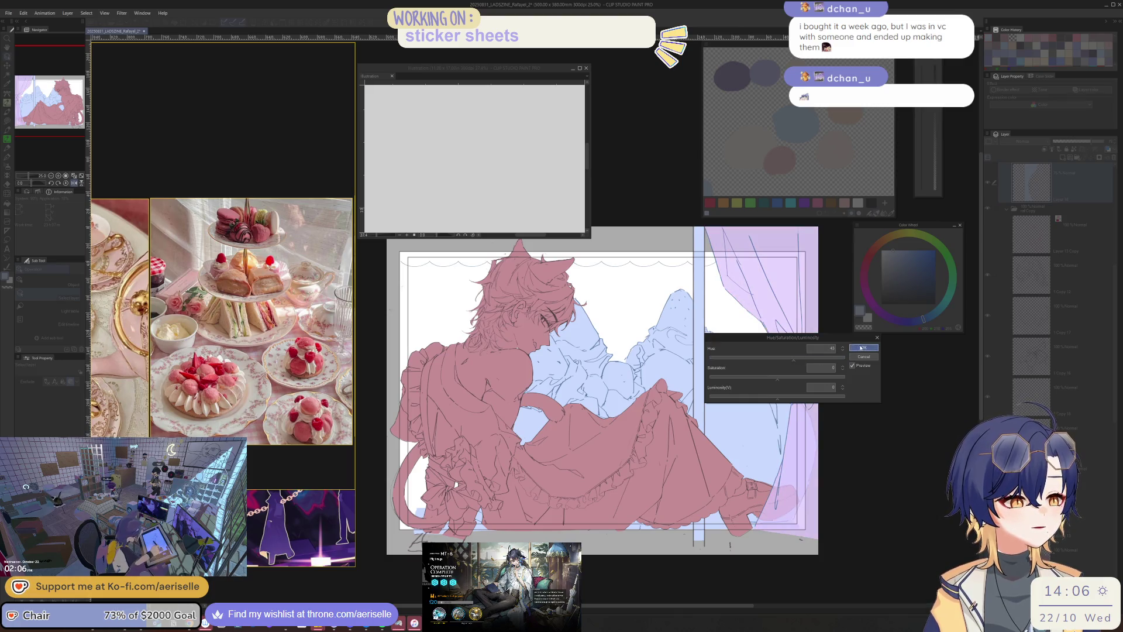
key(h)
mouse_move(713, 527)
mouse_down()
mouse_move(925, 527)
mouse_move(907, 526)
mouse_up()
scroll(1113, 379, up, 3)
scroll(1113, 379, up, 5)
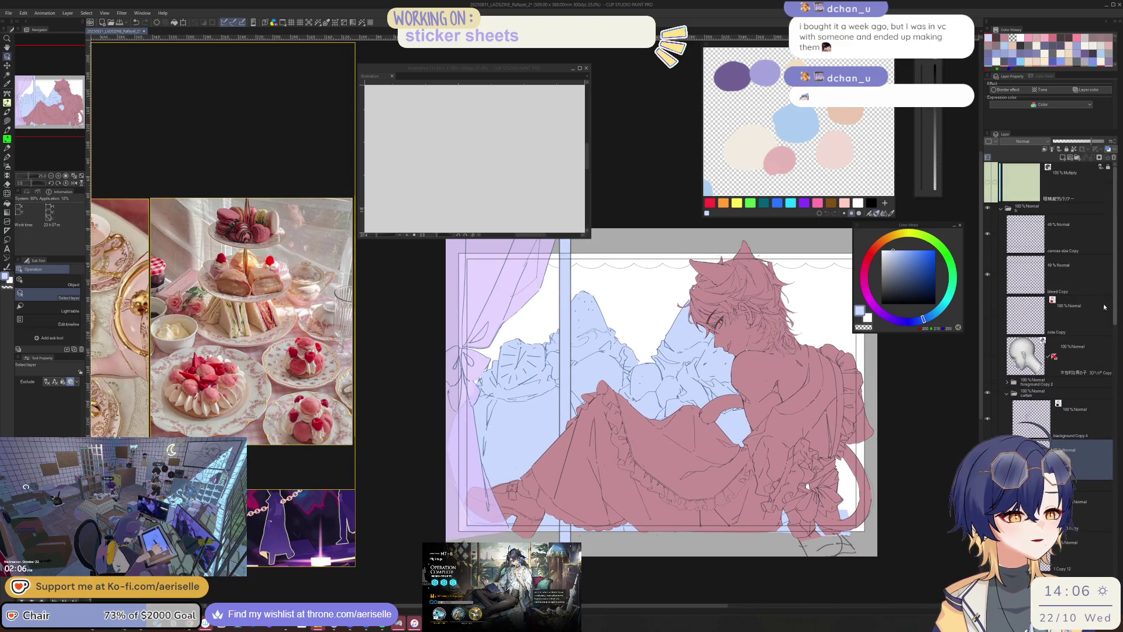
click(987, 381)
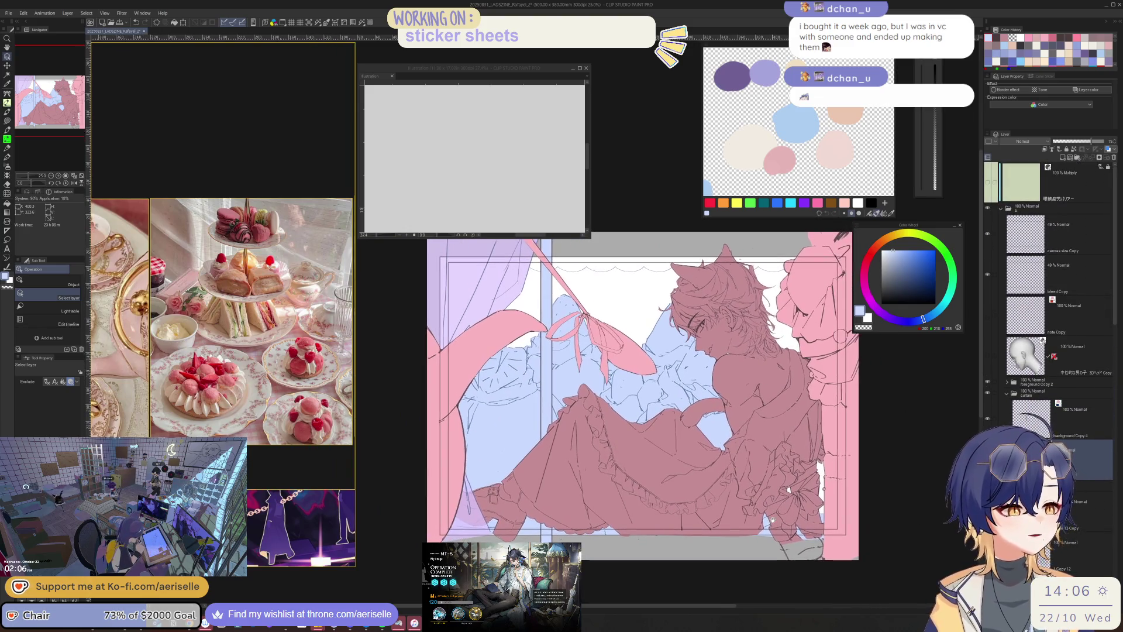
scroll(498, 517, up, 3)
scroll(498, 517, down, 6)
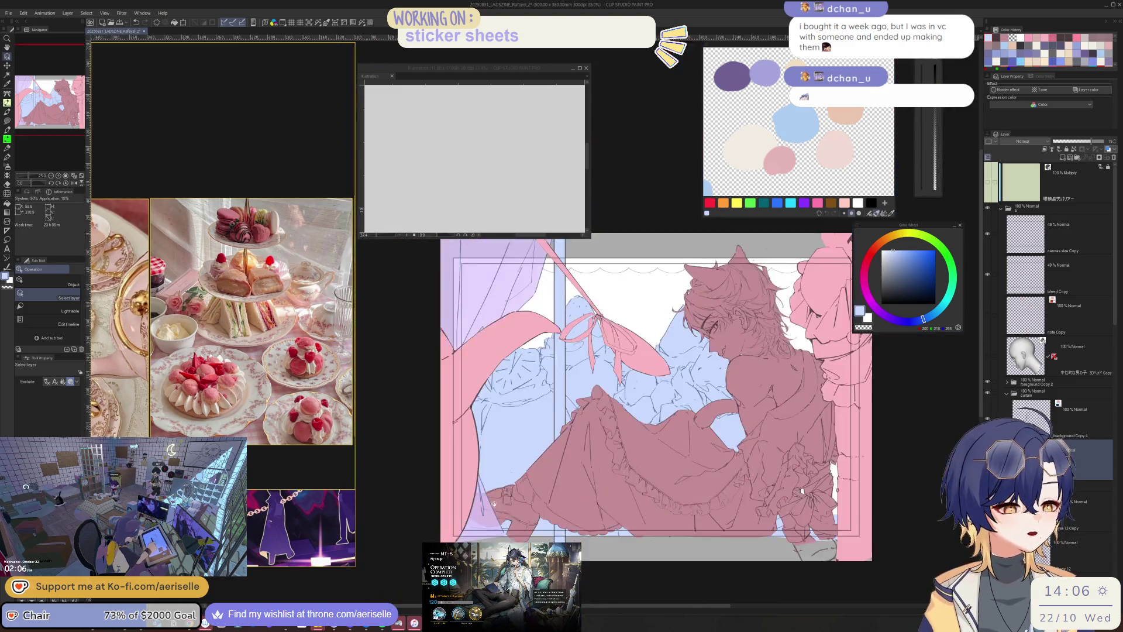
scroll(670, 509, up, 2)
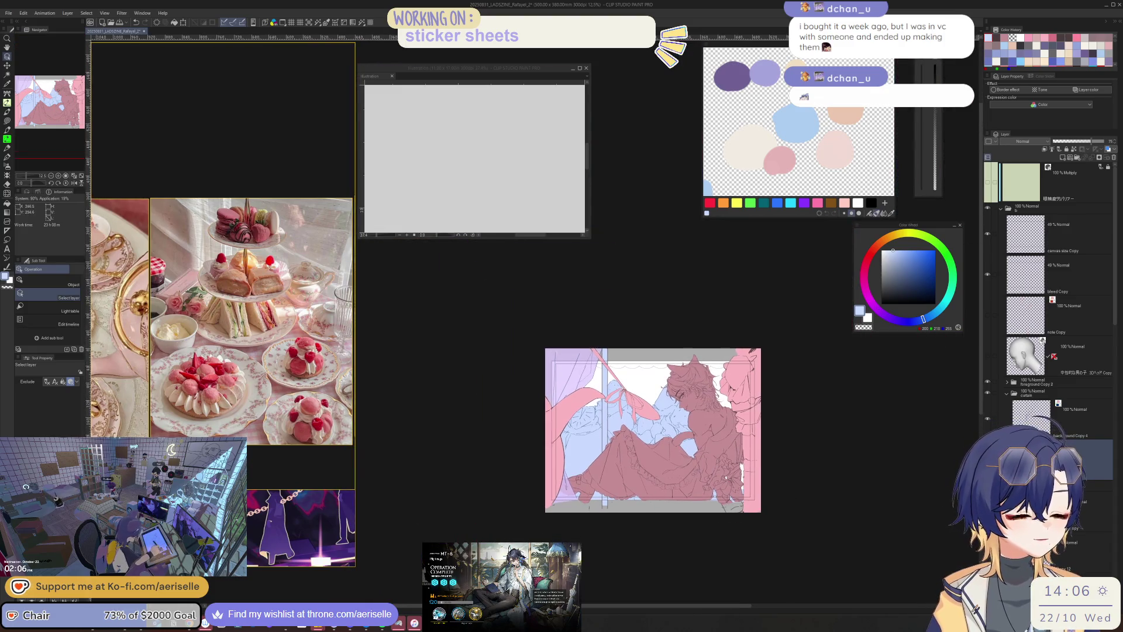
scroll(670, 509, up, 1)
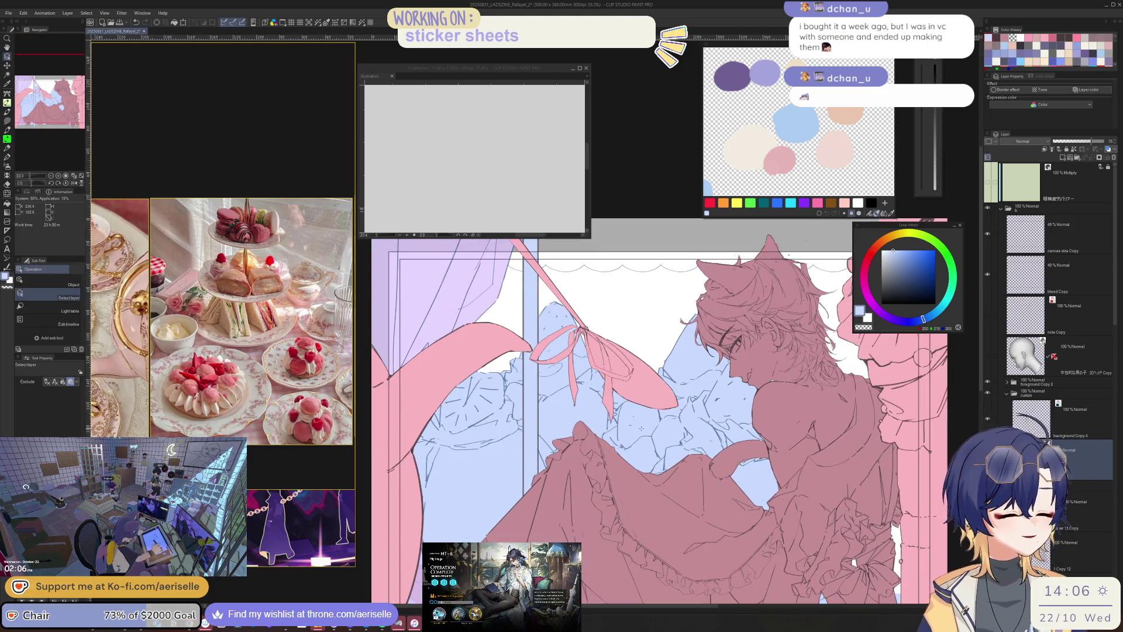
scroll(1050, 351, down, 5)
mouse_move(537, 73)
mouse_down()
mouse_move(594, 75)
mouse_move(764, 208)
mouse_move(762, 445)
mouse_move(696, 519)
mouse_up()
key(ctrl+at)
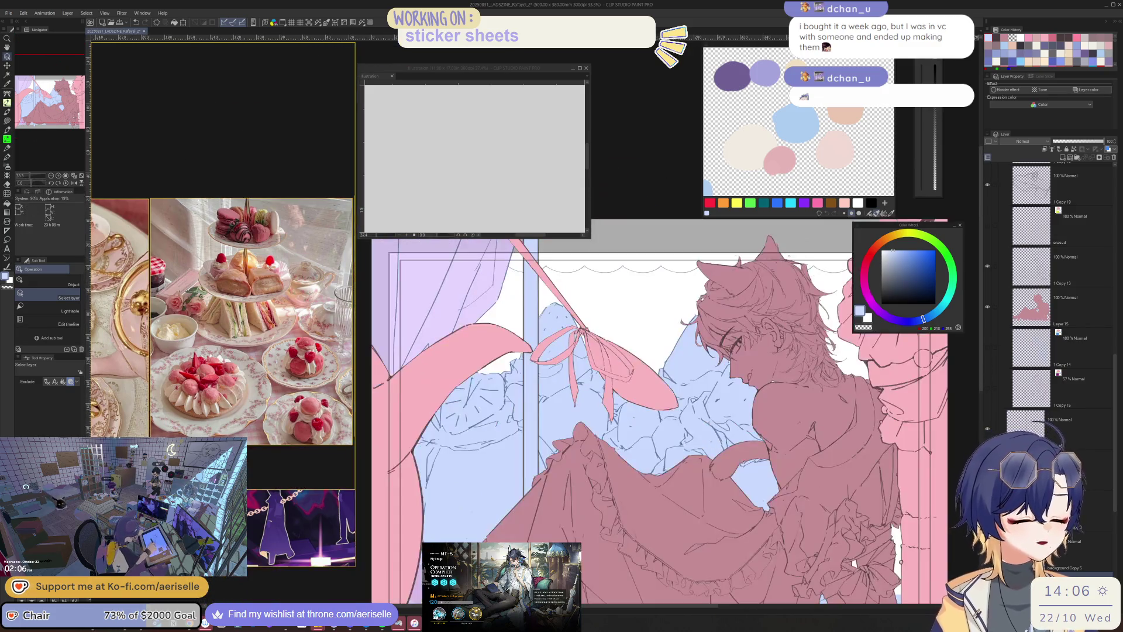
scroll(1103, 498, down, 3)
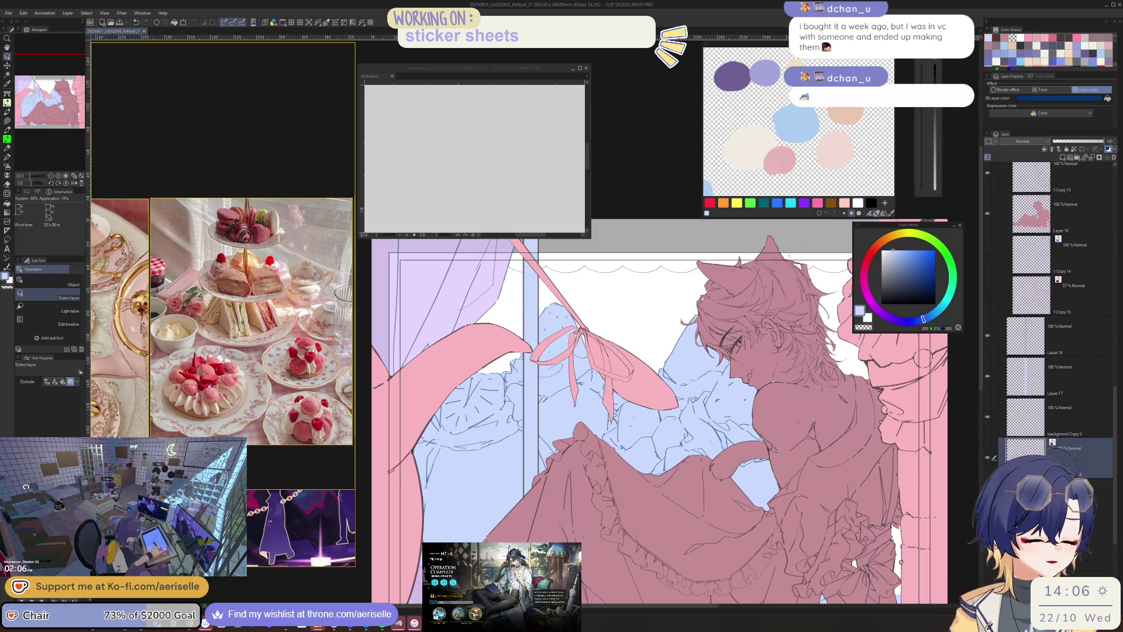
click(1012, 426)
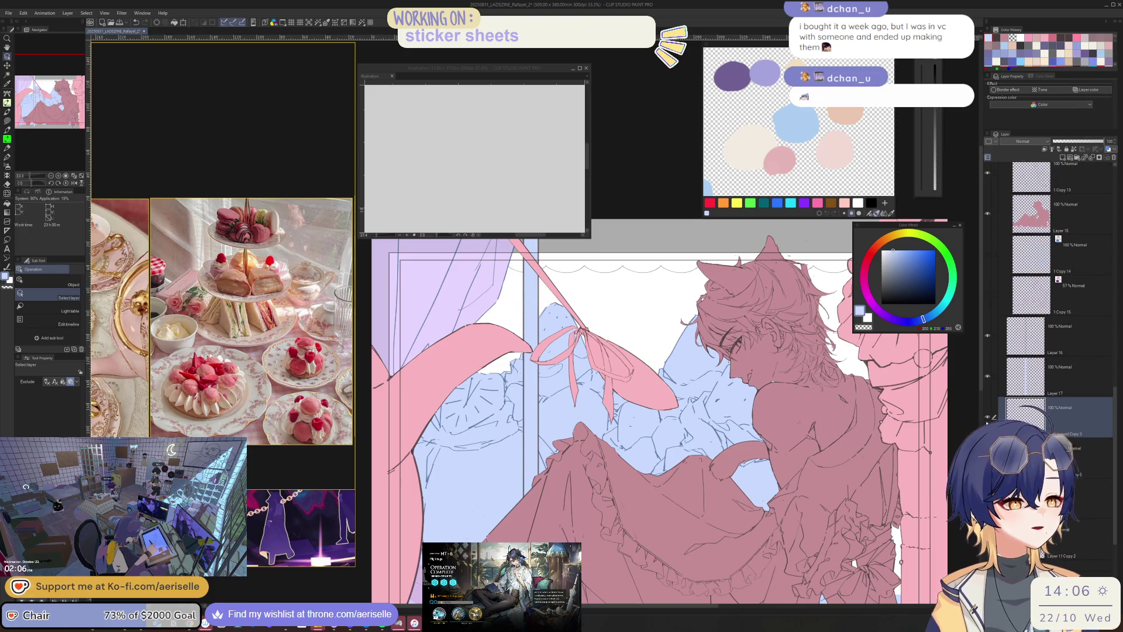
scroll(942, 409, down, 1)
drag(878, 503, 831, 509)
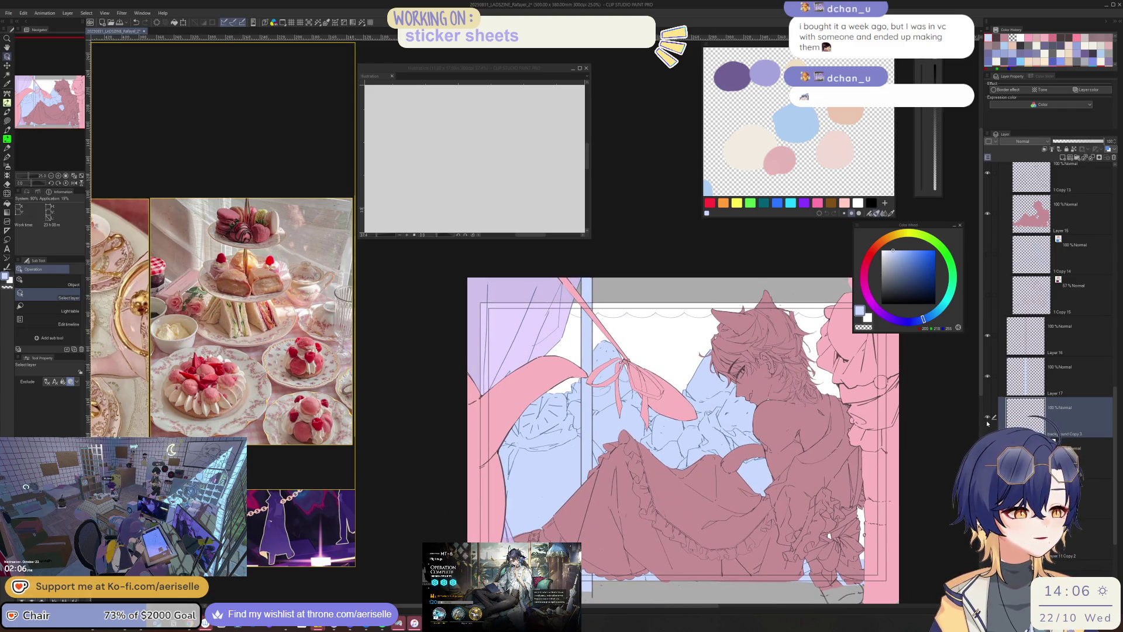
key(k)
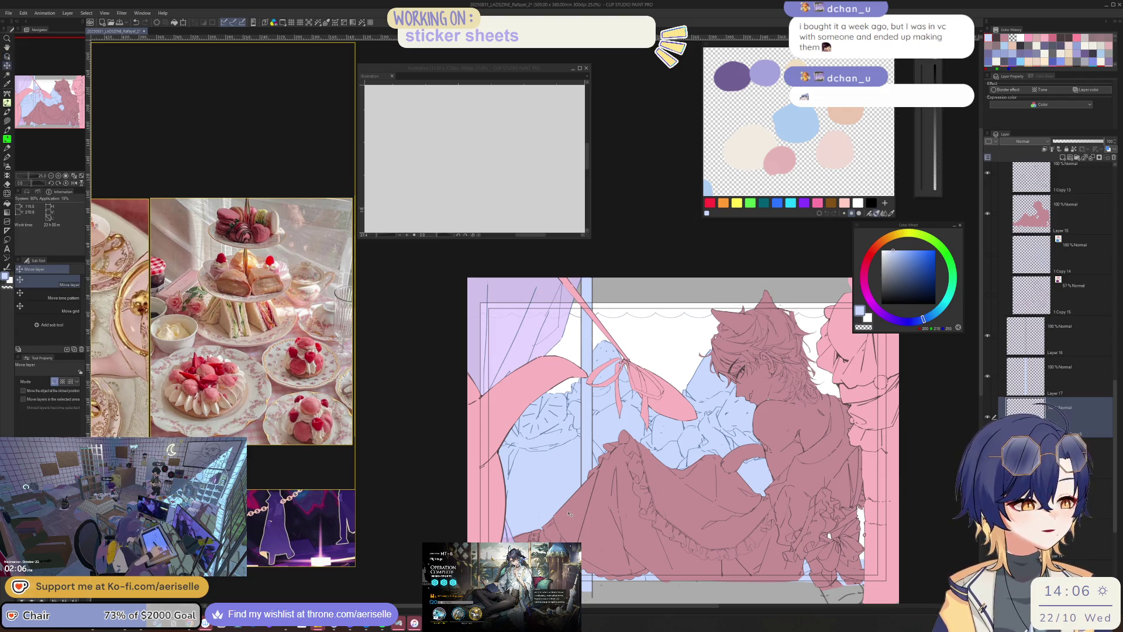
scroll(595, 325, up, 4)
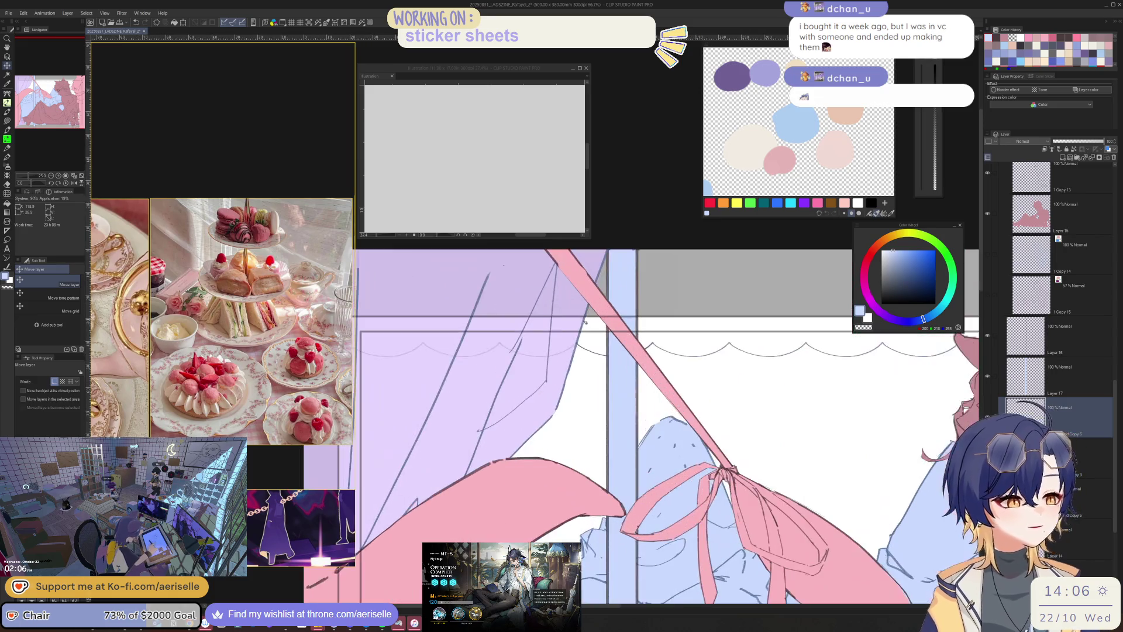
- Lasso-fill the remaining gap in the lavender curtain with light purple
key(e)
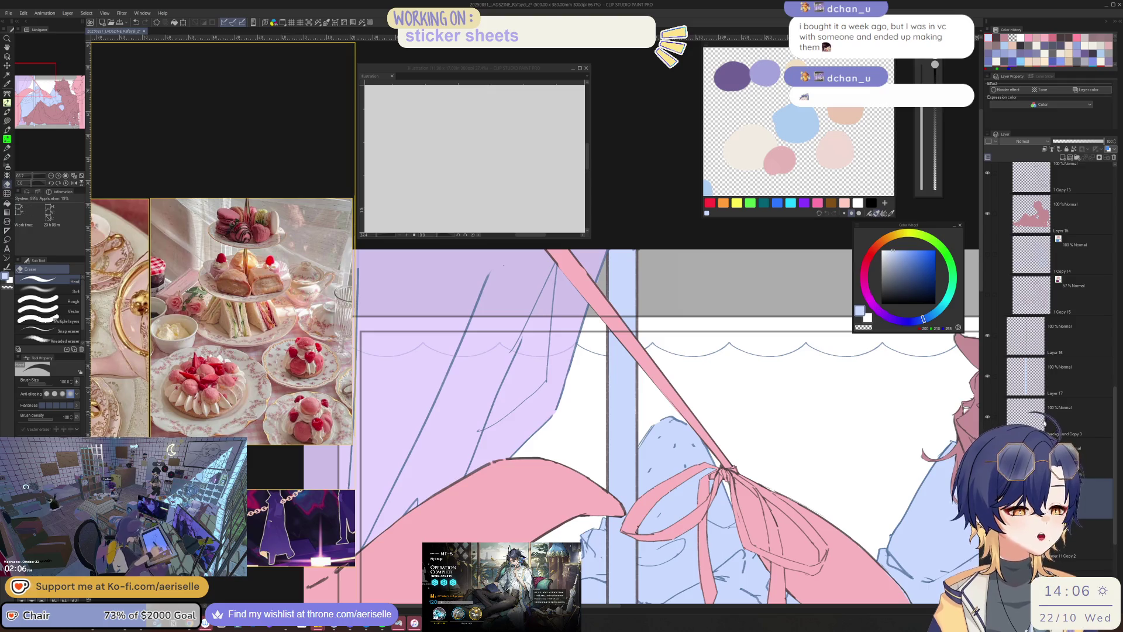
mouse_move(554, 450)
mouse_down()
mouse_move(730, 404)
mouse_move(661, 427)
mouse_move(574, 525)
mouse_up()
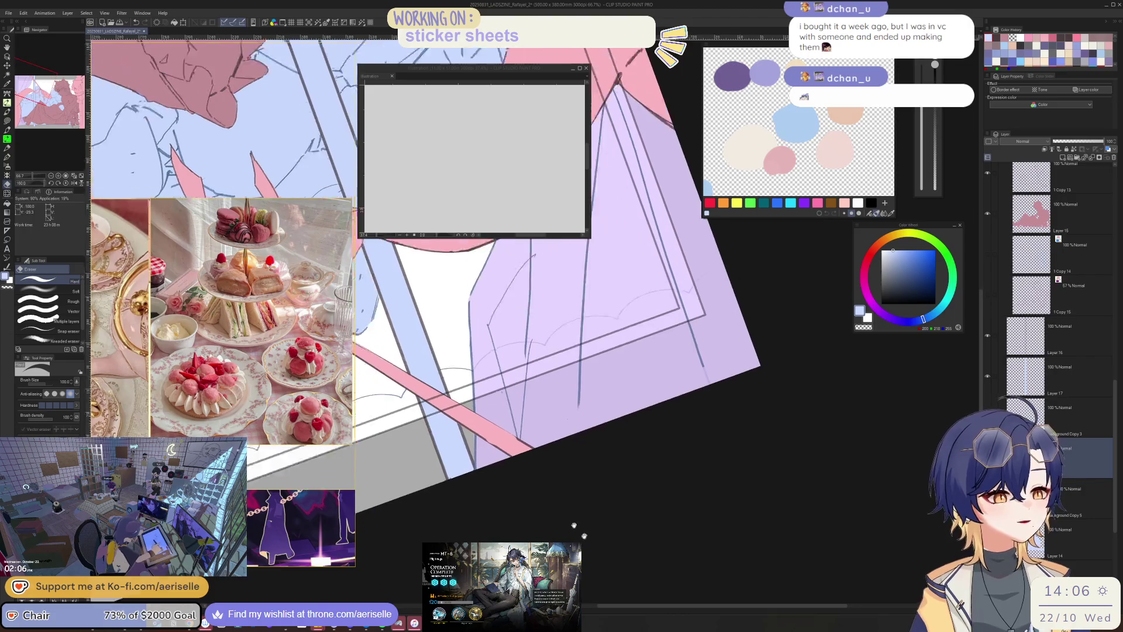
scroll(573, 525, up, 4)
key(u)
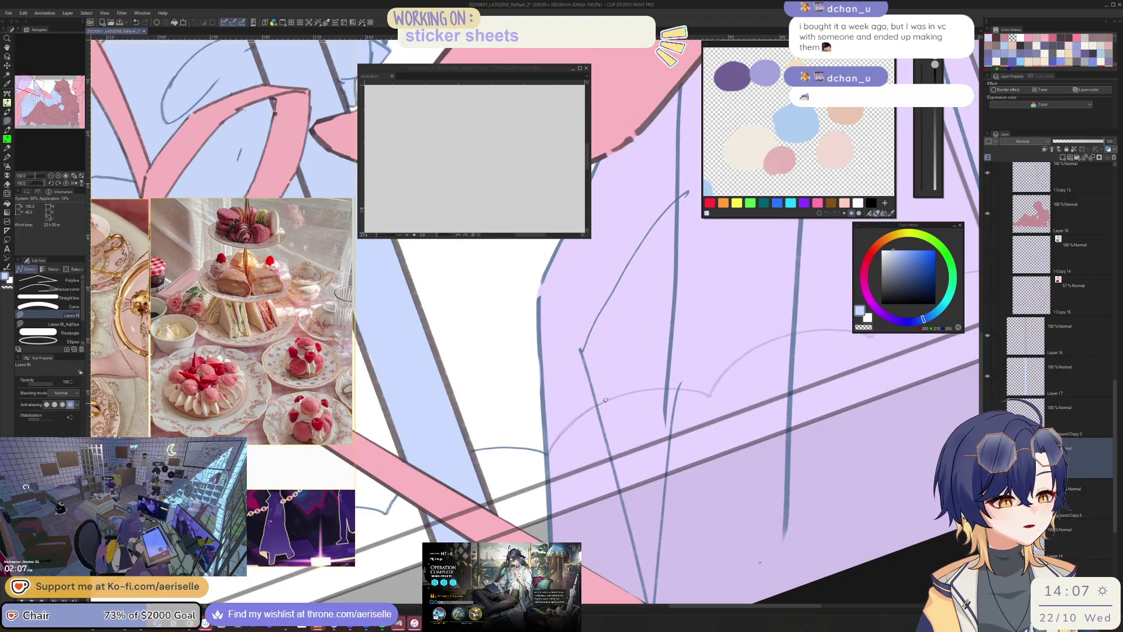
mouse_move(631, 390)
mouse_down()
mouse_move(655, 389)
mouse_move(748, 429)
mouse_up()
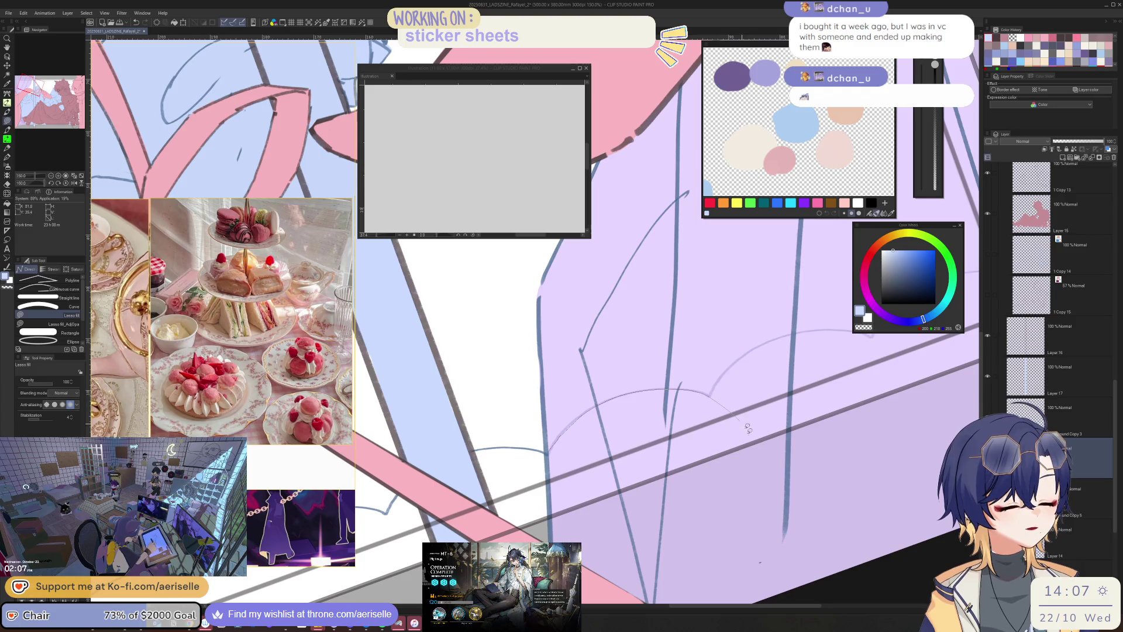
mouse_move(573, 513)
mouse_down()
mouse_move(553, 460)
mouse_move(626, 418)
mouse_up()
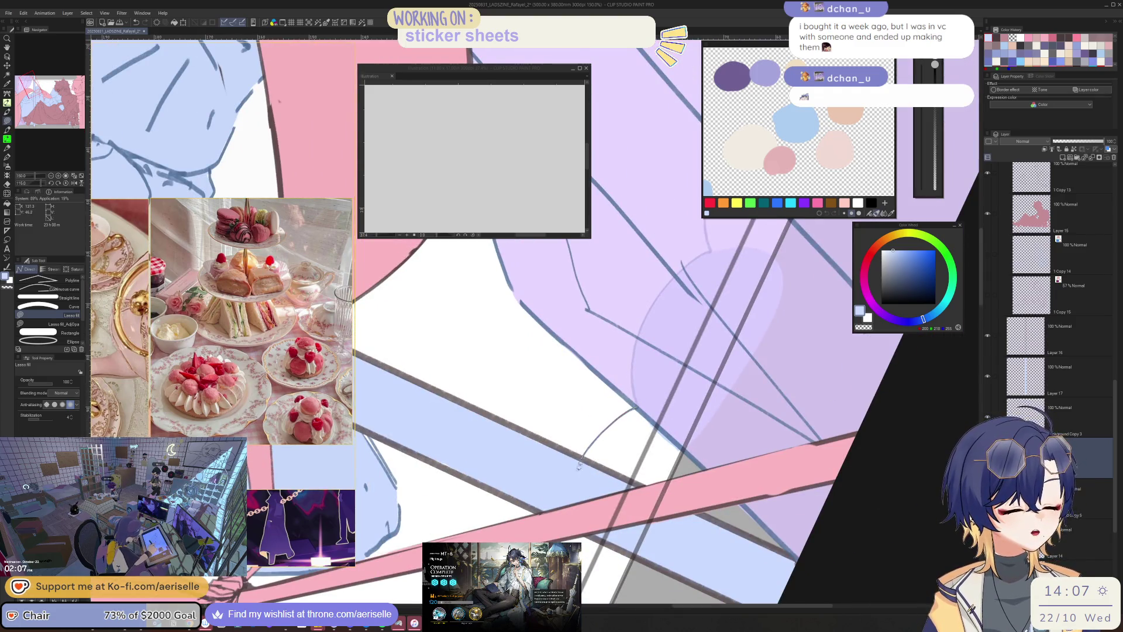
- Lasso-fill the scalloped fabric area by the window with light blue, then bring the whole artwork into view
drag(675, 534, 567, 431)
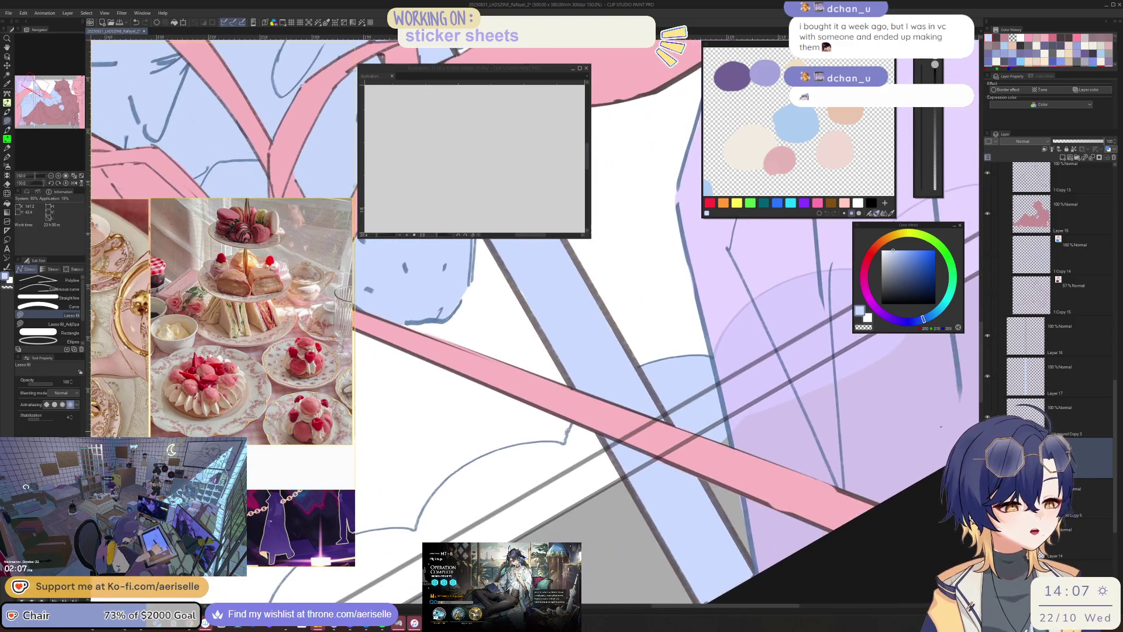
mouse_move(603, 387)
mouse_down()
mouse_move(690, 361)
mouse_move(666, 462)
mouse_move(582, 500)
mouse_move(602, 410)
mouse_up()
mouse_move(619, 456)
mouse_down()
mouse_move(685, 371)
mouse_move(570, 416)
mouse_move(533, 526)
mouse_move(625, 393)
mouse_up()
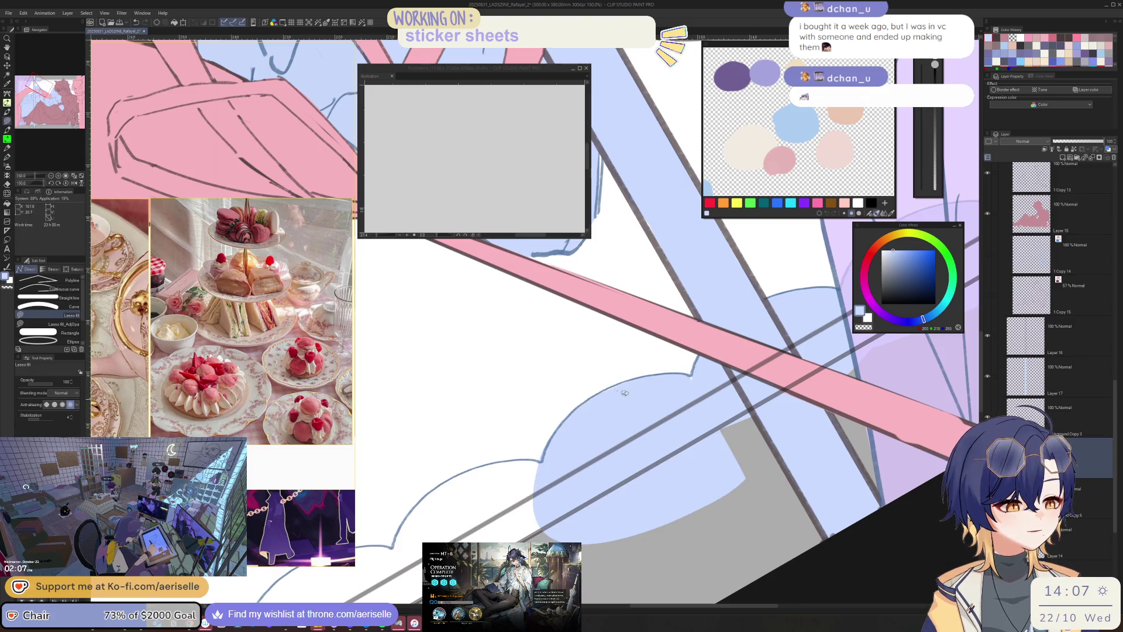
scroll(707, 384, up, 2)
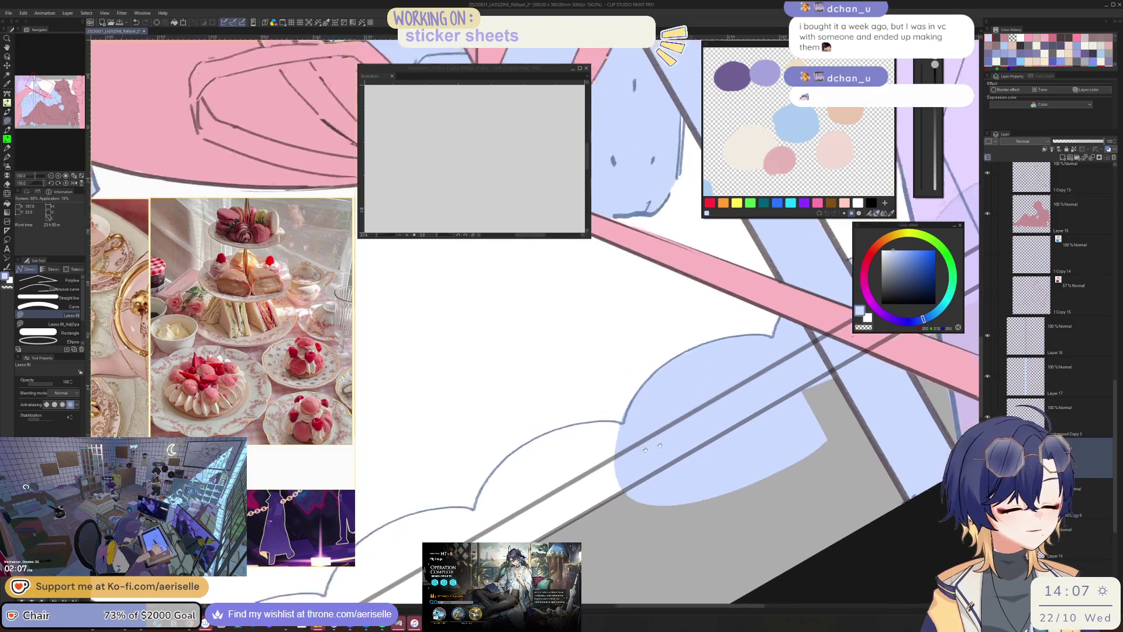
key(e)
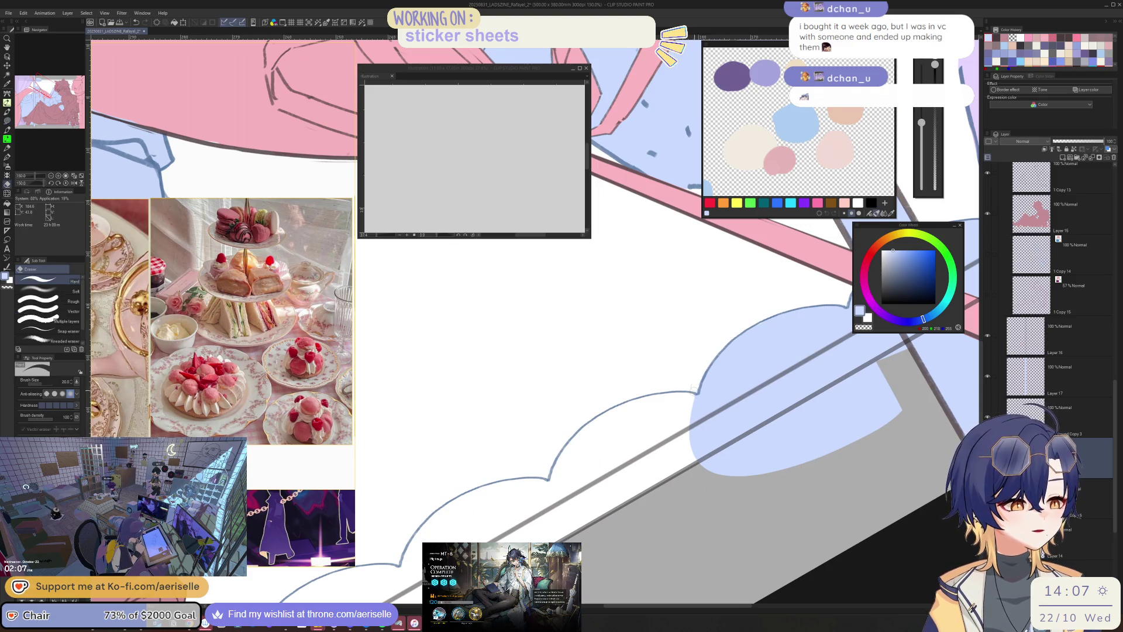
scroll(699, 380, down, 5)
scroll(684, 526, down, 2)
scroll(798, 443, up, 3)
scroll(723, 477, down, 2)
drag(723, 477, 718, 552)
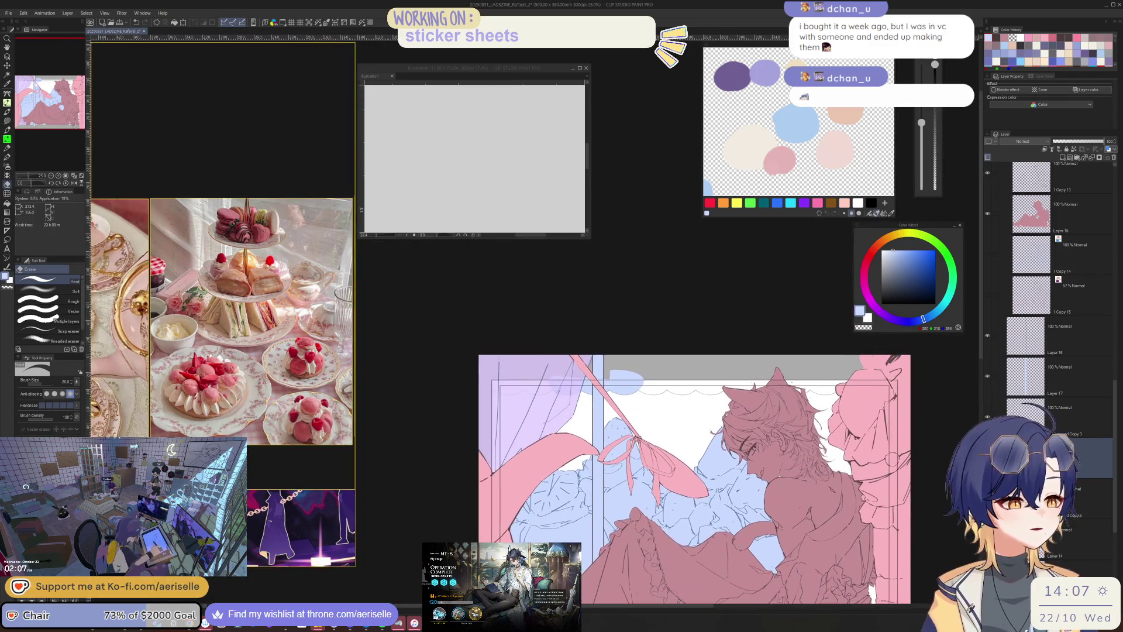
- Drag the light-blue scalloped curtain layer rightward along the window top with the Move layer tool
key(k)
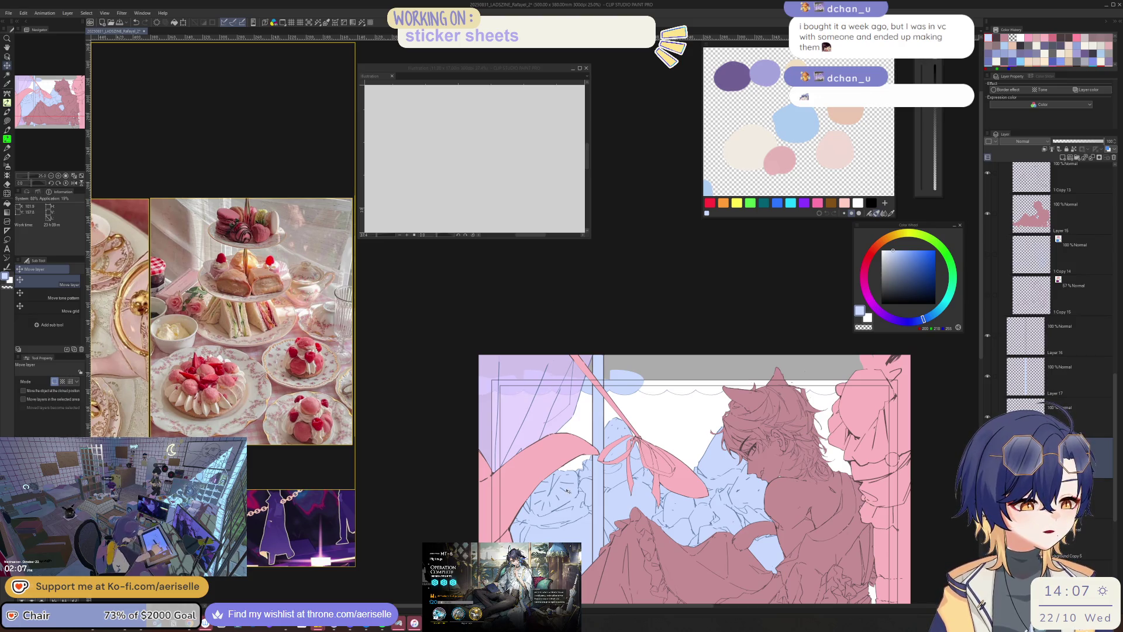
scroll(561, 452, up, 5)
scroll(561, 451, down, 5)
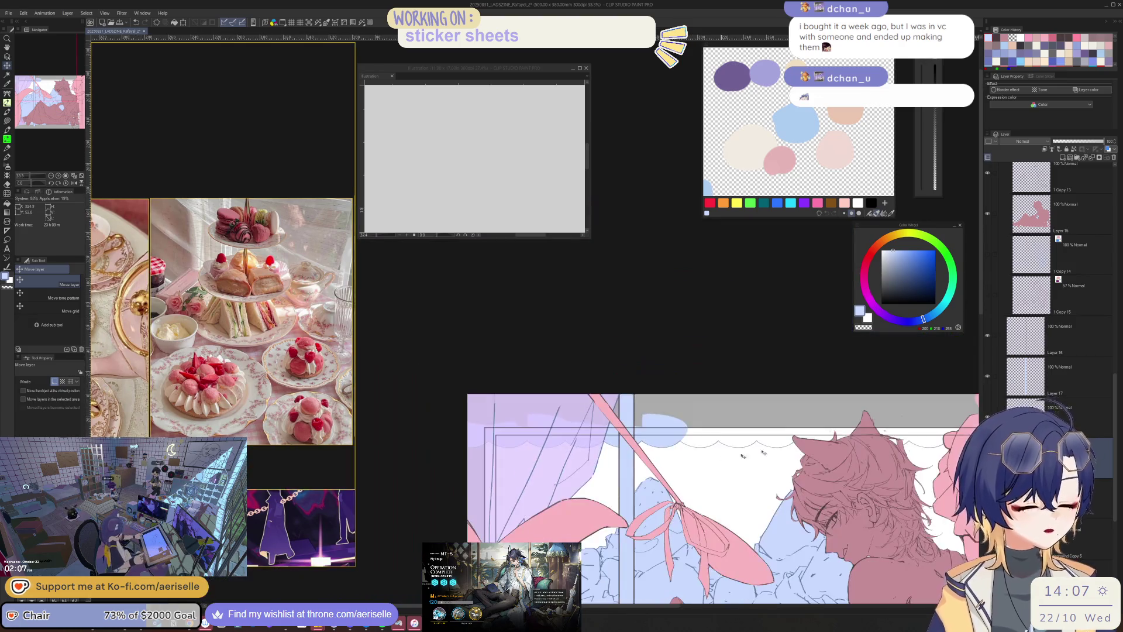
mouse_move(714, 510)
mouse_down()
mouse_move(590, 518)
mouse_move(726, 508)
mouse_up()
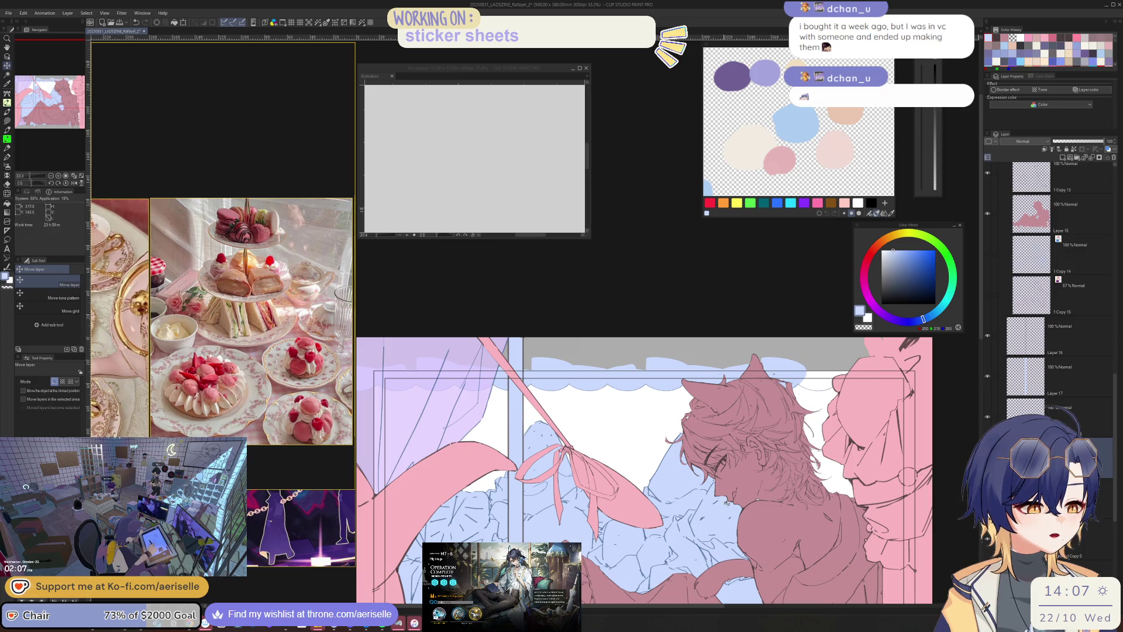
drag(842, 459, 889, 457)
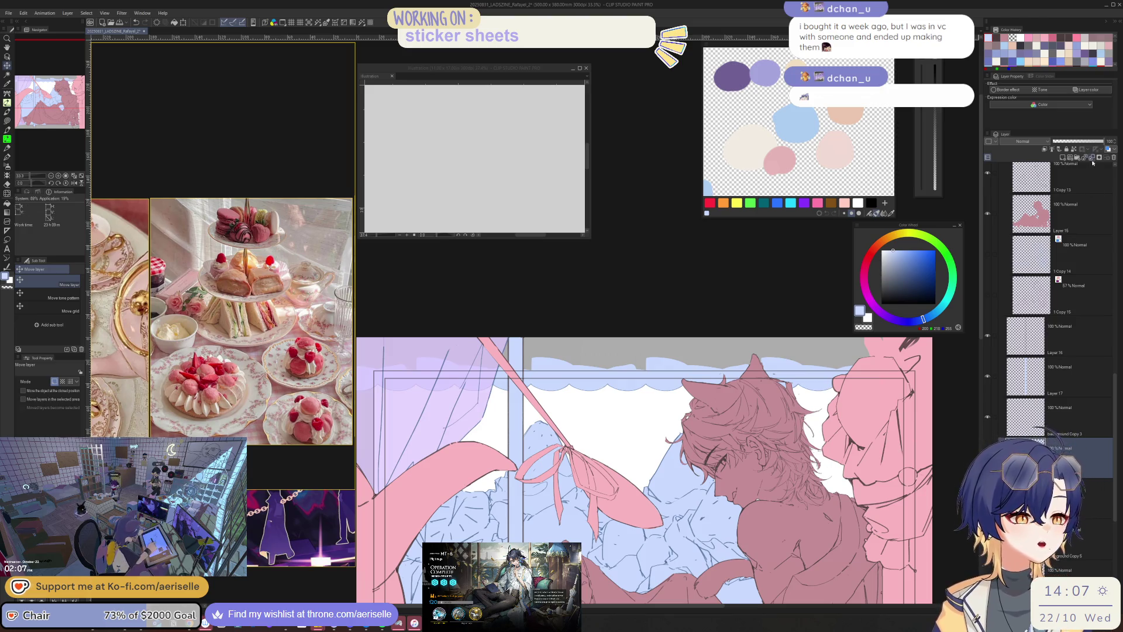
scroll(778, 547, down, 4)
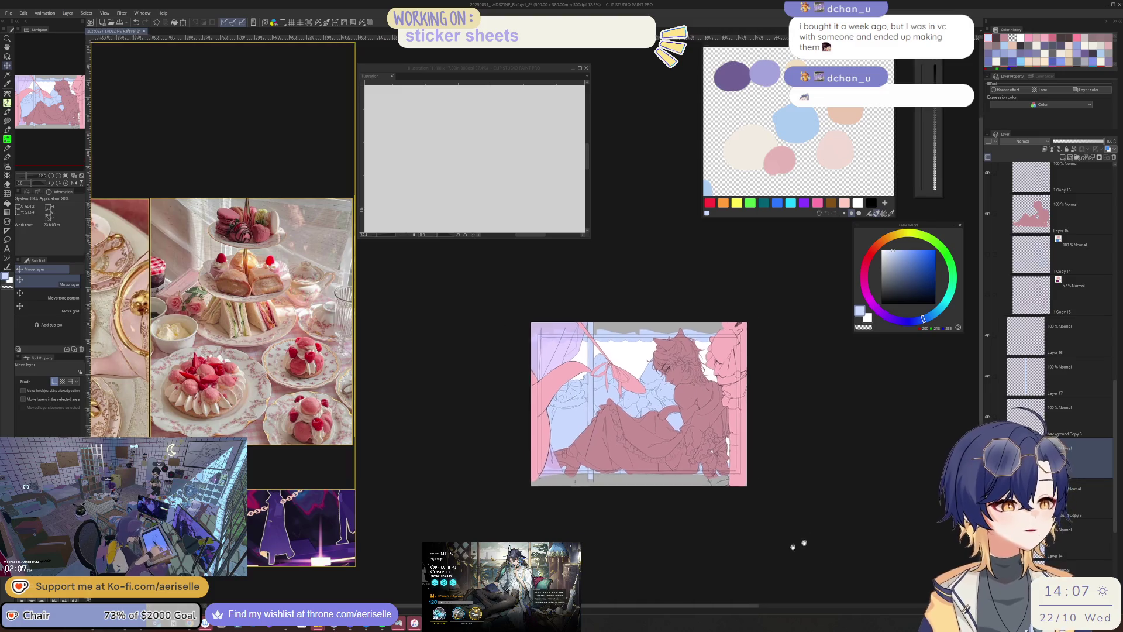
scroll(156, 363, down, 4)
scroll(156, 364, up, 5)
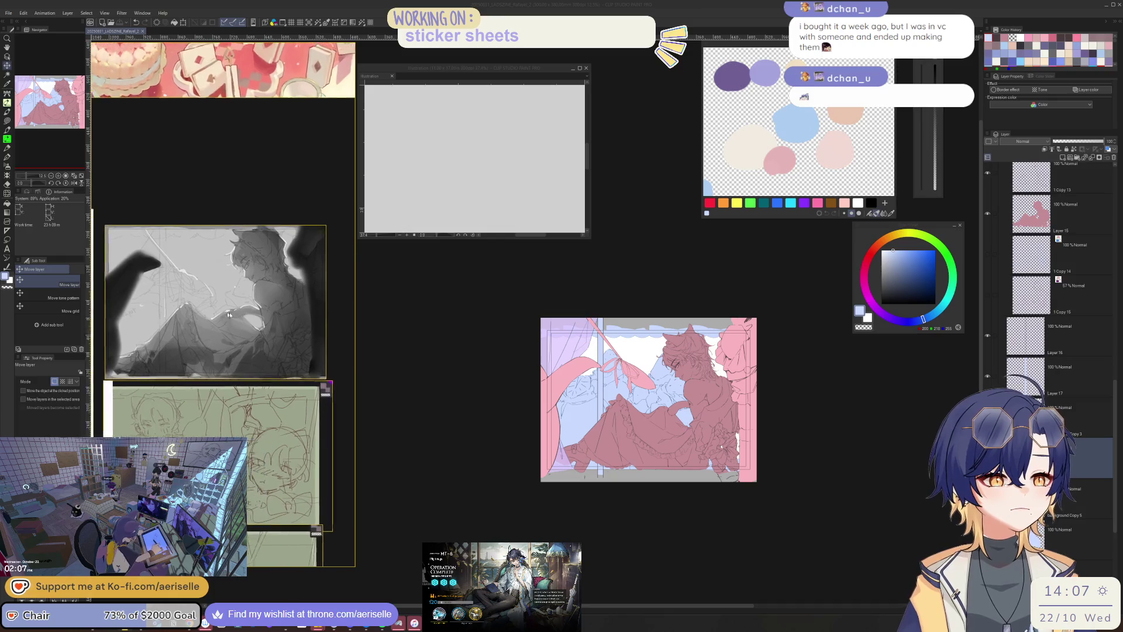
- Pan the reference board to the grey and green sketches, then switch to the Instagram browser
drag(229, 314, 263, 328)
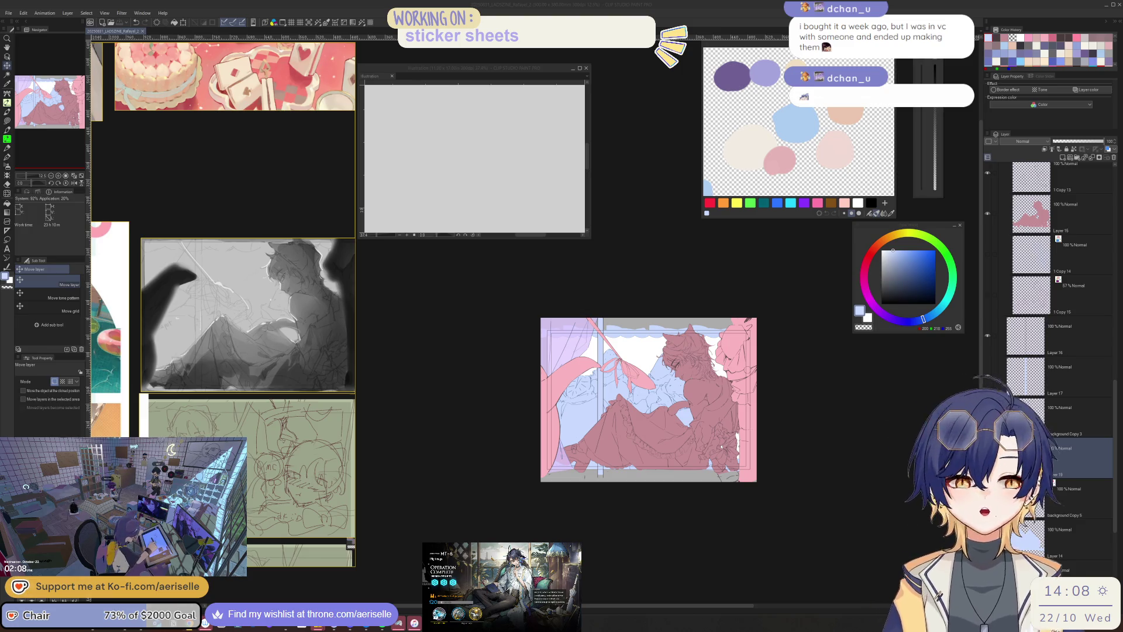
key(alt+Tab)
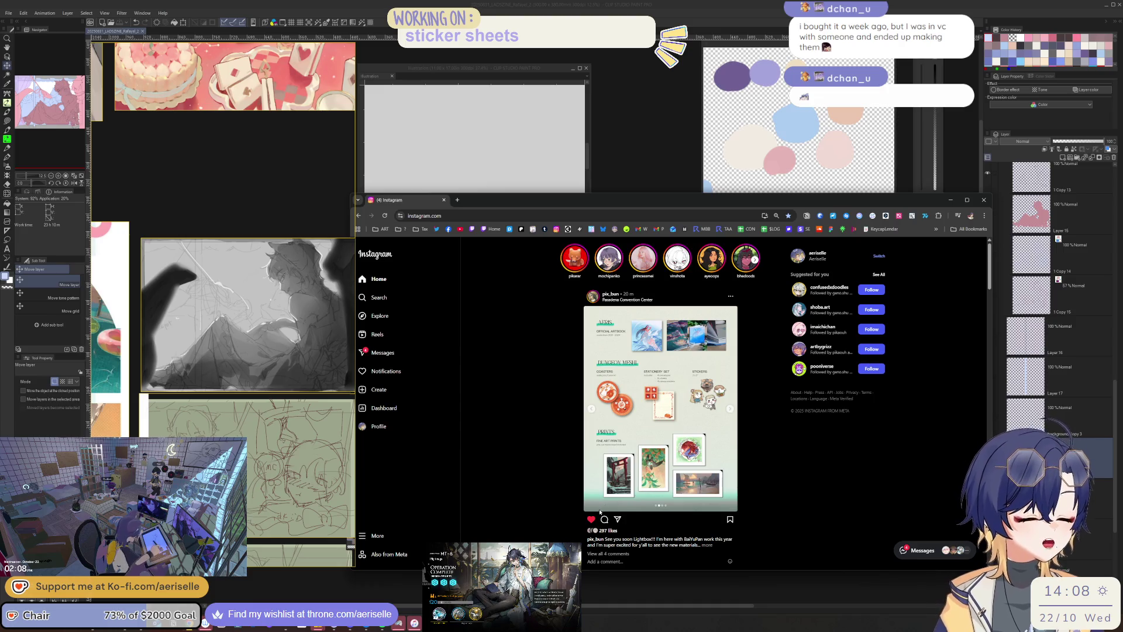
- Browse the catalogue post from its cover through PRINTS to MAP and SCHEDULE, then close it and minimise Chrome
click(604, 519)
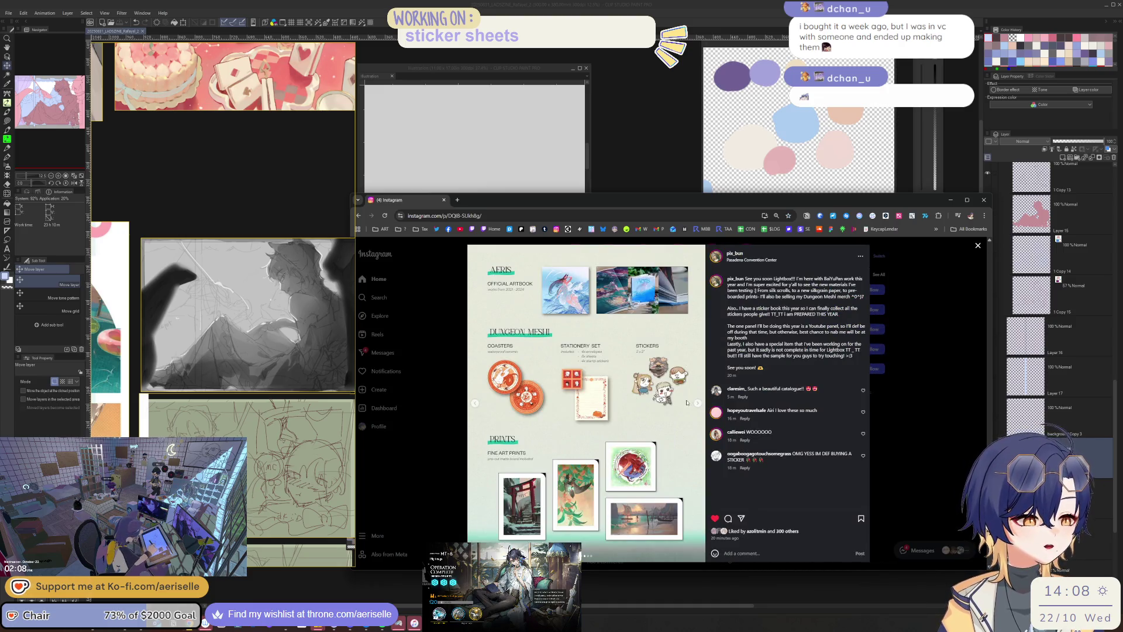
click(475, 403)
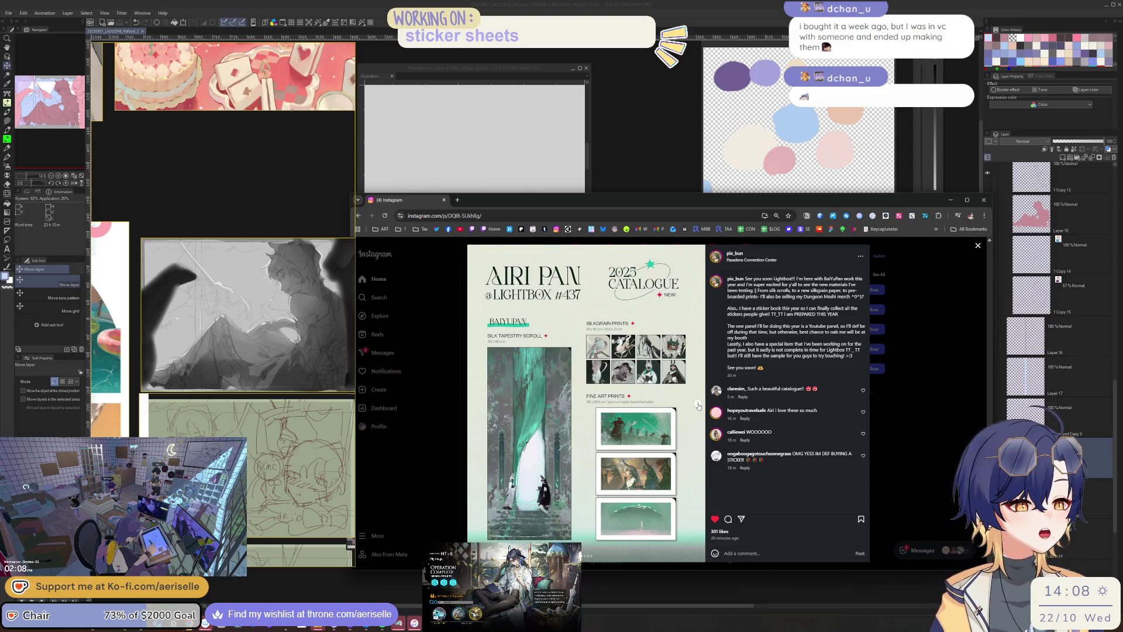
click(697, 404)
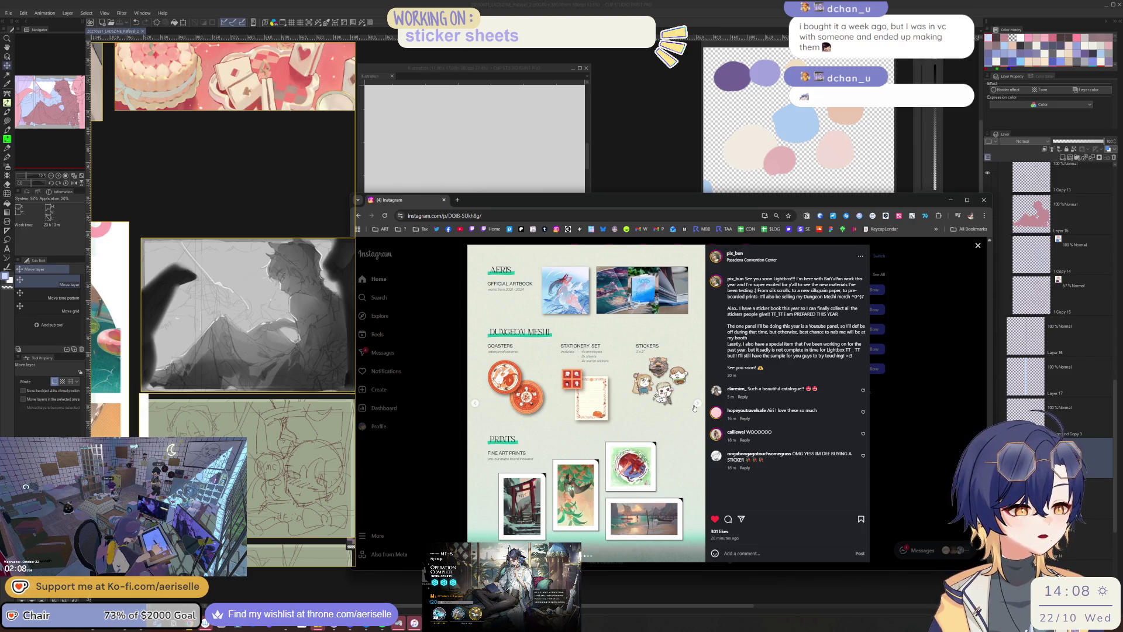
click(694, 408)
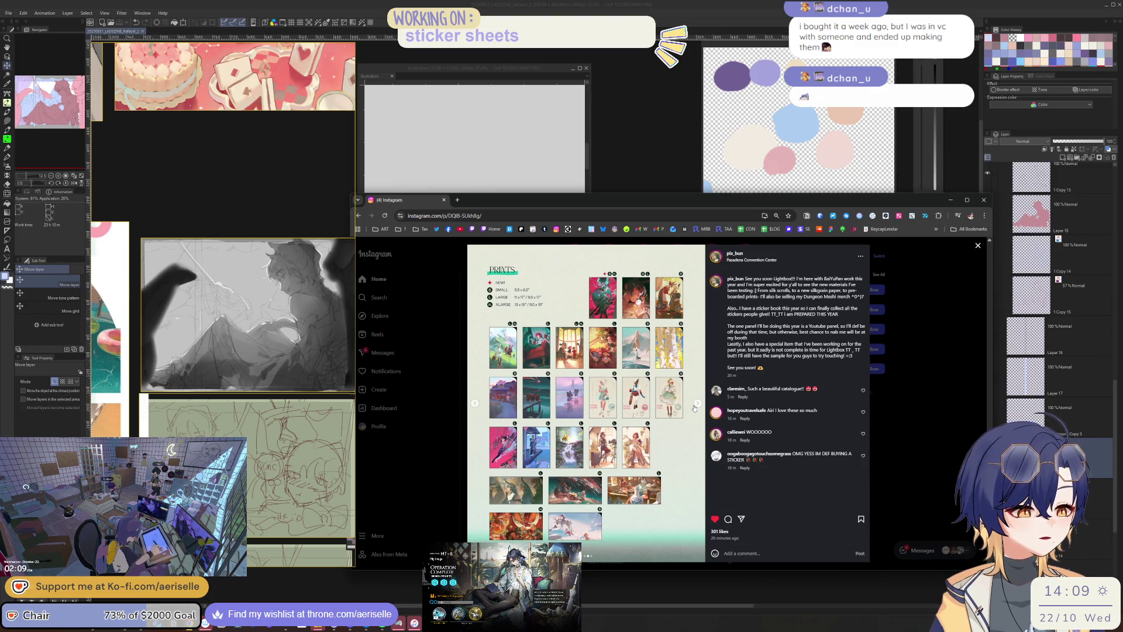
click(694, 408)
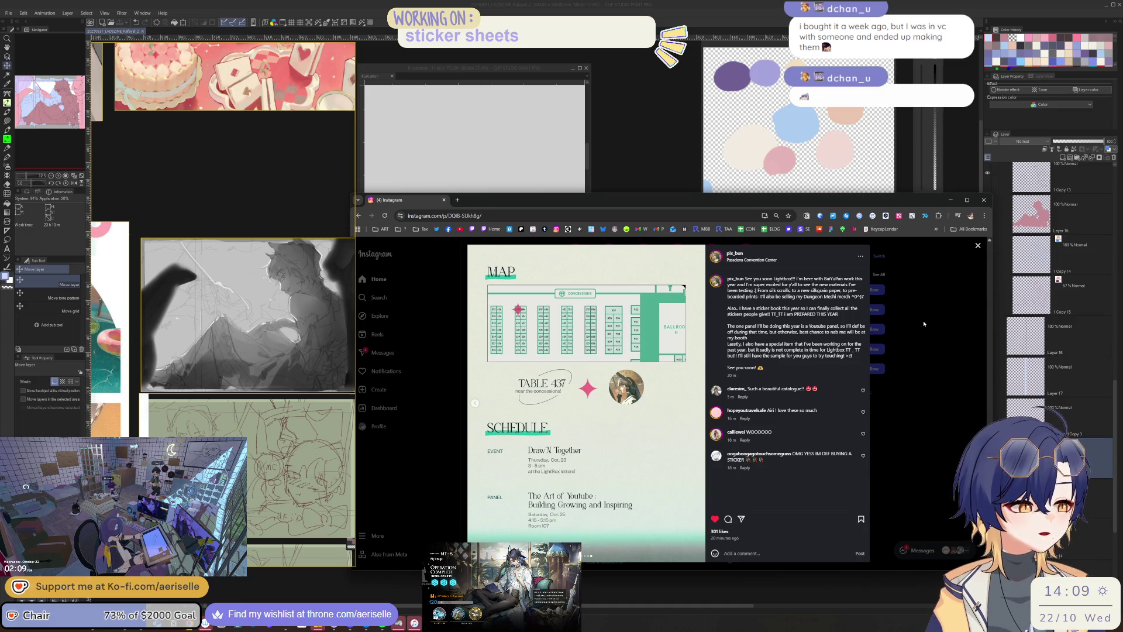
click(906, 330)
click(984, 200)
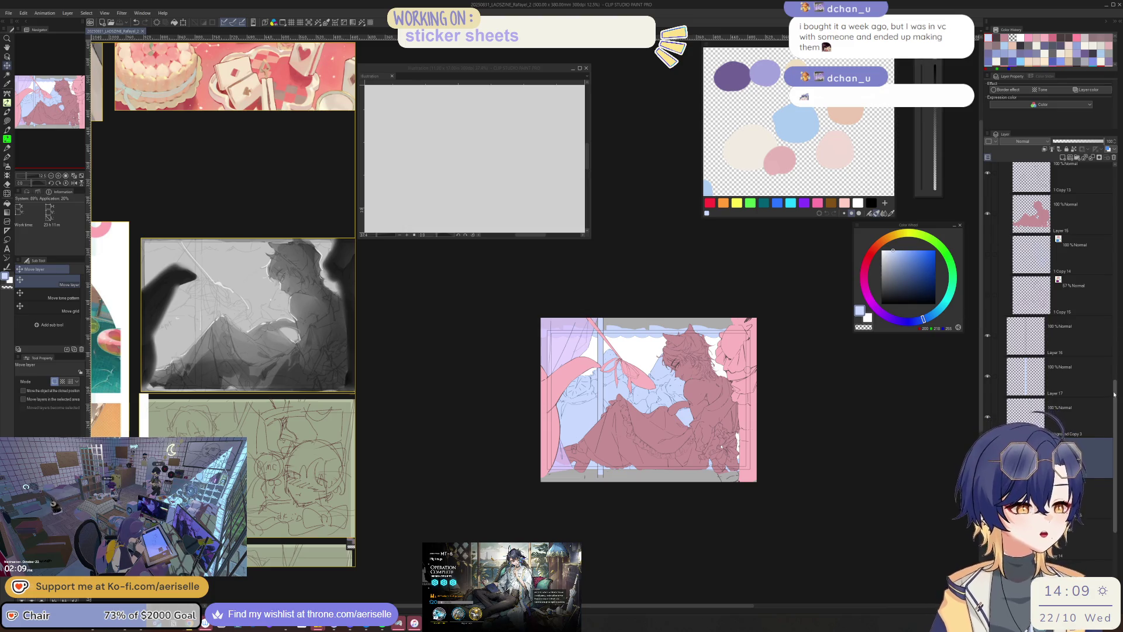
- Collapse the top layer folder and shrink the references window from the top
scroll(1072, 173, up, 10)
click(1002, 208)
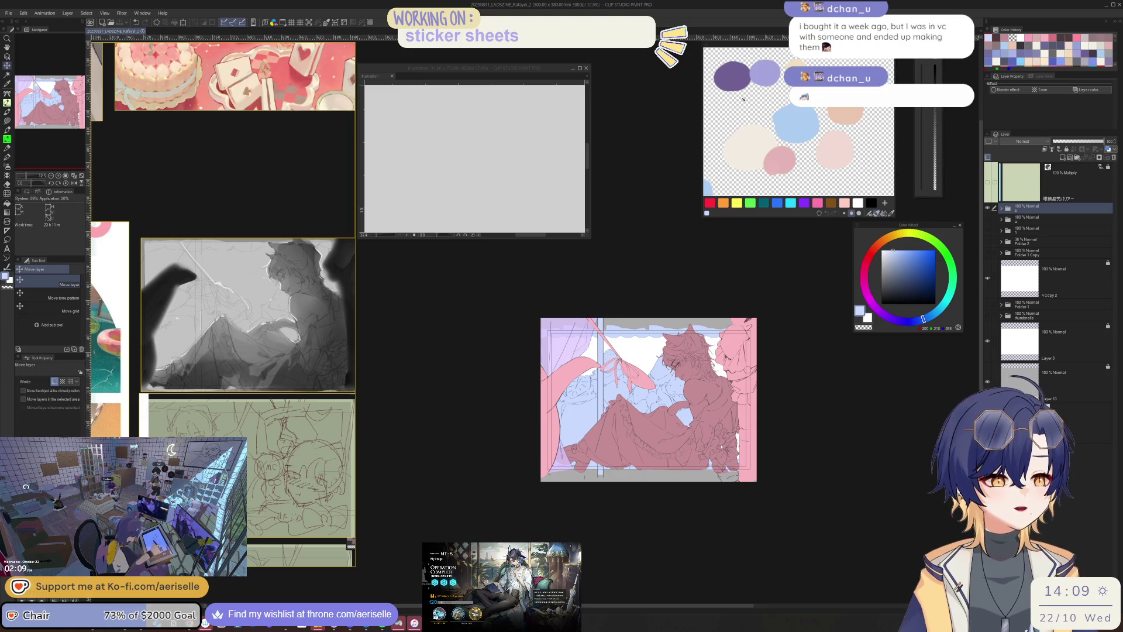
drag(294, 41, 294, 291)
- Save the illustration as 20250831_LADSZINE_Rafayel_2, then hide the colour flats
click(8, 13)
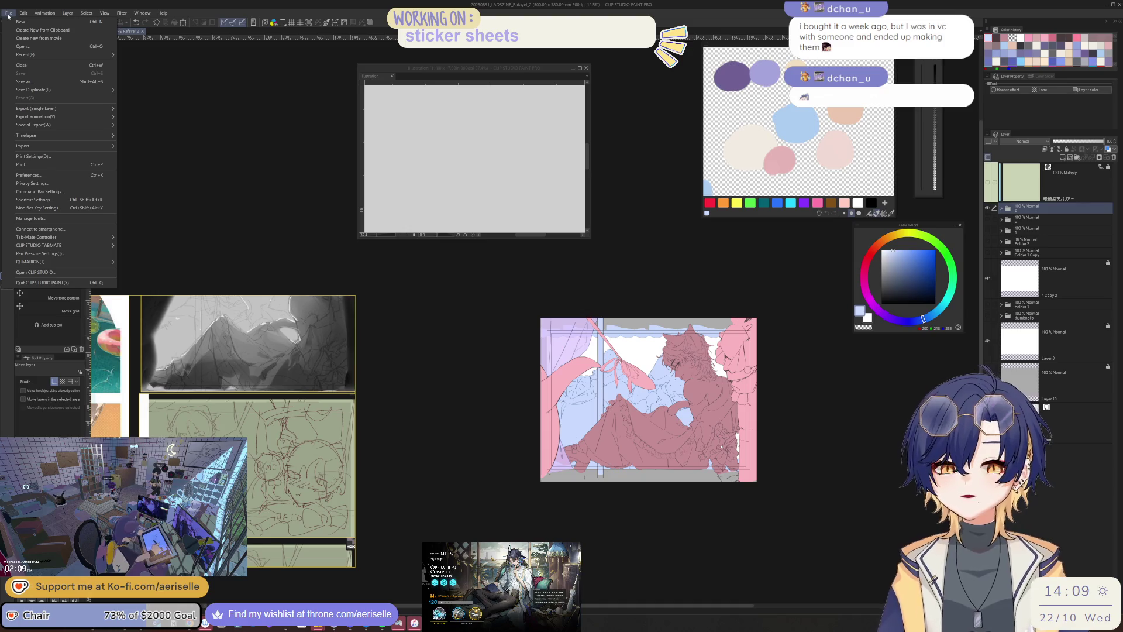
click(66, 83)
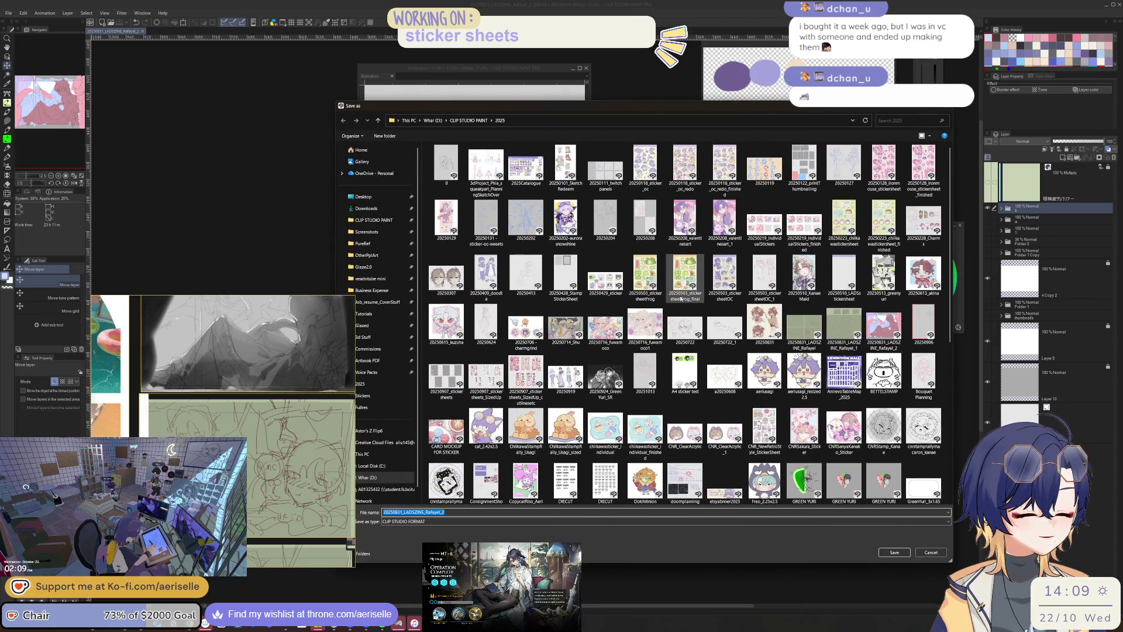
scroll(681, 298, down, 5)
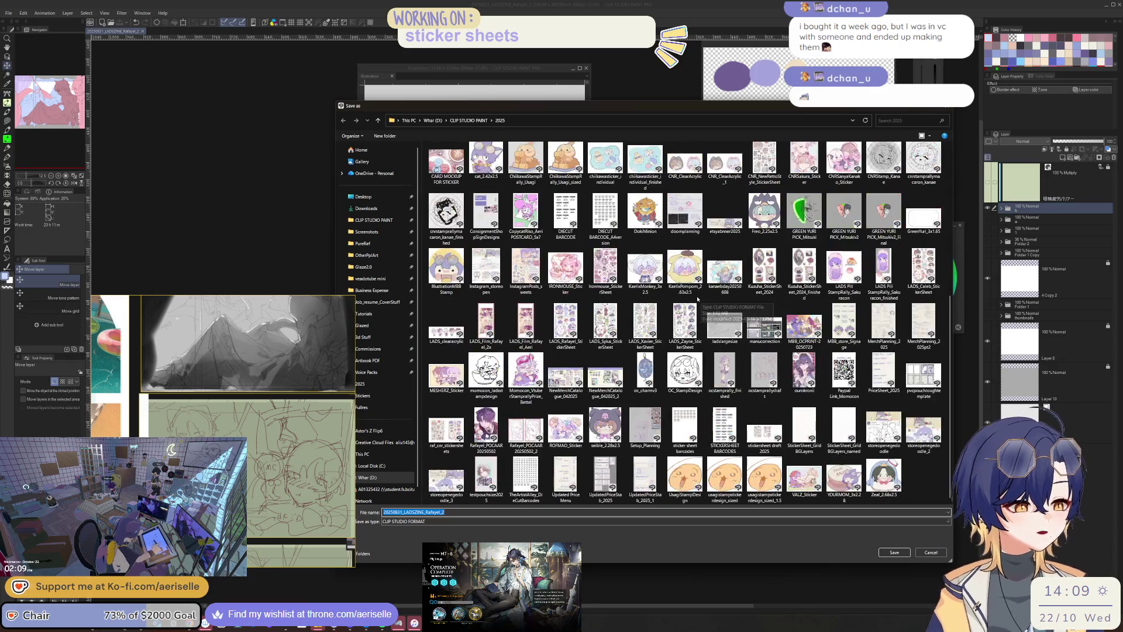
scroll(686, 307, up, 5)
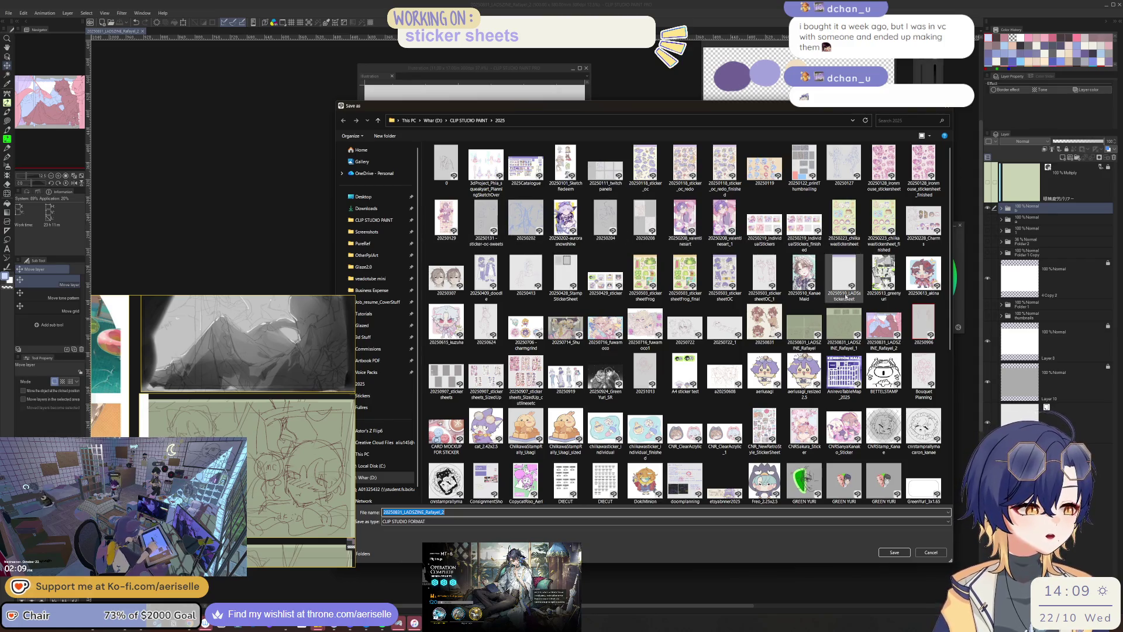
drag(441, 511, 446, 512)
key(Return)
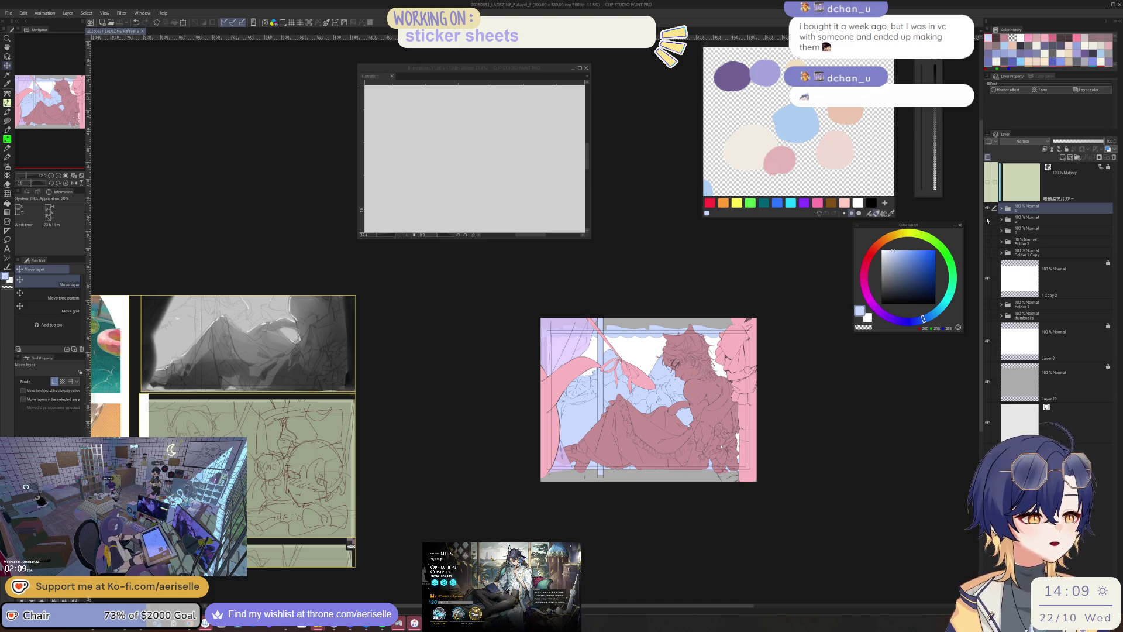
click(989, 209)
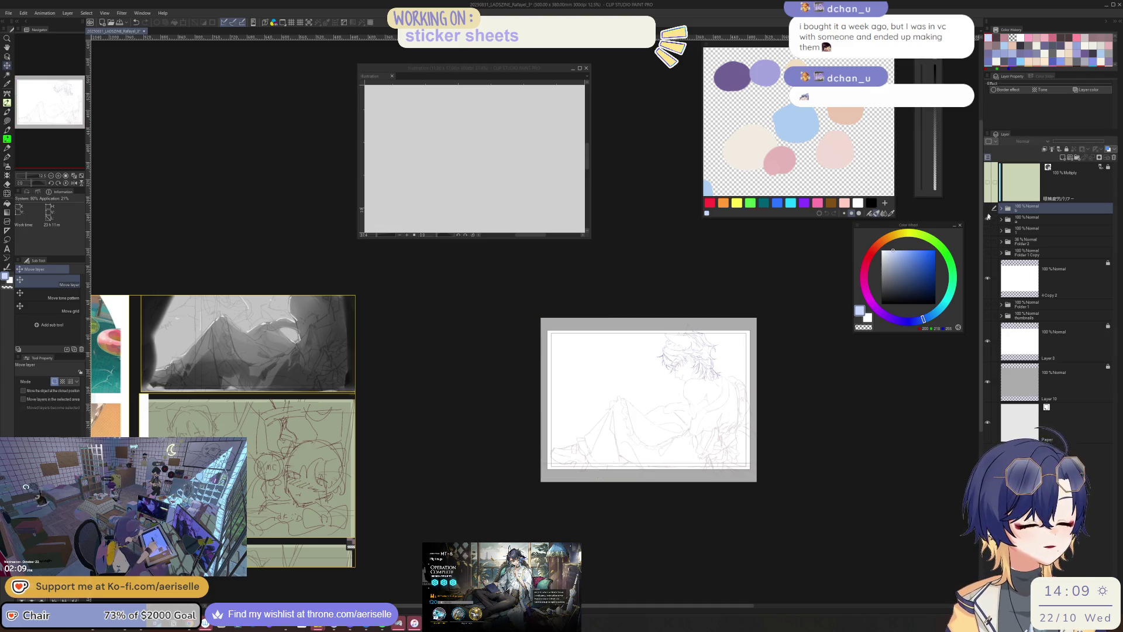
- Keep the line sketch visible, expand folders 1 and a, and turn on the foreground layer's mauve shapes
click(988, 220)
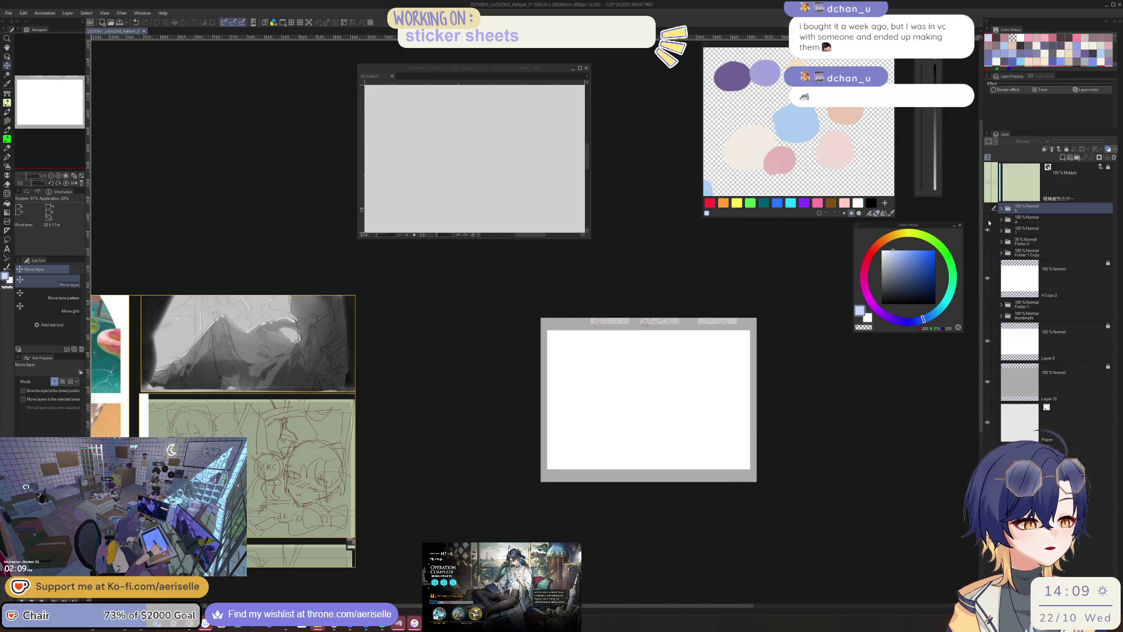
click(1001, 231)
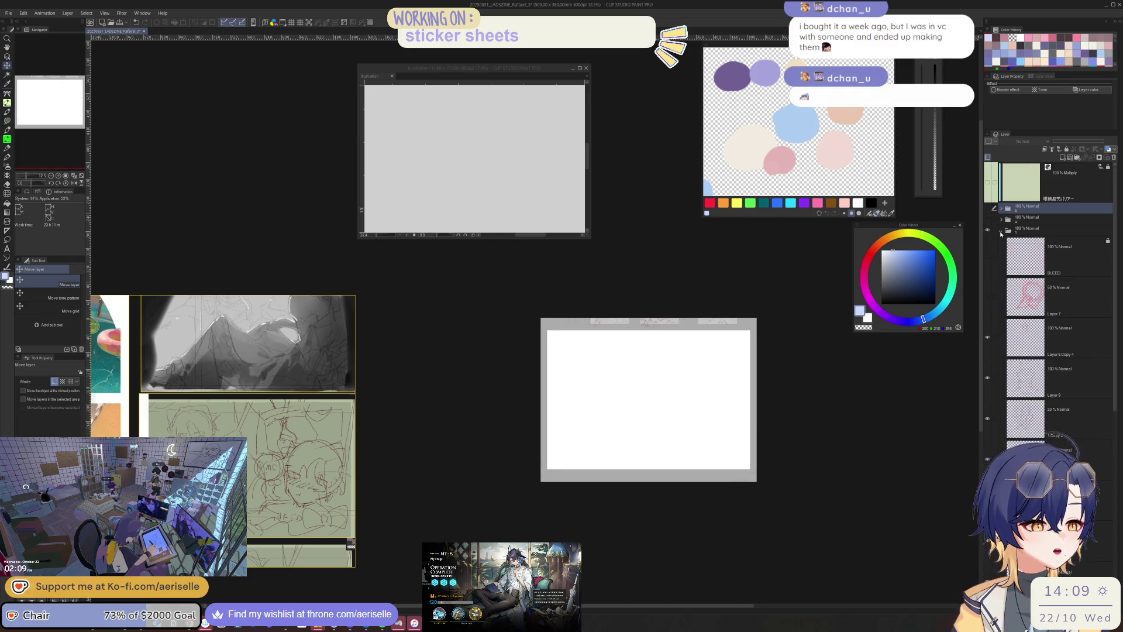
click(1000, 234)
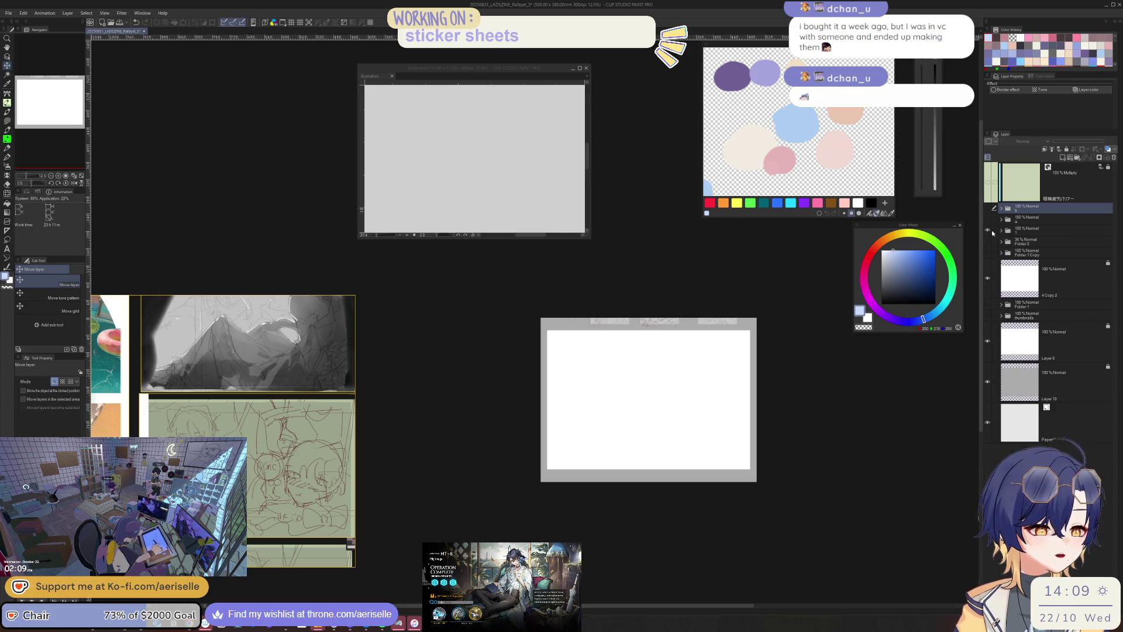
click(988, 219)
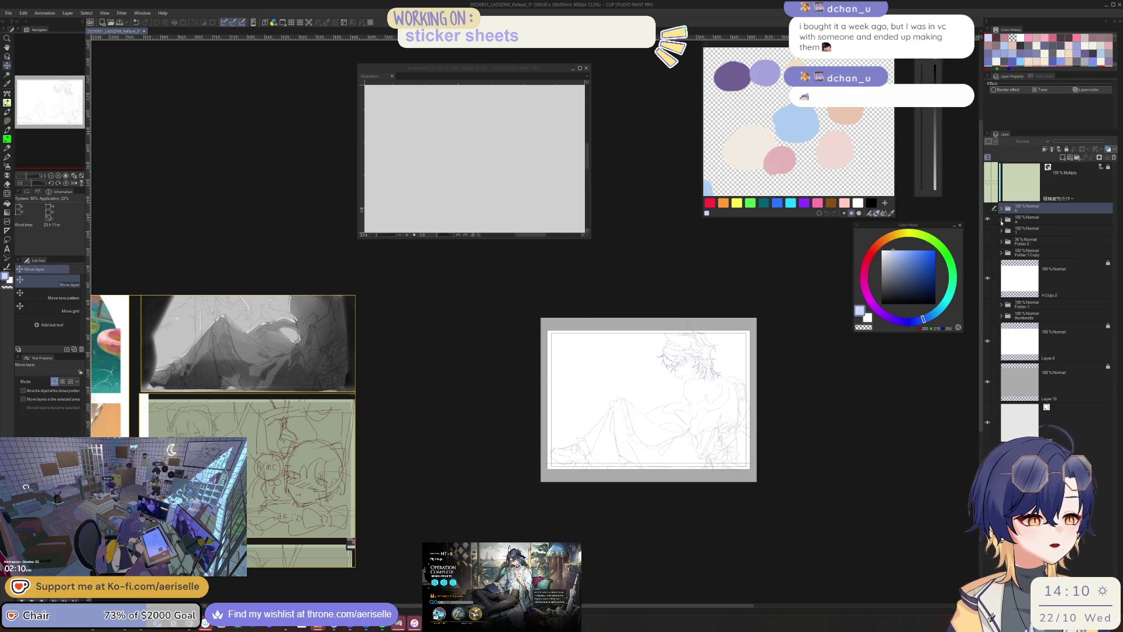
click(1001, 219)
scroll(1001, 221, down, 1)
click(988, 347)
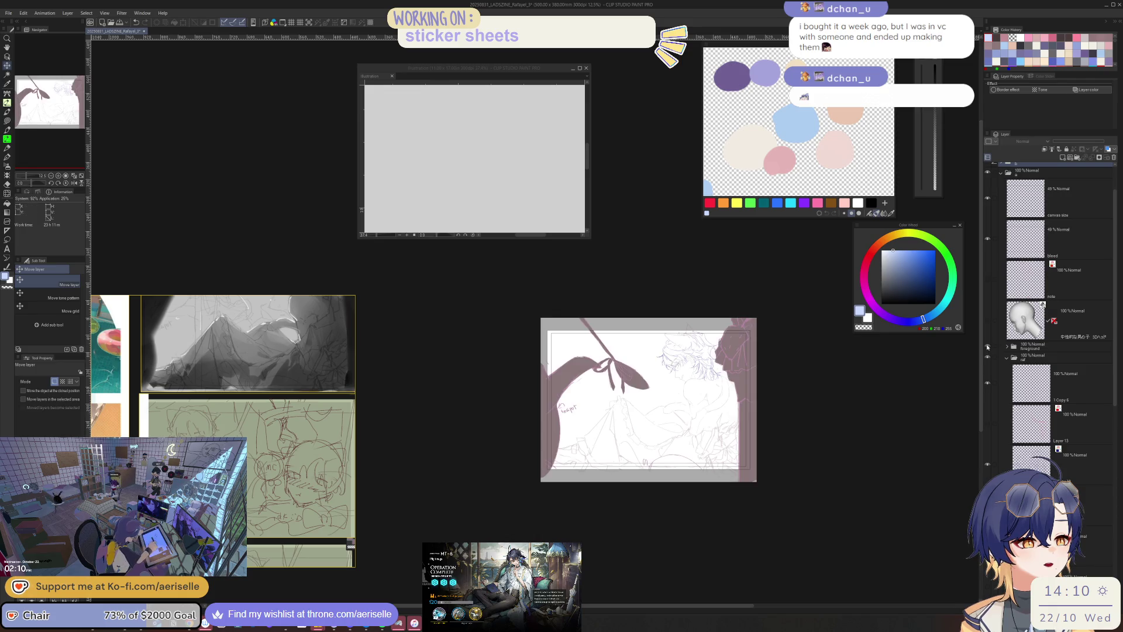
scroll(990, 363, down, 6)
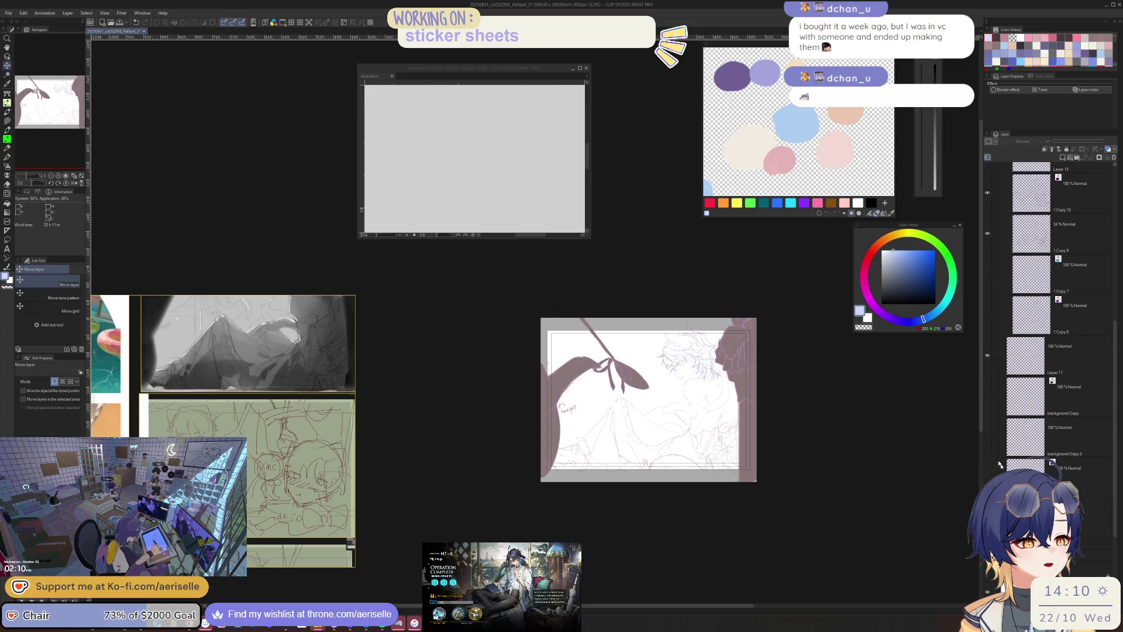
scroll(1052, 410, up, 5)
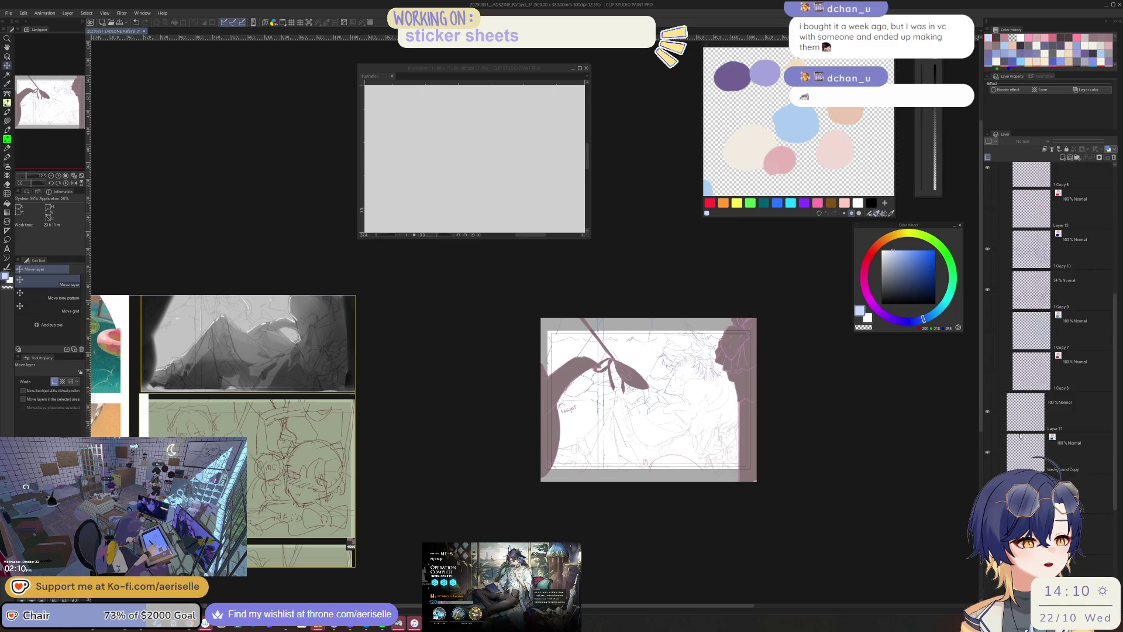
scroll(690, 386, up, 2)
scroll(718, 384, up, 1)
scroll(1010, 360, up, 5)
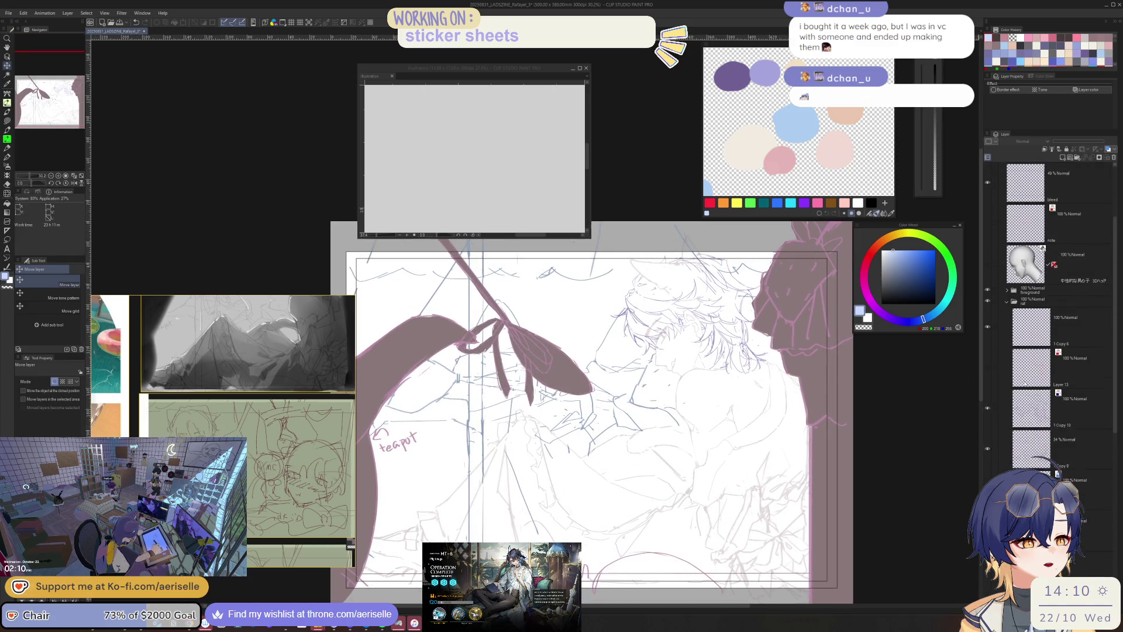
scroll(991, 347, up, 2)
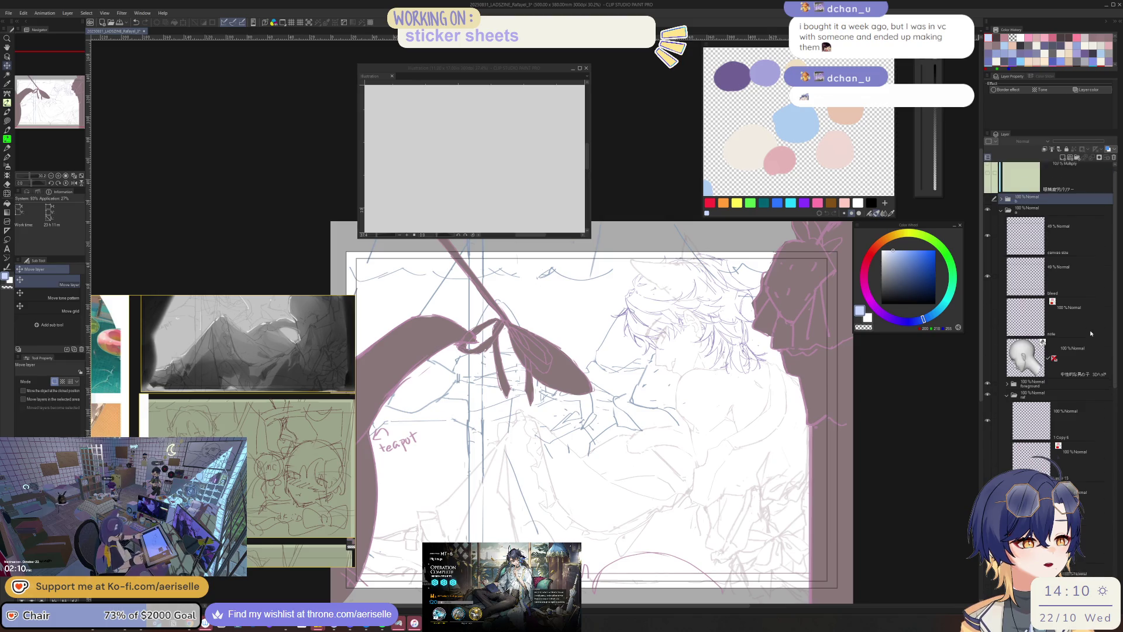
- With the colour flats hidden, raise the faint sketch layer's opacity from 34 to 100
click(1001, 220)
click(987, 209)
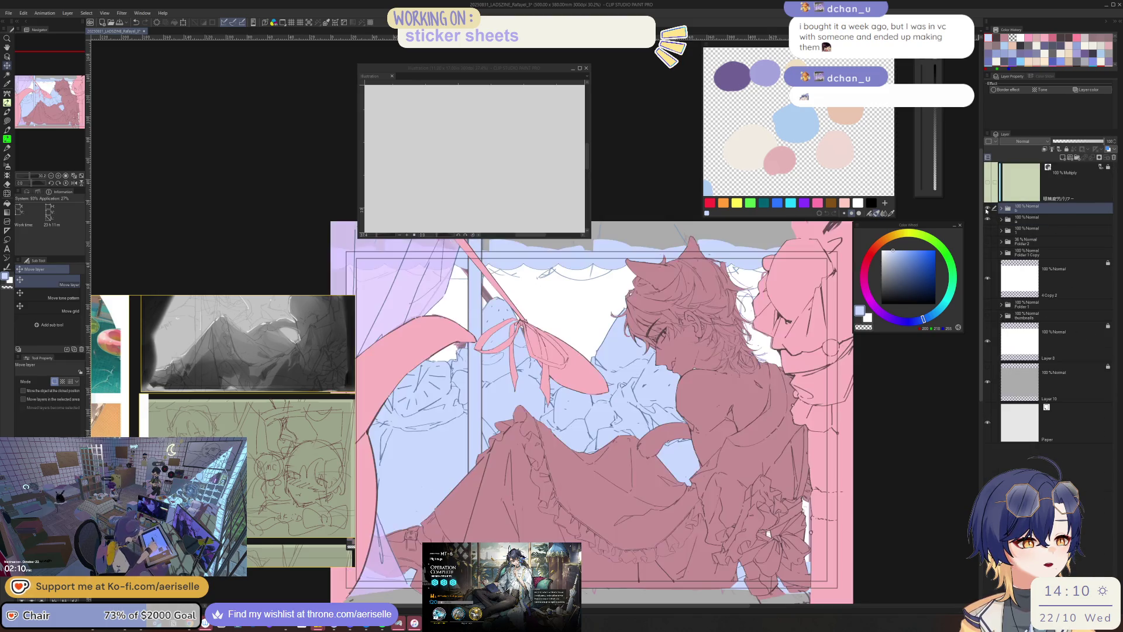
click(986, 209)
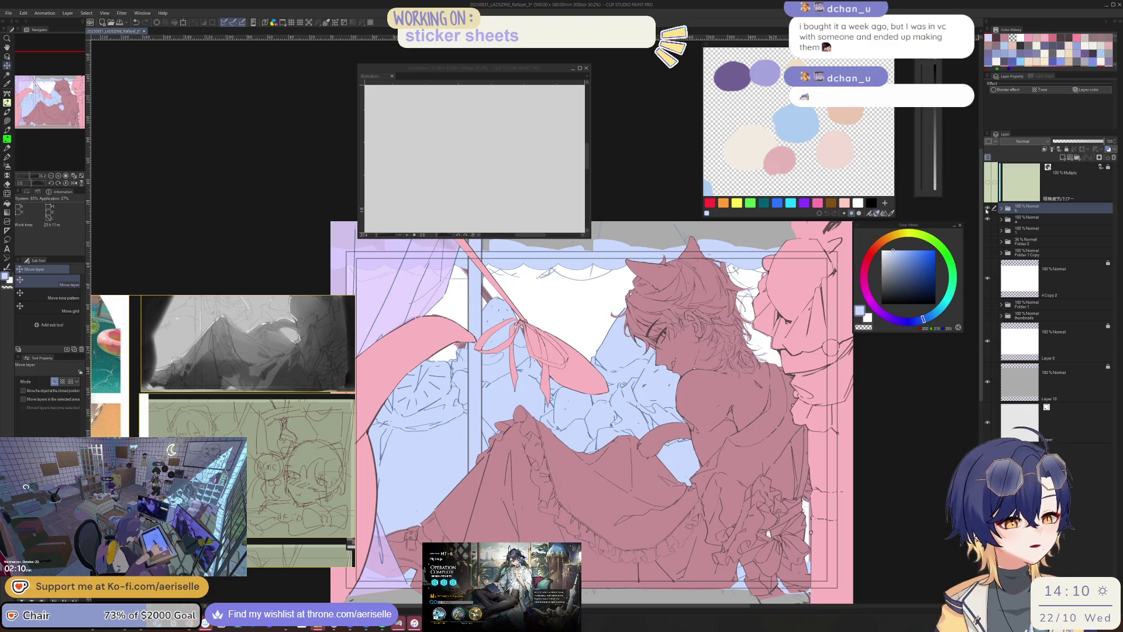
click(987, 209)
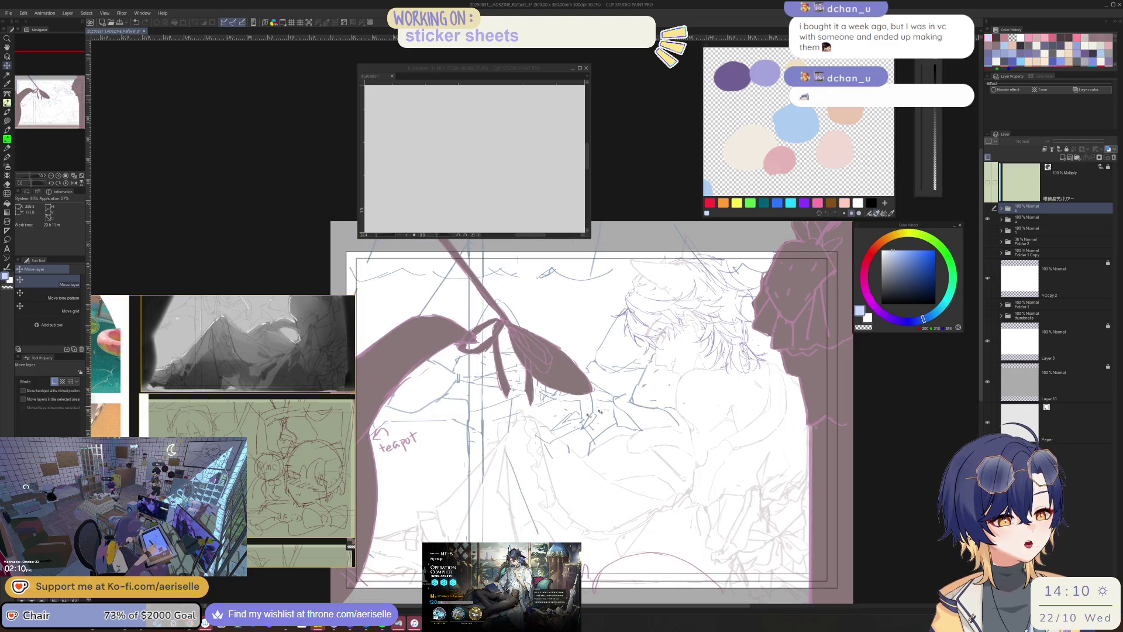
scroll(588, 413, up, 5)
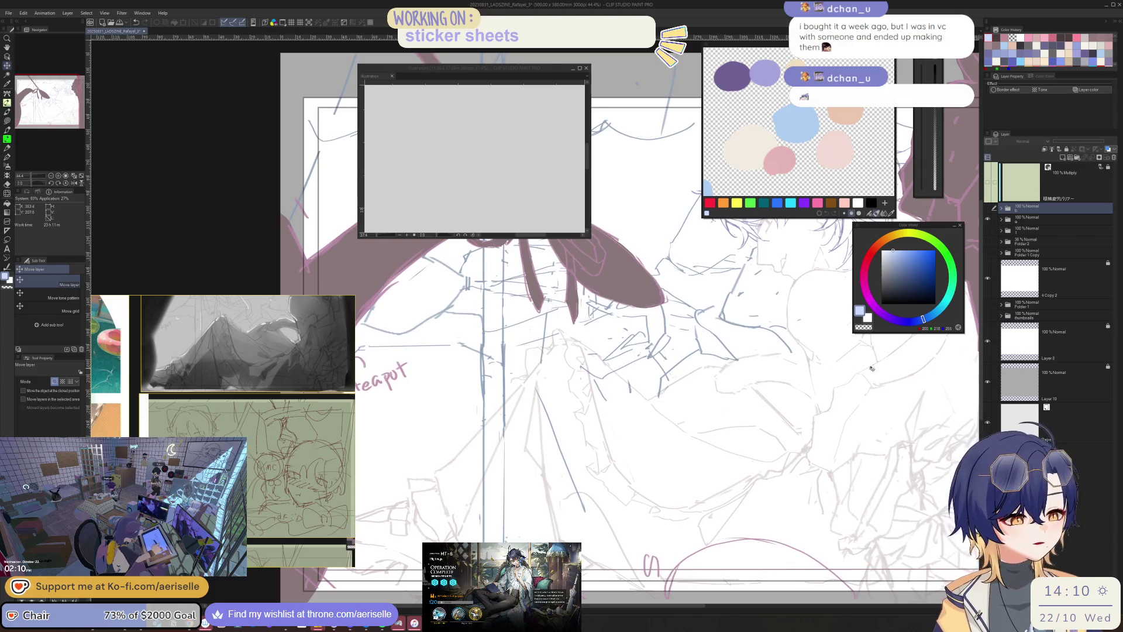
key(o)
click(846, 351)
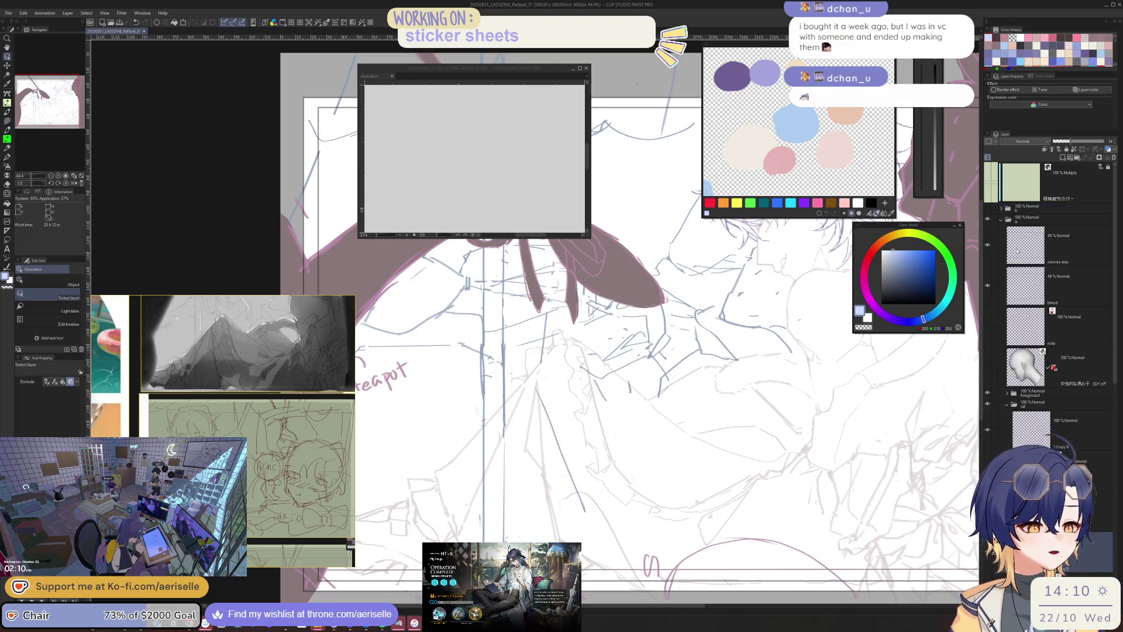
drag(1085, 141, 1108, 141)
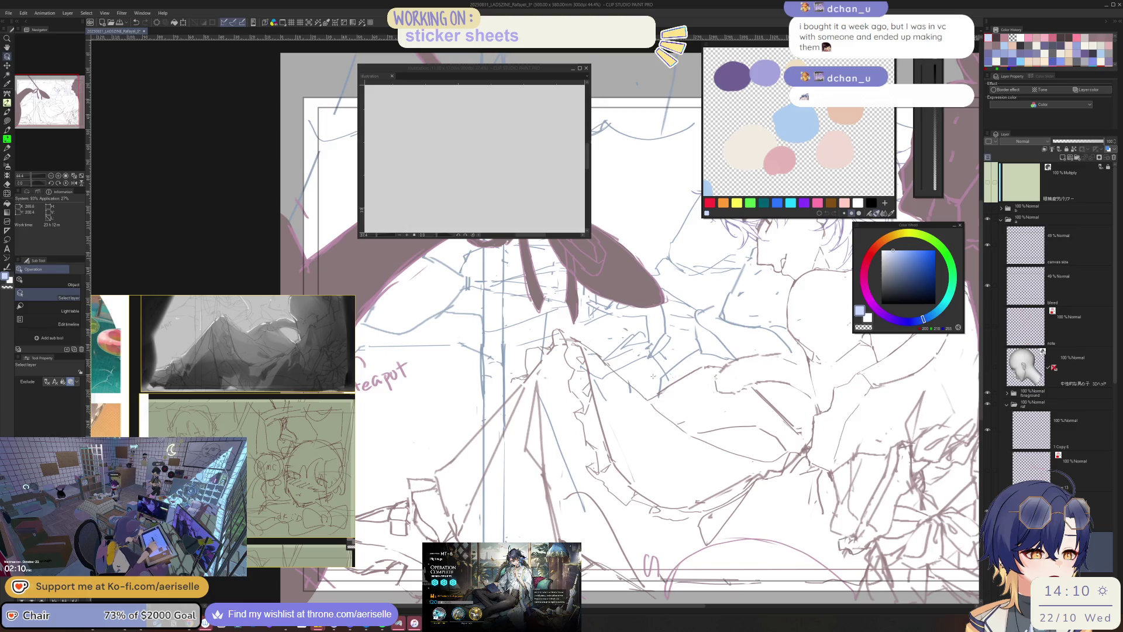
scroll(752, 323, down, 5)
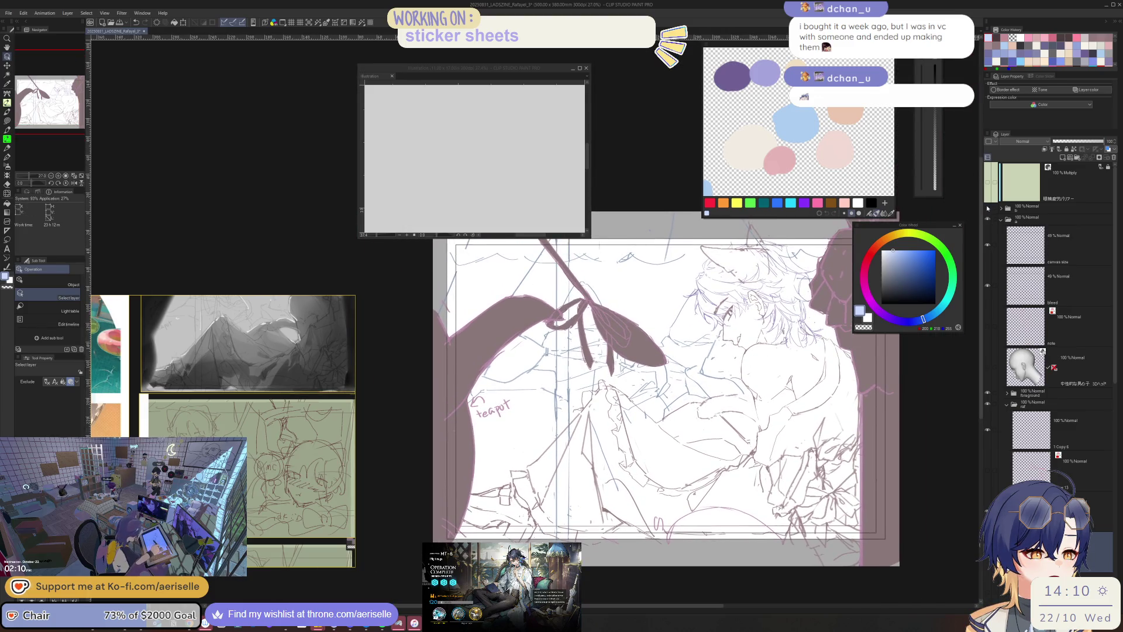
- Toggle the colour flats on and off to compare with the line art, leaving them visible
click(988, 208)
click(989, 208)
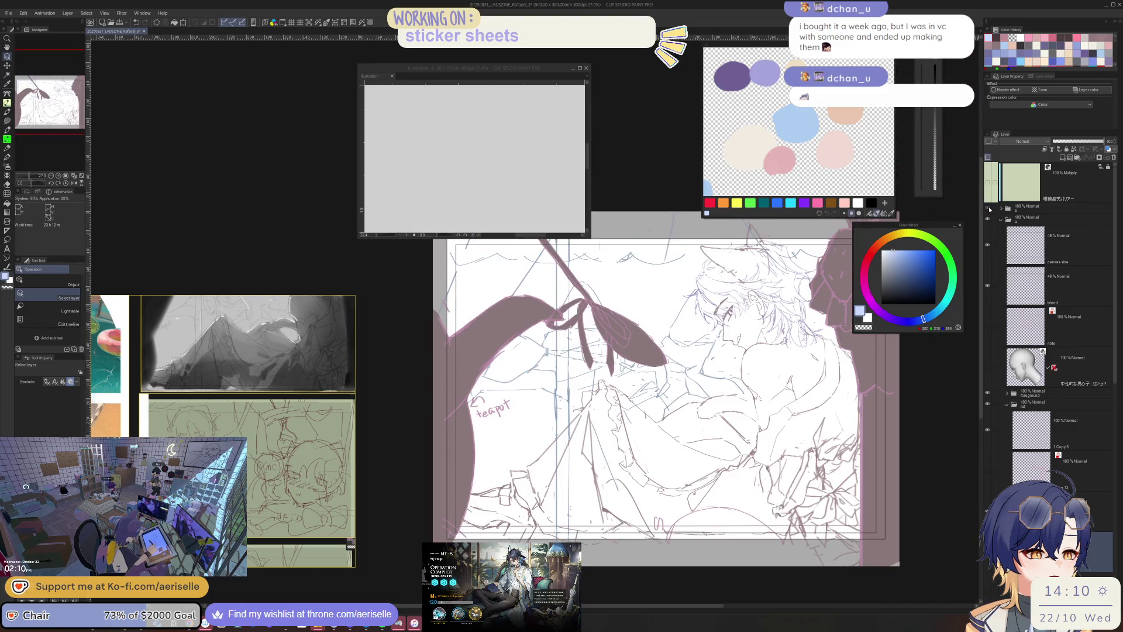
click(988, 208)
click(988, 209)
click(988, 209)
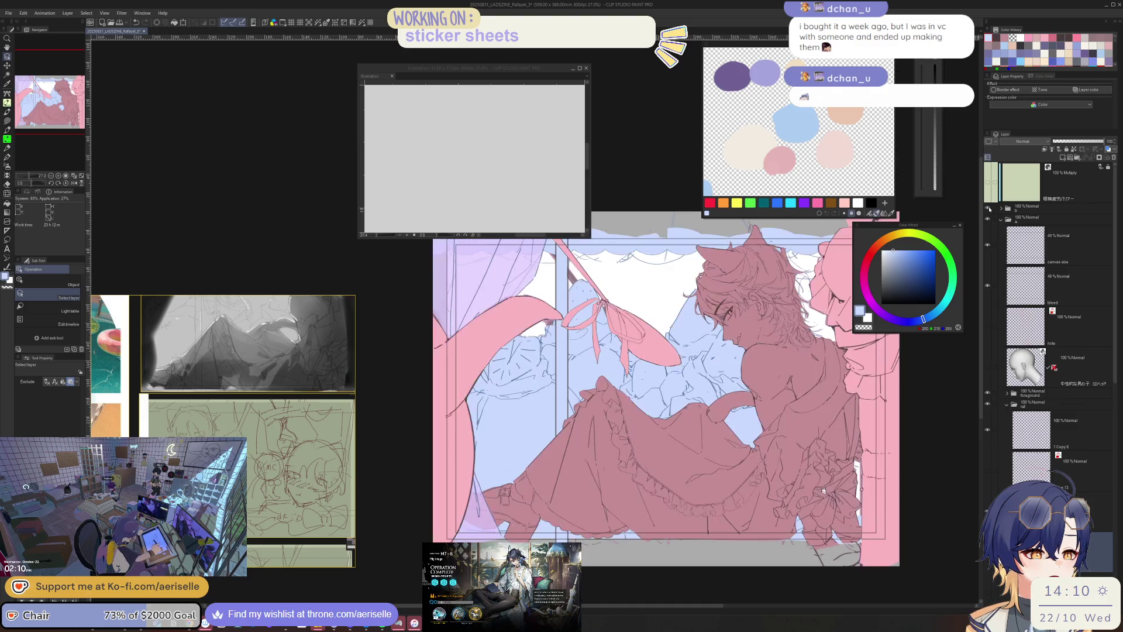
click(988, 209)
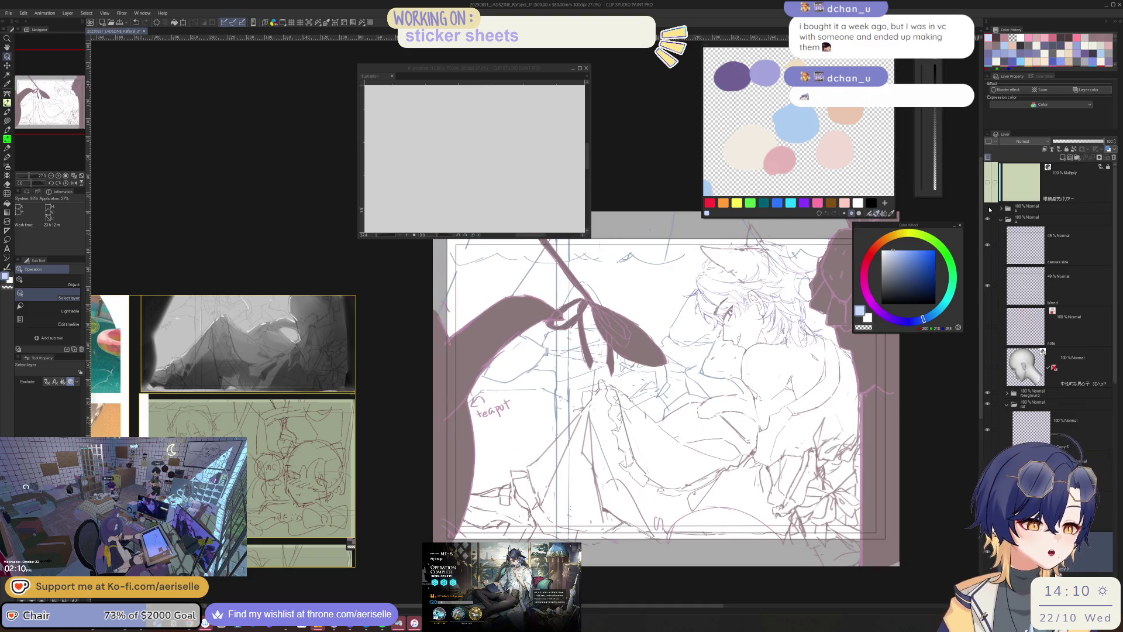
click(988, 209)
click(989, 209)
click(988, 209)
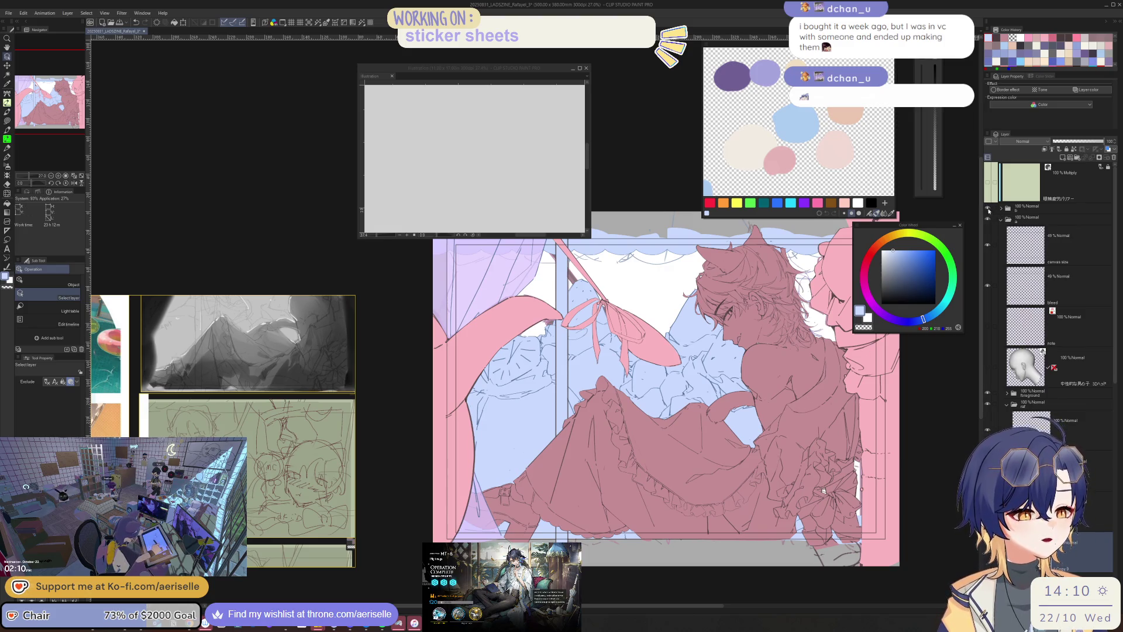
click(989, 209)
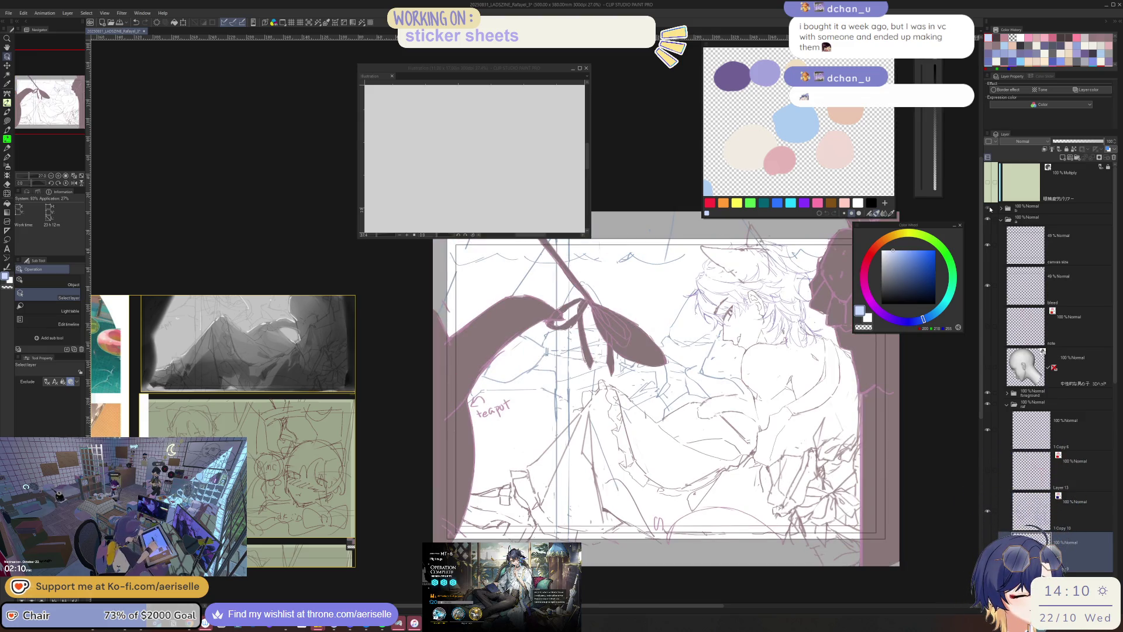
click(988, 209)
scroll(748, 435, down, 2)
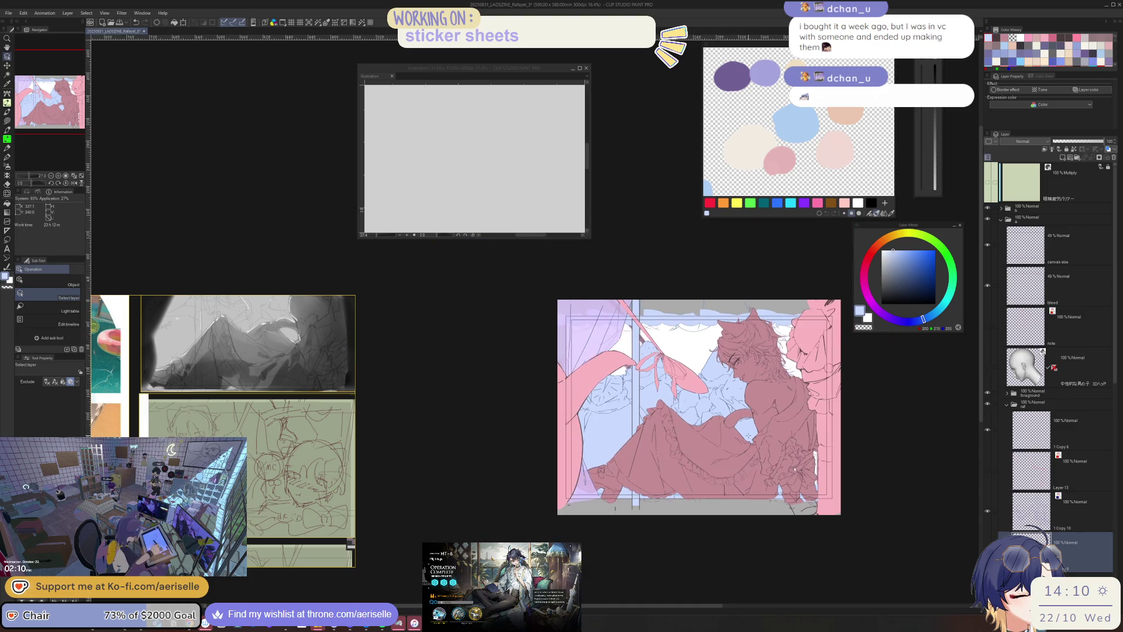
- Select folder 1 and Folder 2 through Layer 10, then hide them to leave a blank white page
click(1001, 210)
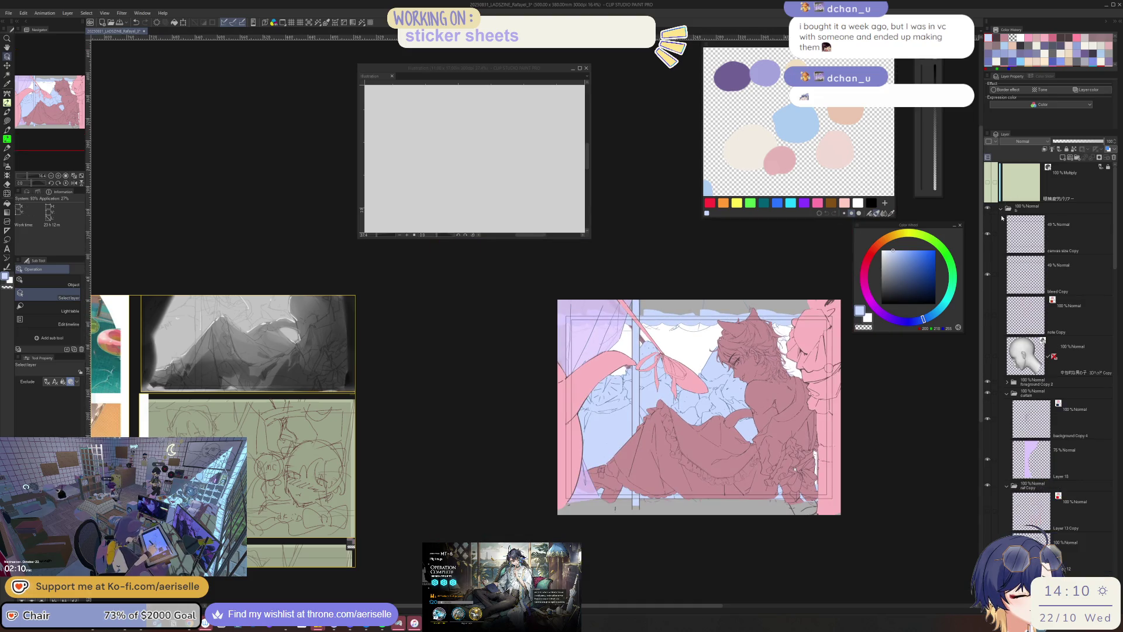
click(1001, 208)
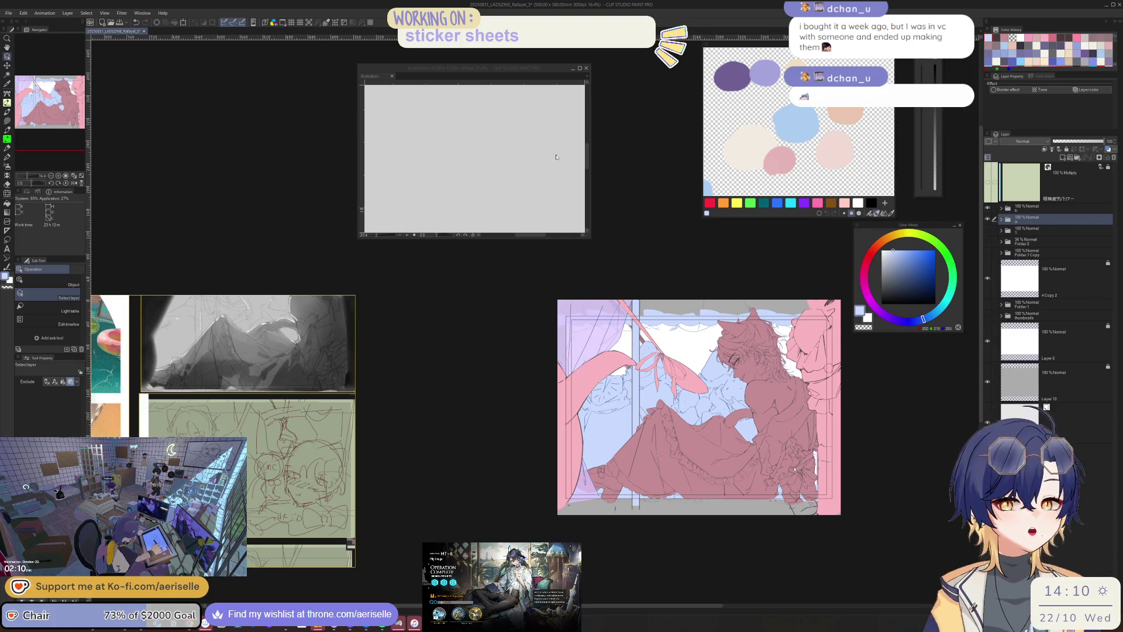
click(997, 230)
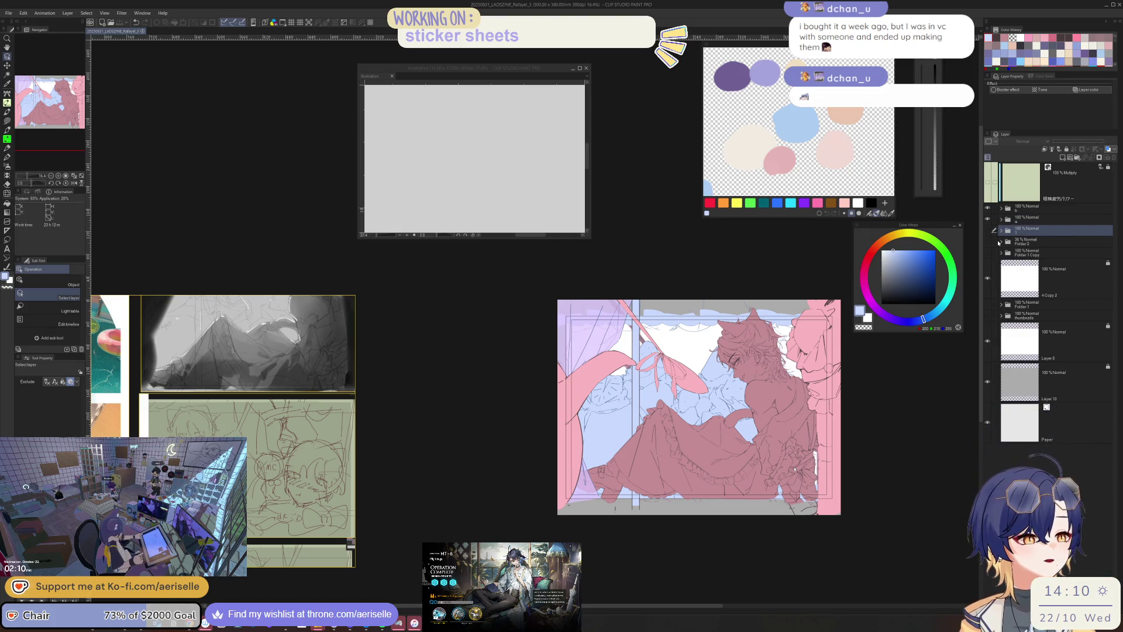
click(994, 242)
drag(994, 253, 992, 371)
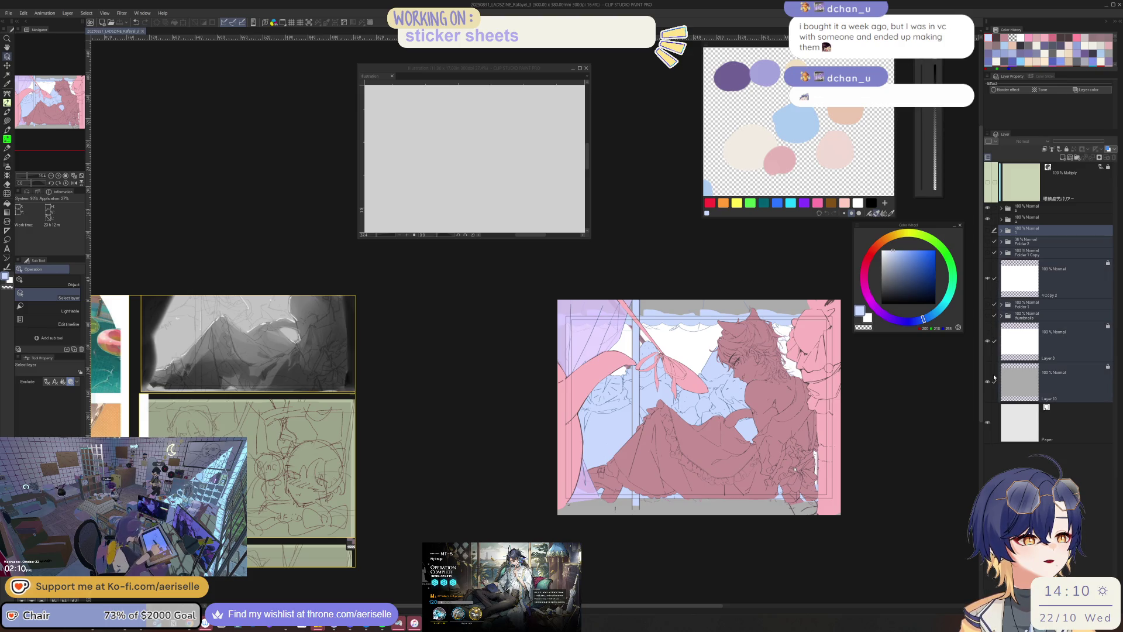
click(1000, 315)
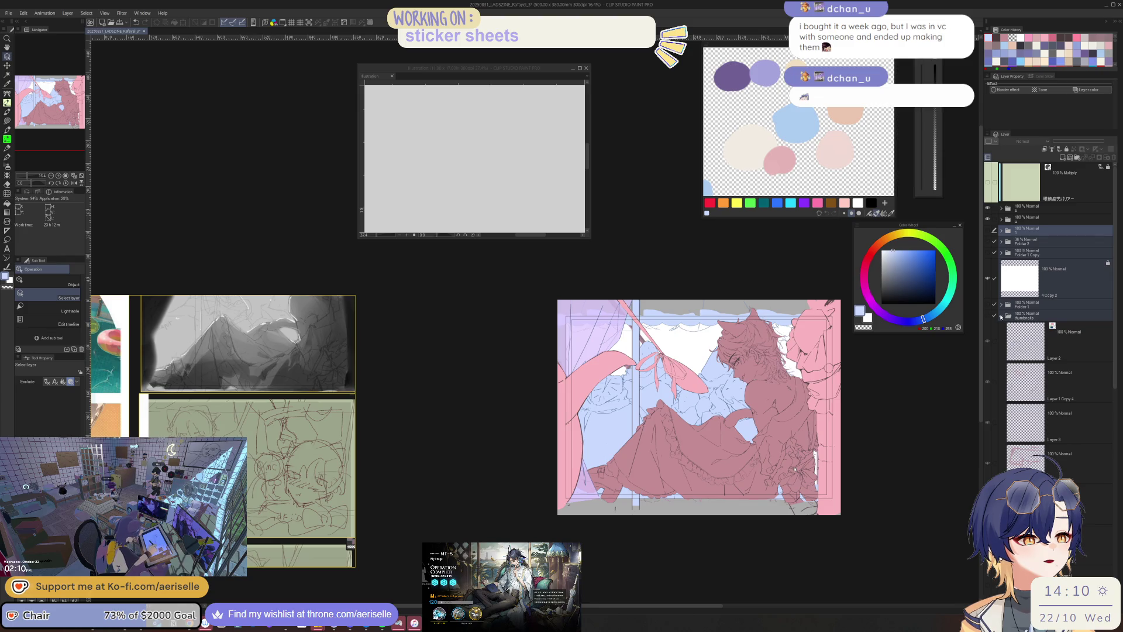
click(1000, 316)
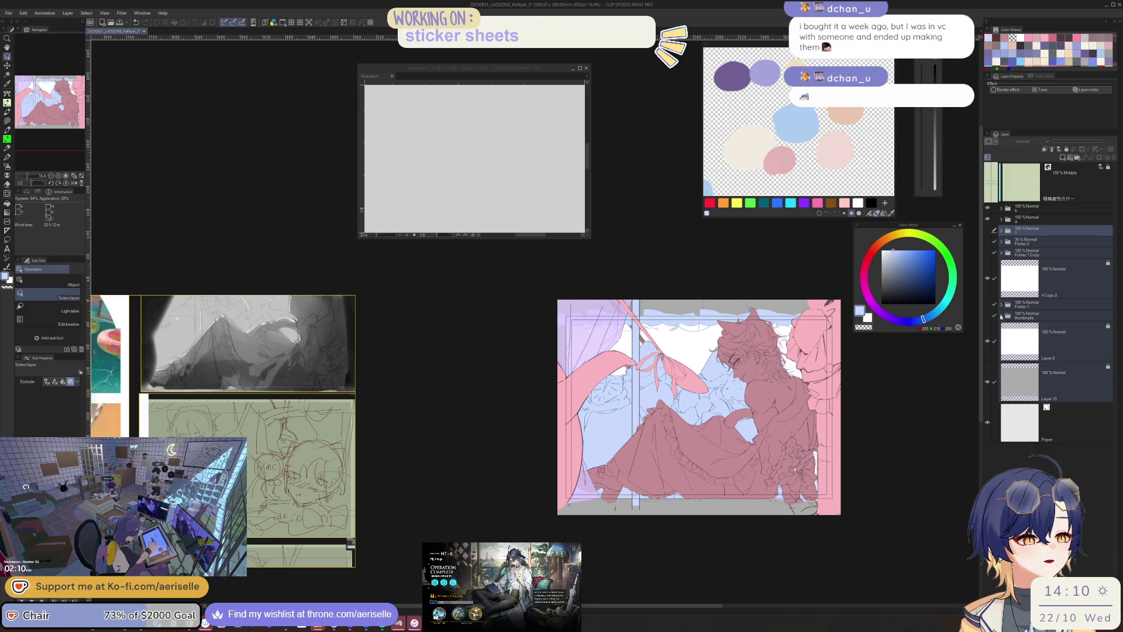
click(987, 216)
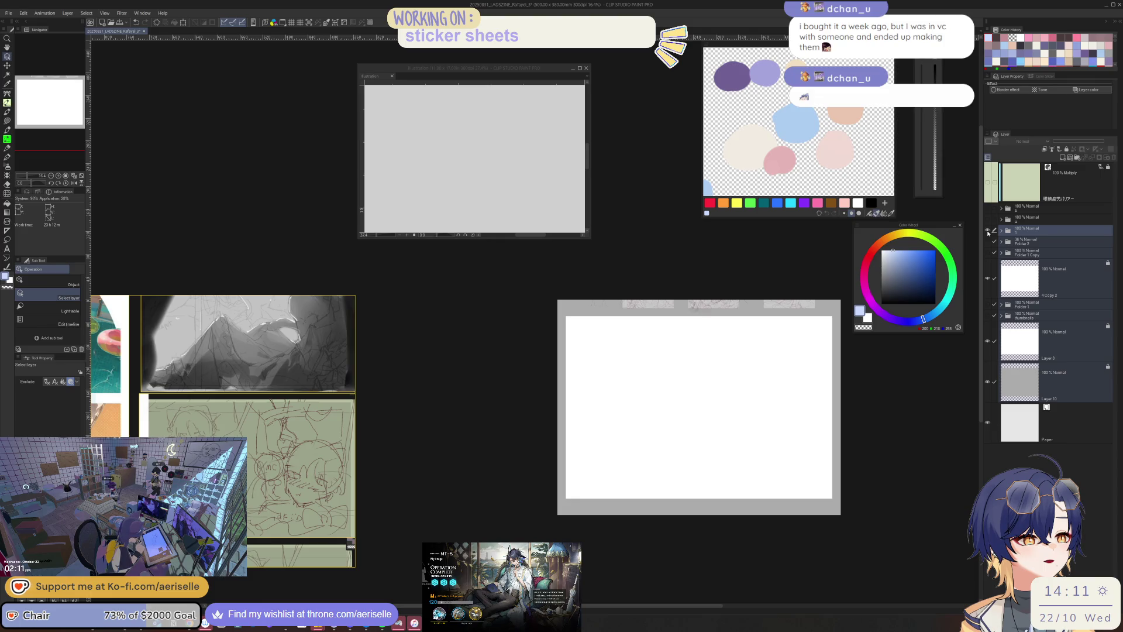
- Check the pencil sketch, Folder 1 Copy and thumbnails contents, then drop Layers 8 and 10 from the selection
click(987, 231)
click(987, 241)
click(988, 241)
click(987, 252)
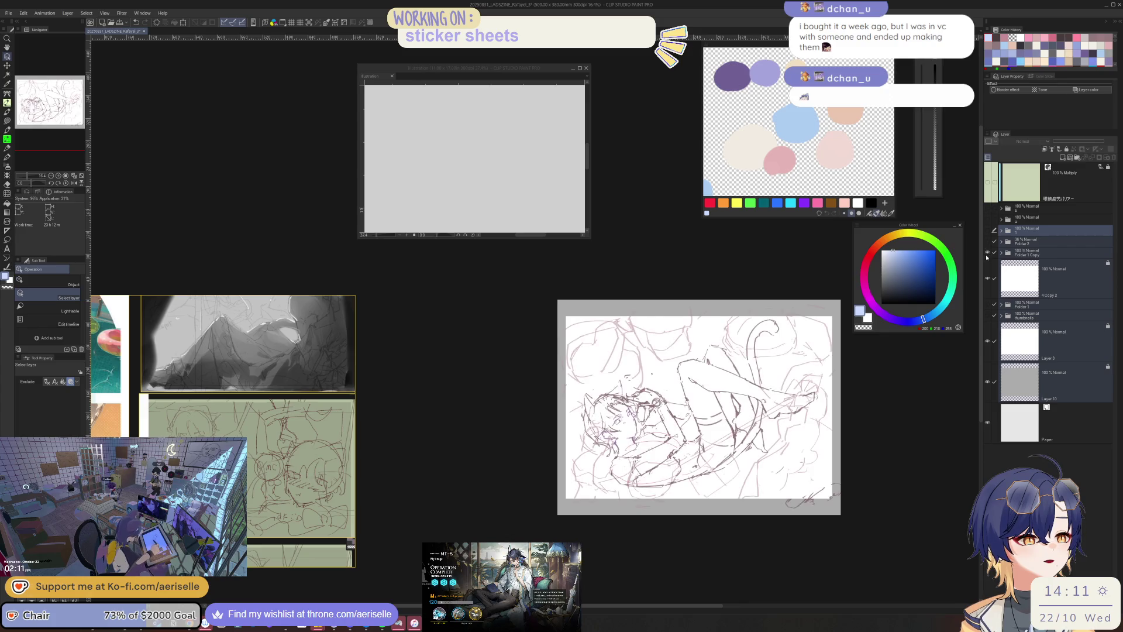
click(987, 252)
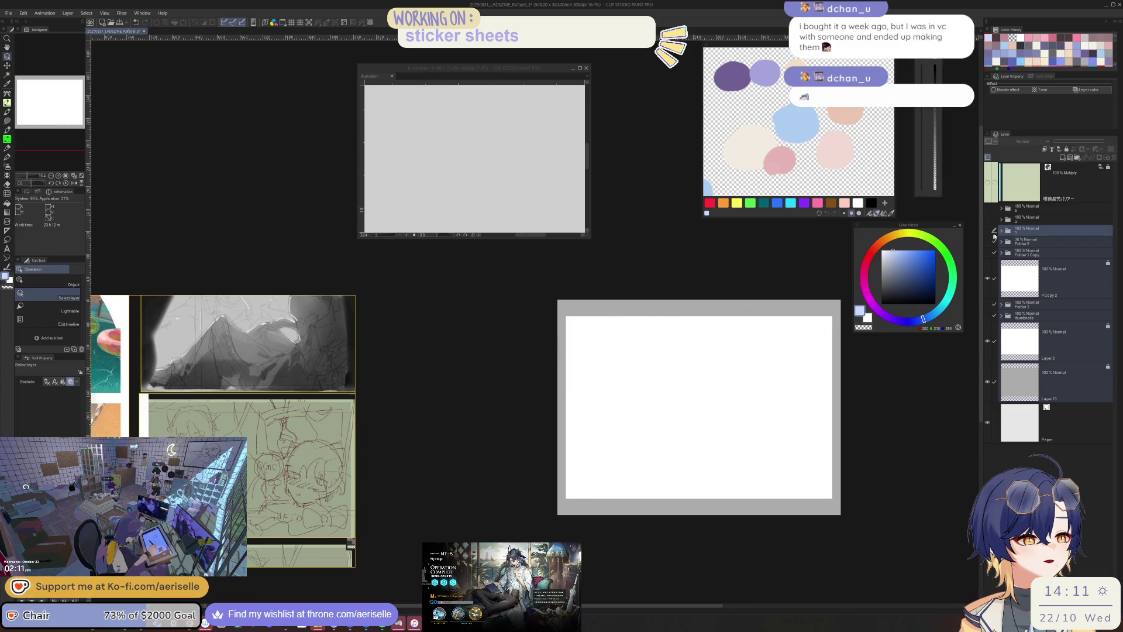
click(987, 316)
click(987, 316)
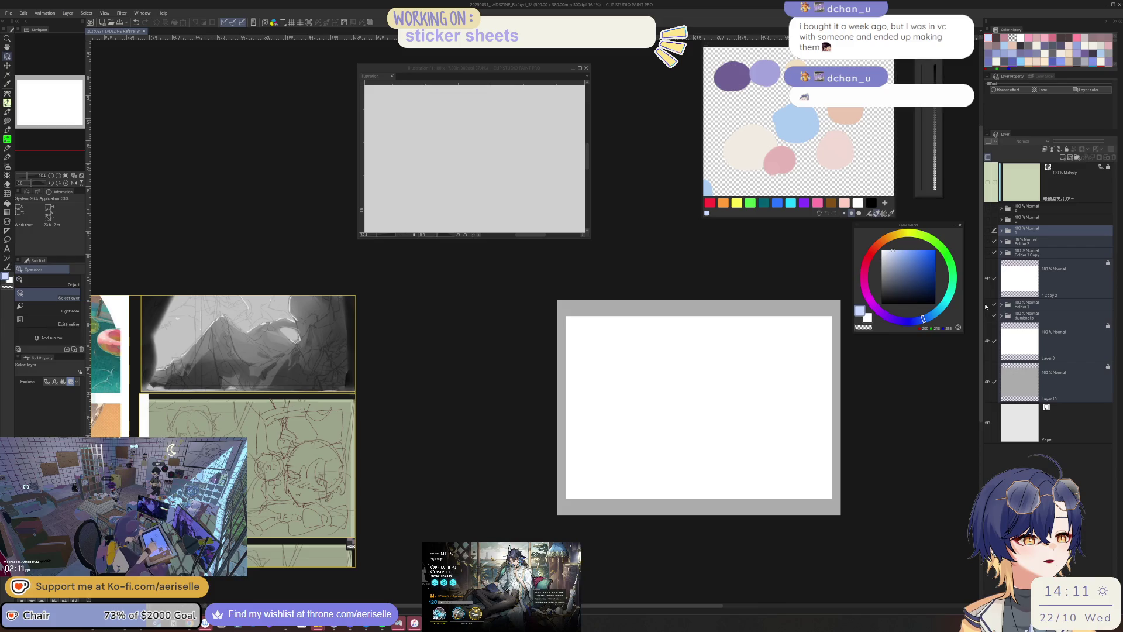
click(992, 341)
click(992, 380)
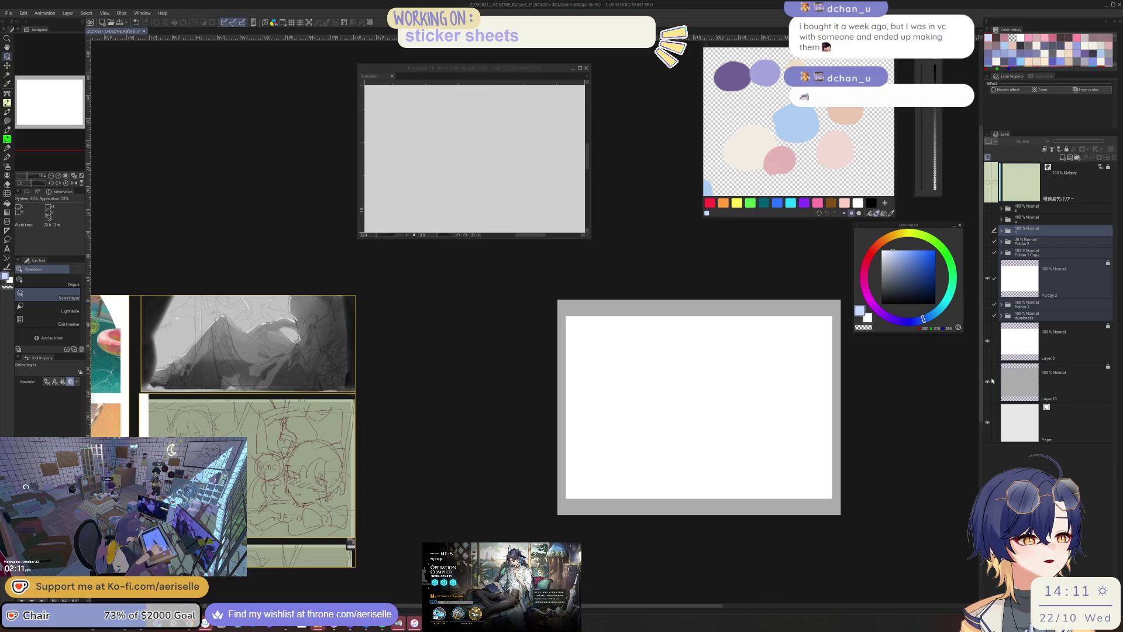
- Move layer 4 Copy 2 below the folders
click(1021, 291)
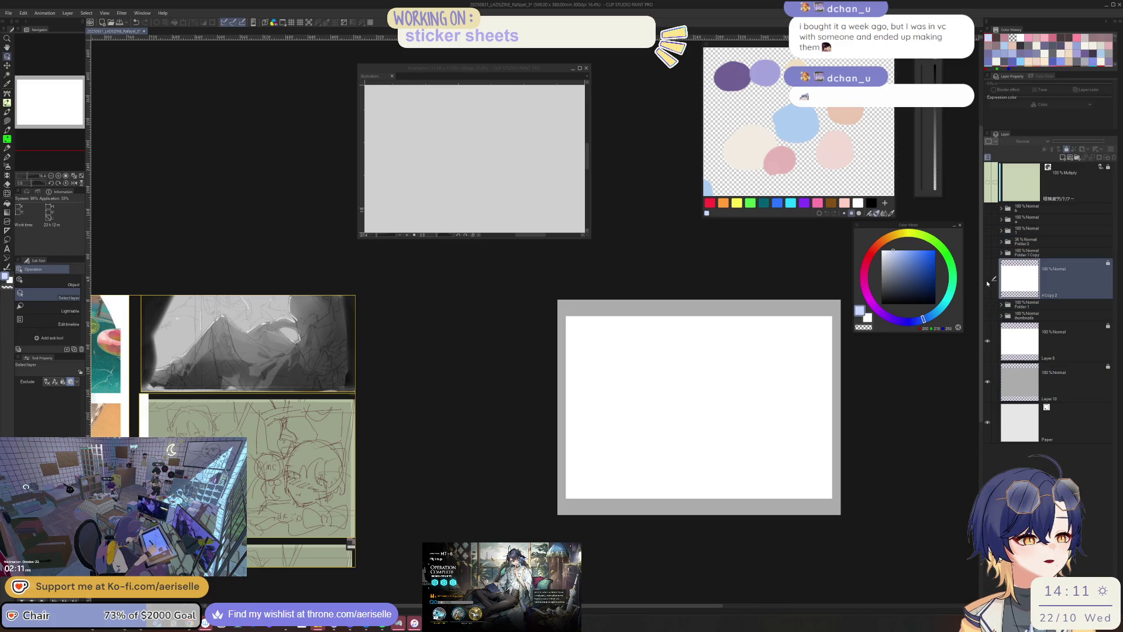
click(987, 340)
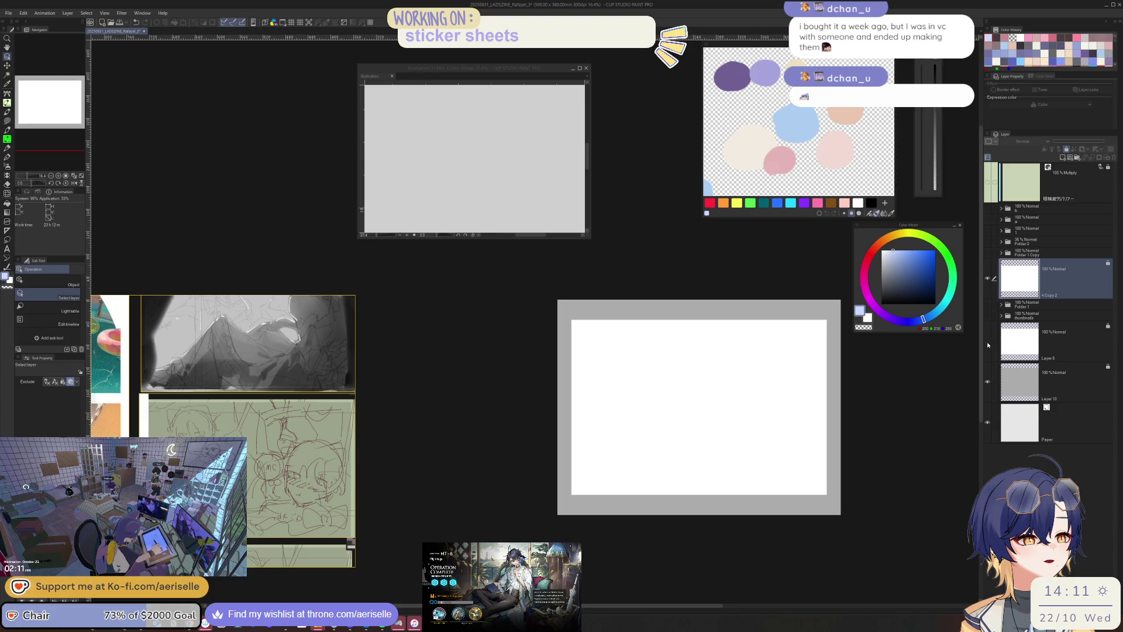
click(987, 344)
drag(997, 293, 1026, 323)
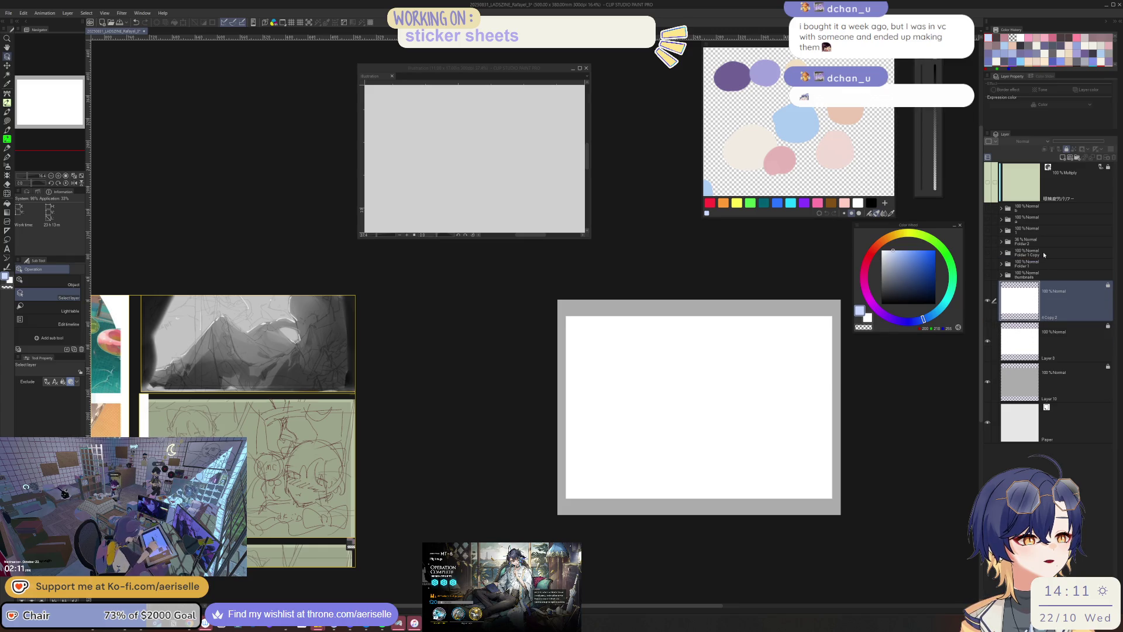
- Unlock the BLEED layer inside folder 1
click(1017, 273)
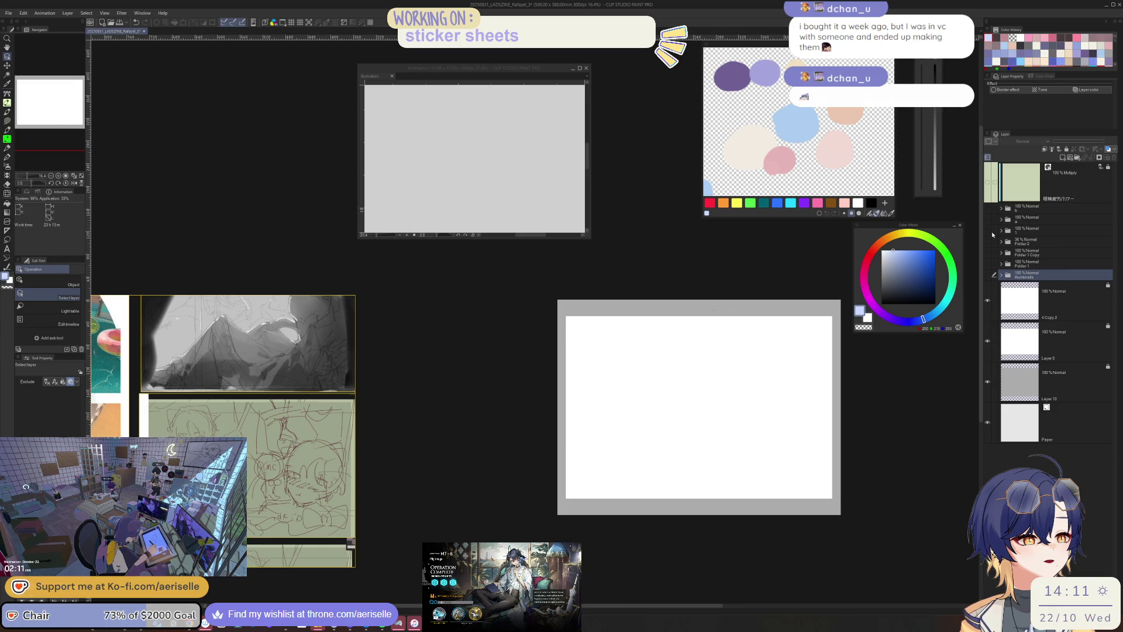
click(995, 231)
drag(995, 264, 997, 247)
click(1001, 231)
click(1046, 264)
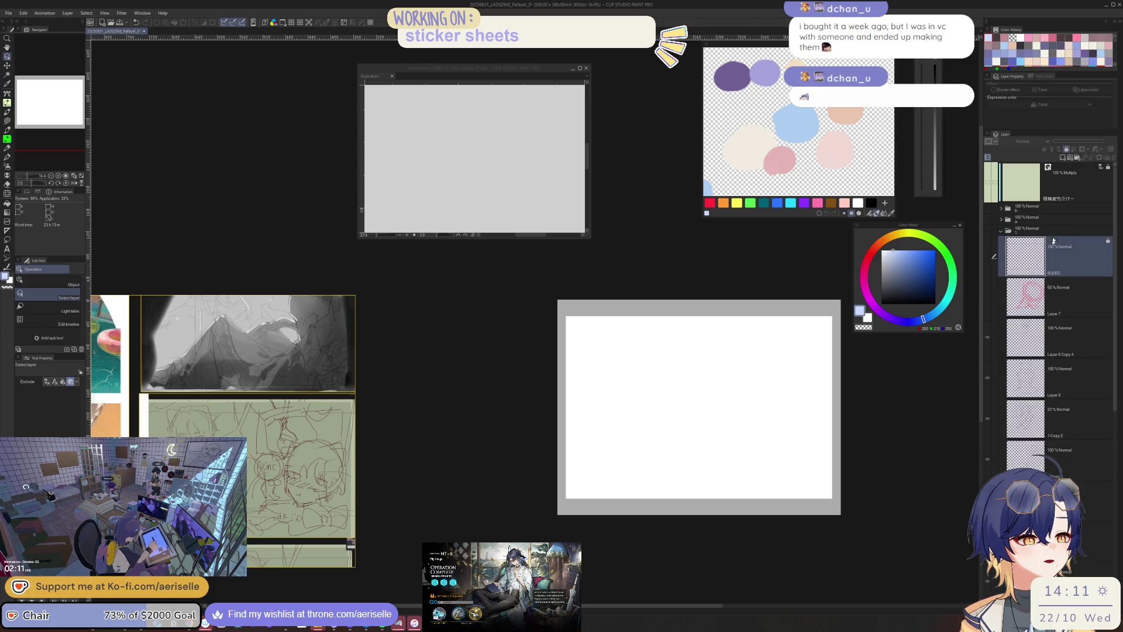
click(1066, 149)
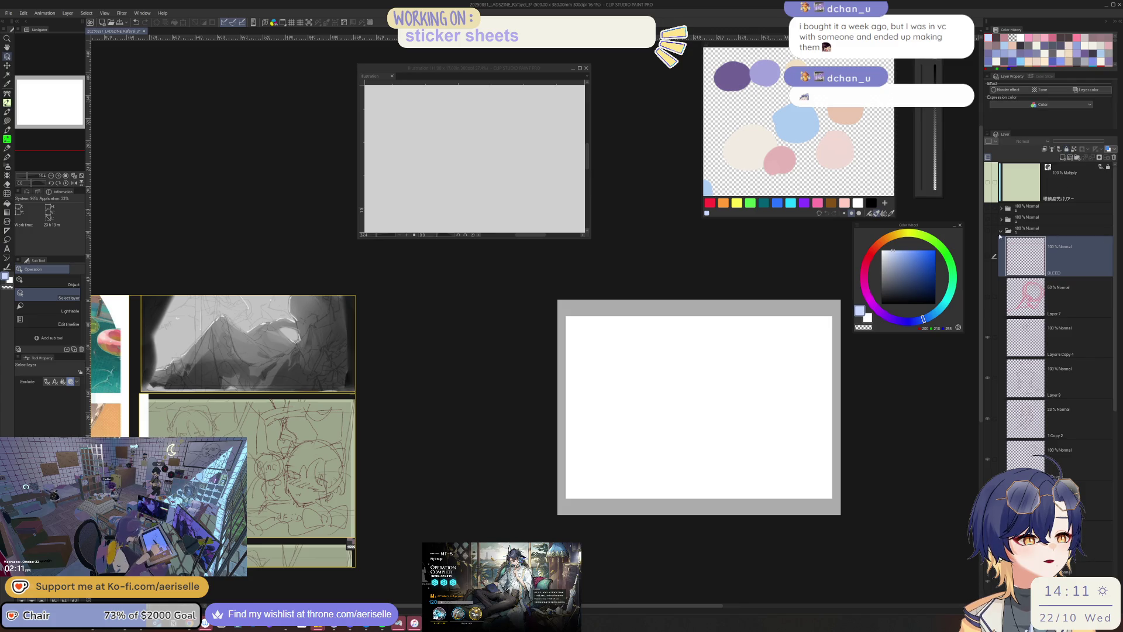
scroll(1002, 231, down, 10)
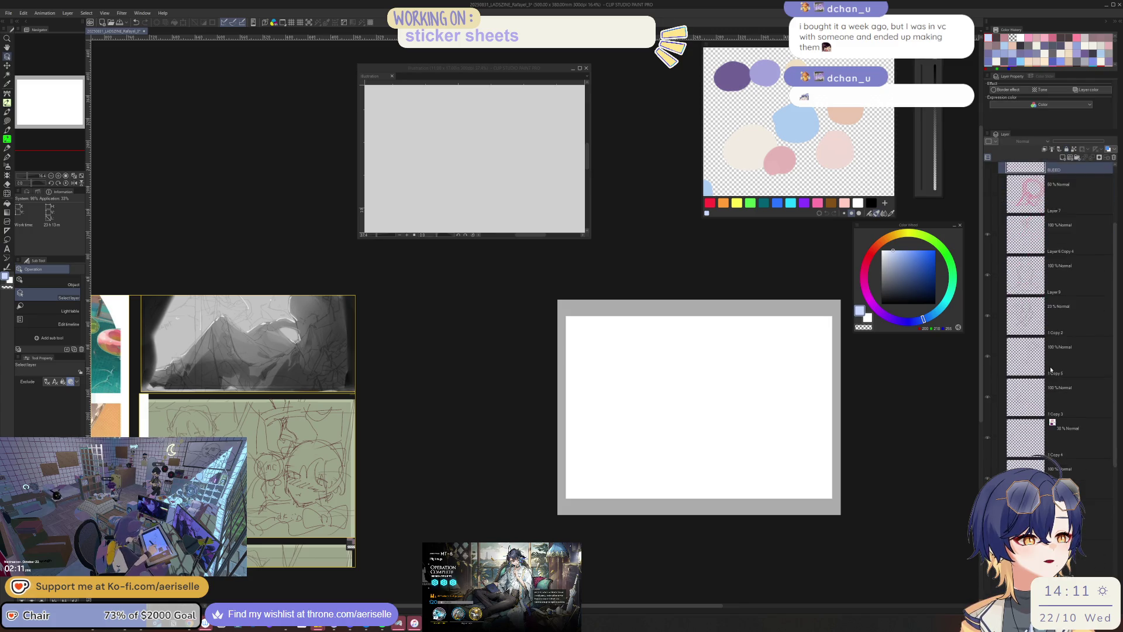
- Expand Folder 2 and Folder 1 and unlock the 4 Copy layer
click(1001, 454)
scroll(1001, 454, down, 1)
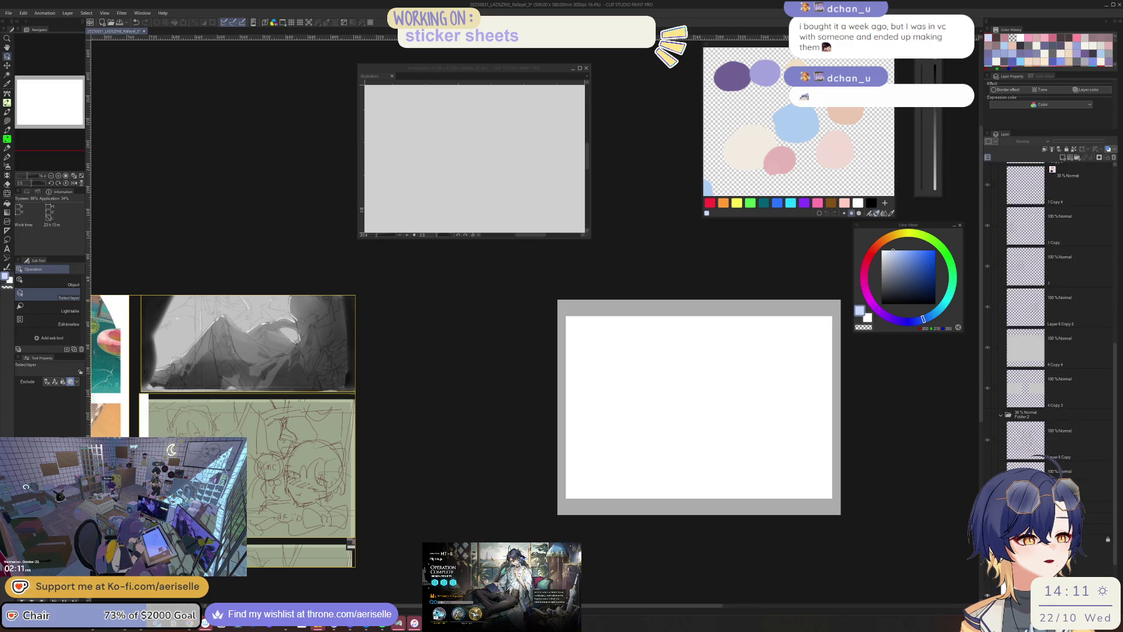
scroll(1005, 427, down, 6)
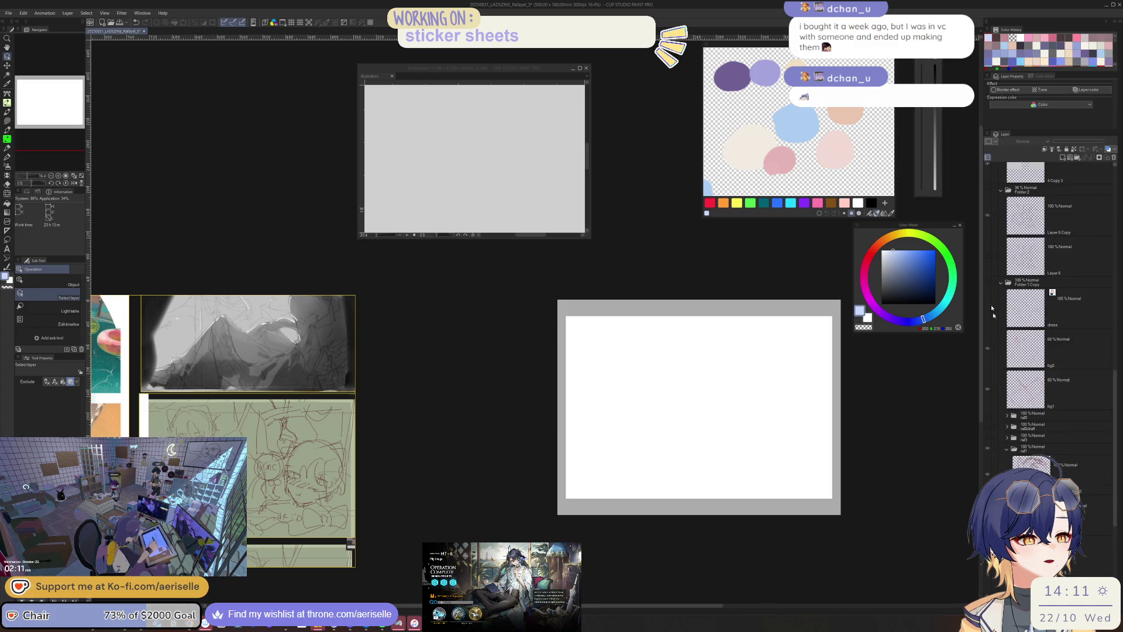
scroll(992, 312, down, 6)
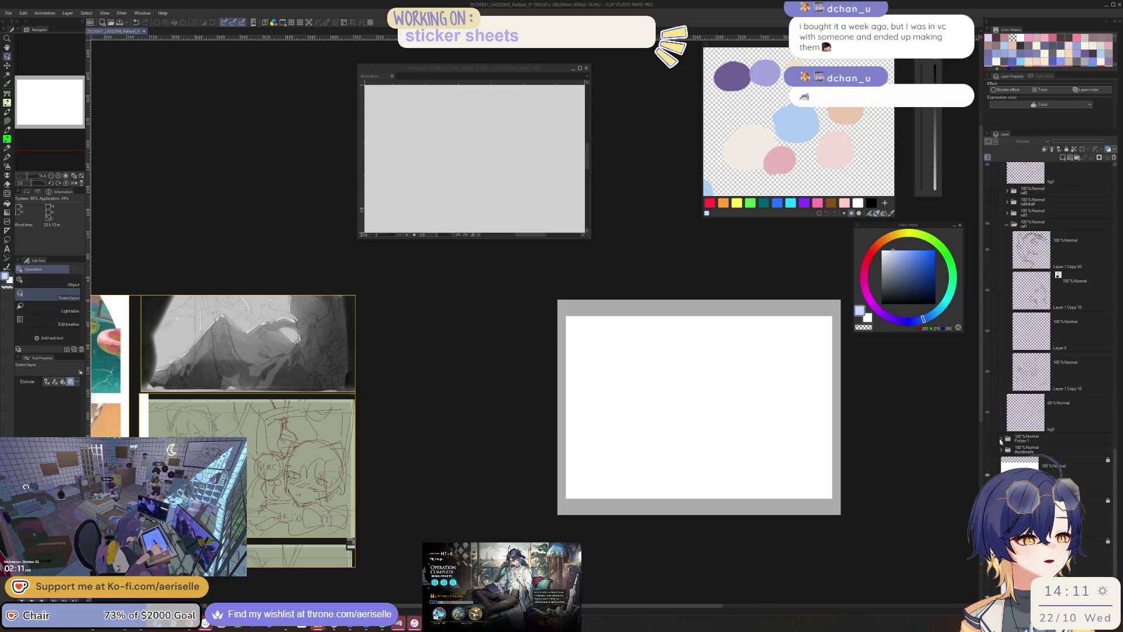
click(1001, 437)
scroll(1002, 439, down, 8)
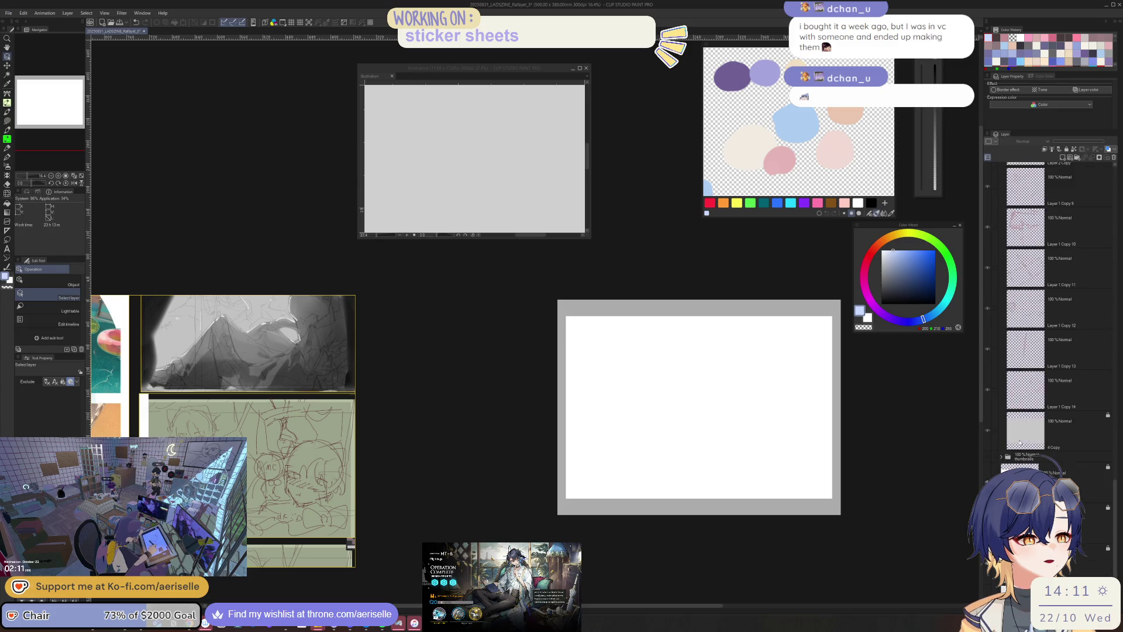
click(1046, 433)
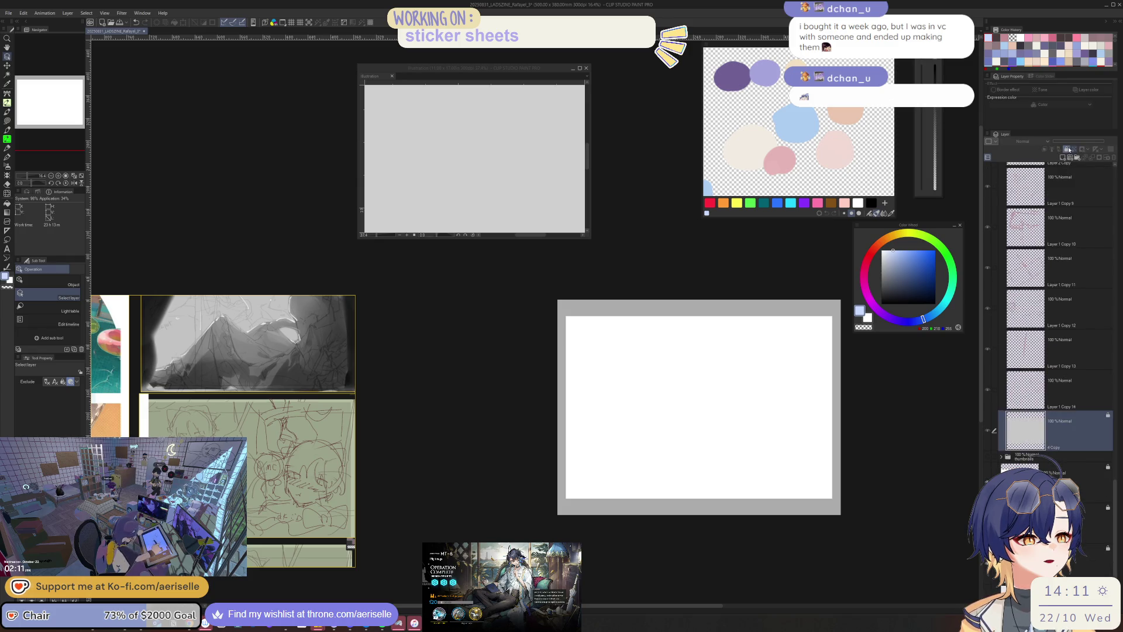
click(1068, 151)
- Select the bottom layers 1 to 3 and unlock them together
scroll(1070, 395, down, 1)
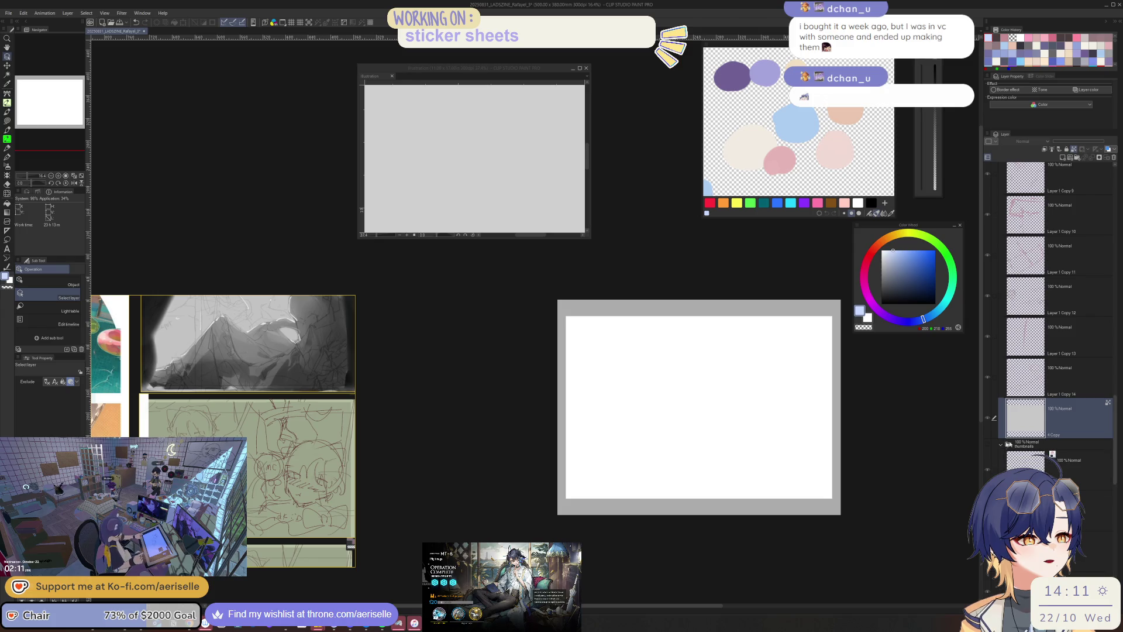
scroll(1092, 412, down, 10)
scroll(1093, 411, down, 5)
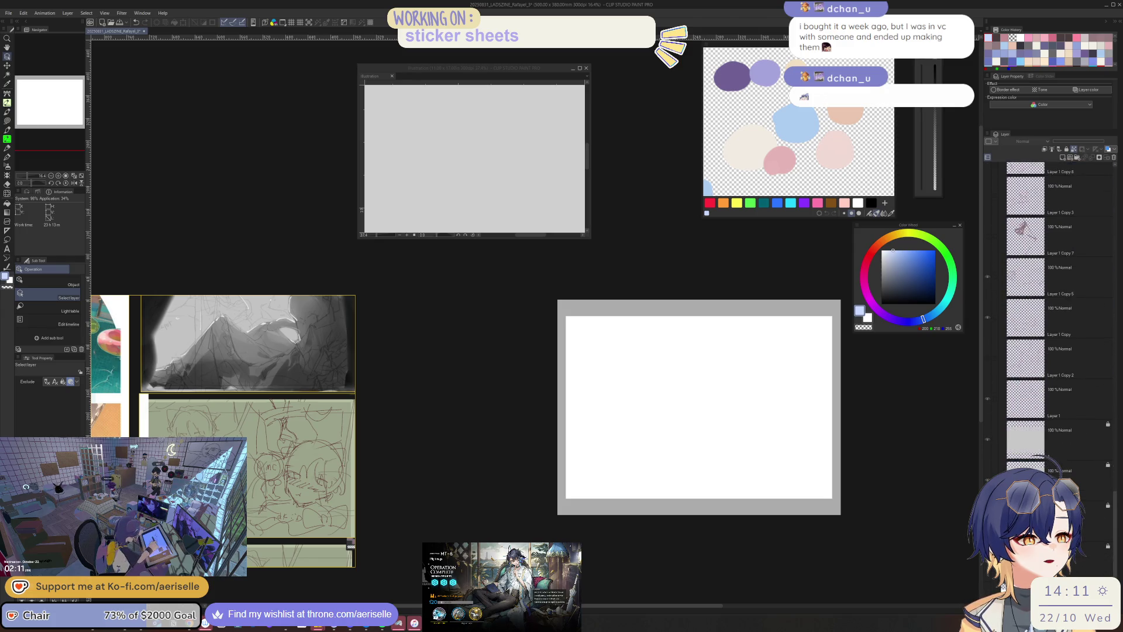
click(997, 380)
drag(998, 415, 997, 462)
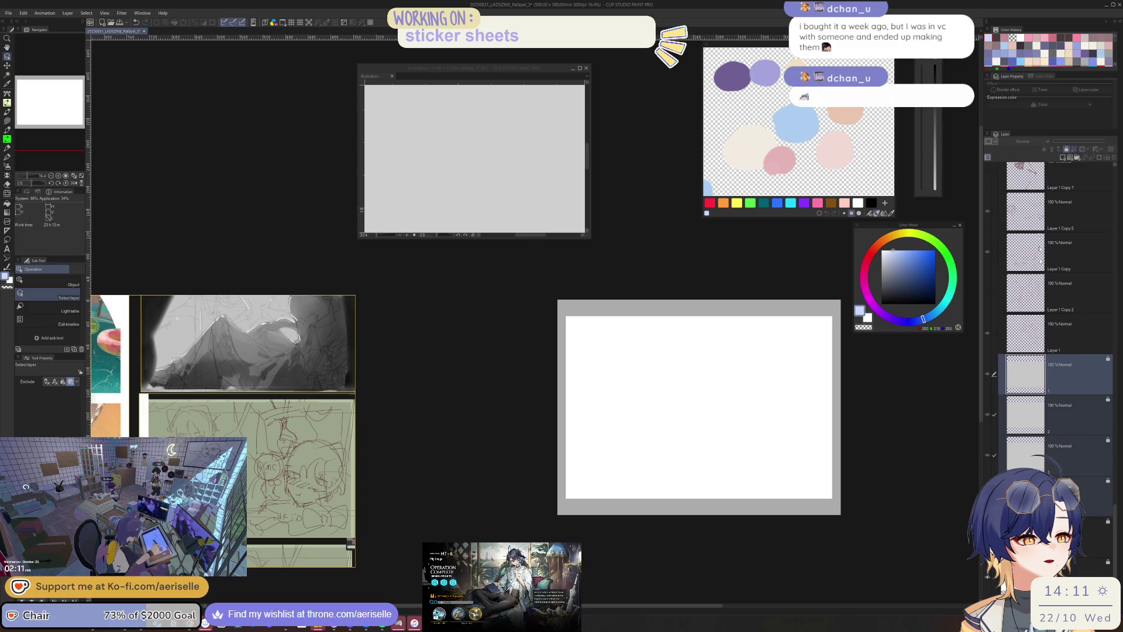
click(1066, 149)
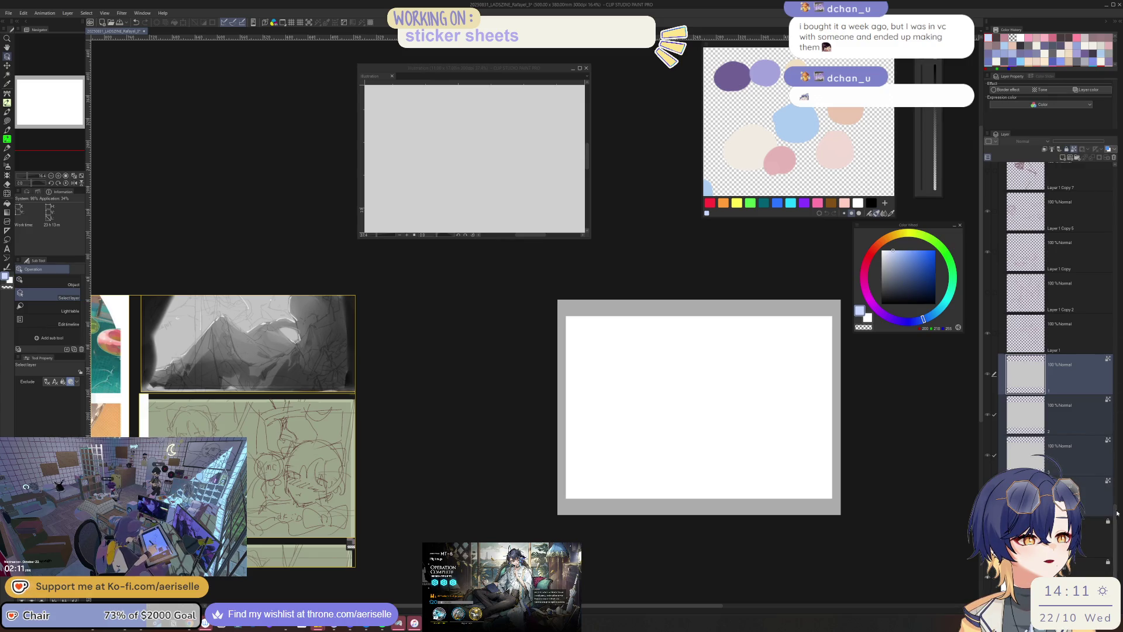
scroll(1082, 380, up, 10)
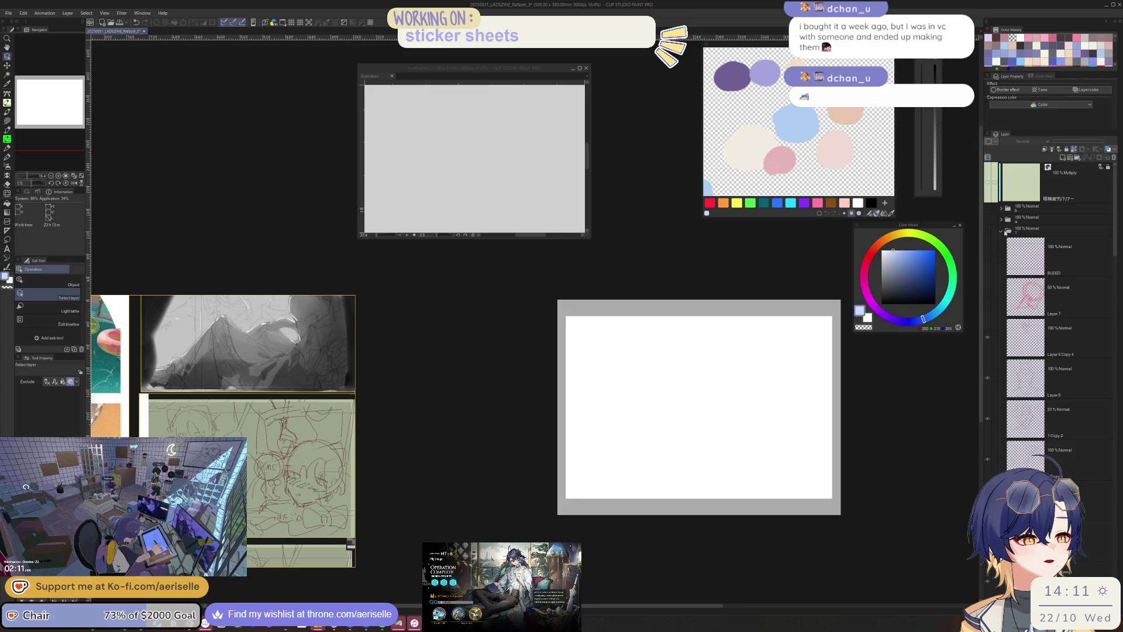
- Collapse folder 1, Folder 2, Folder 1 Copy and Folder 1, and select them with the thumbnails folder
click(1002, 231)
click(1001, 241)
click(1001, 253)
click(1001, 264)
click(1001, 276)
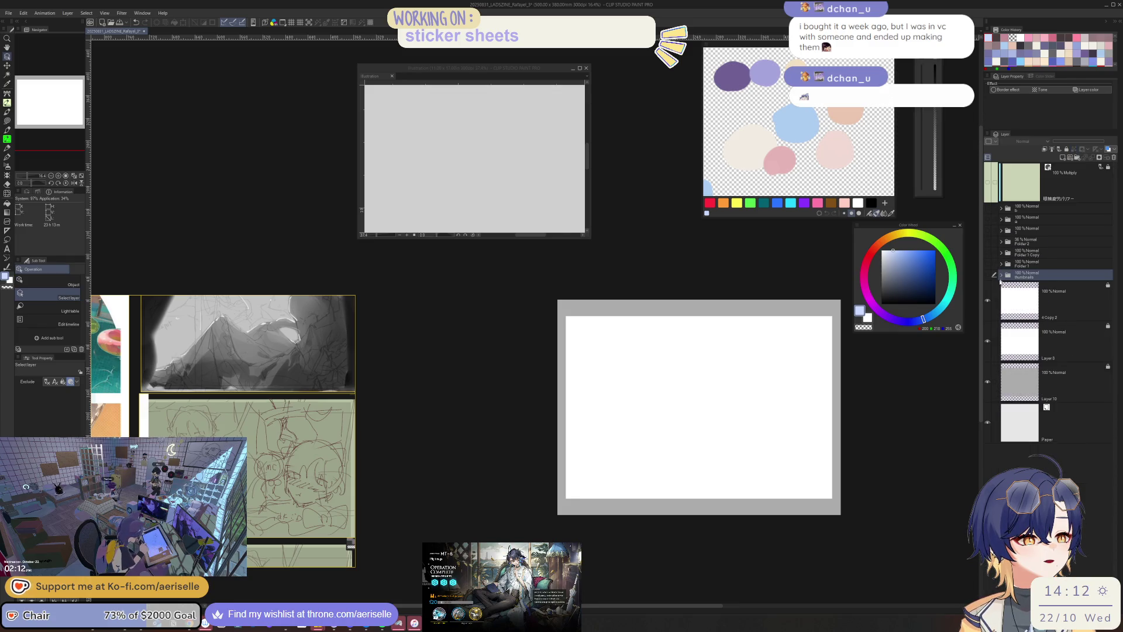
click(994, 230)
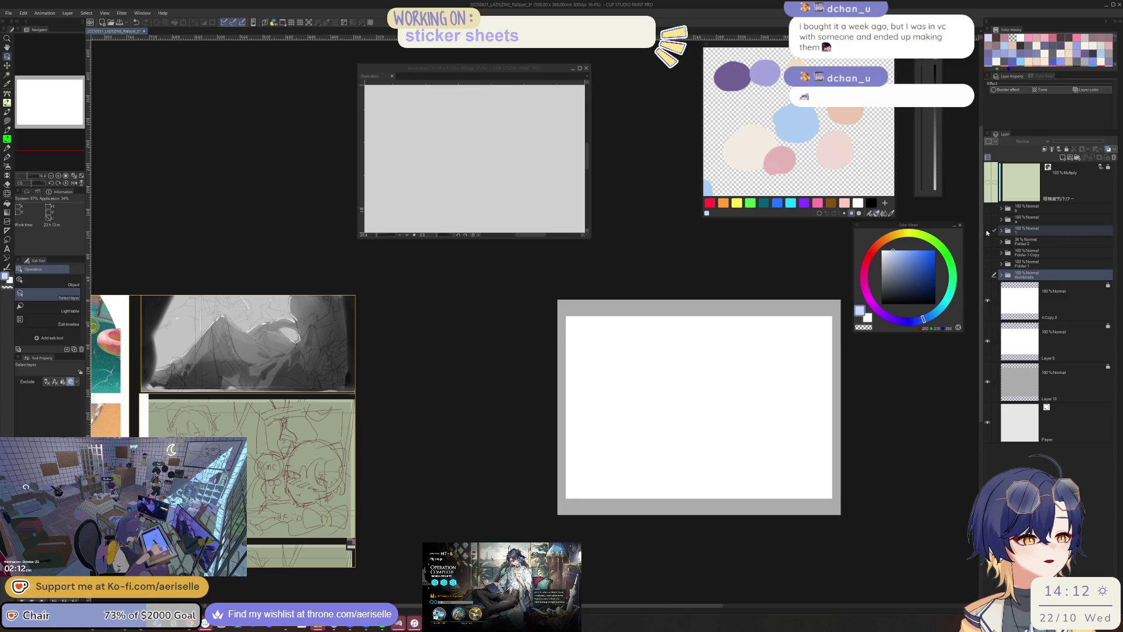
mouse_move(995, 241)
mouse_down()
mouse_move(999, 267)
mouse_move(1002, 210)
mouse_up()
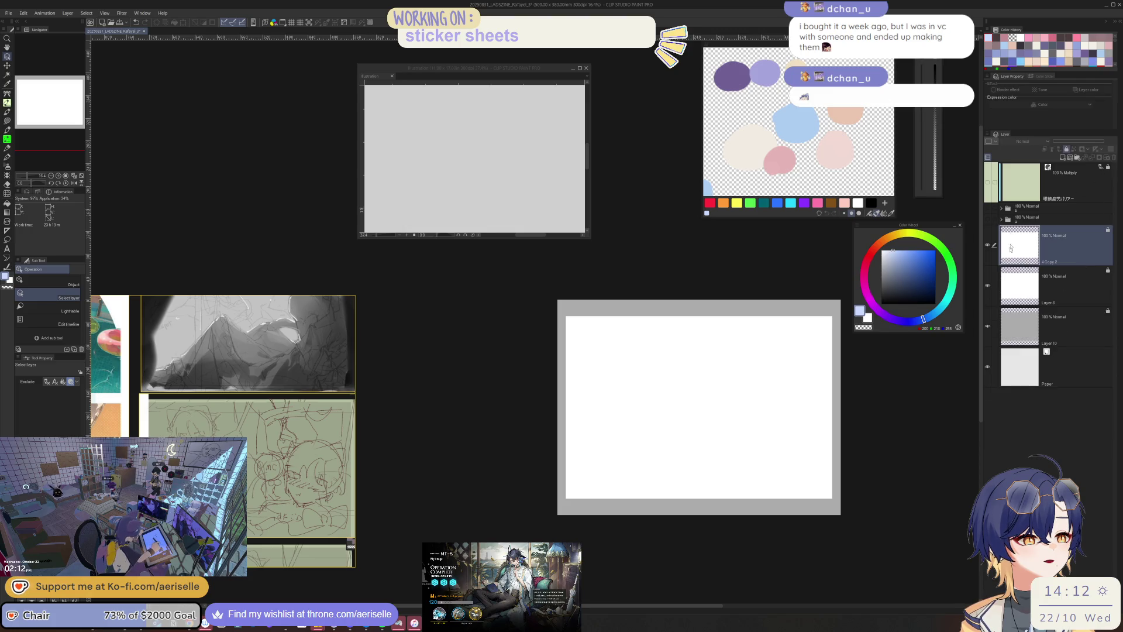
click(1001, 208)
click(1001, 209)
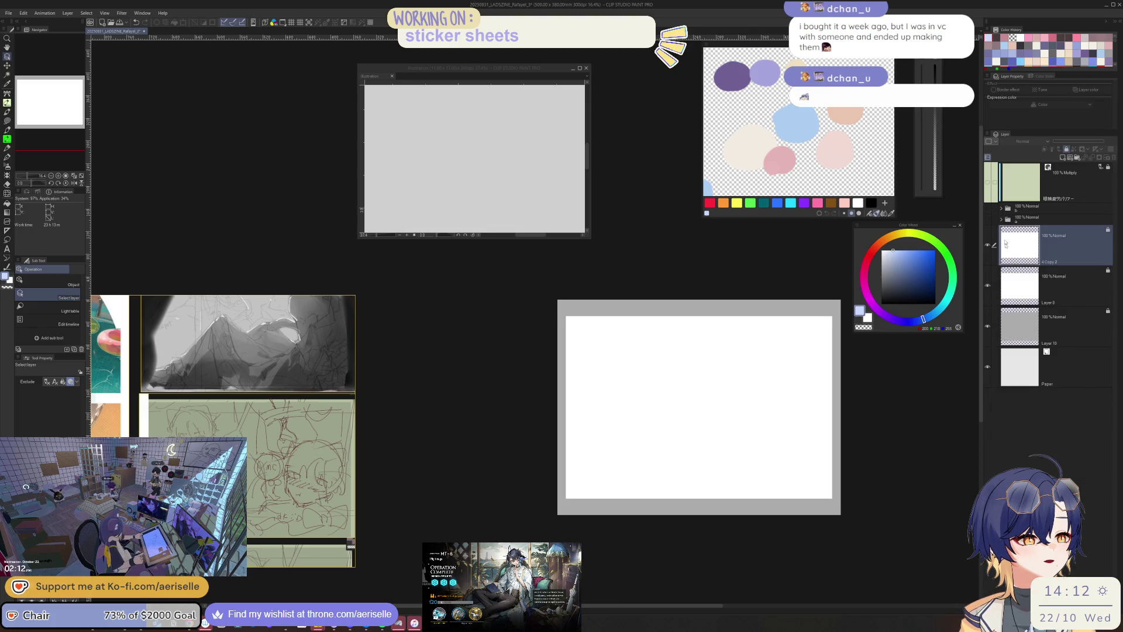
click(987, 285)
click(988, 285)
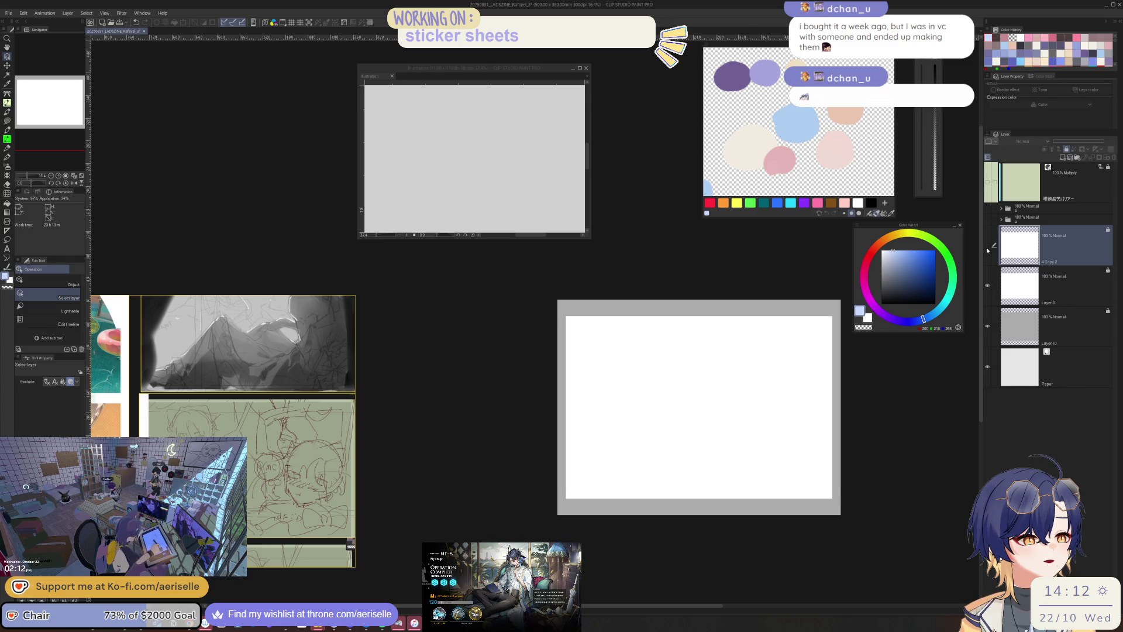
- Create a selection from Layer 8's contents via Selection from Layer
right_click(1012, 293)
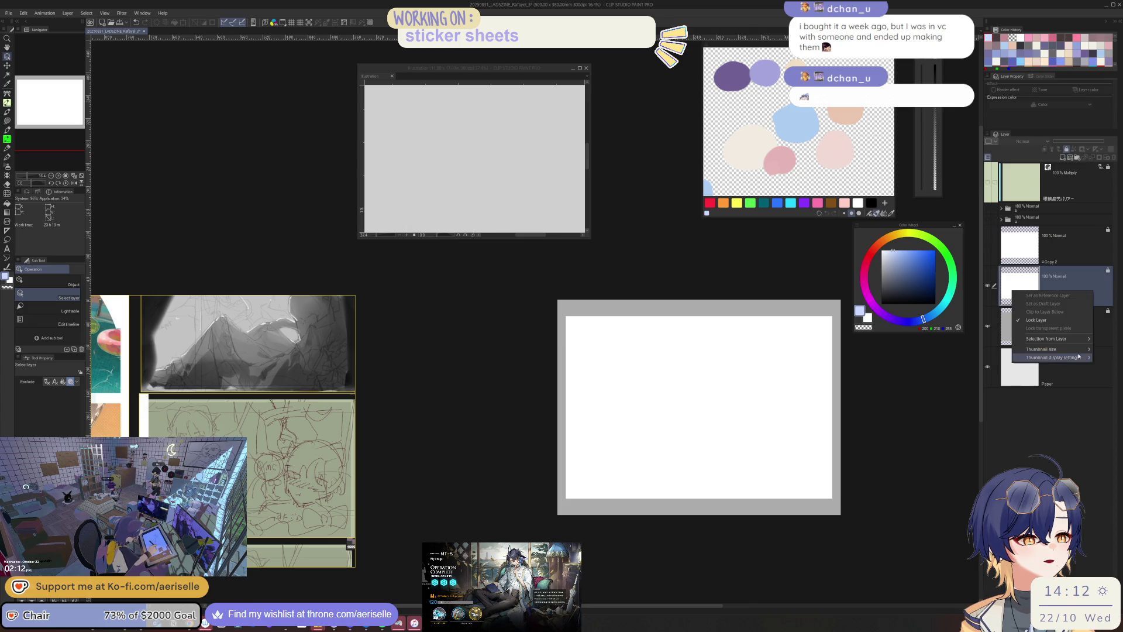
mouse_move(1049, 339)
click(974, 338)
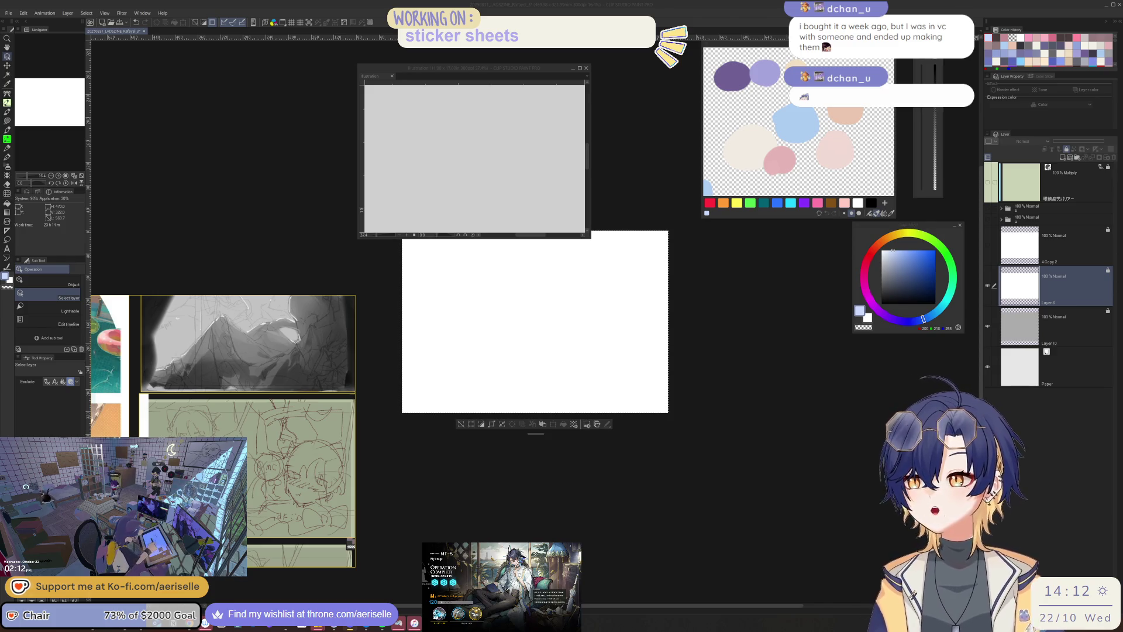
- Change the canvas size to 470 wide by 320 high, then select Layer 10
key(alt+Tab)
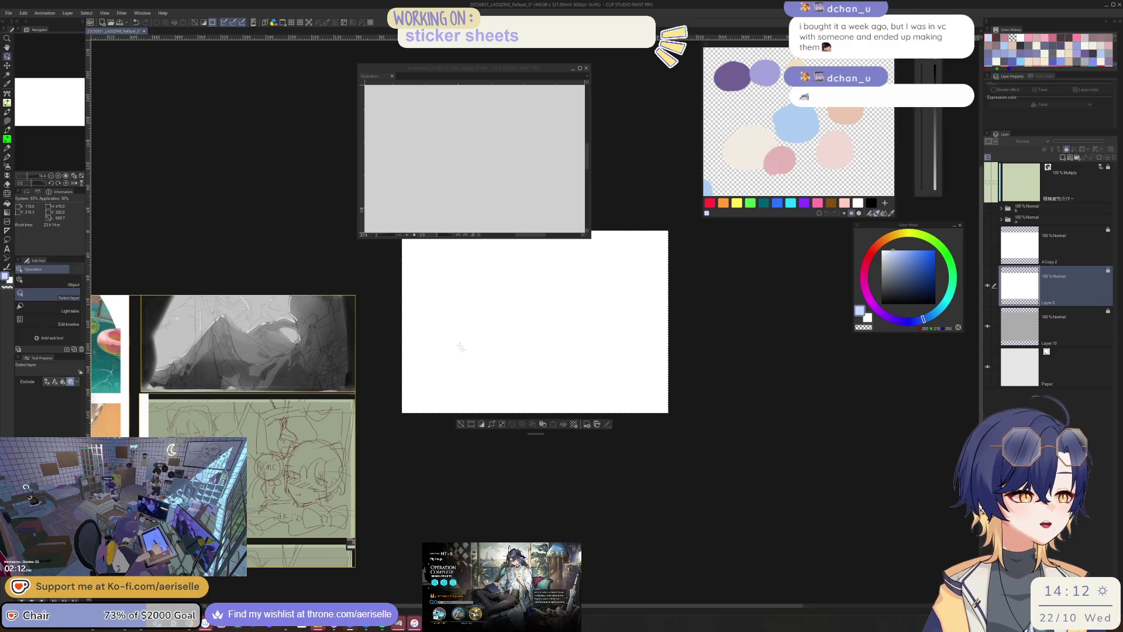
click(44, 13)
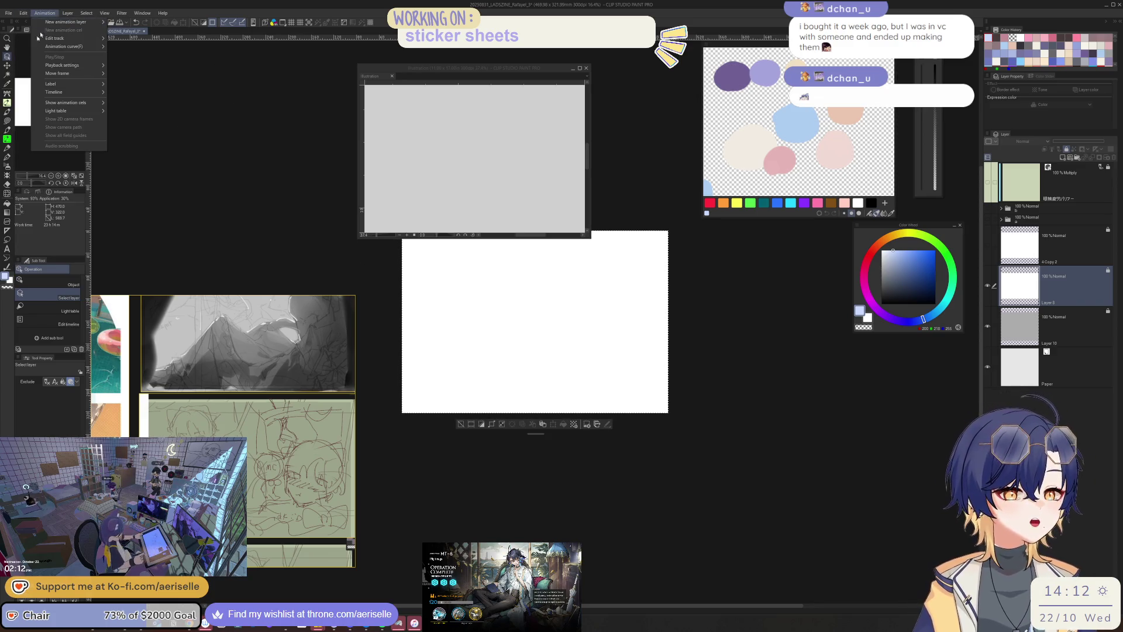
mouse_move(23, 13)
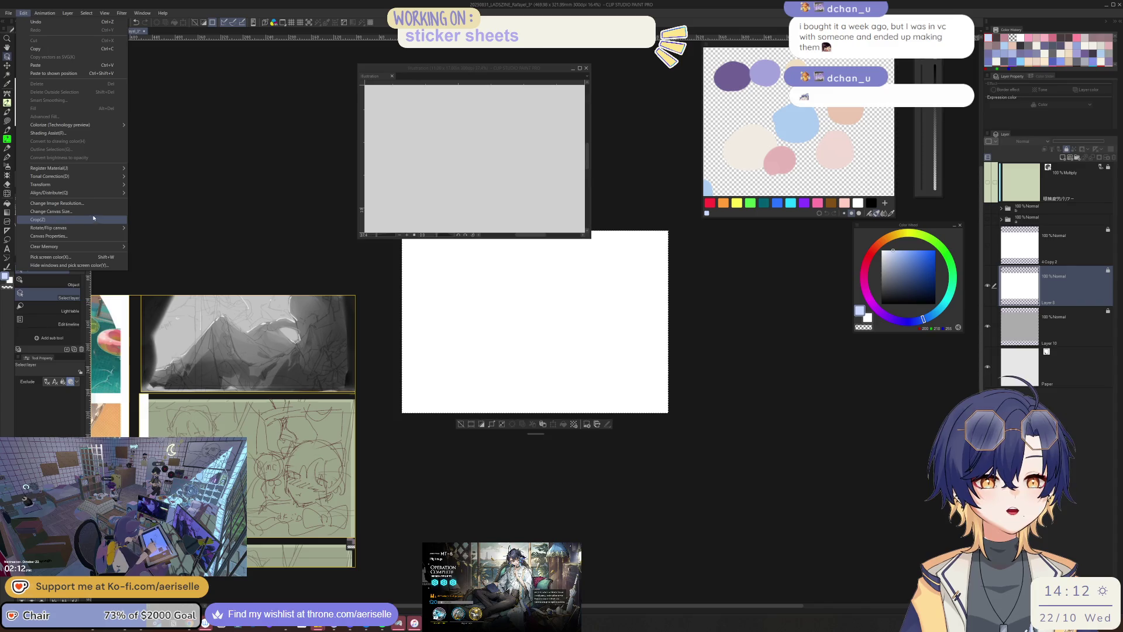
click(59, 211)
drag(862, 221, 661, 325)
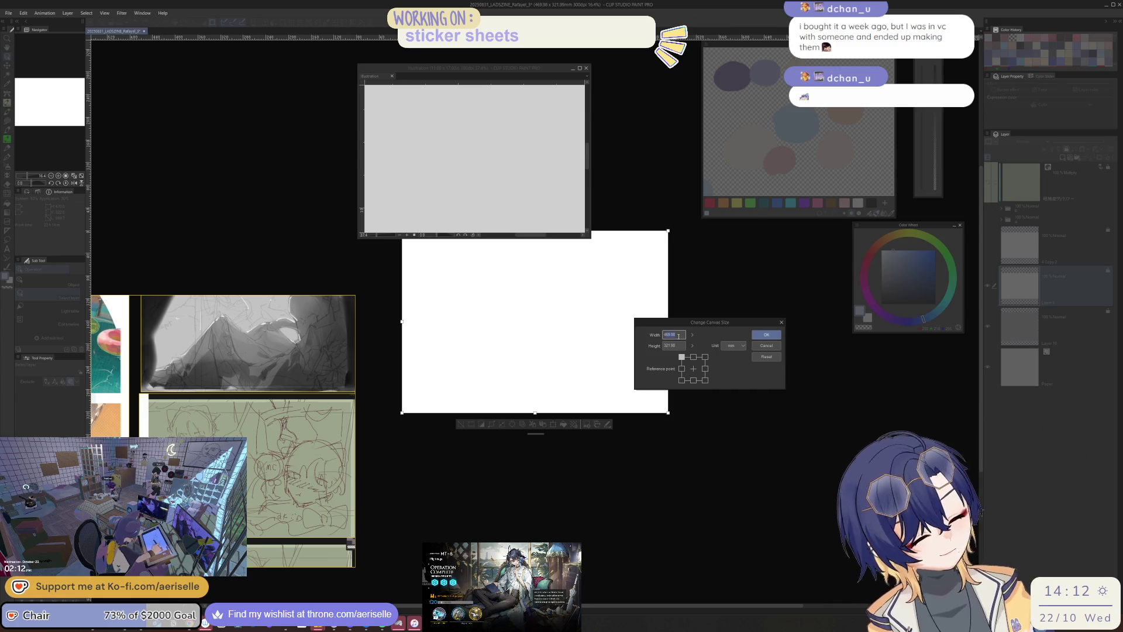
text(470)
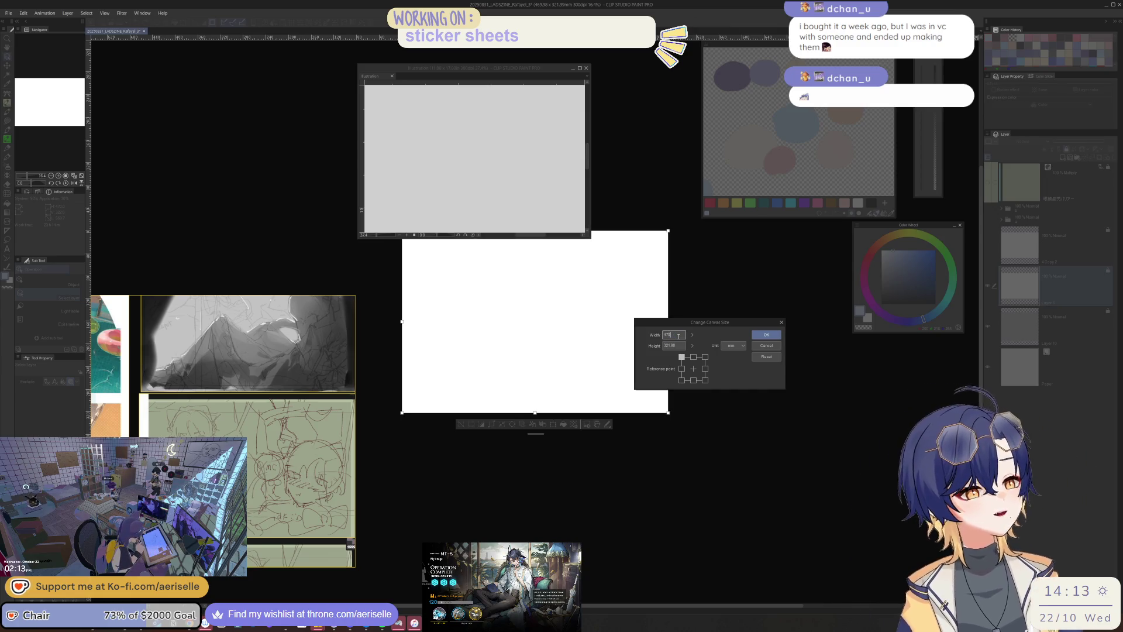
key(shift+Tab)
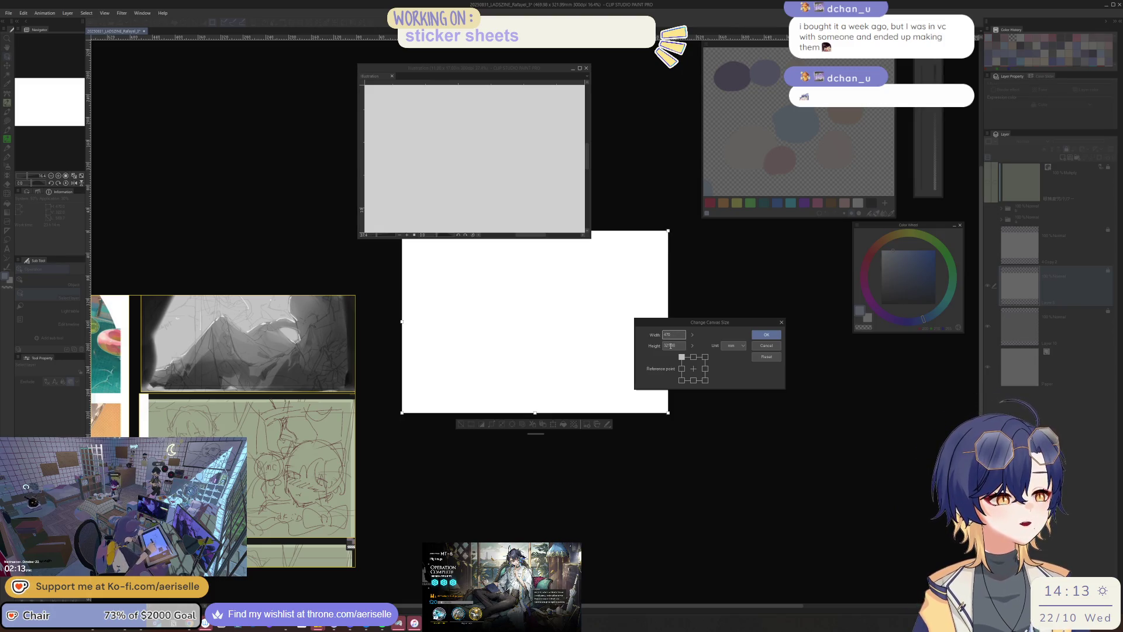
key(Tab)
text(320)
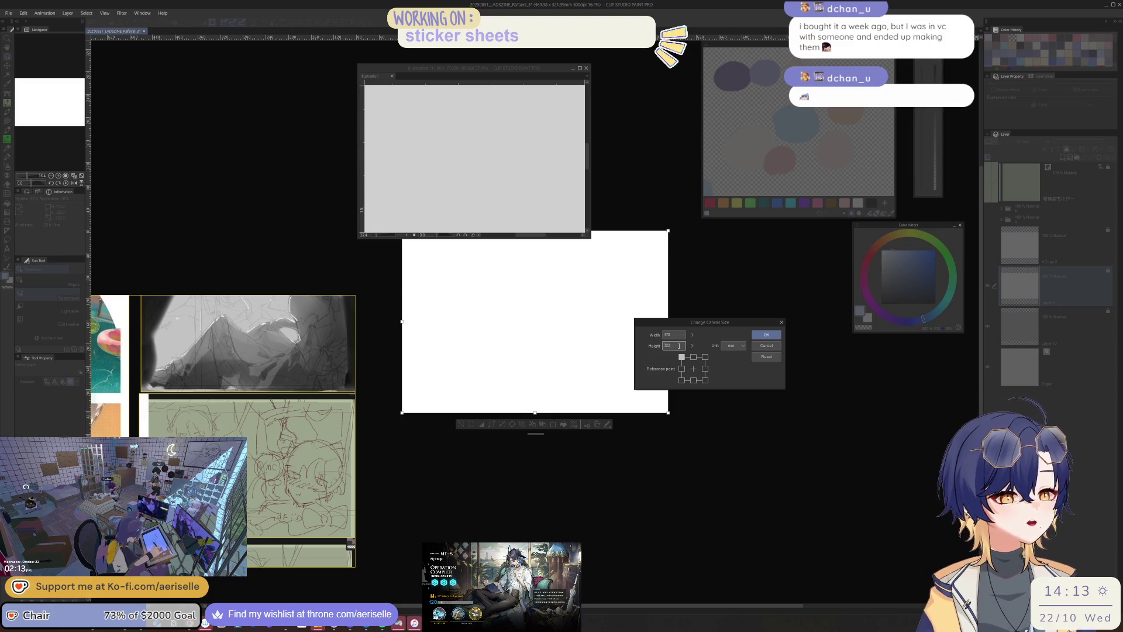
key(Return)
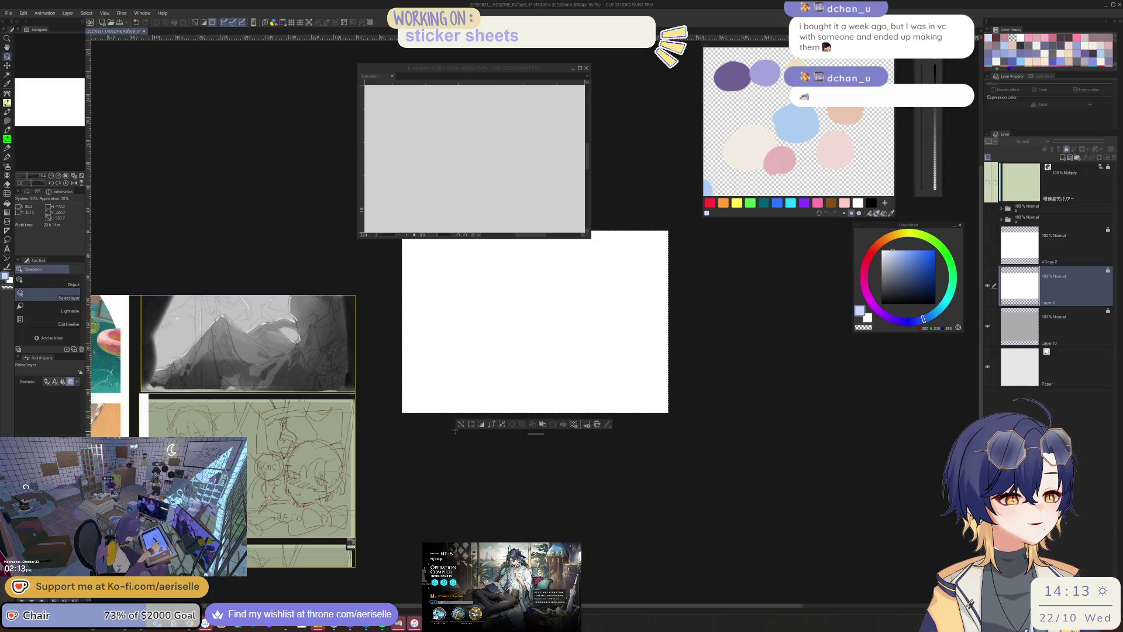
click(603, 357)
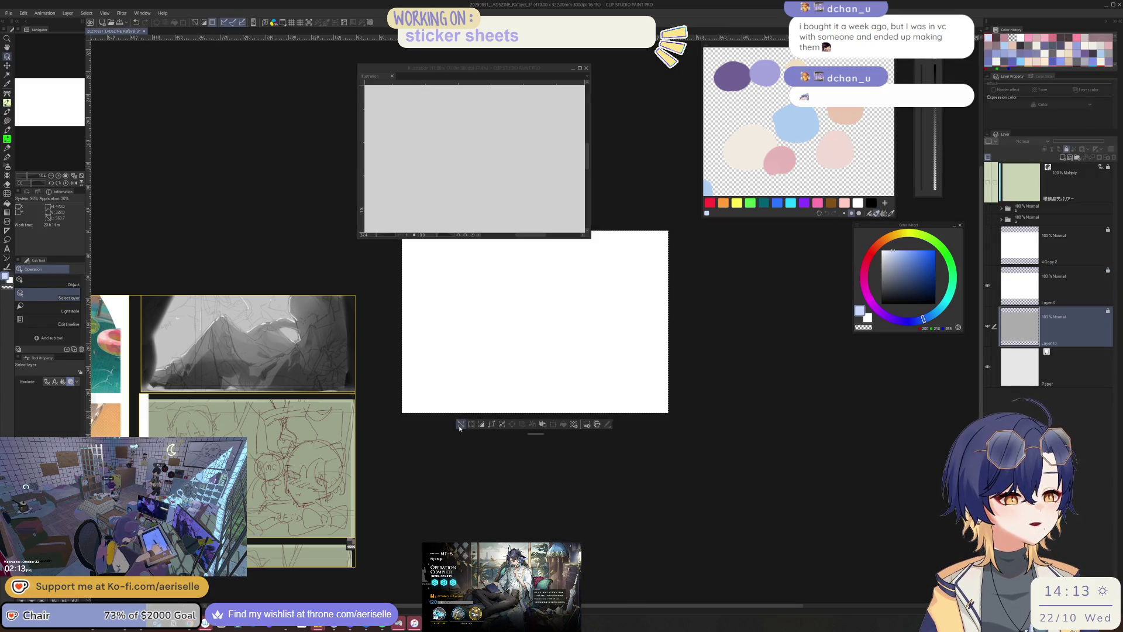
- Unhide the top two layer folders to reveal the window illustration, then flip the view horizontally
scroll(712, 496, up, 2)
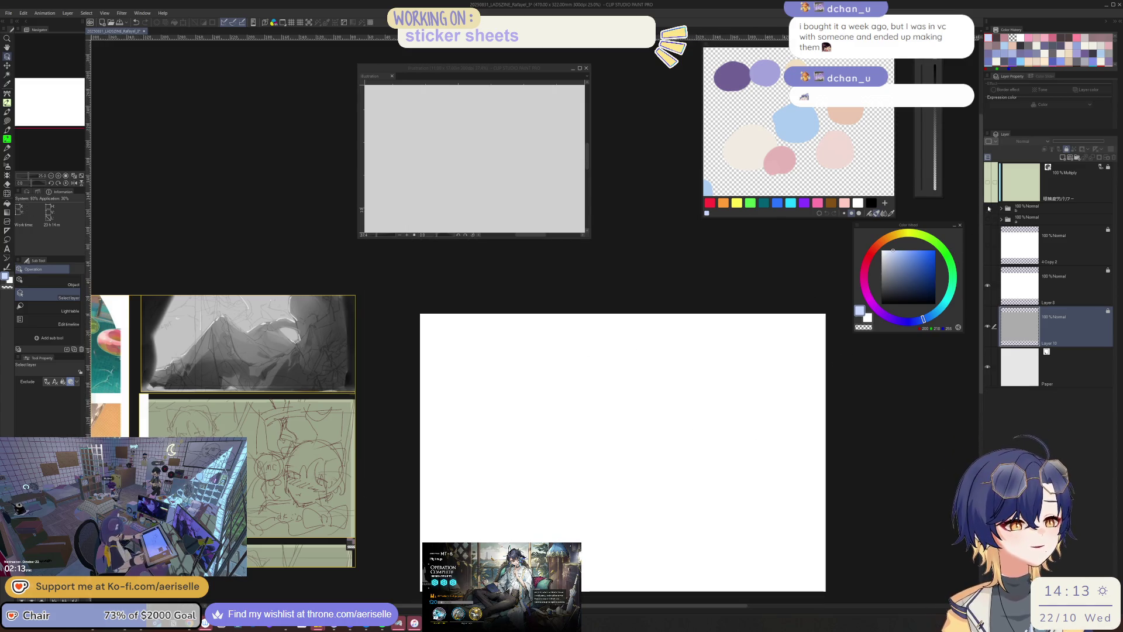
click(987, 208)
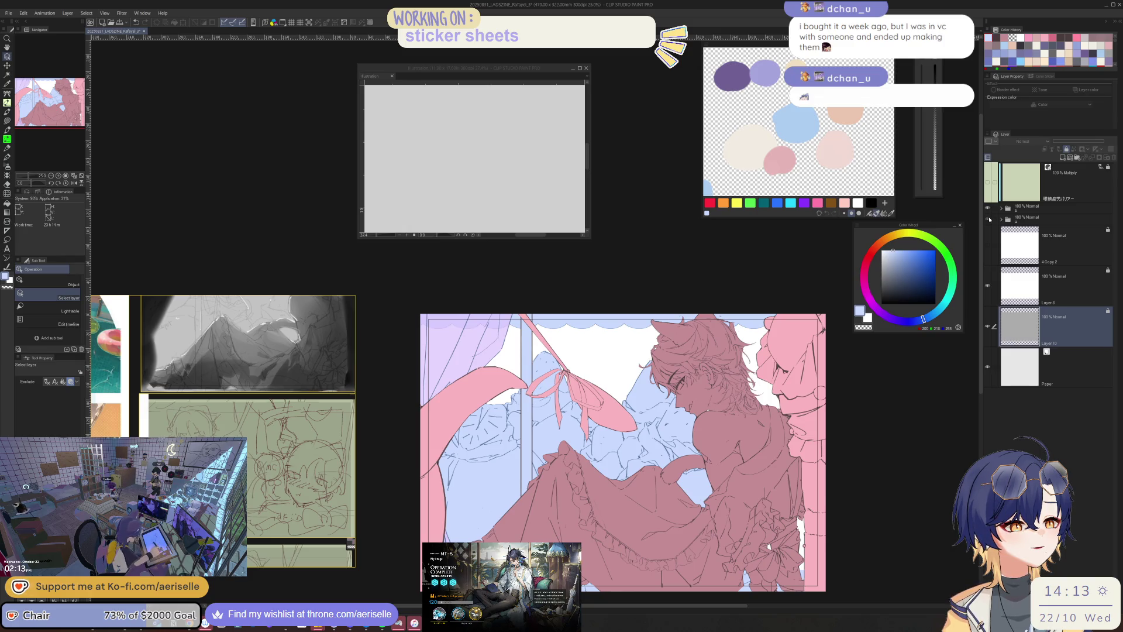
click(987, 218)
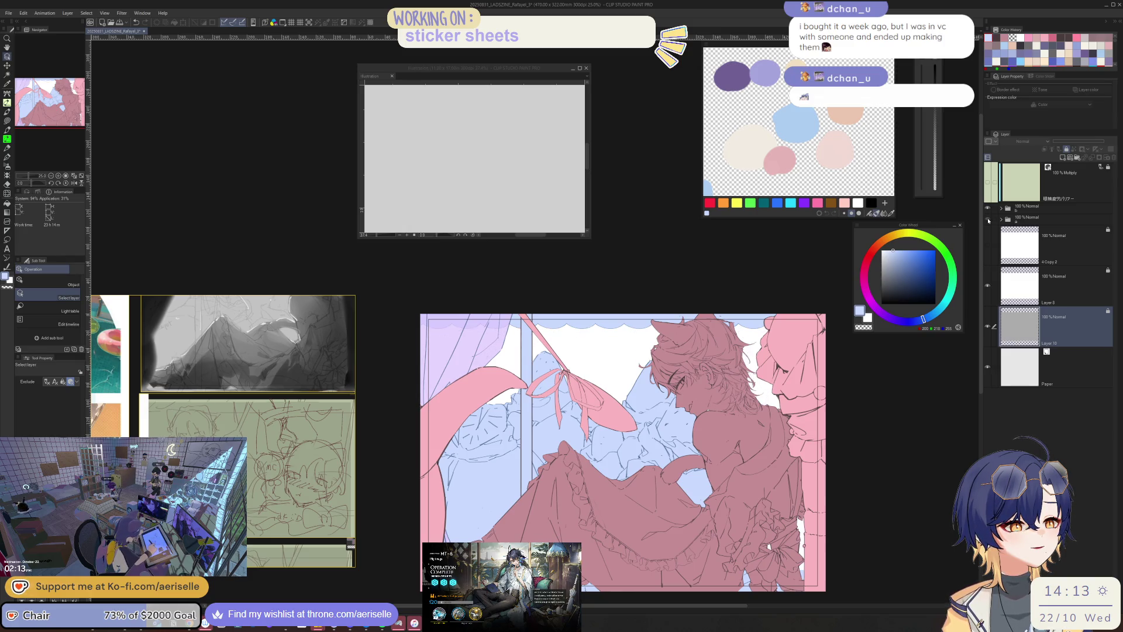
scroll(618, 322, down, 1)
scroll(618, 322, up, 2)
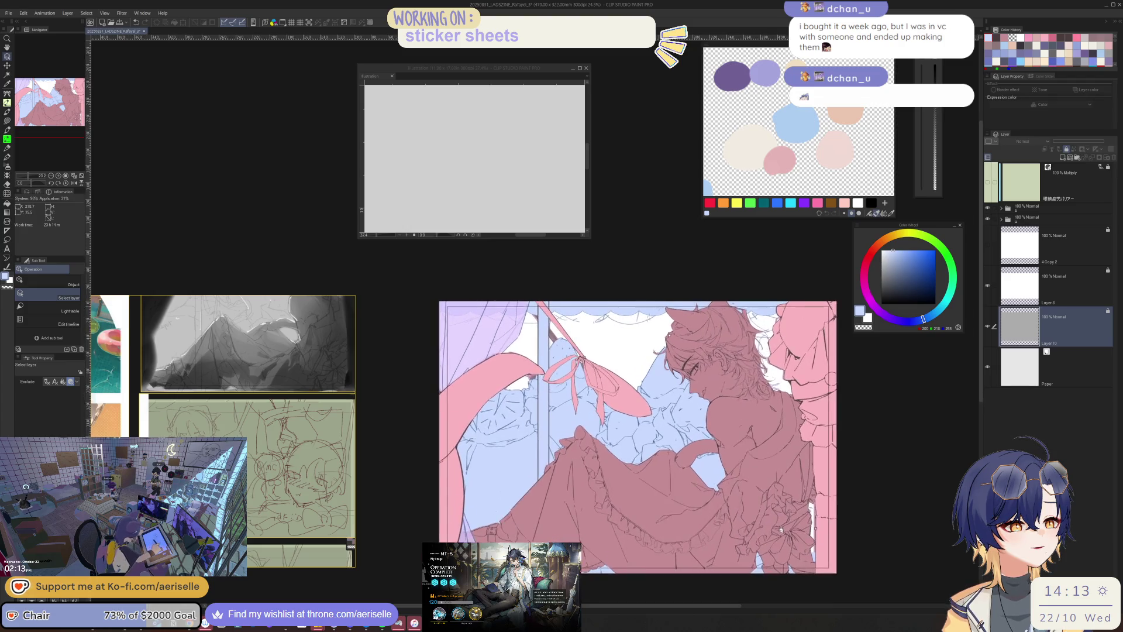
scroll(761, 374, down, 2)
scroll(760, 374, up, 2)
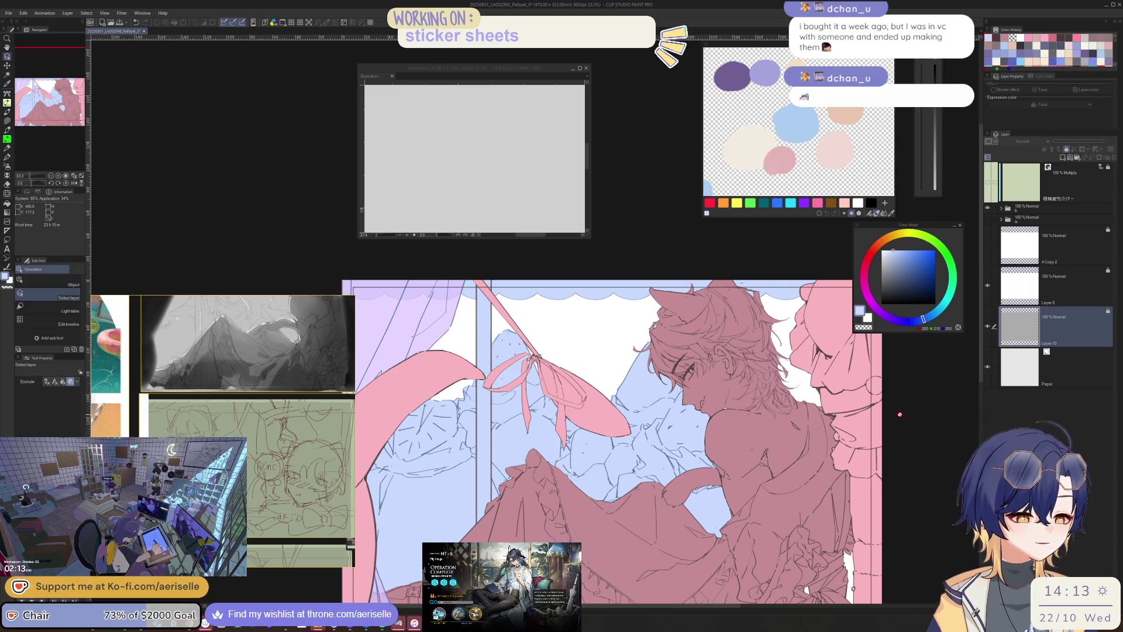
key(h)
scroll(494, 388, up, 4)
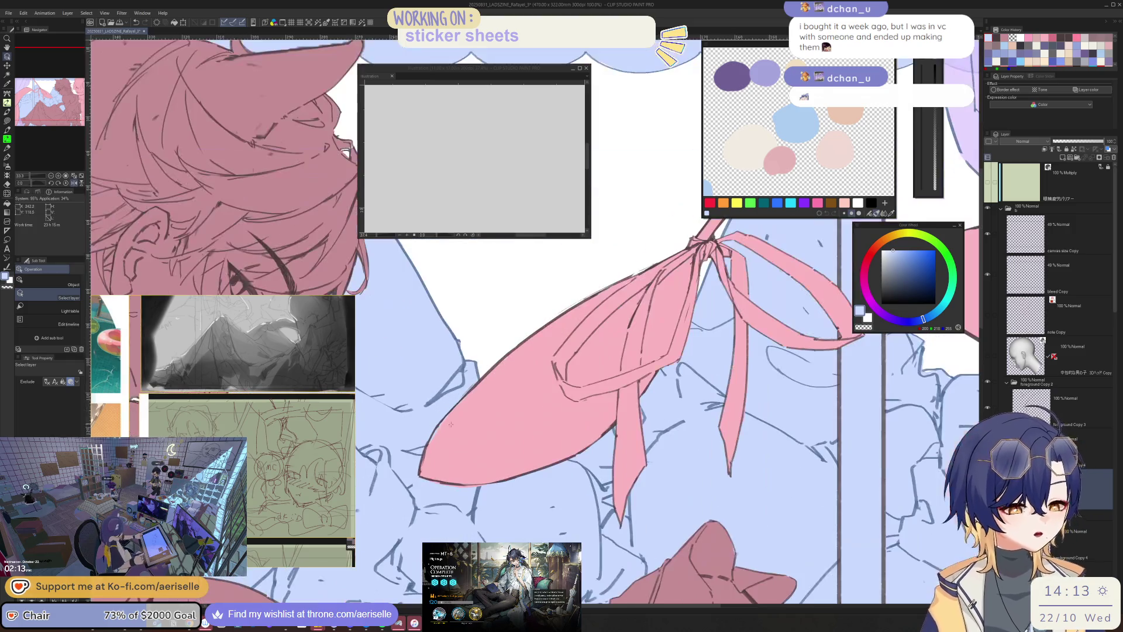
- Lasso-fill the window ribbon's left edge with pink
scroll(467, 392, up, 1)
key(u)
mouse_move(459, 399)
mouse_down()
mouse_move(427, 438)
mouse_move(416, 483)
mouse_move(433, 430)
mouse_up()
drag(431, 489, 710, 493)
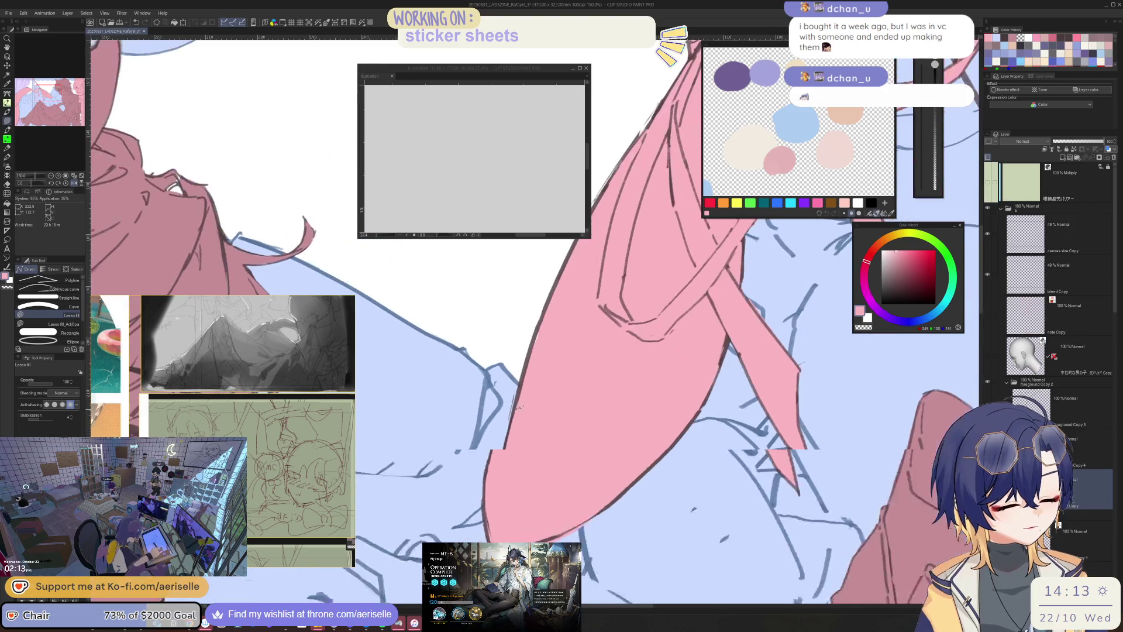
key(e)
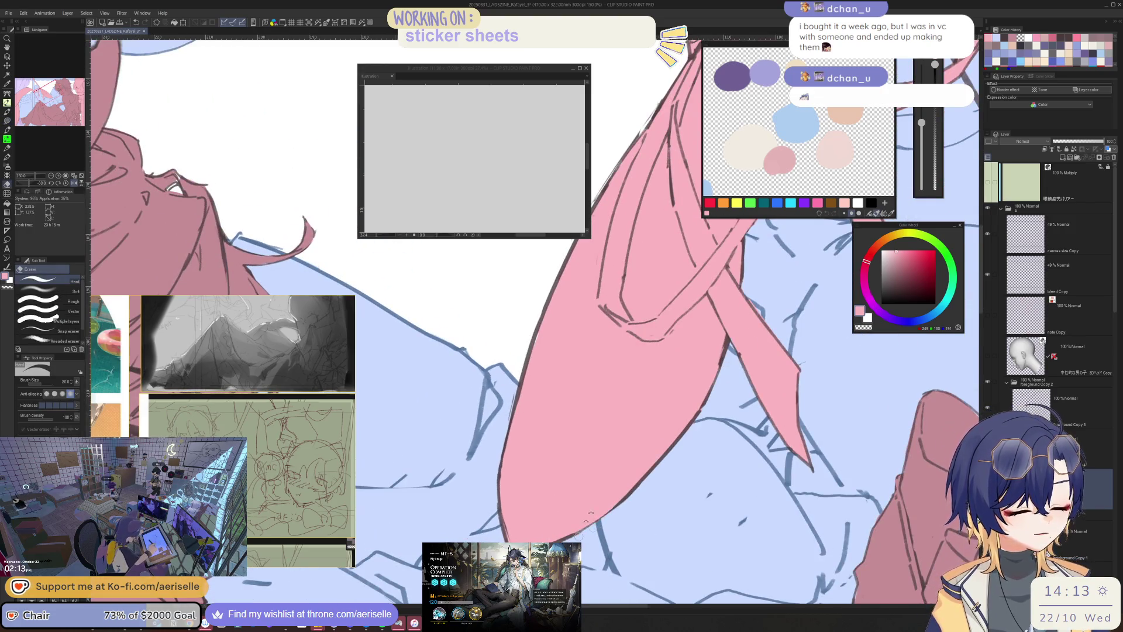
scroll(588, 517, down, 5)
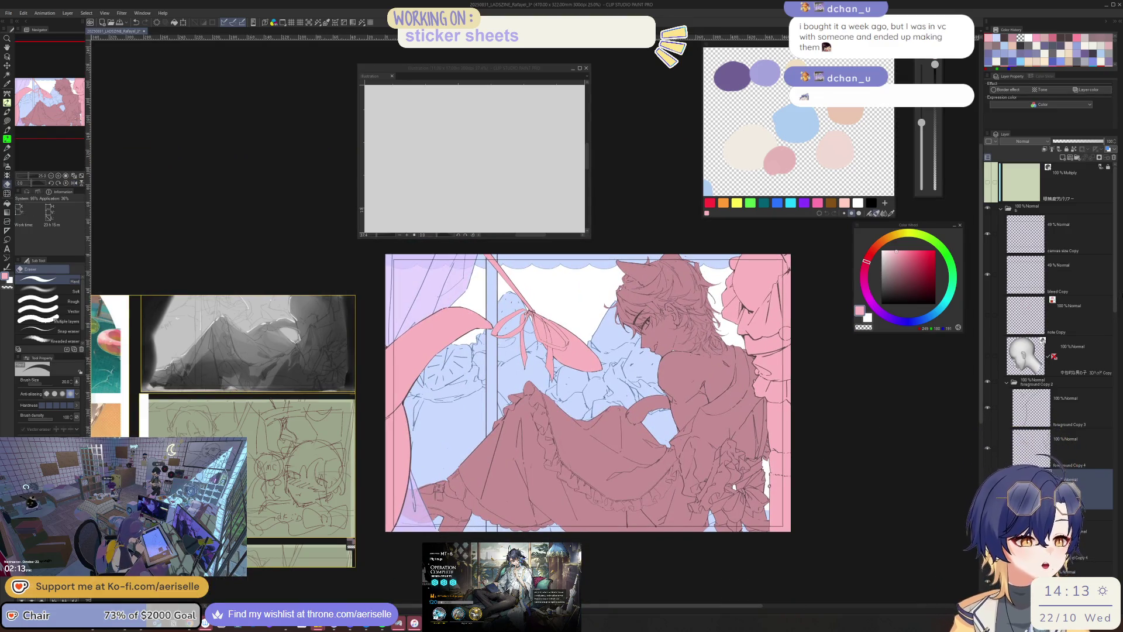
scroll(474, 266, up, 1)
- Try clearing the pink inside a freehand selection around the ribbon, then undo and deselect
key(m)
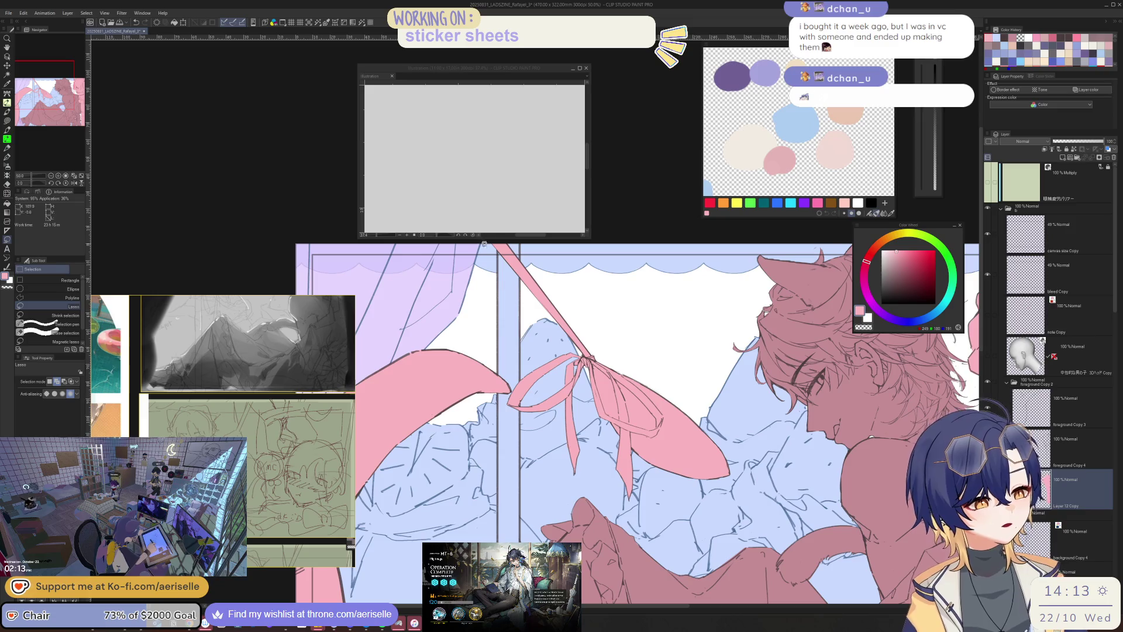
mouse_move(522, 360)
mouse_down()
mouse_move(504, 409)
mouse_move(519, 462)
mouse_move(666, 508)
mouse_move(756, 443)
mouse_move(516, 226)
mouse_up()
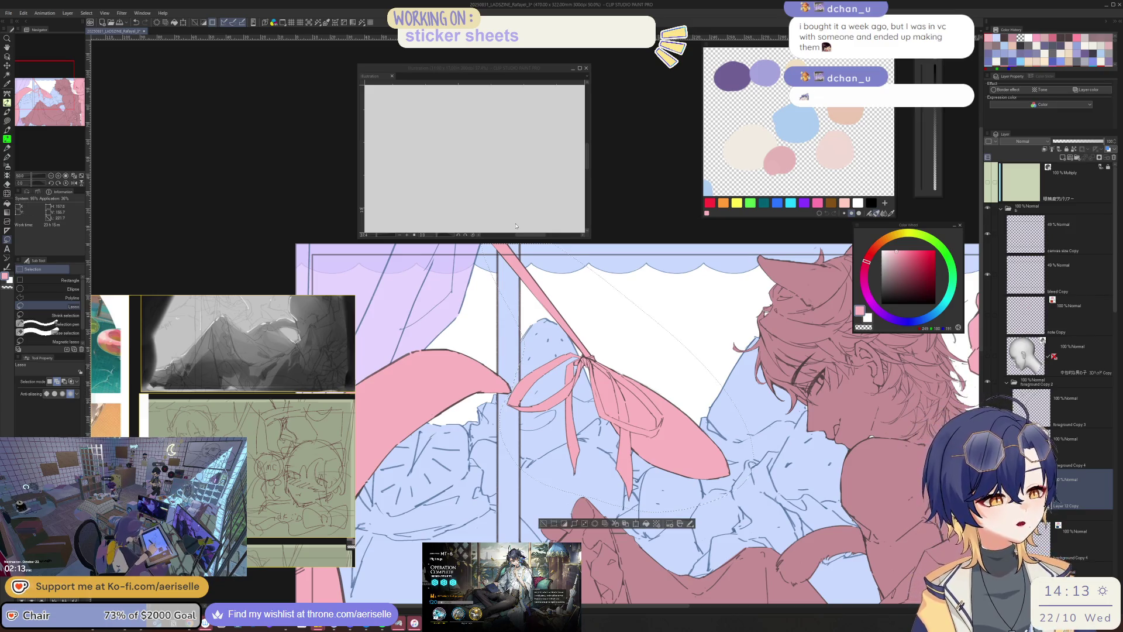
key(Delete)
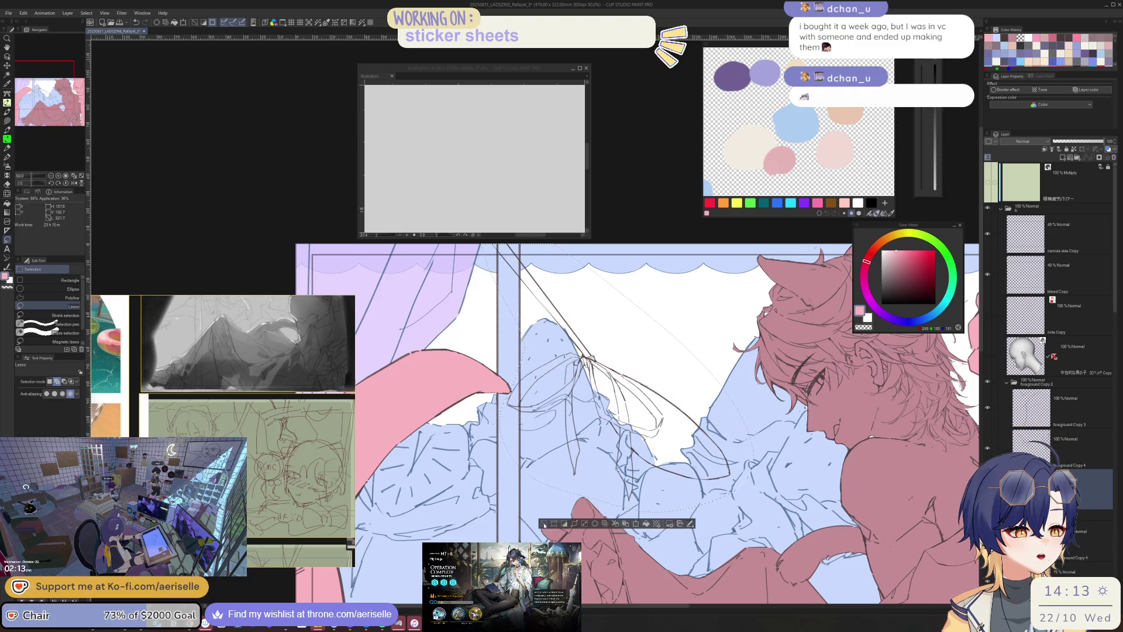
key(ctrl+z)
key(ctrl+d)
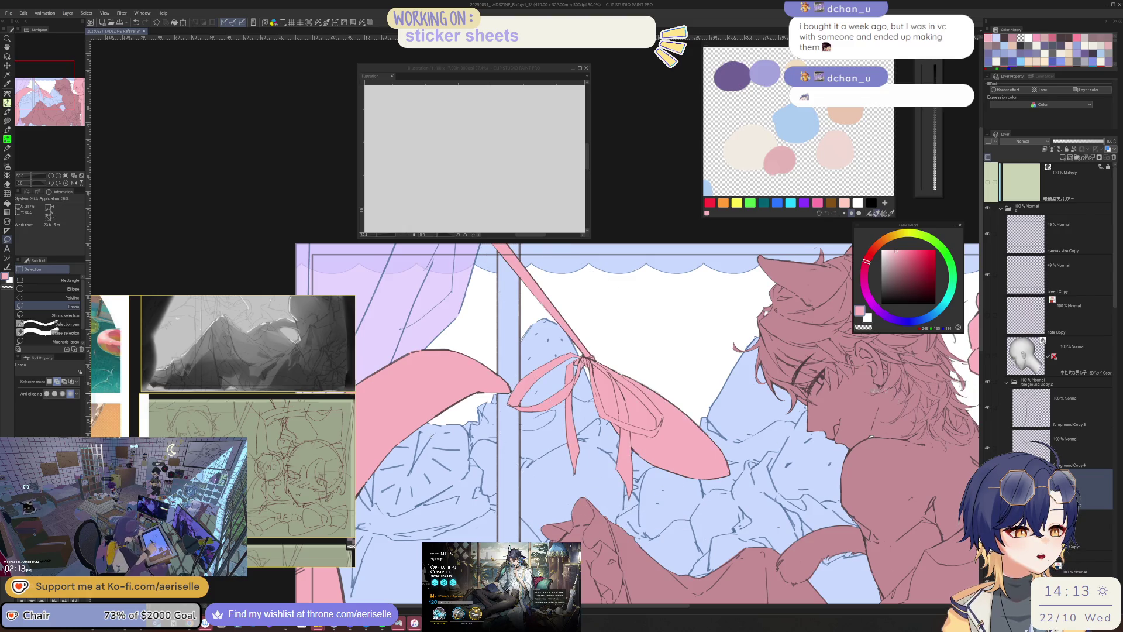
- Lasso-select the bow and pick the flat-colour layer in the Layer panel
scroll(514, 386, up, 1)
mouse_move(510, 396)
mouse_down()
mouse_move(500, 436)
mouse_move(749, 551)
mouse_move(707, 291)
mouse_move(474, 153)
mouse_move(468, 293)
mouse_move(509, 393)
mouse_up()
scroll(362, 290, down, 1)
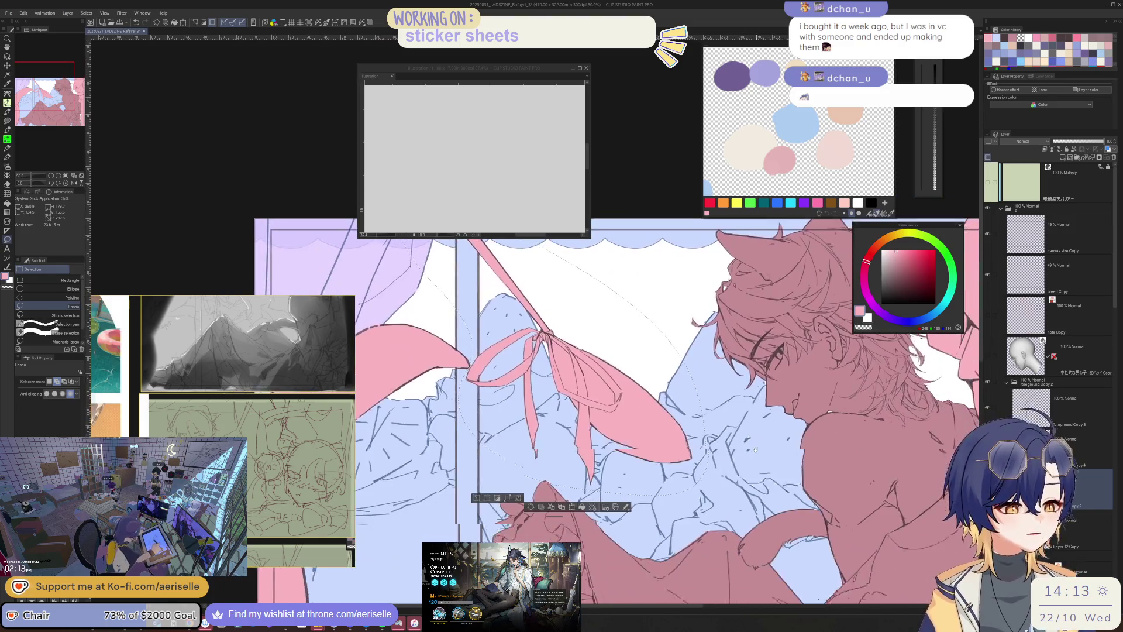
click(1035, 444)
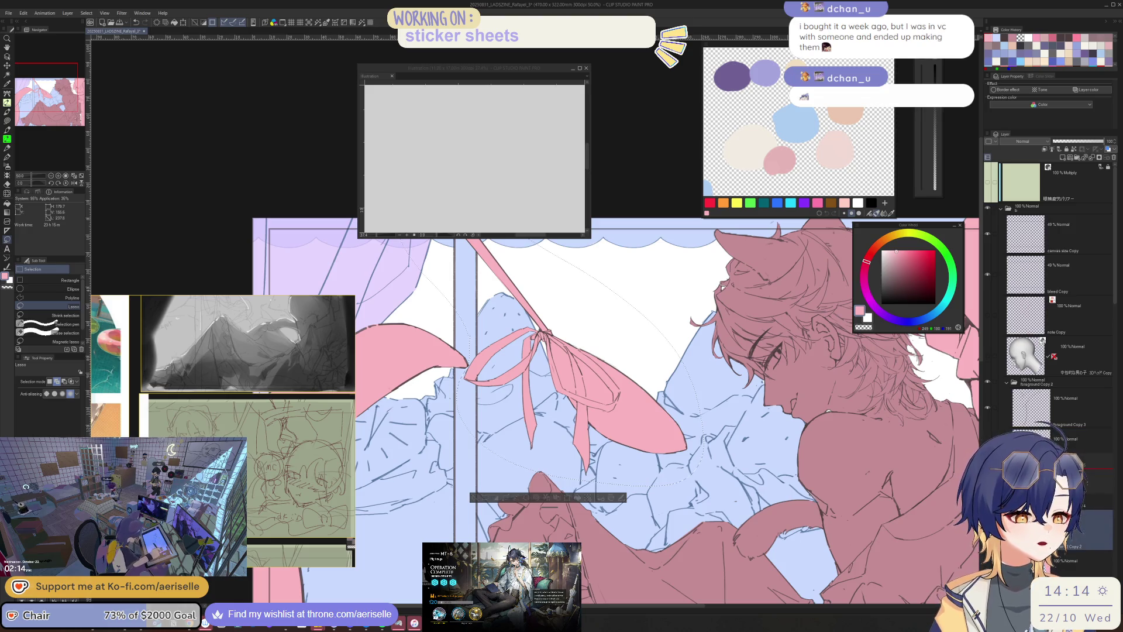
click(1040, 488)
- Create a new folder, move the flat-colour layer into Folder 1, collapse it and deselect
click(1086, 159)
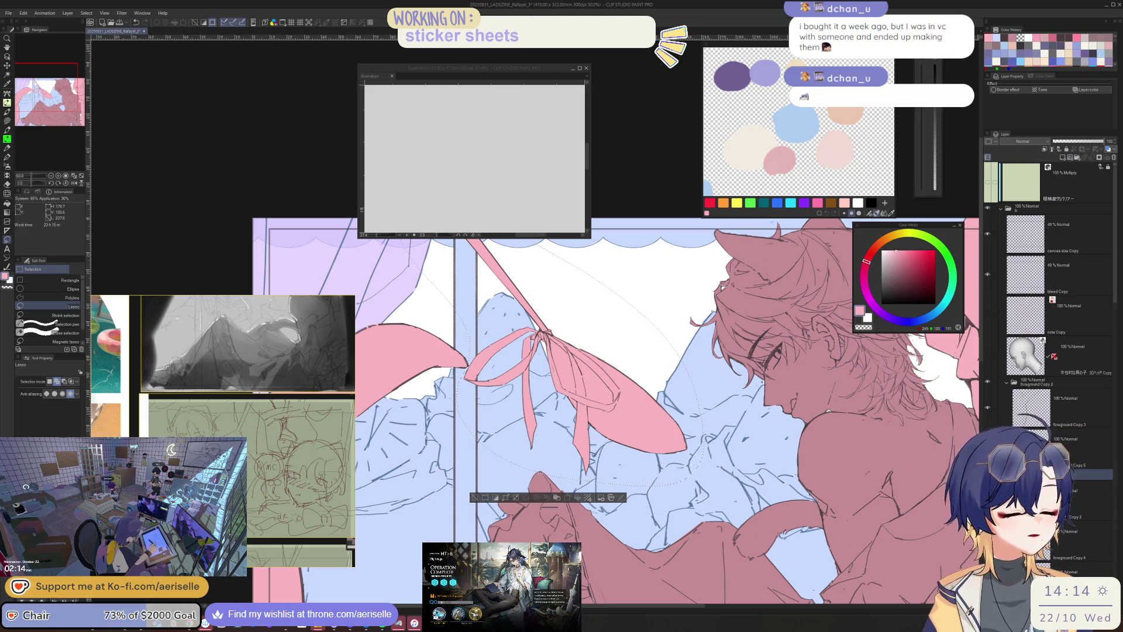
click(1082, 447)
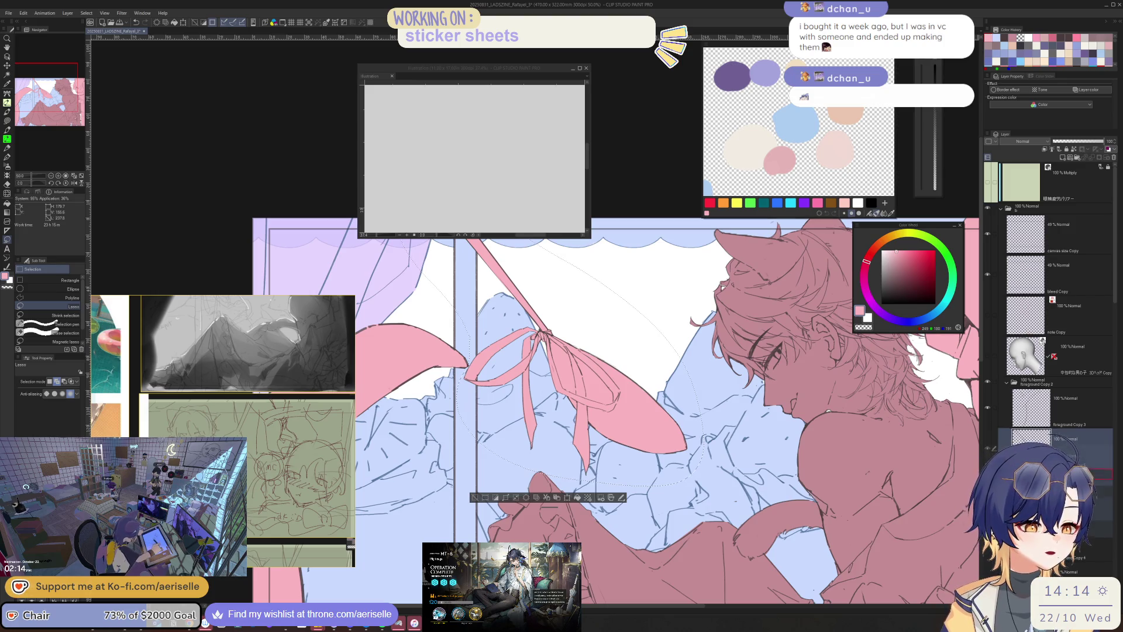
drag(1041, 447, 1044, 463)
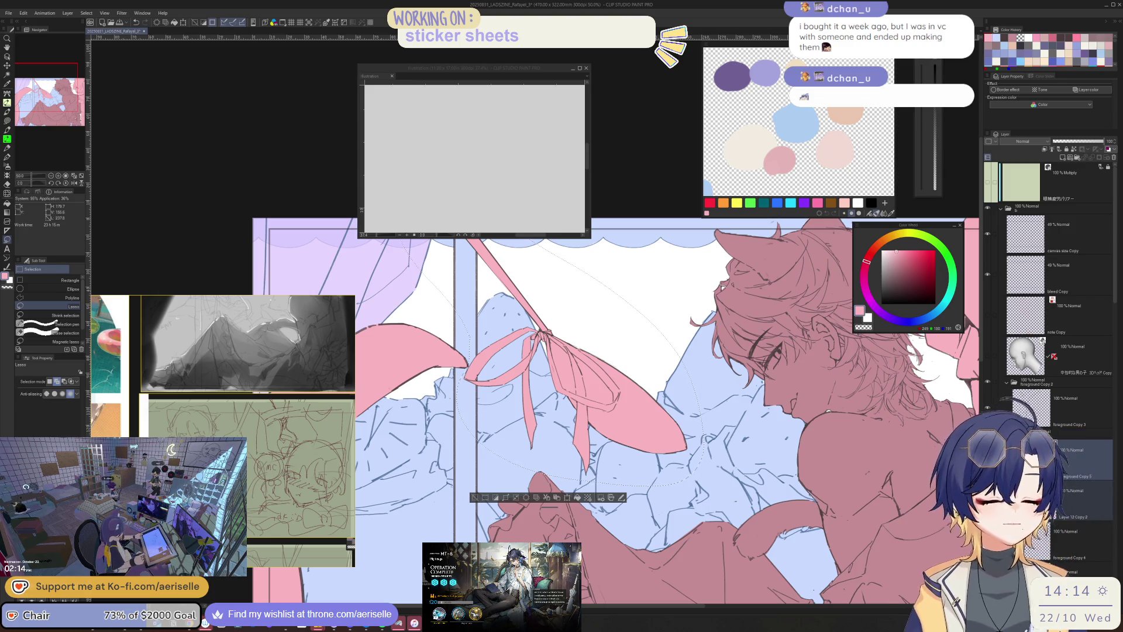
click(1047, 431)
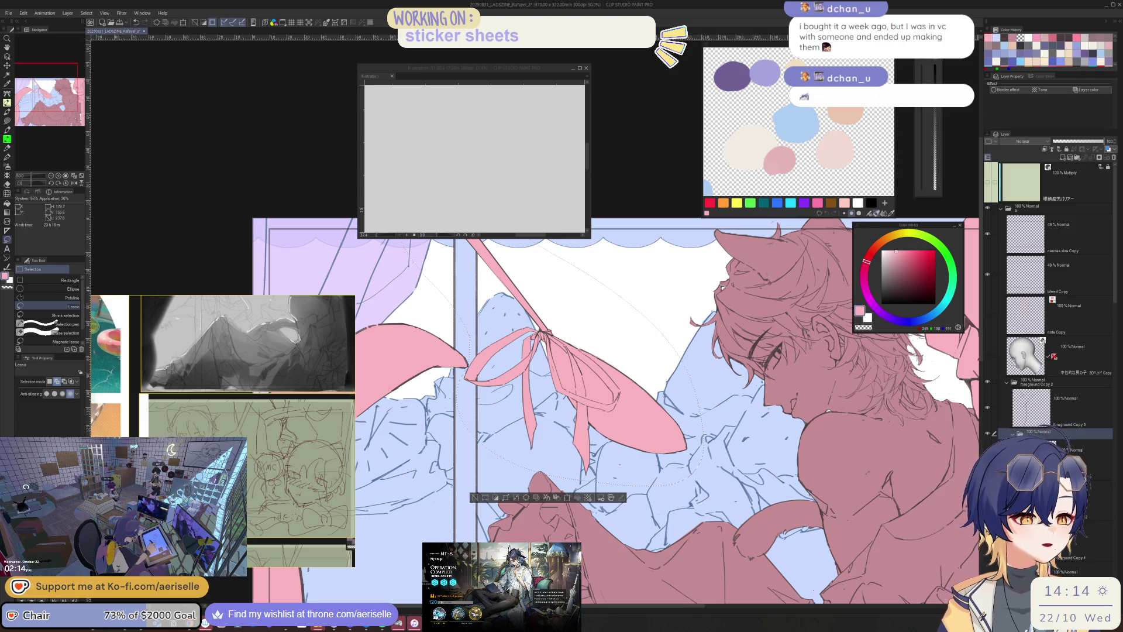
click(1012, 434)
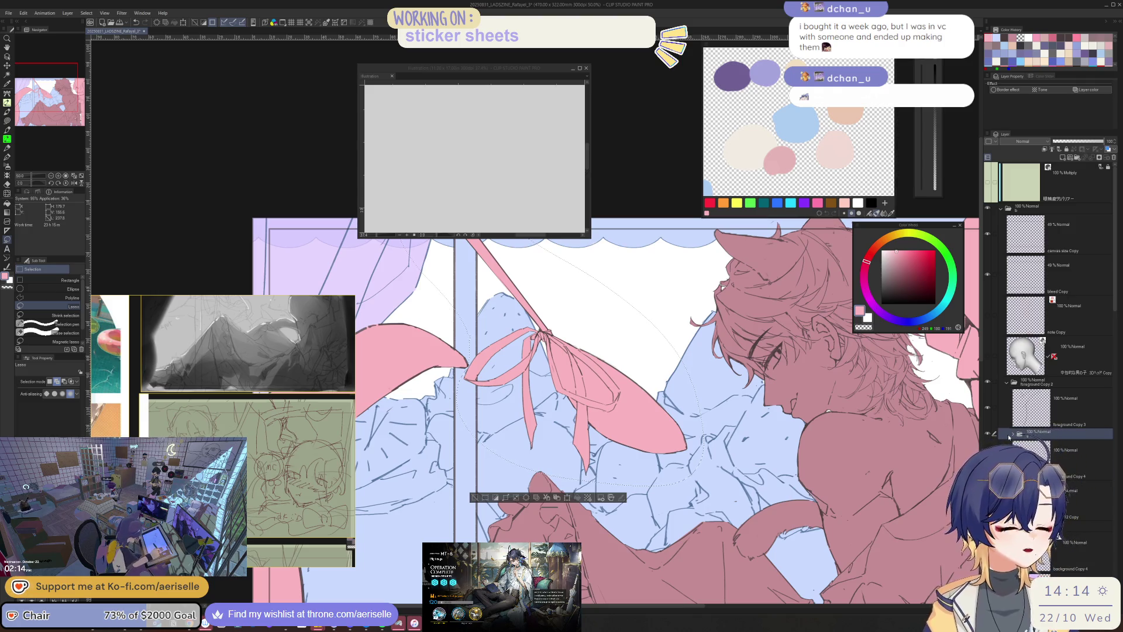
key(ctrl+d)
key(ctrl+minus)
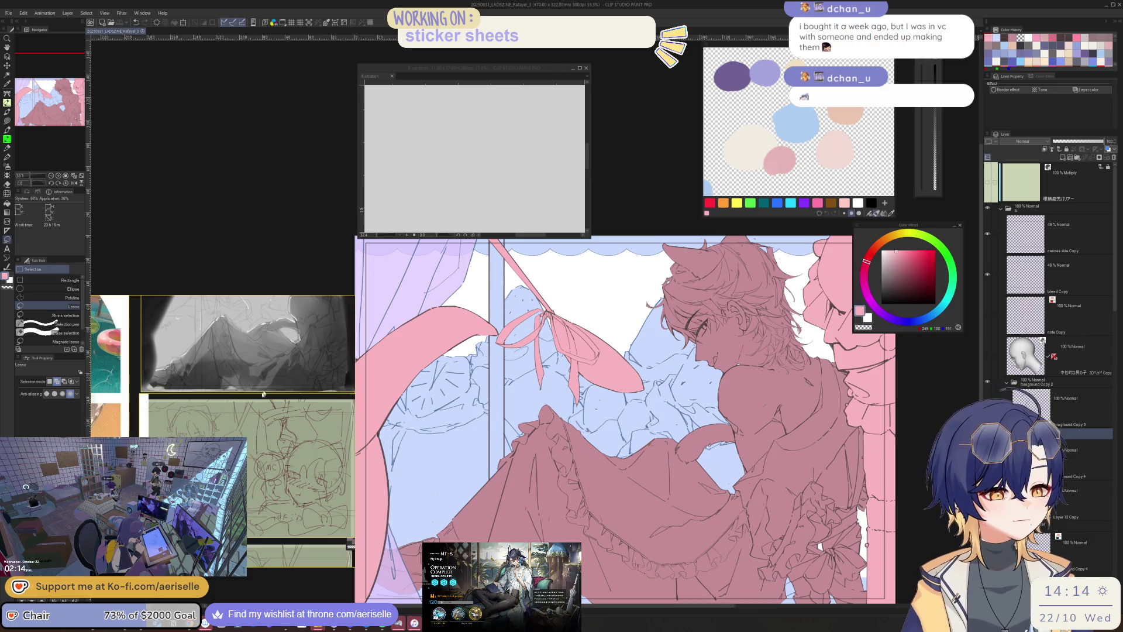
- Move and enlarge the PureRef board, scrolling down to the maid outfit references
drag(263, 394, 259, 195)
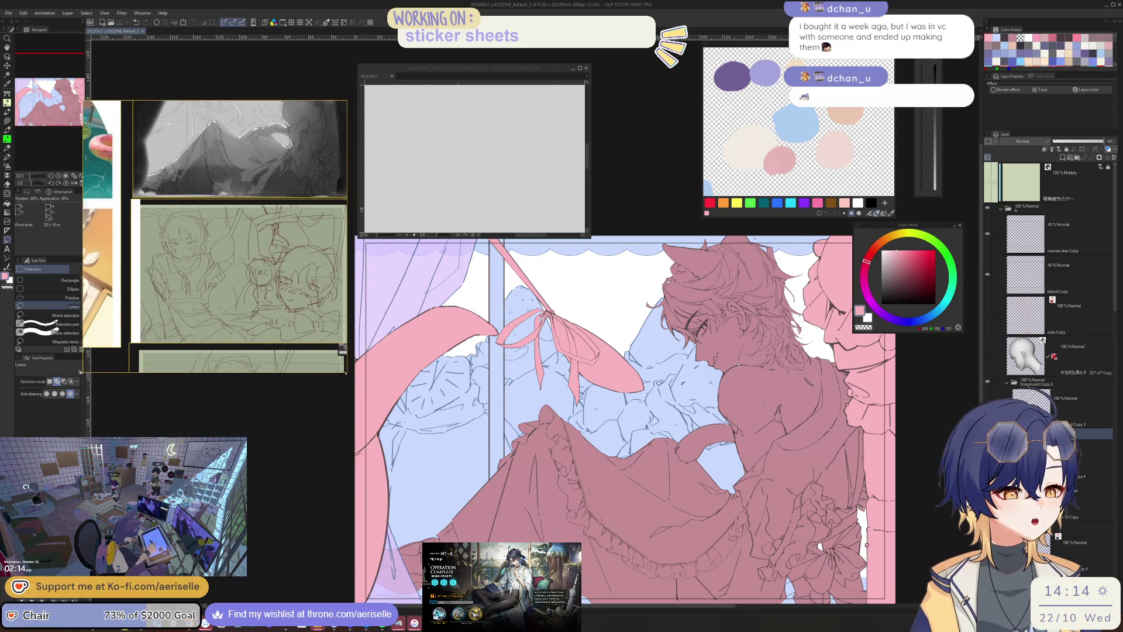
drag(348, 372, 352, 496)
scroll(240, 375, down, 5)
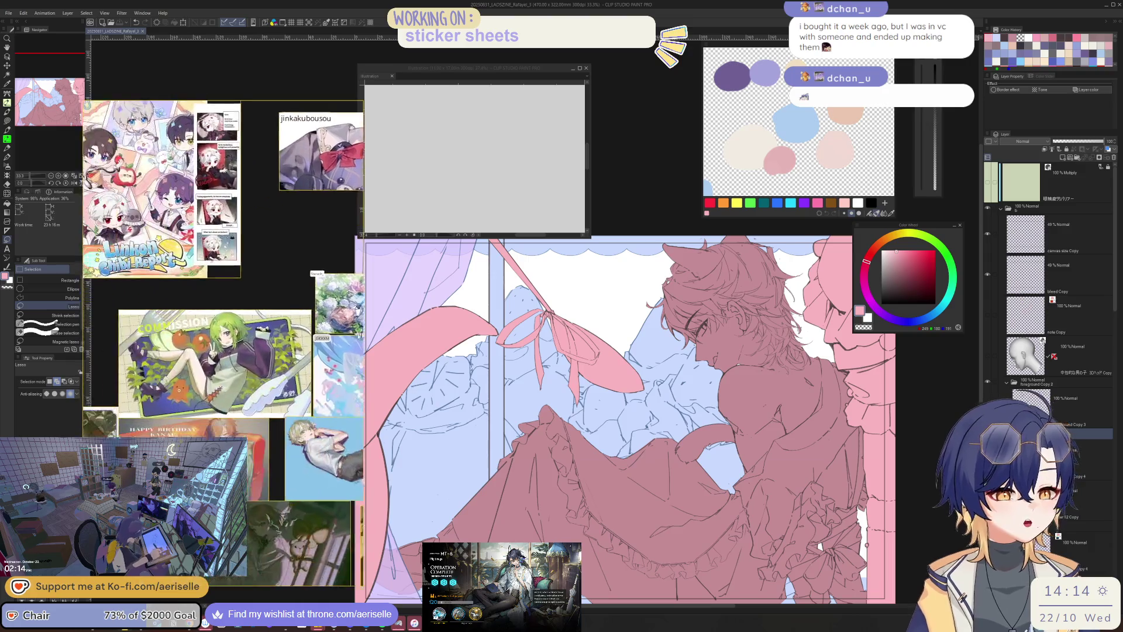
scroll(240, 375, down, 10)
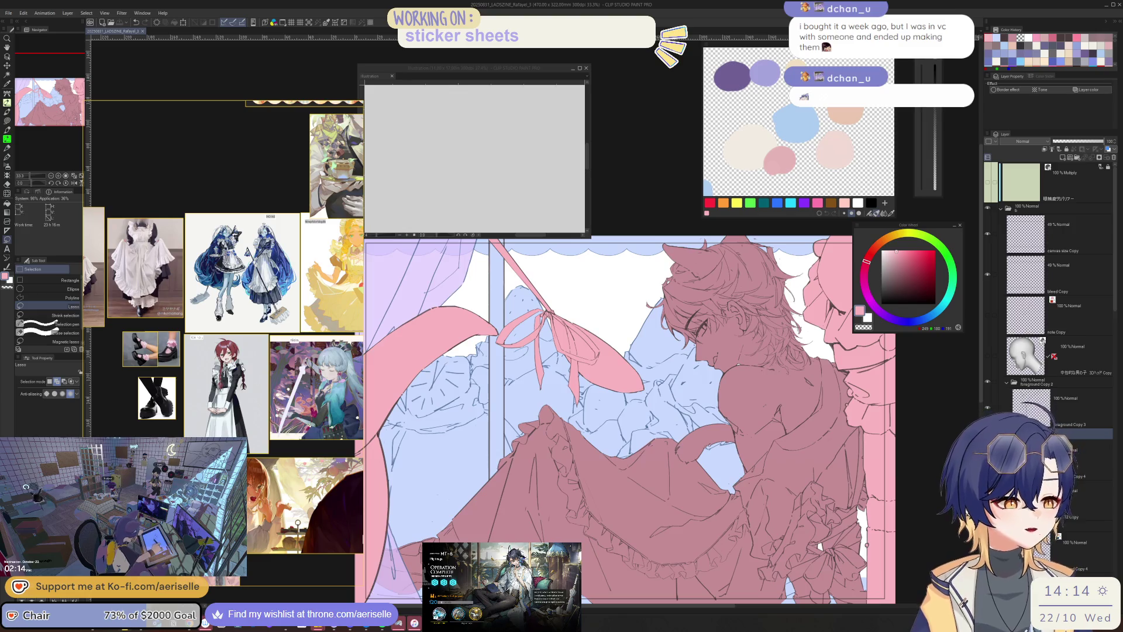
key(u)
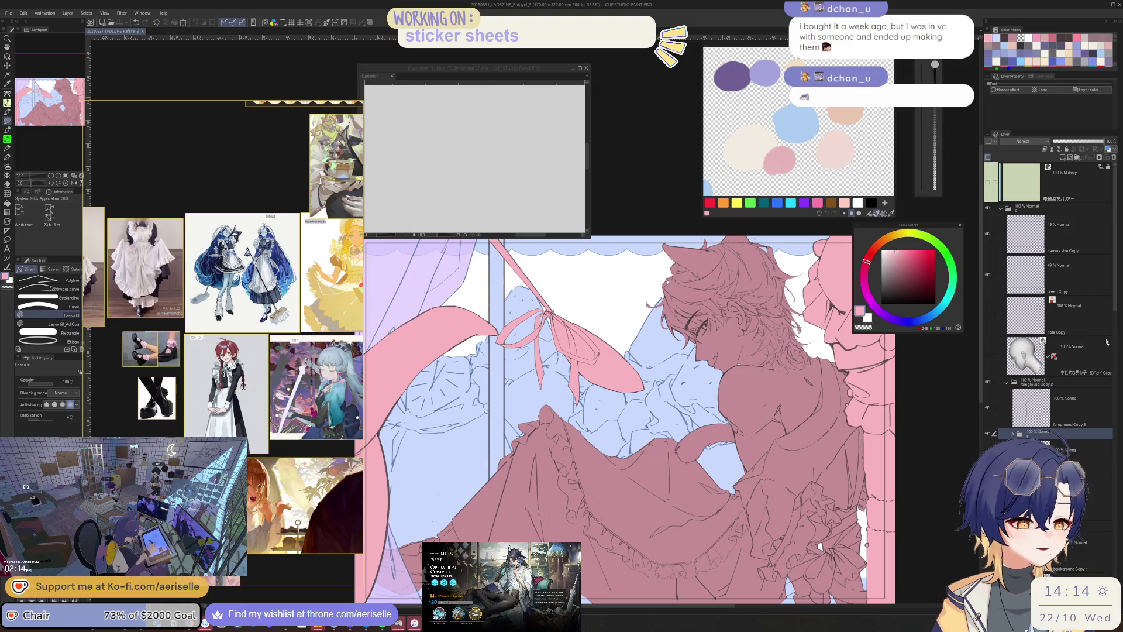
- Collapse the curtain folder and delete the 1 Copy 14 and 1 Copy 15 layers
scroll(1115, 305, down, 5)
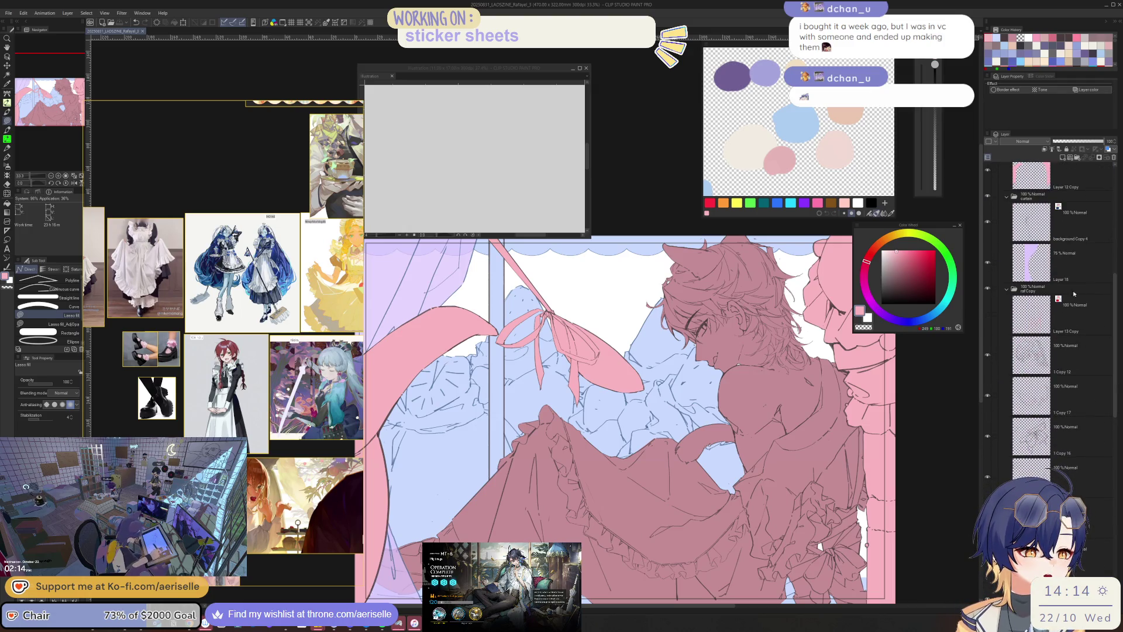
click(1006, 198)
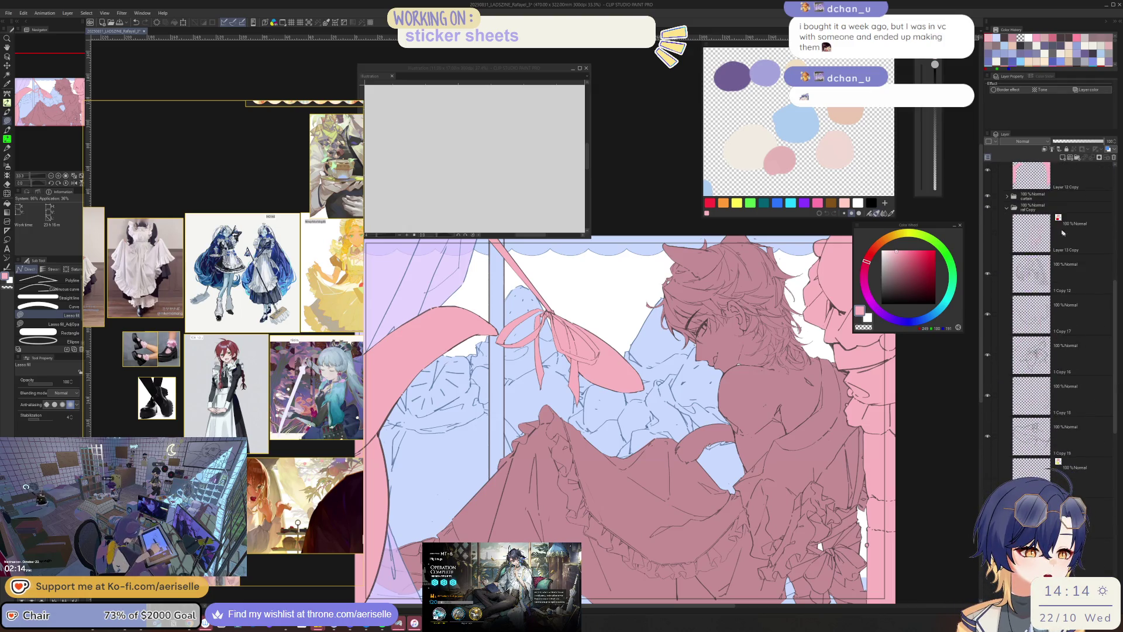
click(1096, 289)
scroll(1115, 338, down, 1)
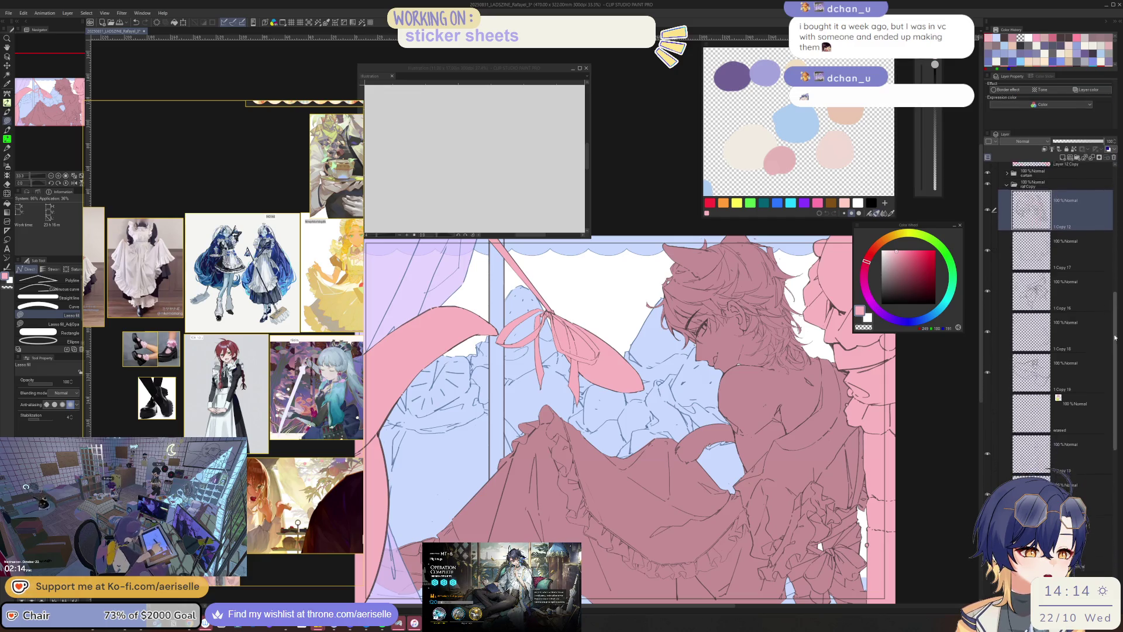
scroll(1115, 337, down, 3)
click(1028, 398)
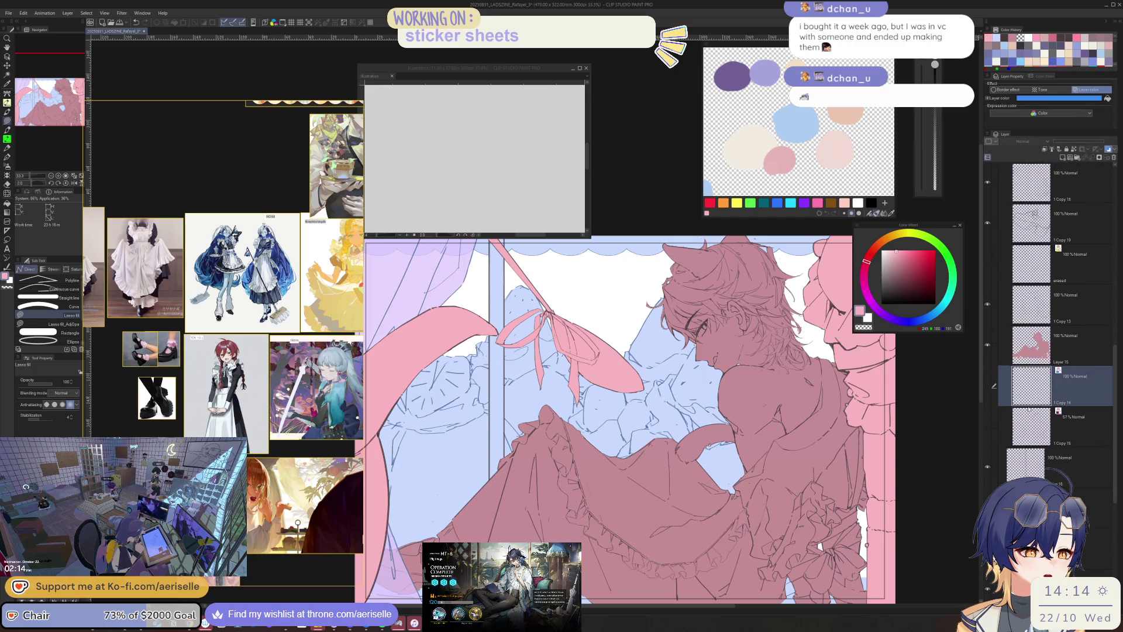
click(994, 427)
click(1114, 158)
- Delete the erased layer, then add a new layer folder above Layer 15
click(988, 264)
click(1082, 268)
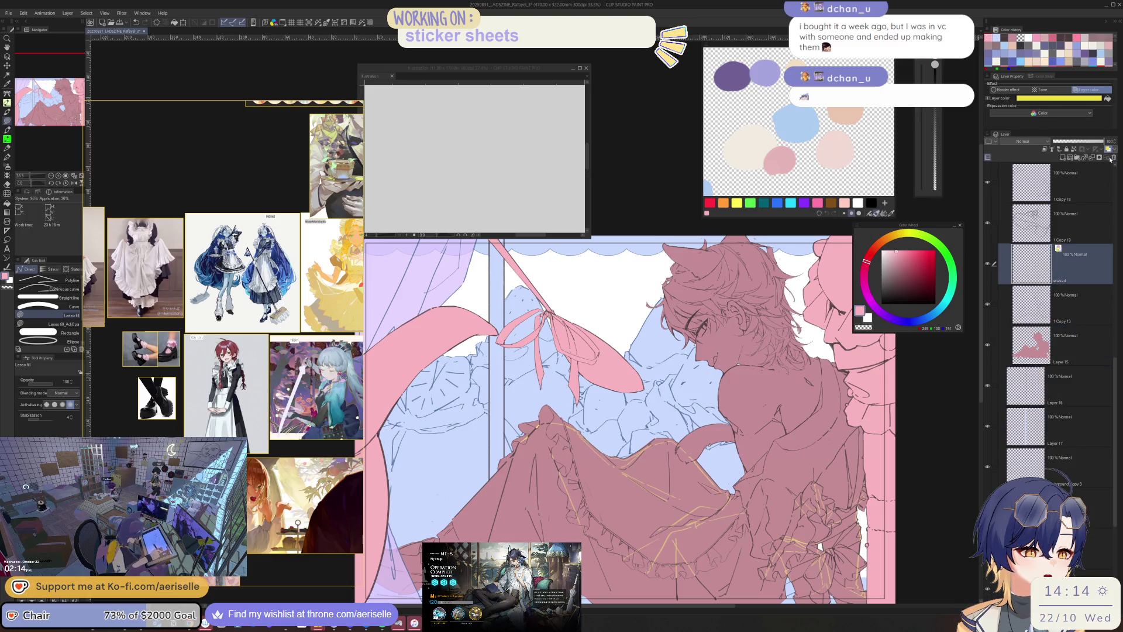
click(1111, 158)
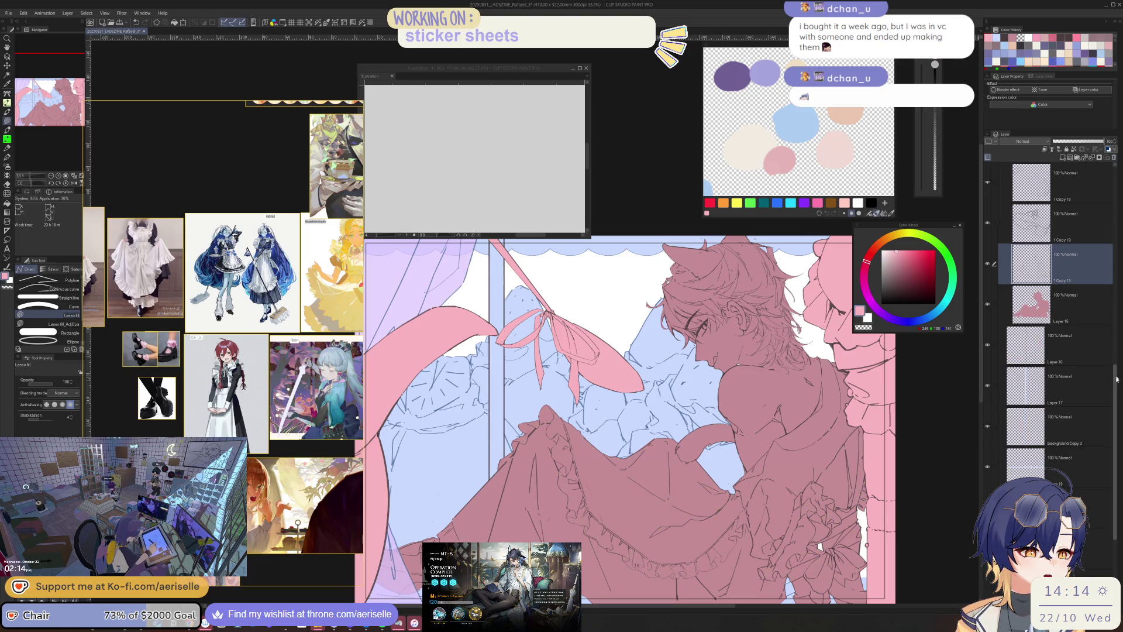
scroll(1115, 379, up, 1)
mouse_move(854, 531)
mouse_down()
mouse_move(890, 455)
mouse_move(888, 471)
mouse_up()
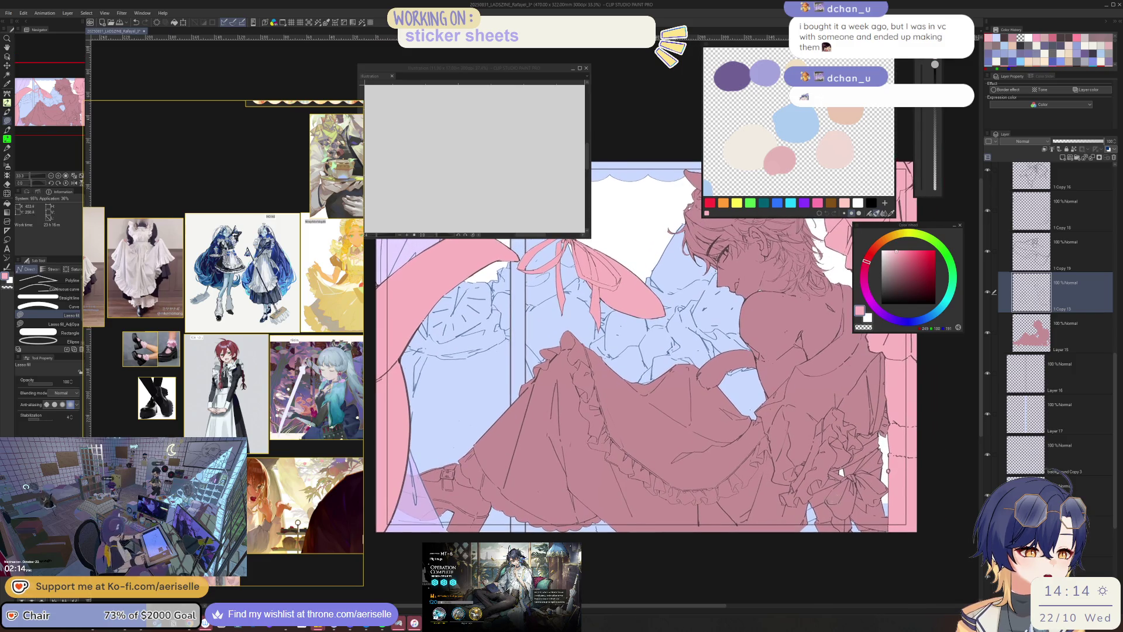
scroll(888, 471, up, 2)
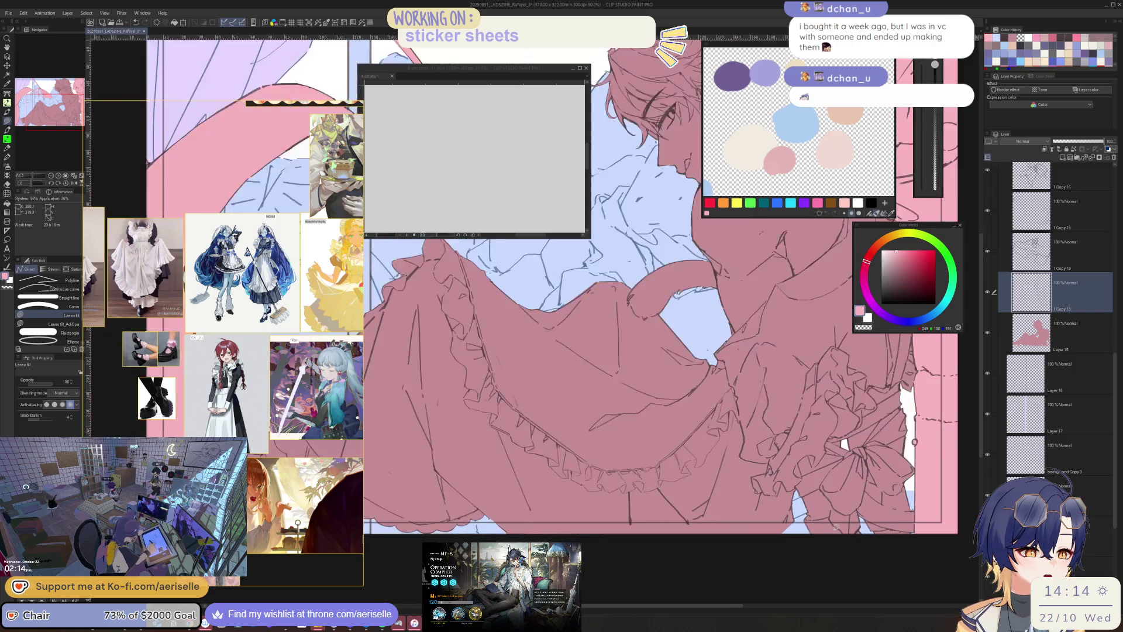
scroll(836, 526, down, 2)
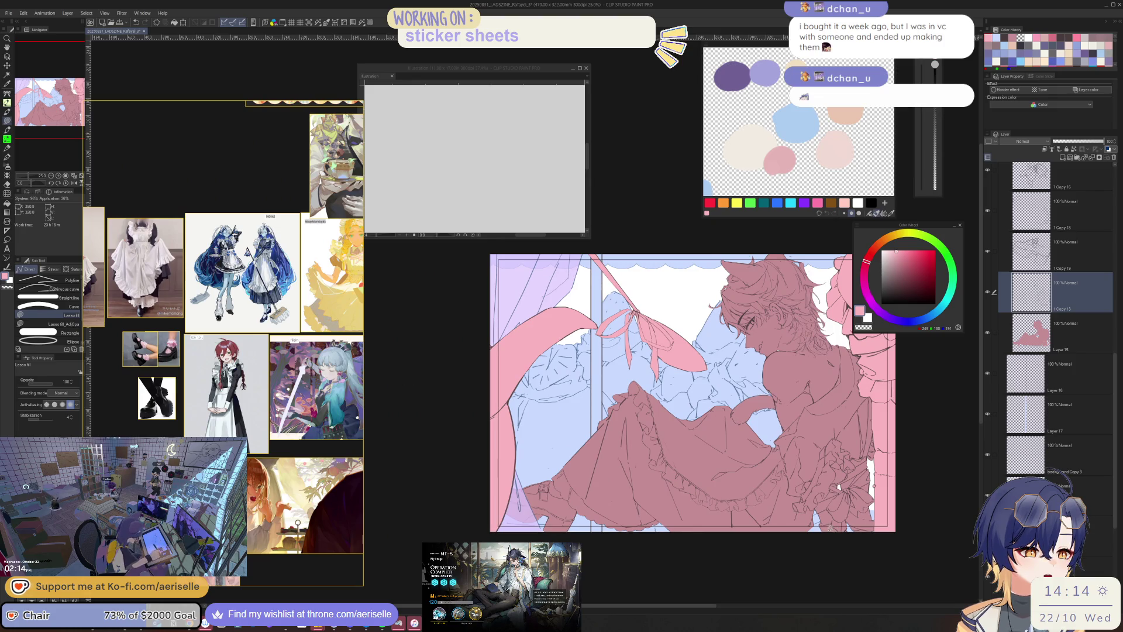
click(1078, 334)
key(ctrl+g)
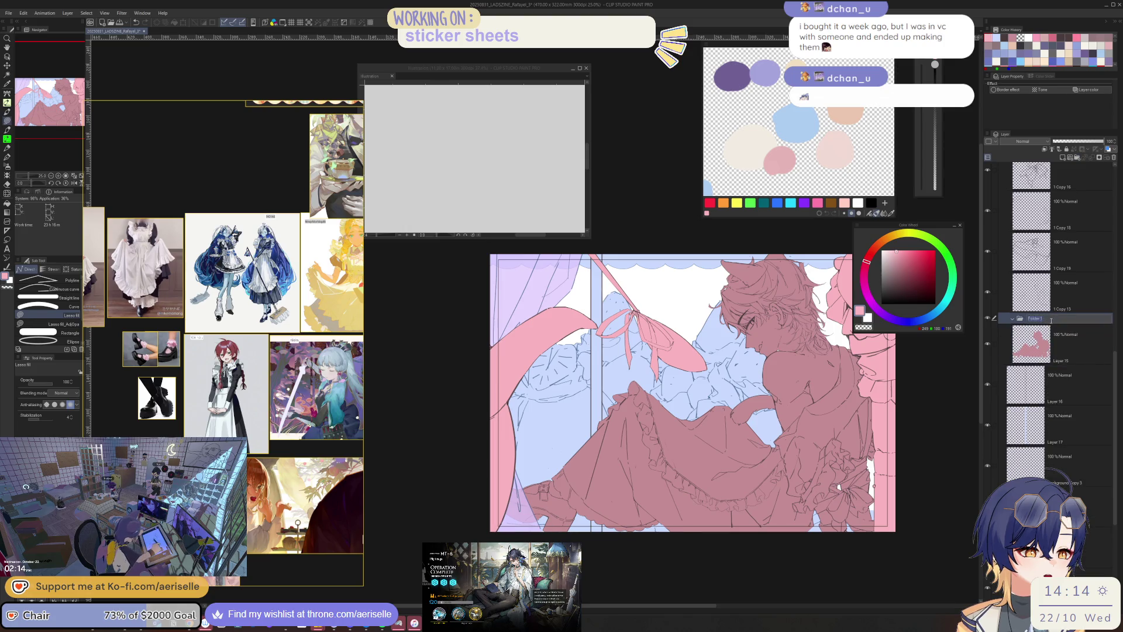
- Select Layer 15 and choose a pale cream skin colour warmed slightly toward orange
click(1052, 339)
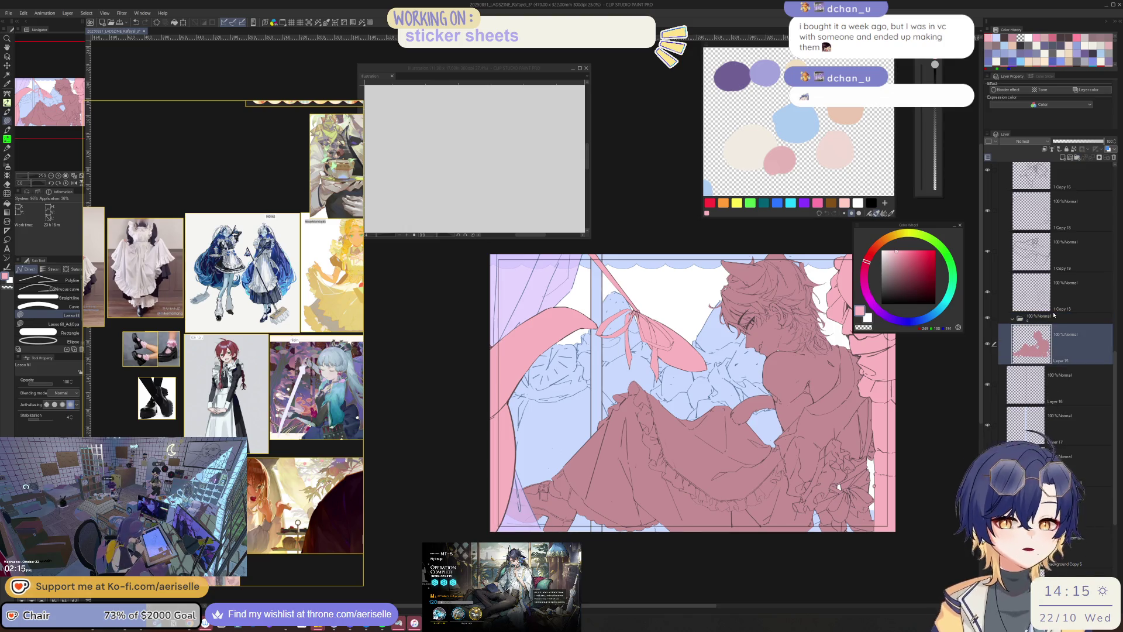
click(903, 234)
click(886, 254)
click(895, 244)
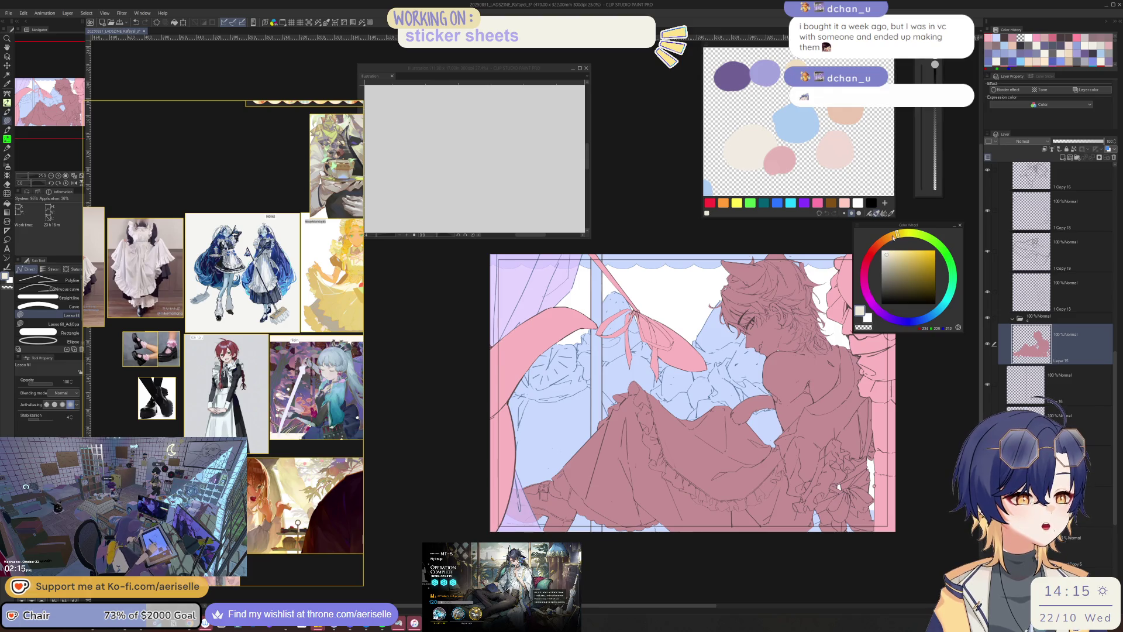
click(889, 236)
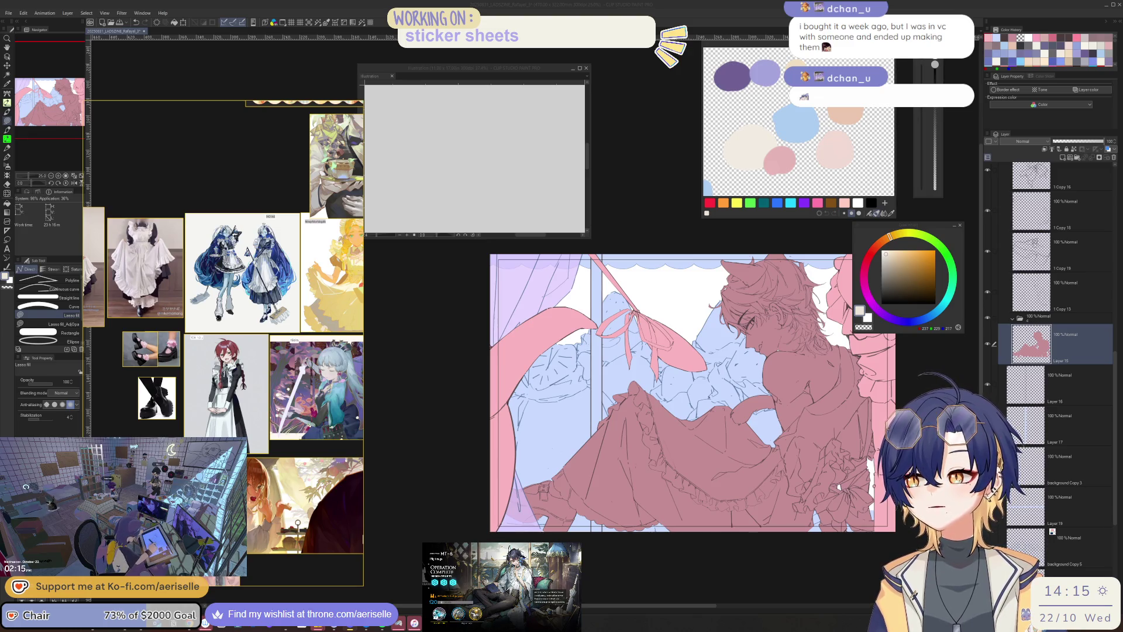
- On a new layer, lasso-fill the face, neck and shoulder with the beige skin colour
click(1062, 158)
scroll(754, 307, up, 2)
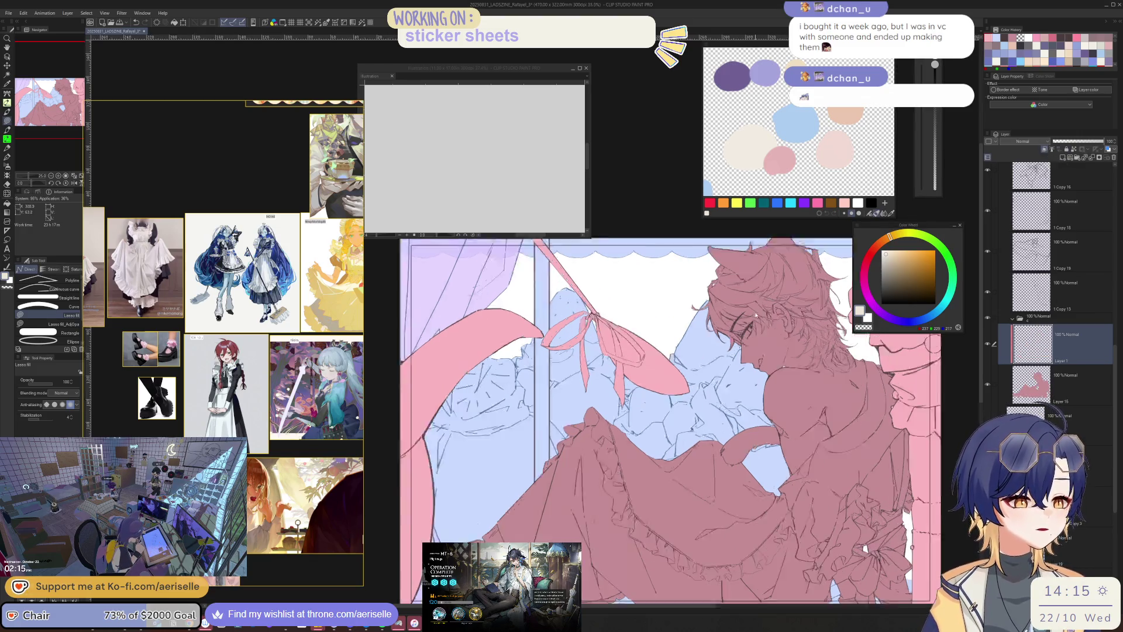
drag(756, 419, 877, 314)
mouse_move(910, 486)
mouse_down()
mouse_move(866, 519)
mouse_move(859, 369)
mouse_move(695, 515)
mouse_up()
mouse_move(801, 606)
mouse_down()
mouse_move(783, 535)
mouse_move(880, 417)
mouse_up()
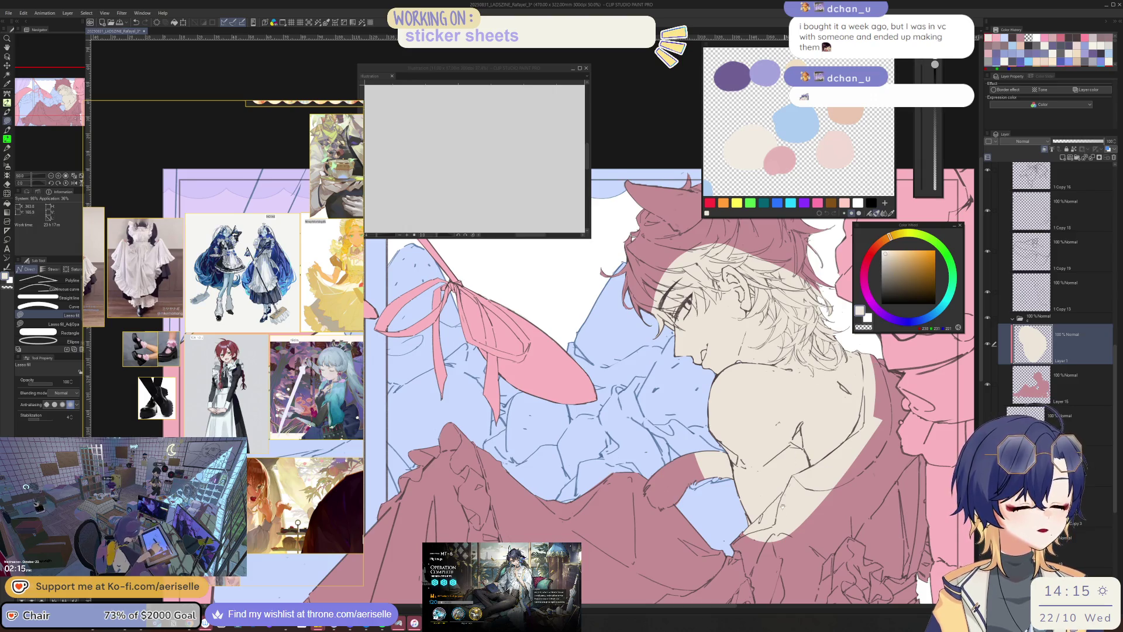
key(ctrl+minus)
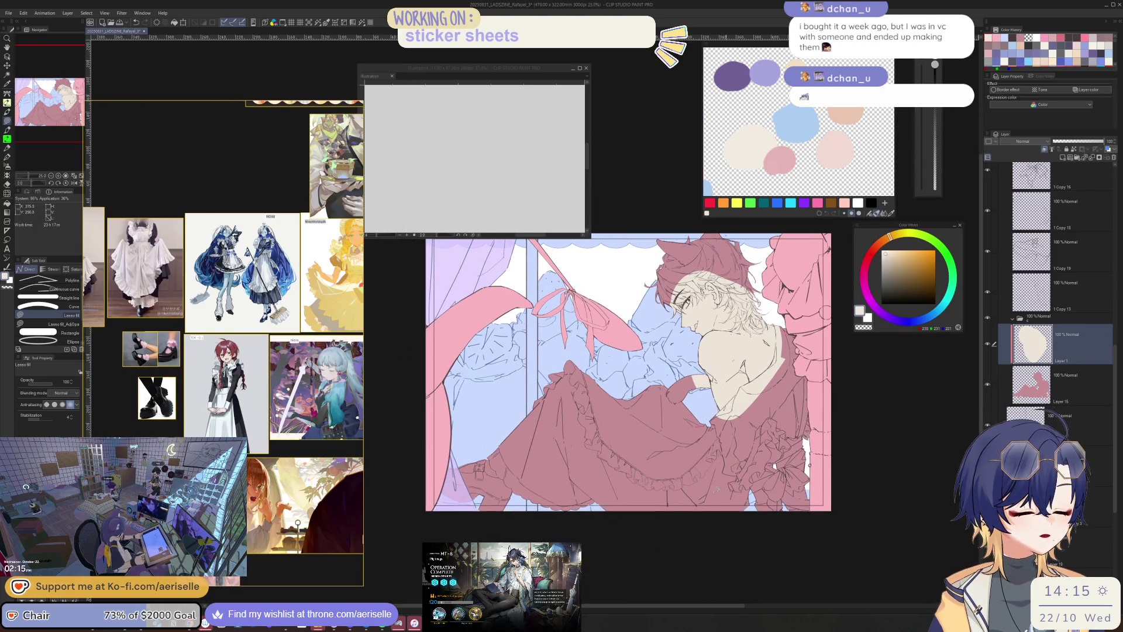
key(ctrl+plus)
key(ctrl+minus)
drag(637, 371, 618, 378)
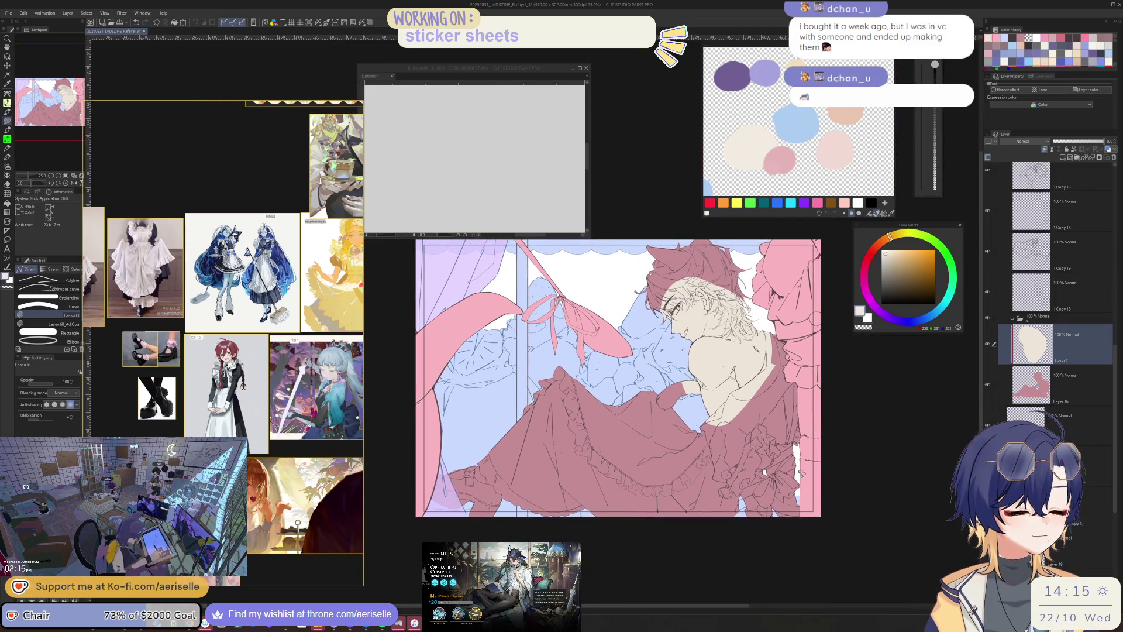
- Fill the remaining skin area and extend the beige fill up under the hair
drag(792, 507, 824, 510)
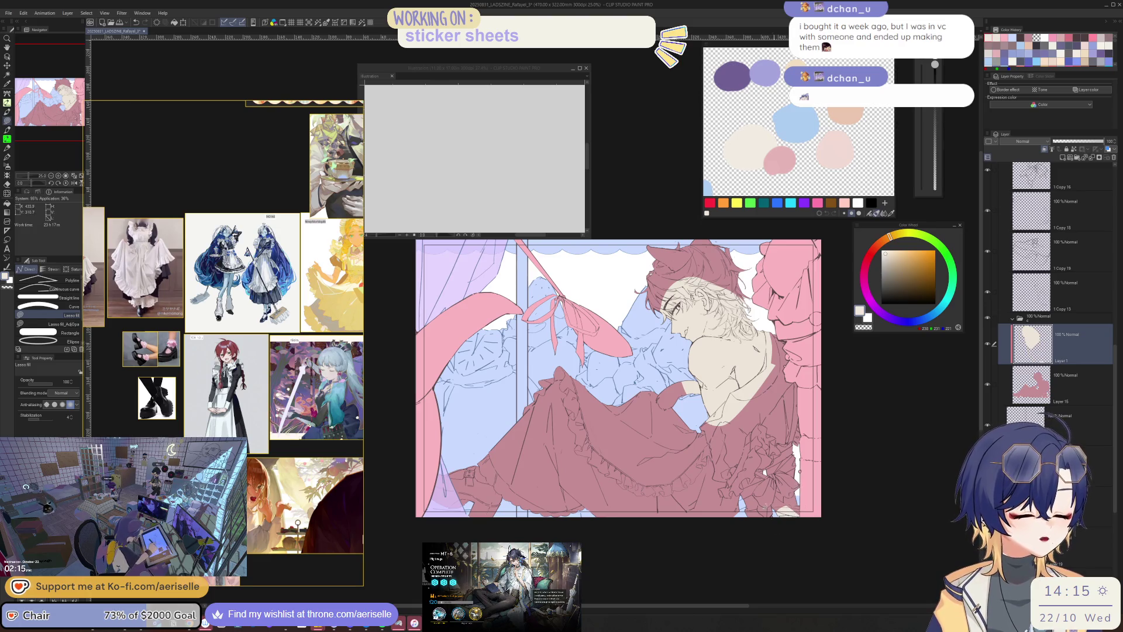
scroll(672, 284, up, 3)
mouse_move(712, 251)
mouse_down()
mouse_move(760, 453)
mouse_move(875, 373)
mouse_move(835, 293)
mouse_up()
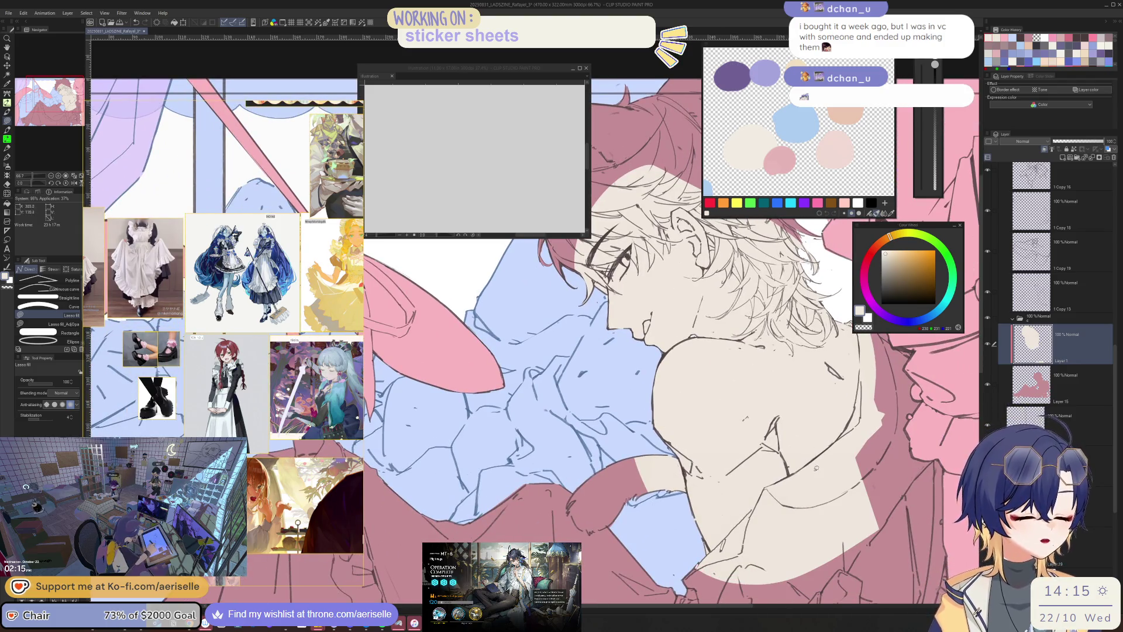
scroll(837, 425, down, 2)
mouse_move(765, 458)
mouse_down()
mouse_move(810, 500)
mouse_move(822, 490)
mouse_up()
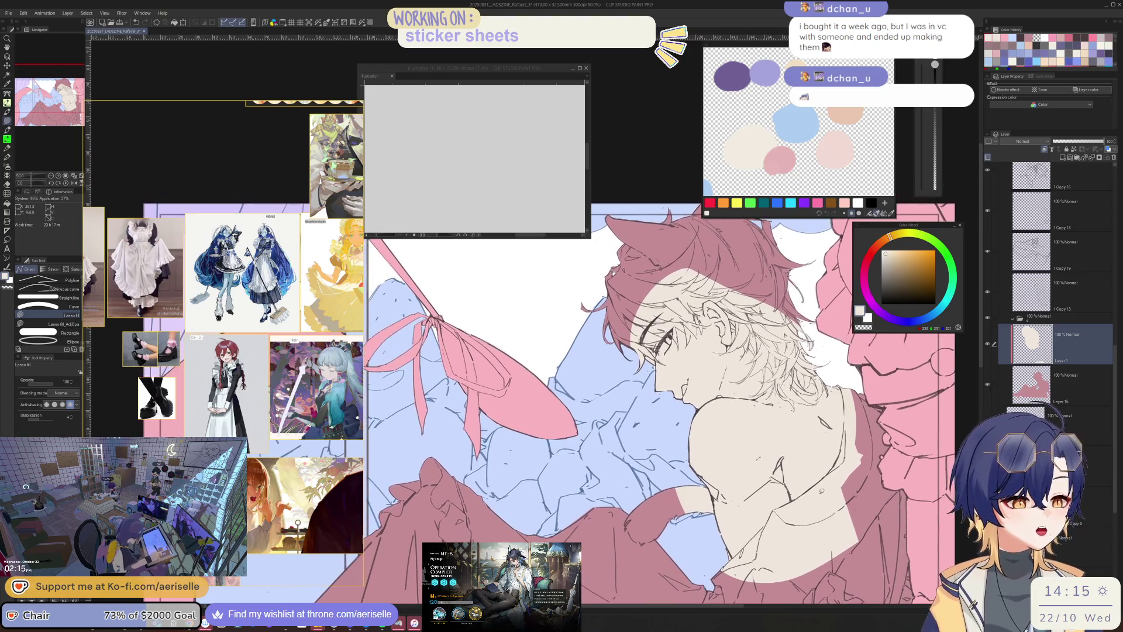
click(1063, 157)
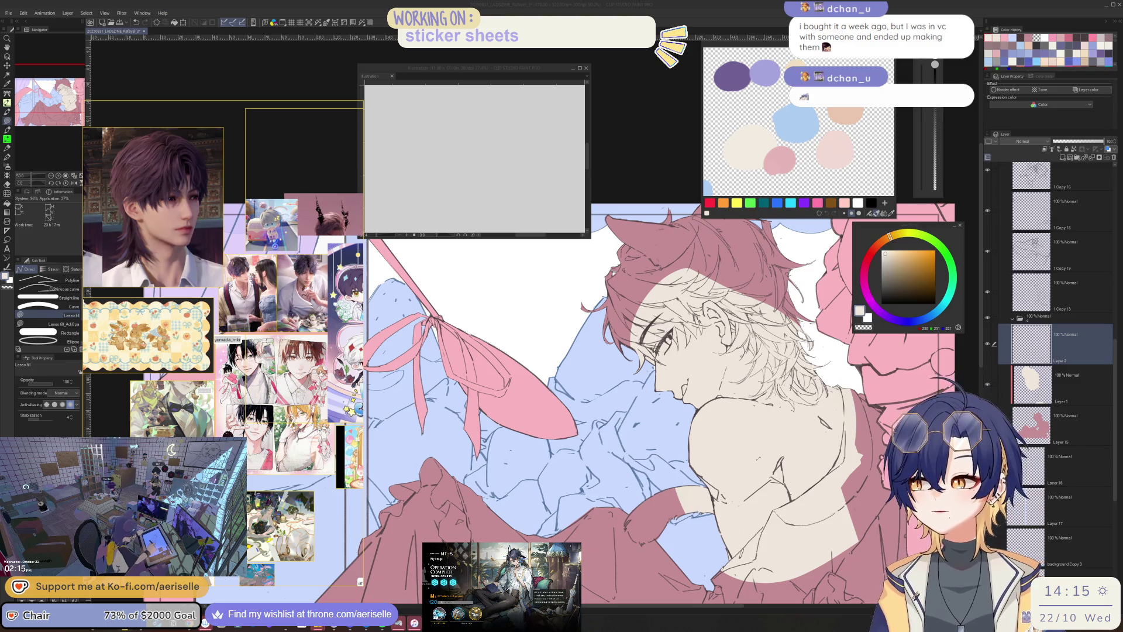
- Switch to Eagle, open the Art folder and scroll through its reference thumbnails
key(alt+Tab)
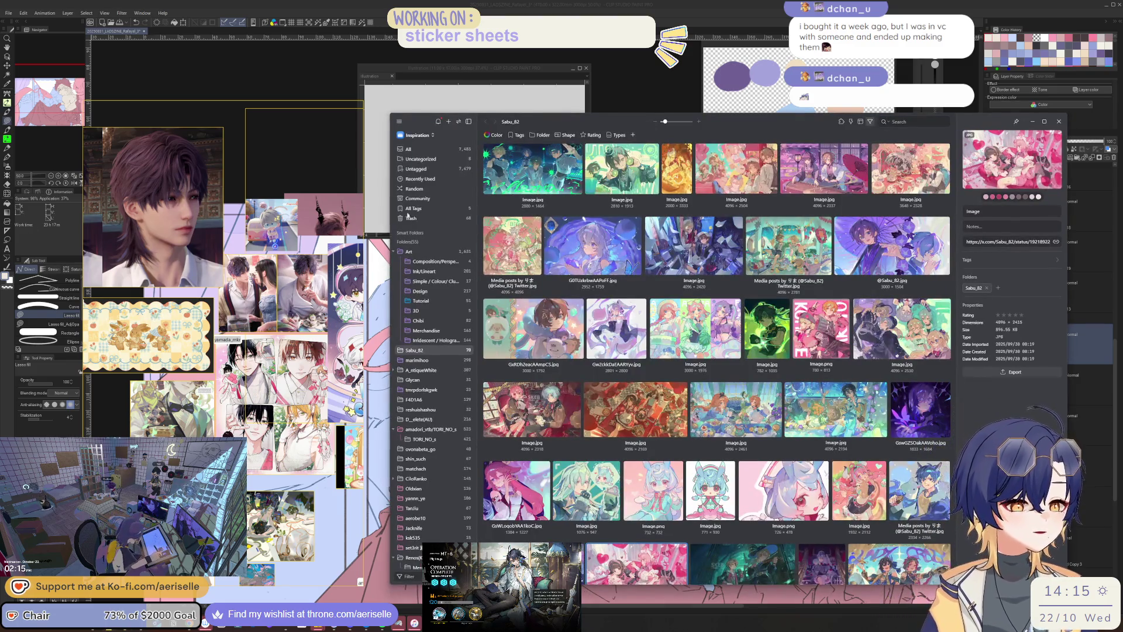
click(409, 251)
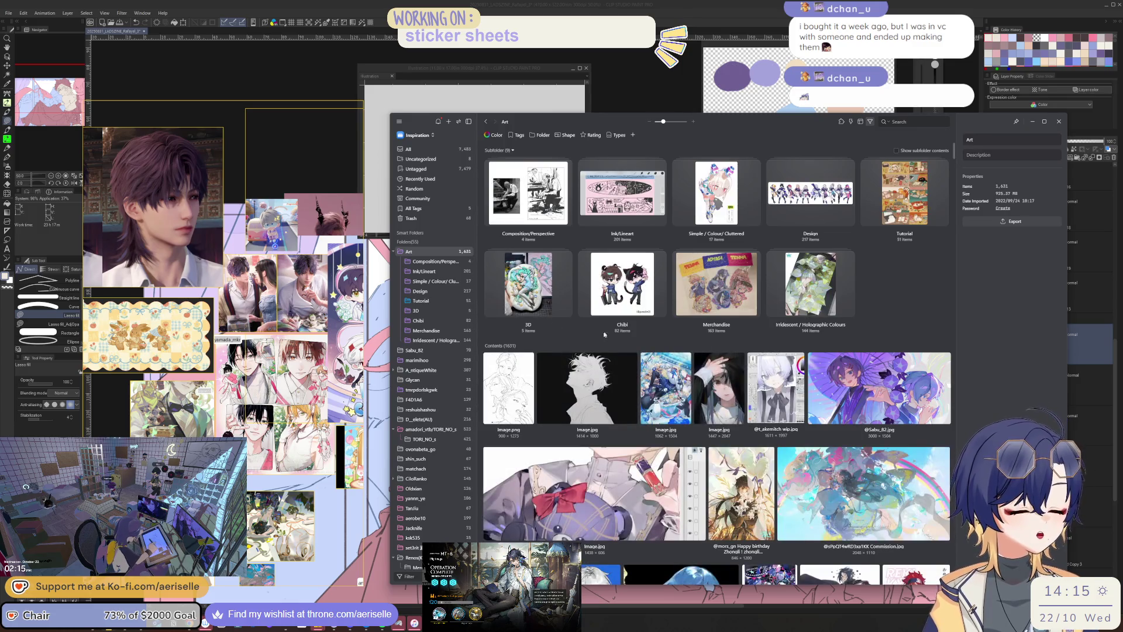
scroll(605, 334, down, 15)
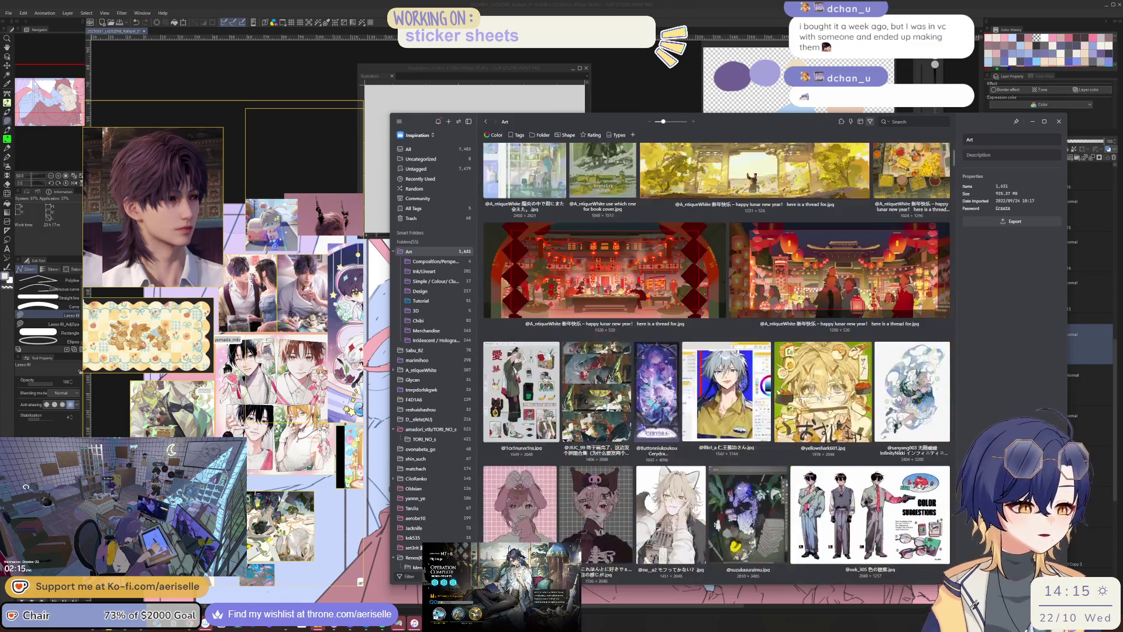
scroll(800, 424, down, 3)
scroll(800, 425, down, 10)
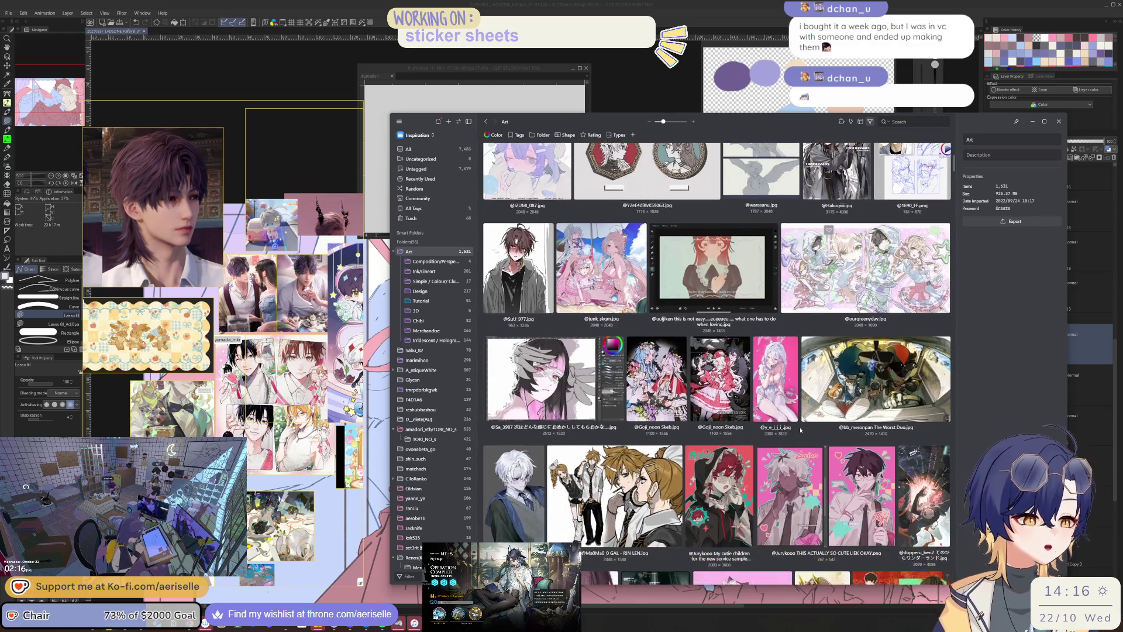
scroll(800, 429, down, 6)
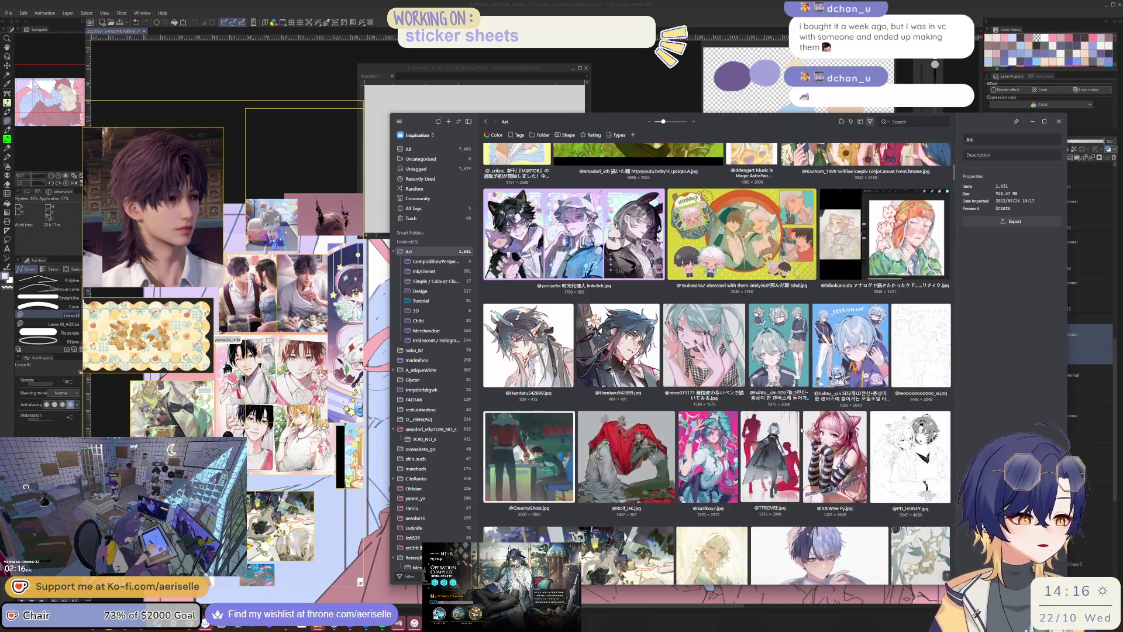
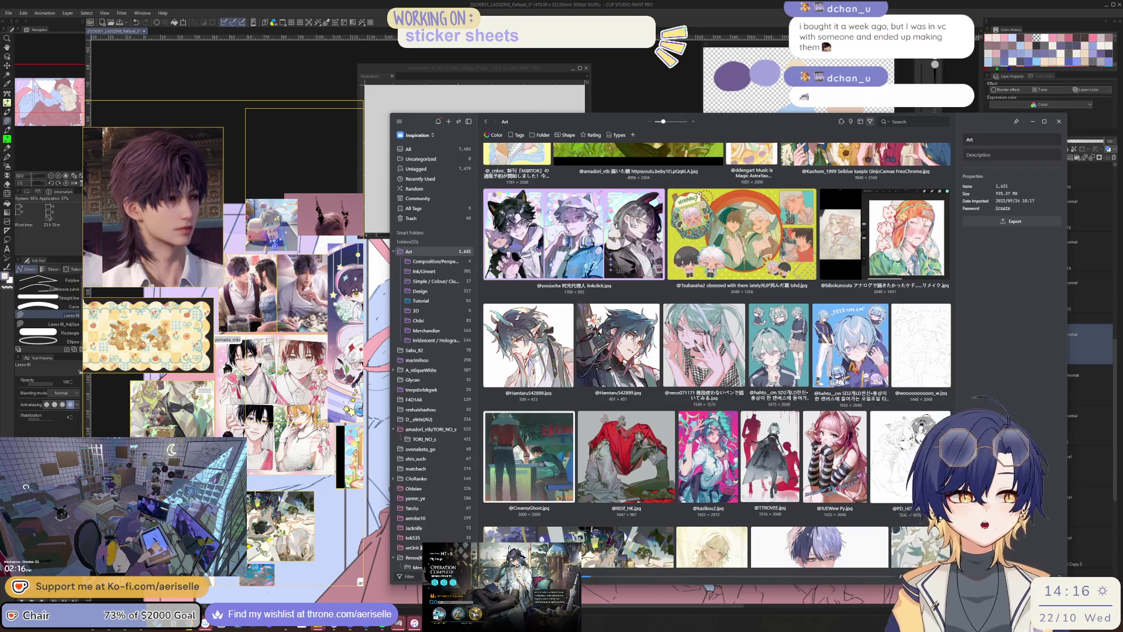
- Add the purple-haired boy image to the Art folder, then paste it onto the reference board enlarged
key(ctrl+v)
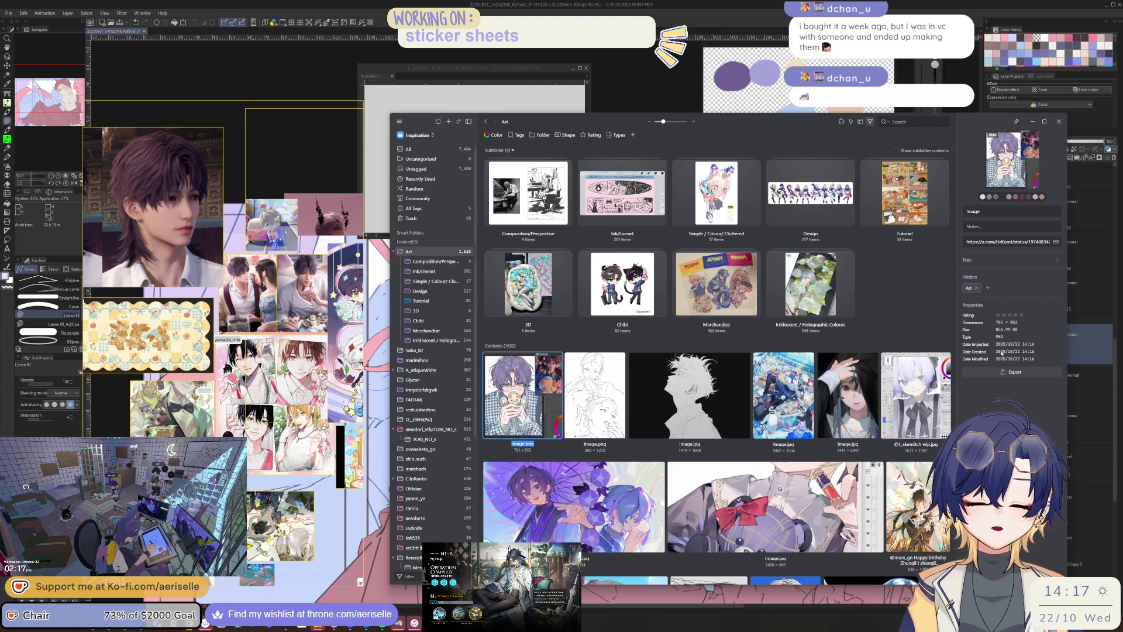
right_click(531, 372)
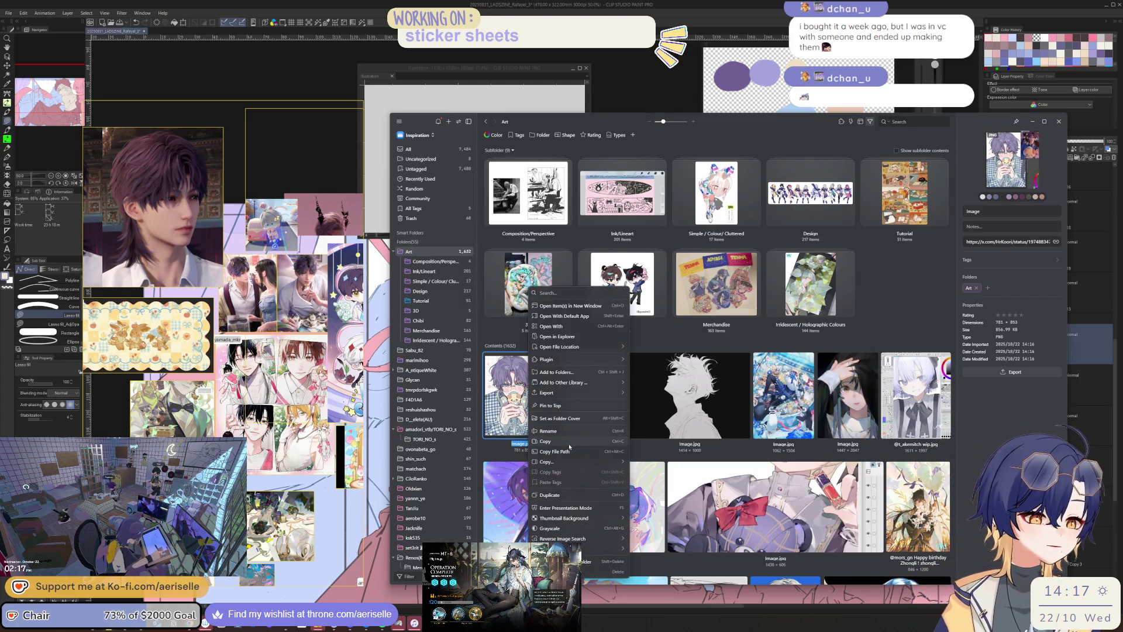
click(579, 444)
drag(75, 410, 164, 342)
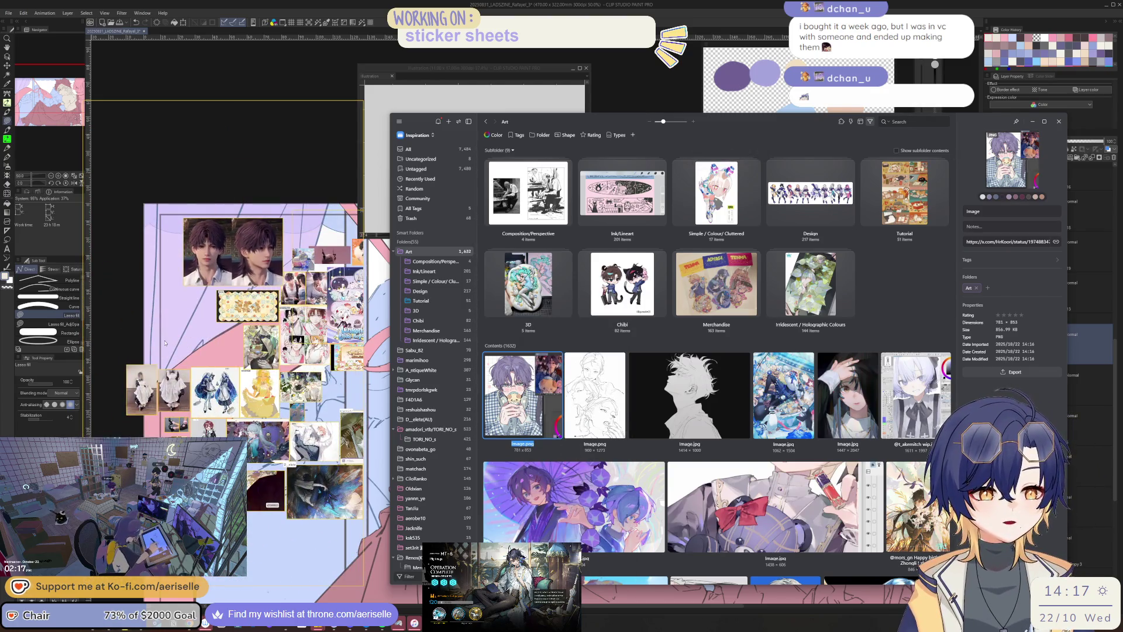
key(ctrl+v)
mouse_move(236, 358)
mouse_down()
mouse_move(262, 385)
mouse_move(235, 346)
mouse_up()
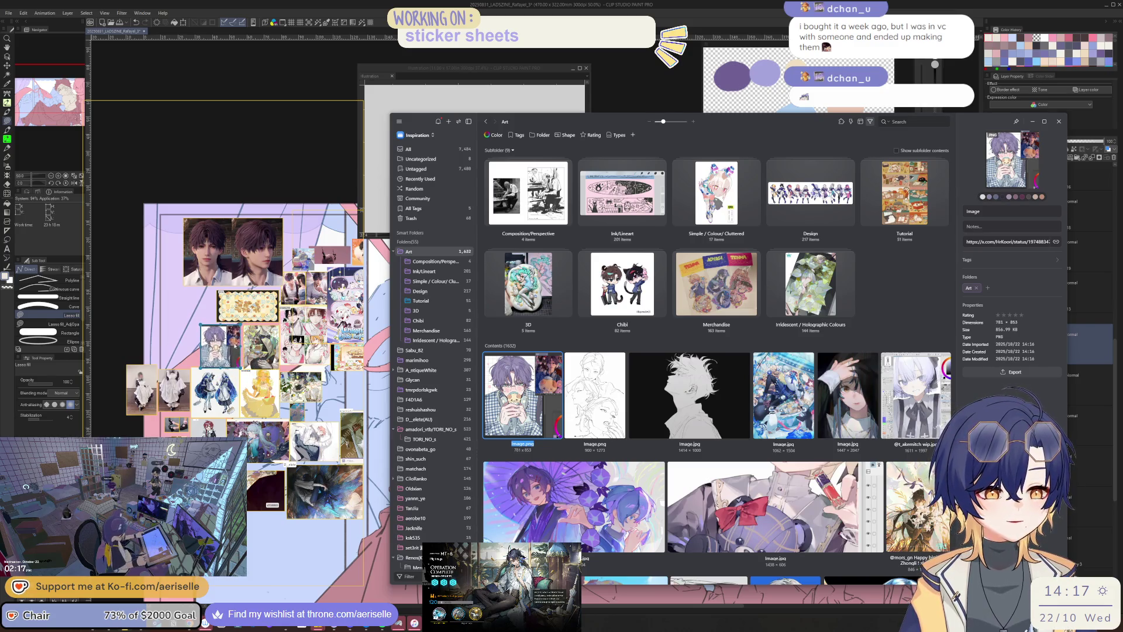
- Caption the board image with the artist's handle taken from its source link
triple_click(996, 242)
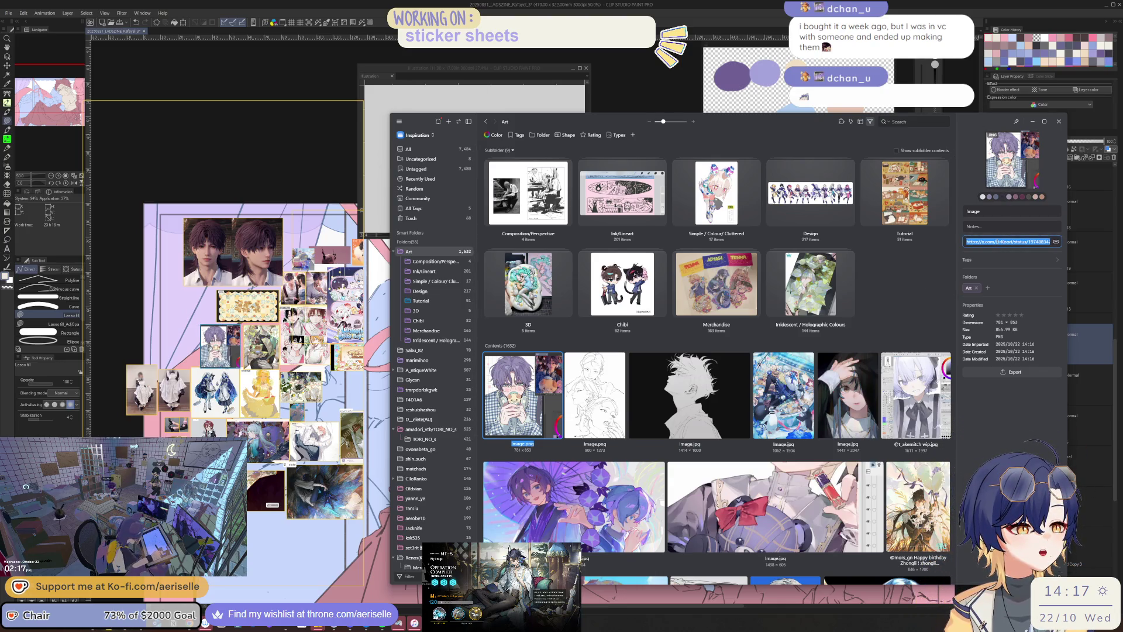
click(996, 242)
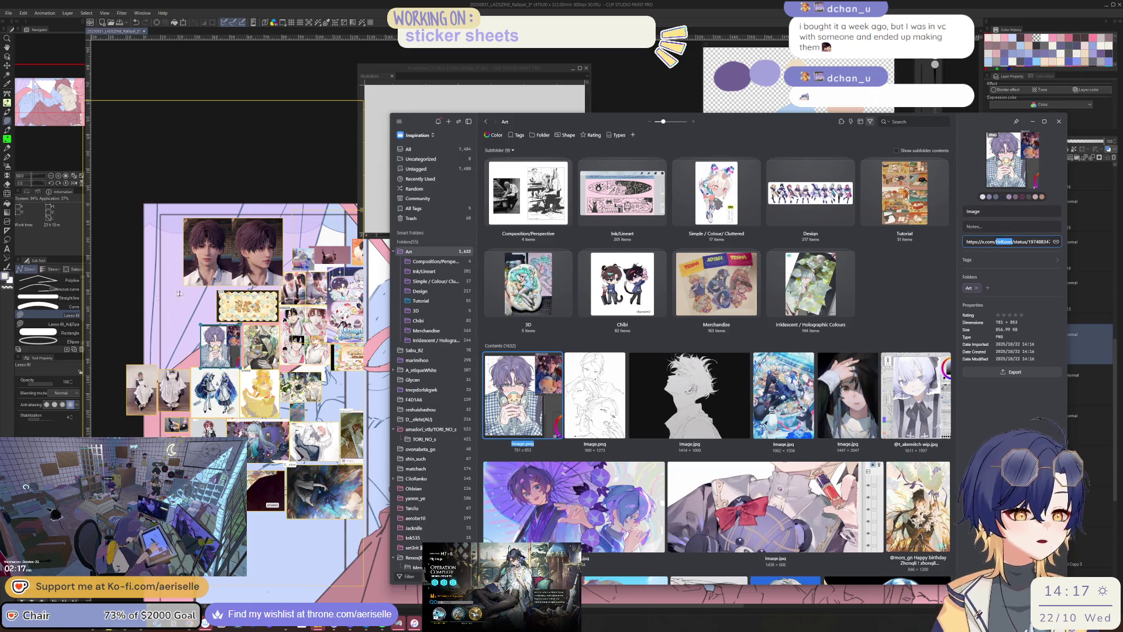
double_click(220, 345)
click(175, 270)
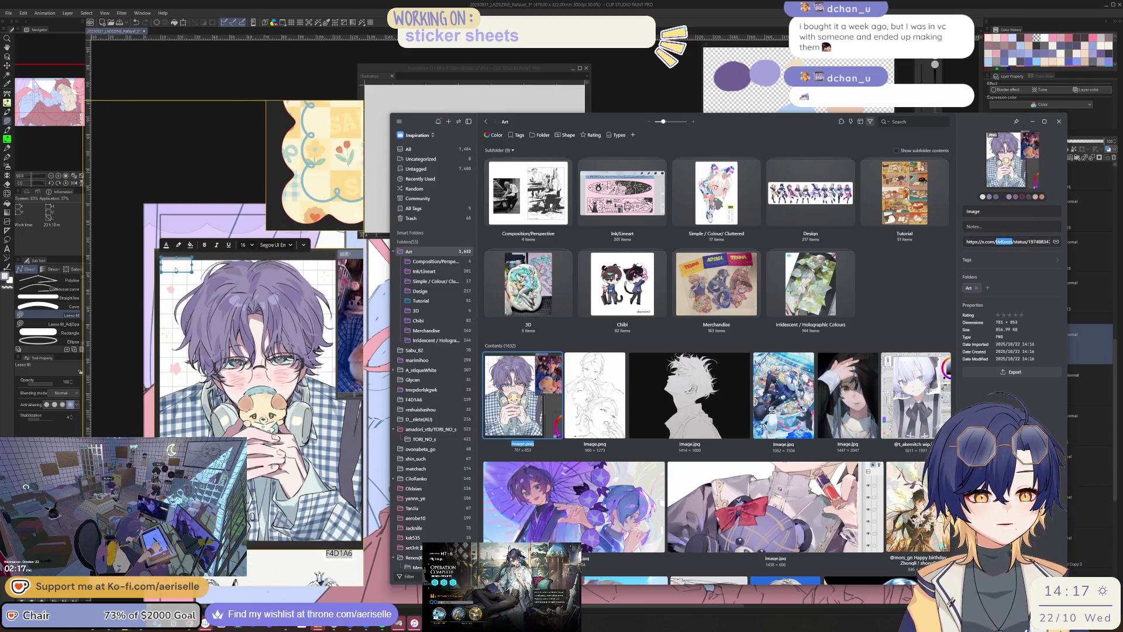
text(H)
click(166, 244)
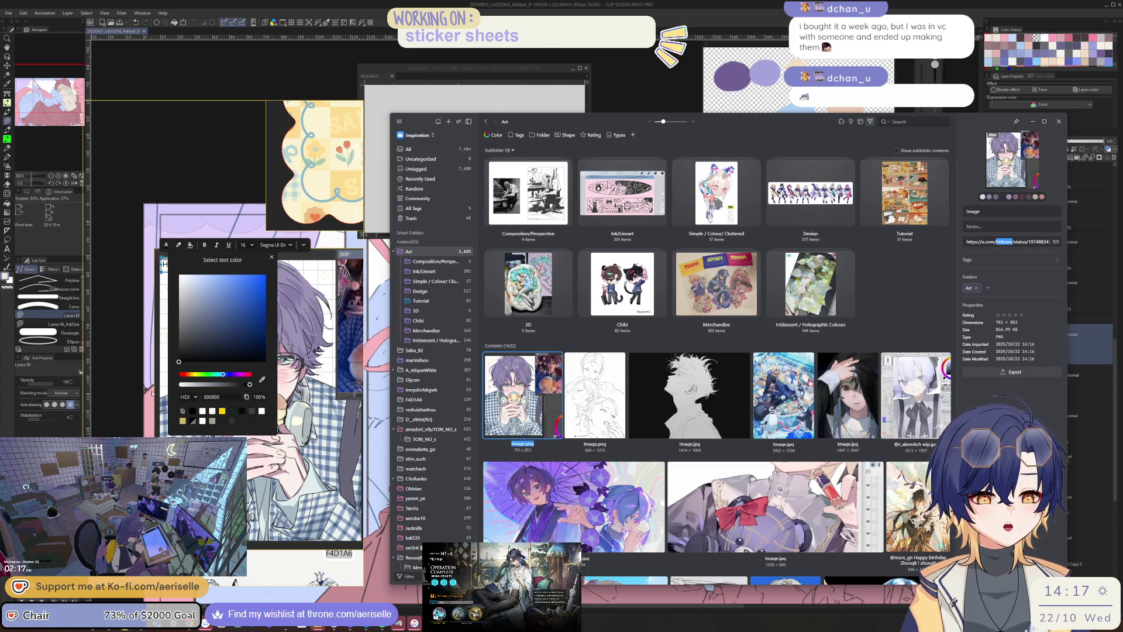
text(rKoori)
click(222, 207)
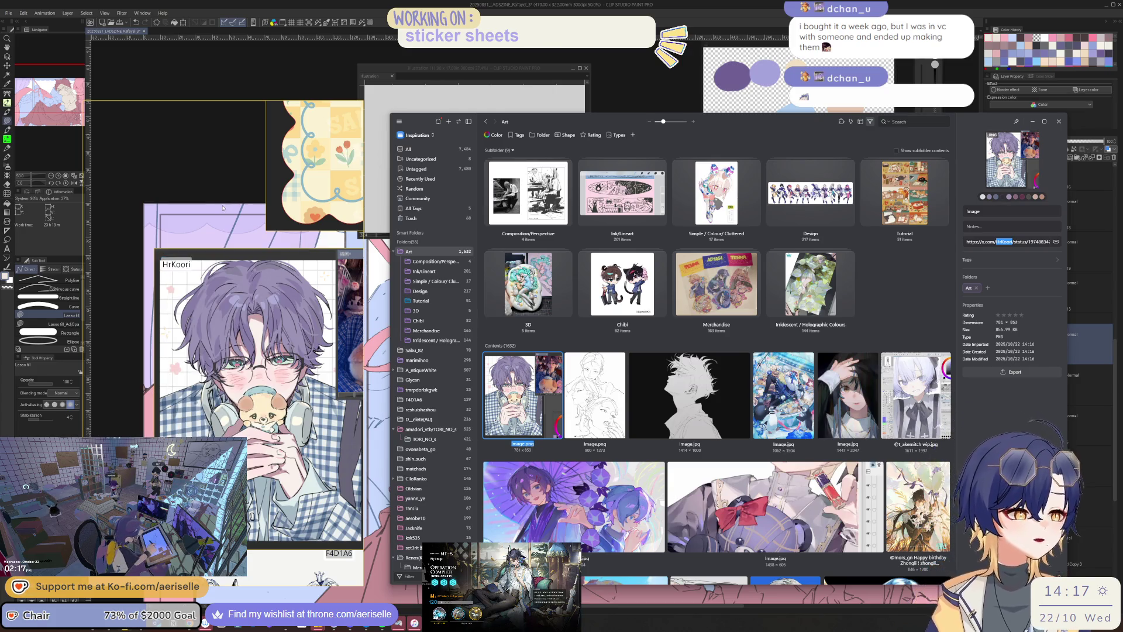
click(1084, 335)
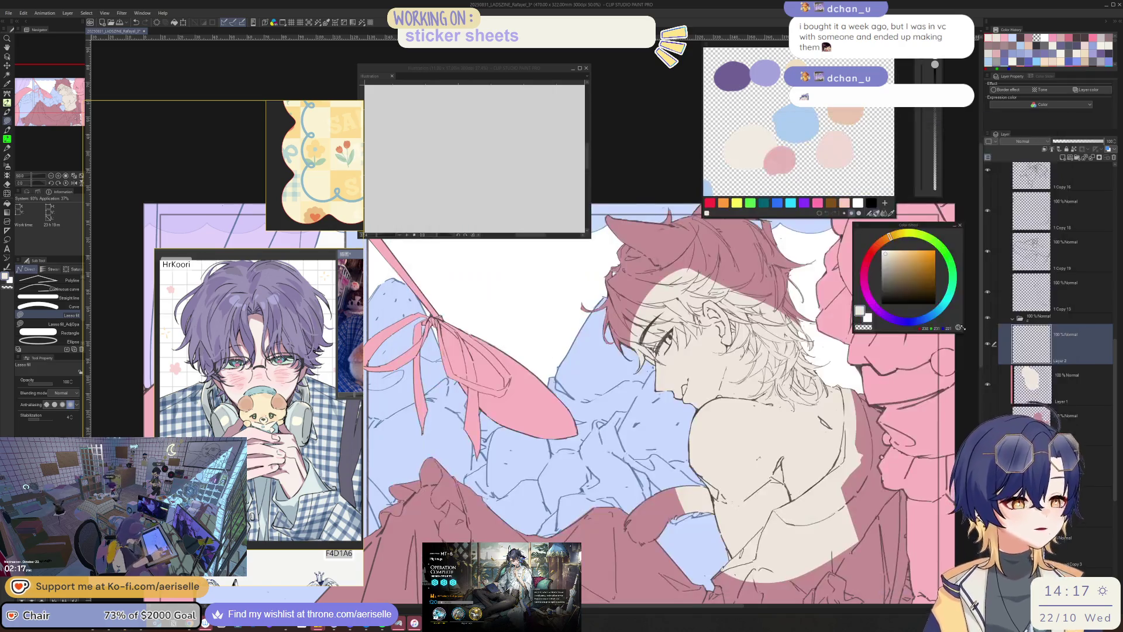
- Refill the skin layer's flat skin area with a pinker, reddish tone
scroll(743, 428, up, 2)
drag(743, 428, 713, 478)
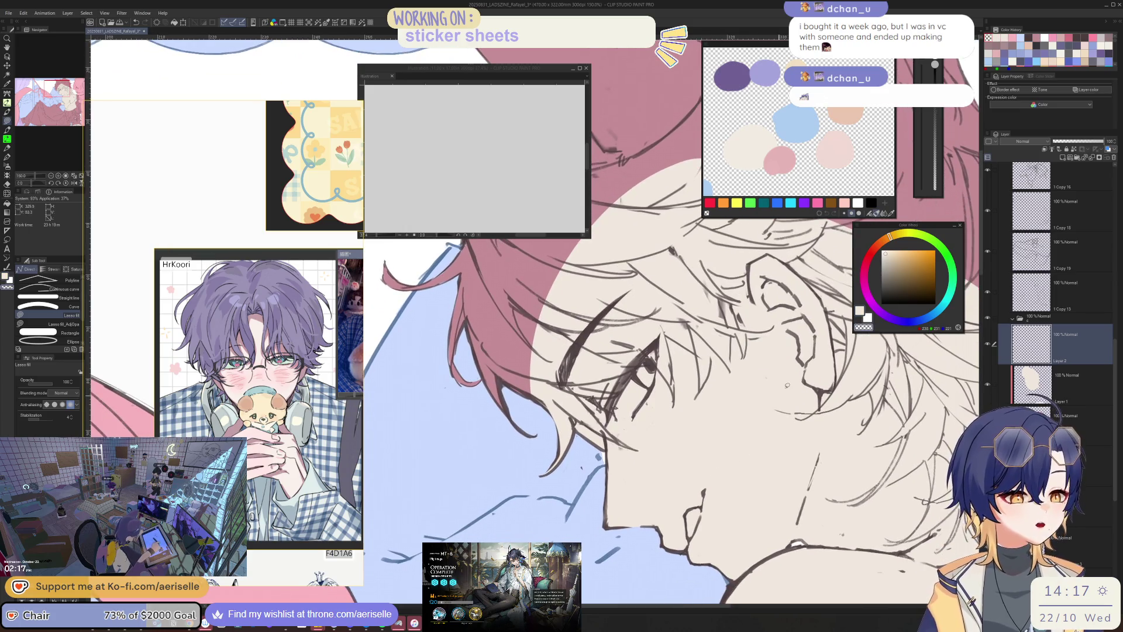
alt+click(712, 478)
click(1032, 383)
key(g)
click(747, 430)
- Sample the new skin colour and return to the upper colouring layer
scroll(747, 430, down, 4)
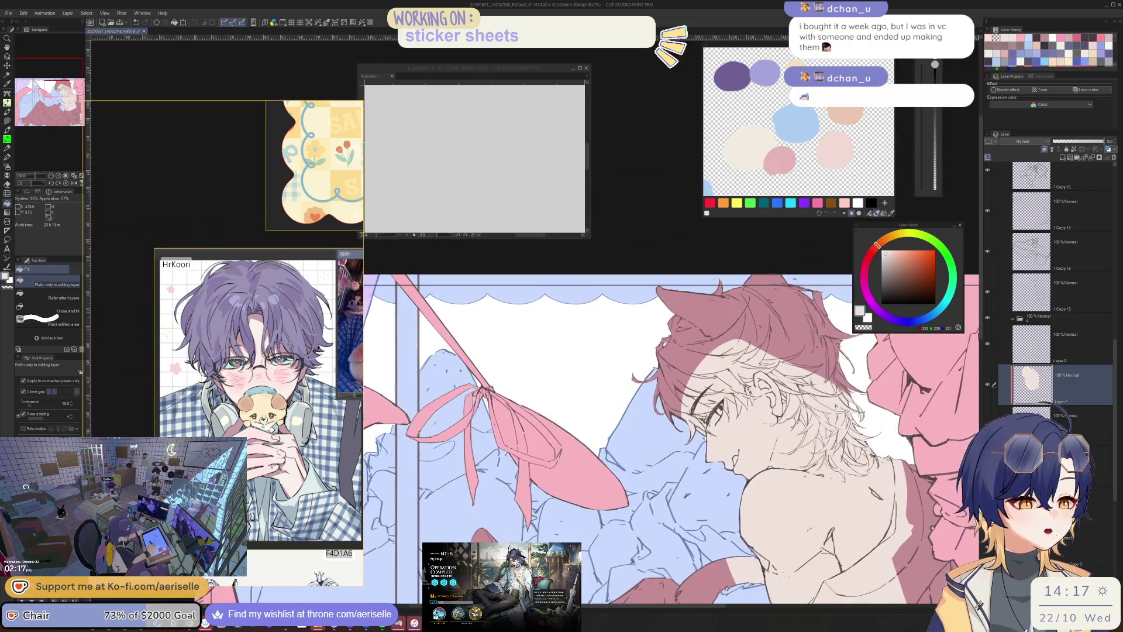
alt+click(682, 395)
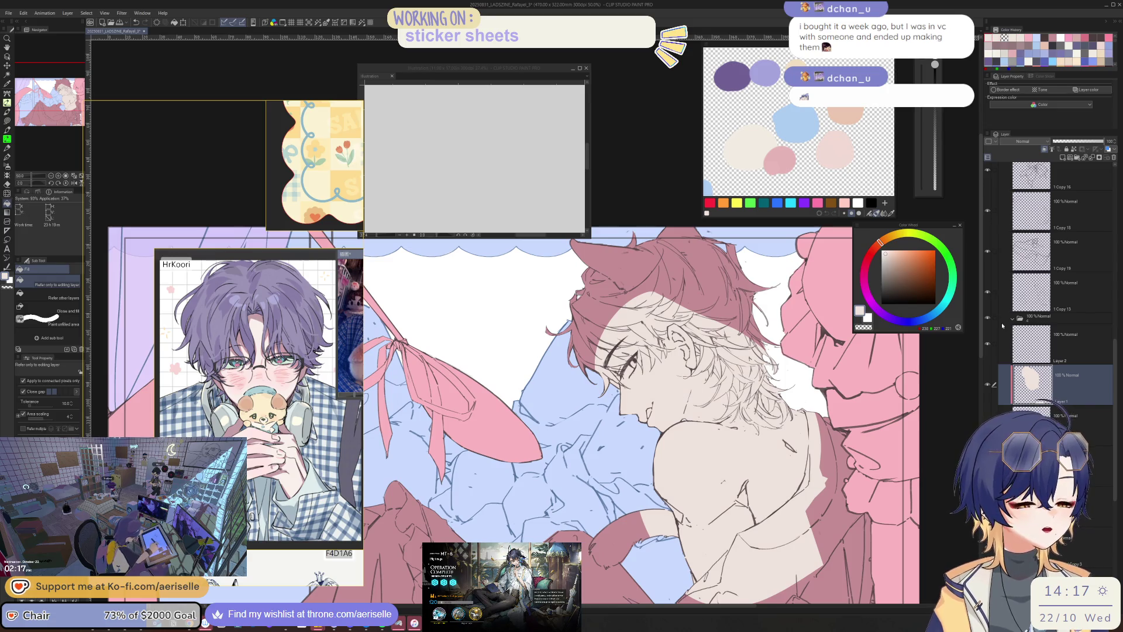
click(1052, 345)
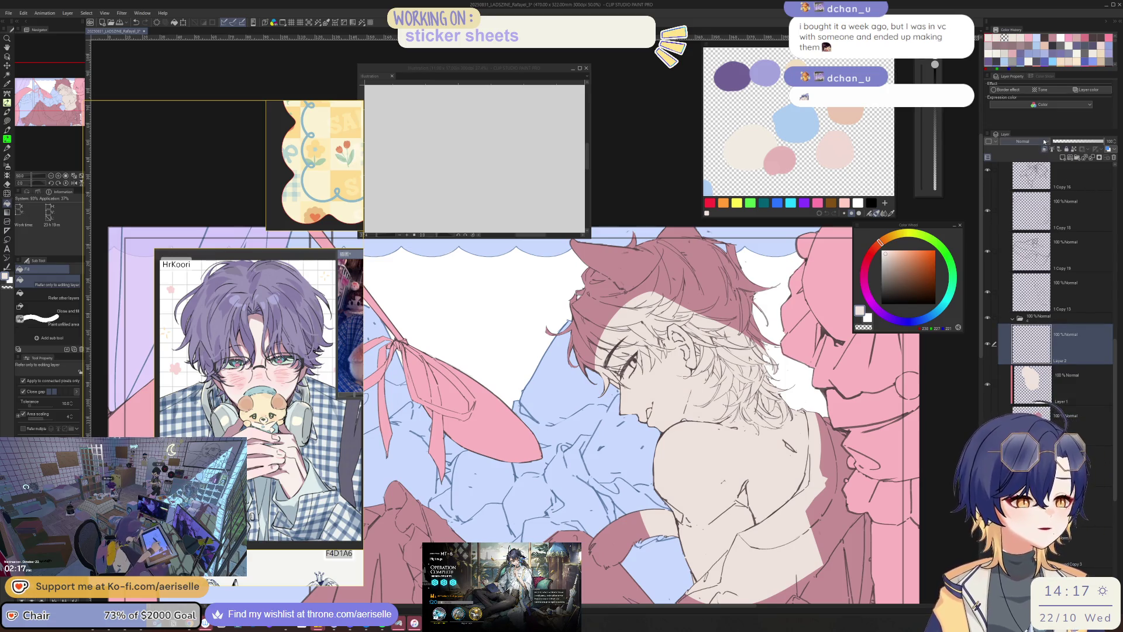
key(asciicircum)
key(asciicircum)
key(asciicircum)
scroll(409, 494, up, 3)
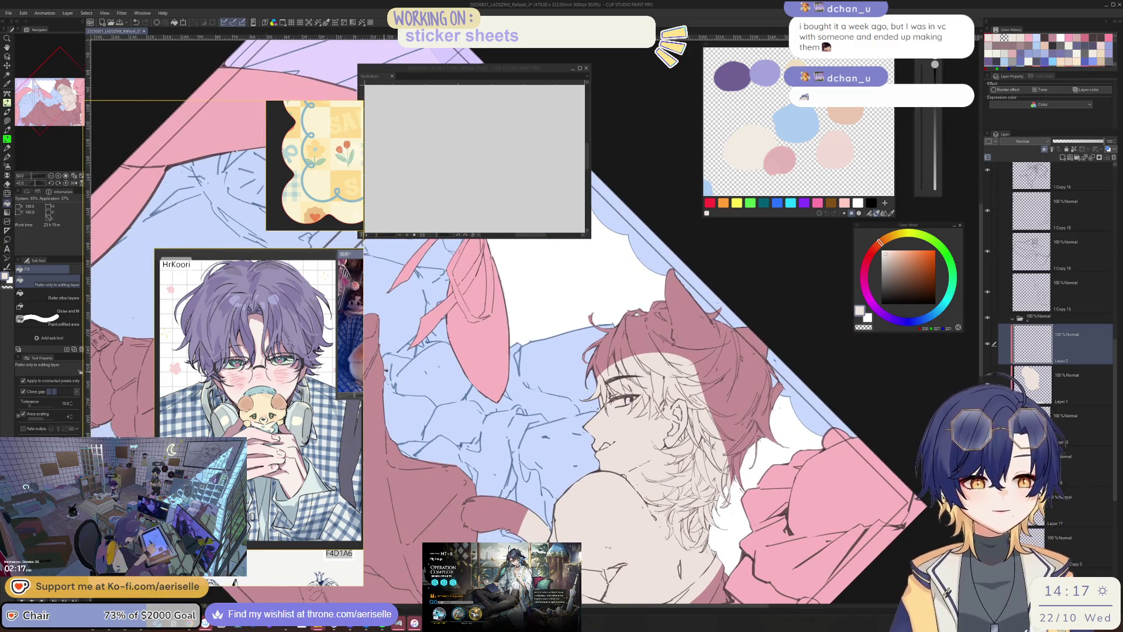
scroll(255, 311, down, 1)
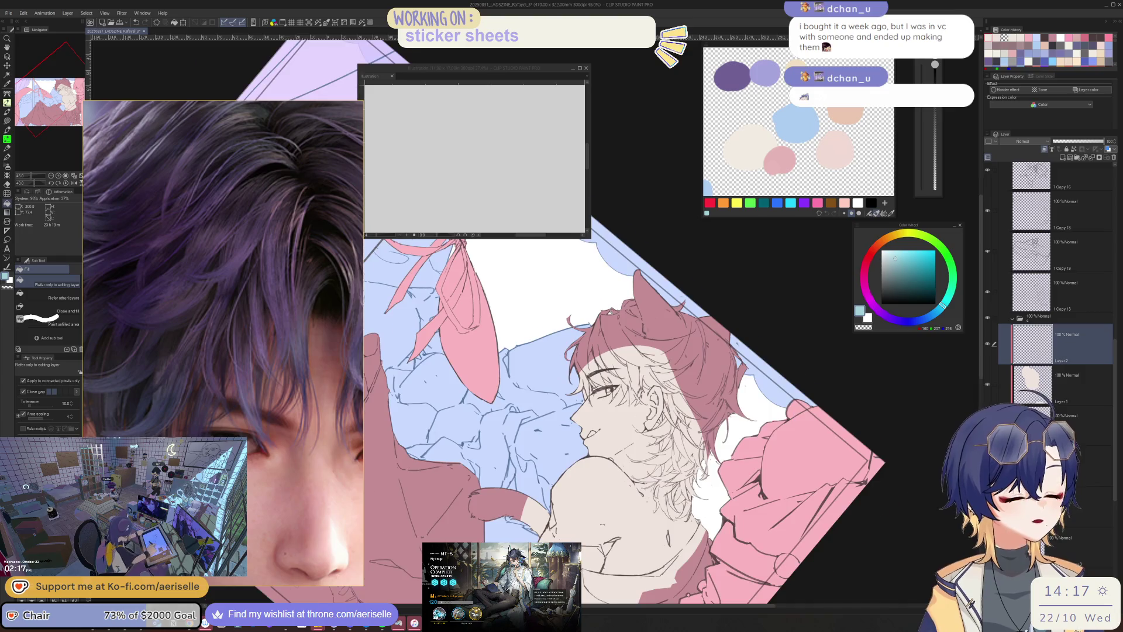
- Lasso-fill the iris cyan, then brush pink into its lower part on a new layer
scroll(605, 403, up, 10)
key(u)
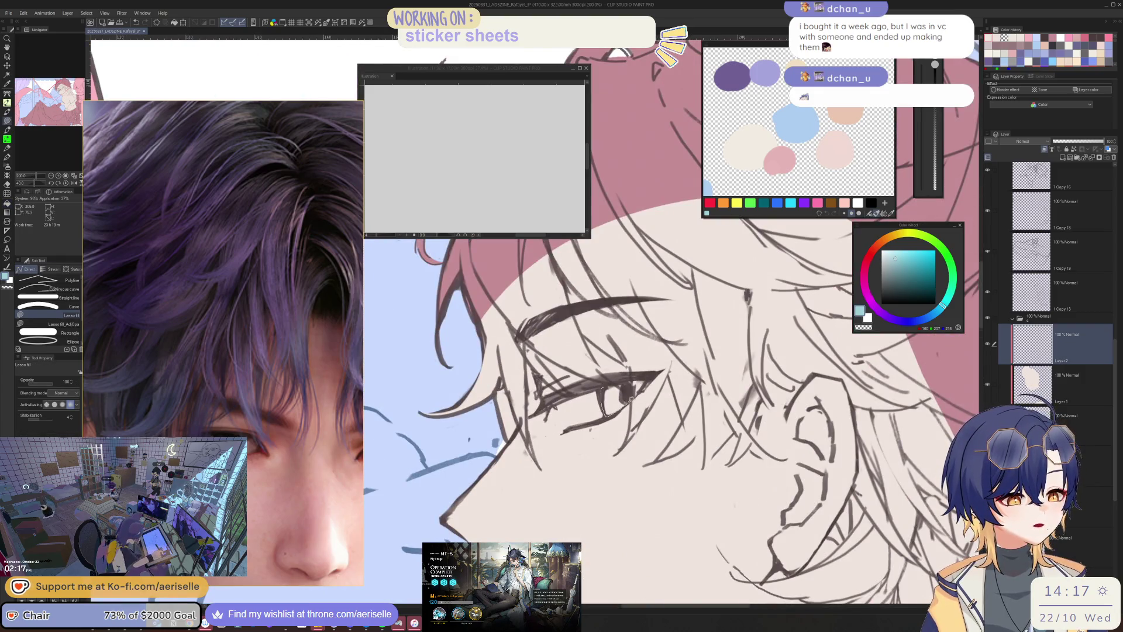
drag(644, 387, 600, 378)
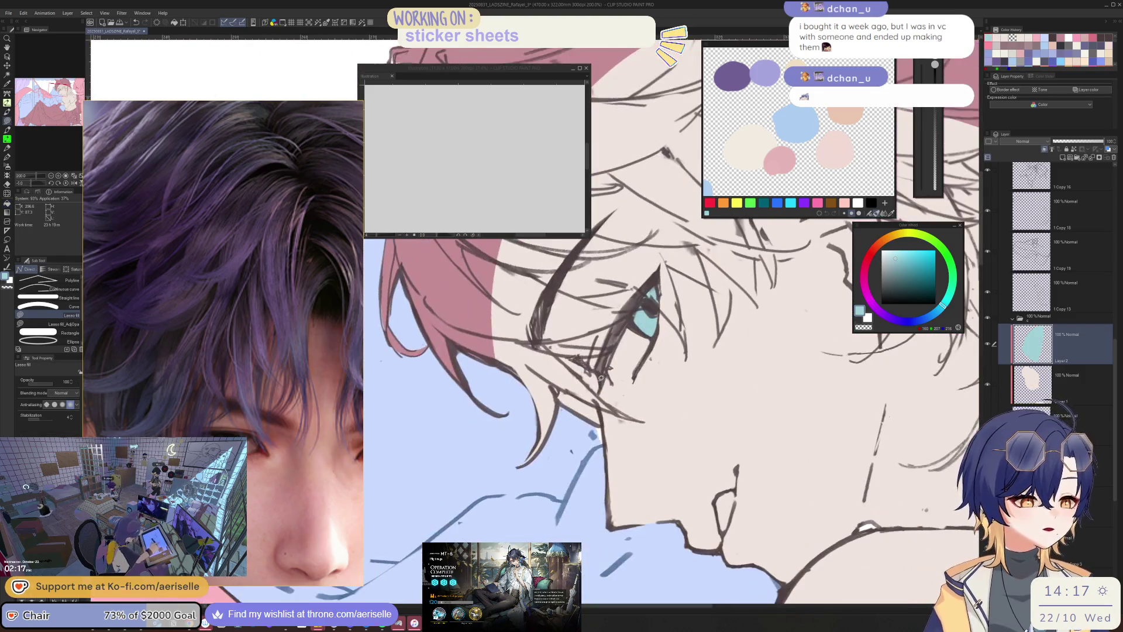
click(1062, 157)
click(865, 267)
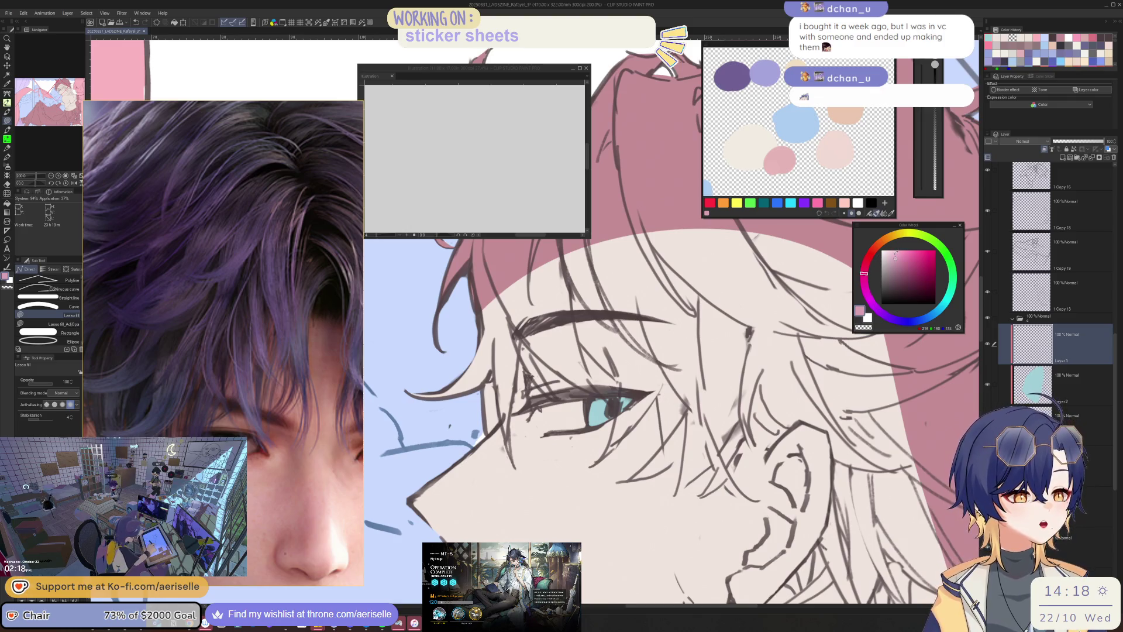
scroll(623, 404, up, 2)
key(b)
click(605, 416)
key(ctrl+z)
key(bracketright)
mouse_move(620, 401)
mouse_down()
mouse_move(597, 425)
mouse_move(608, 421)
mouse_up()
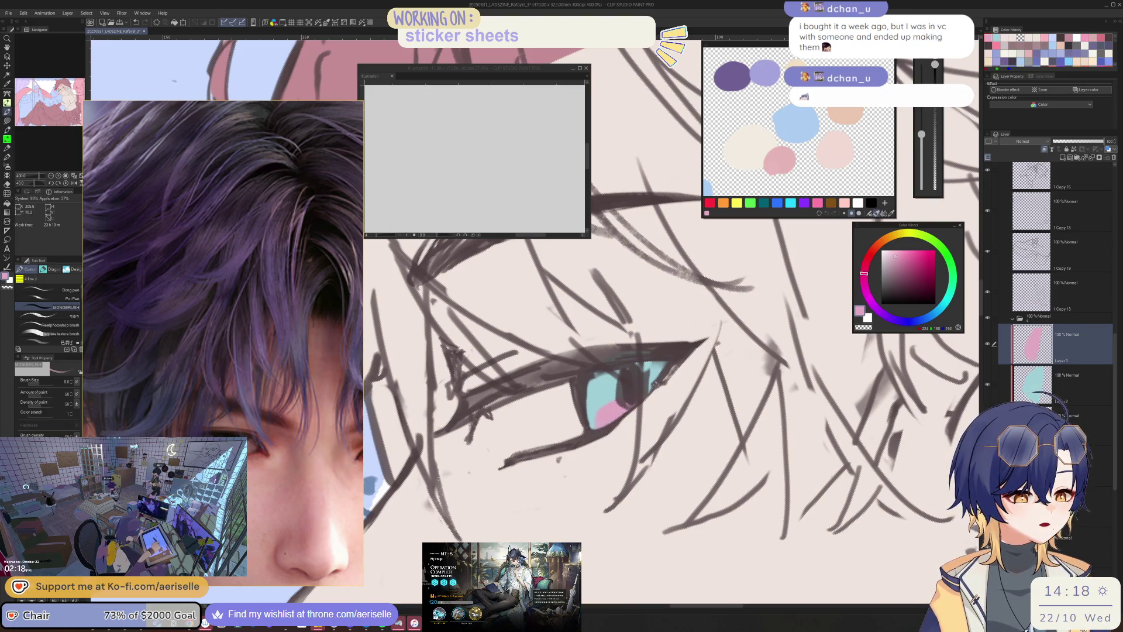
scroll(632, 374, down, 4)
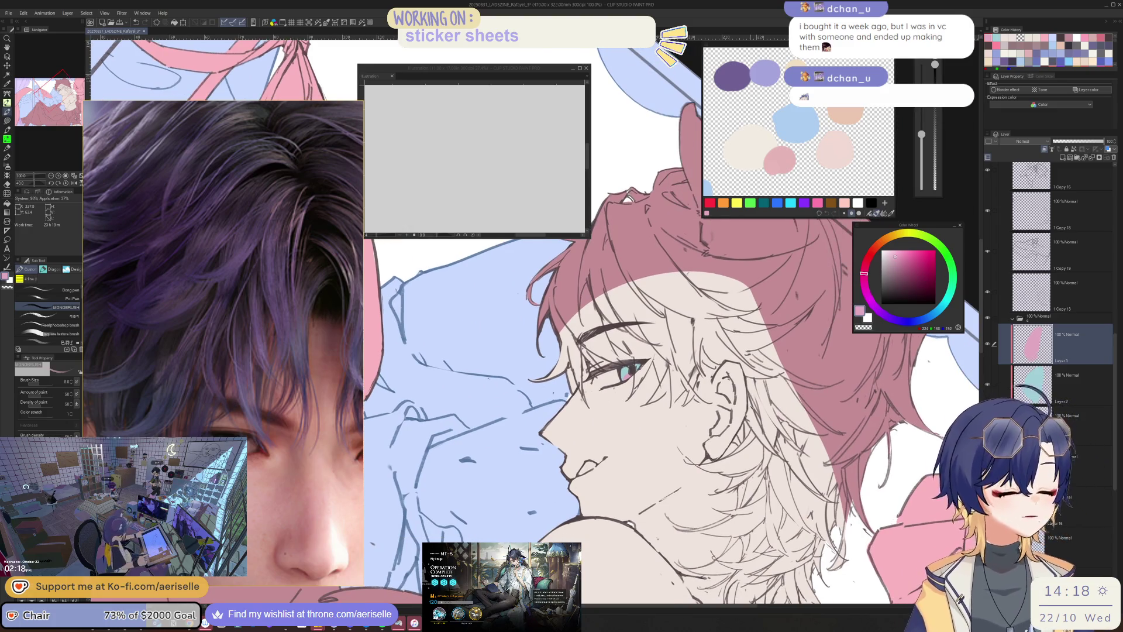
- On another new layer, lasso-fill the front hair strands lavender
click(1044, 150)
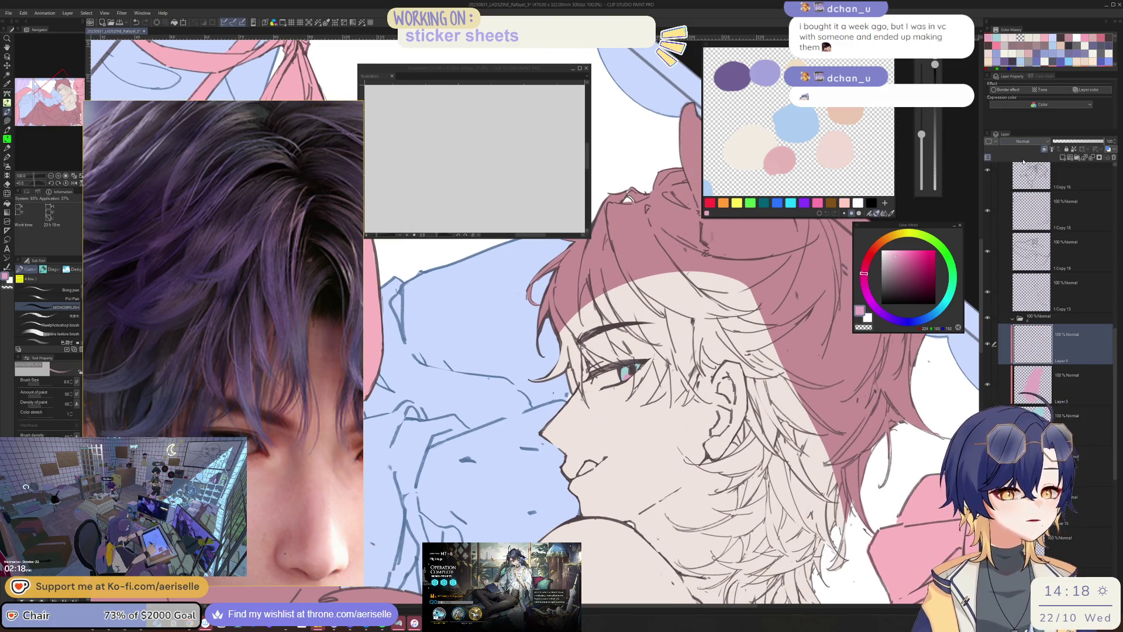
click(891, 318)
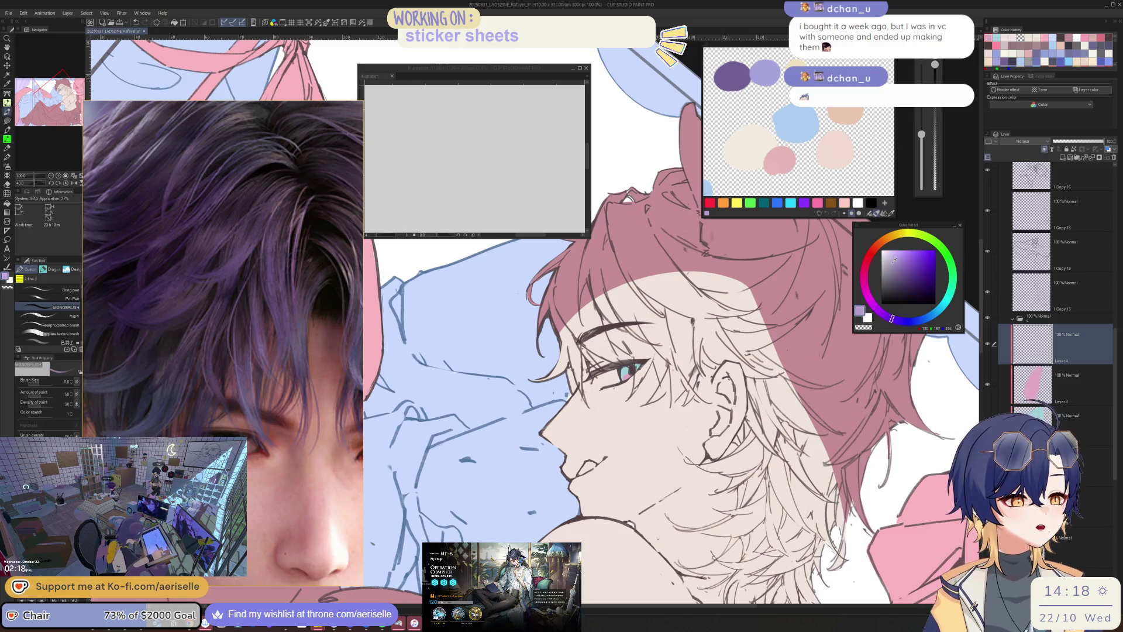
scroll(584, 274, up, 2)
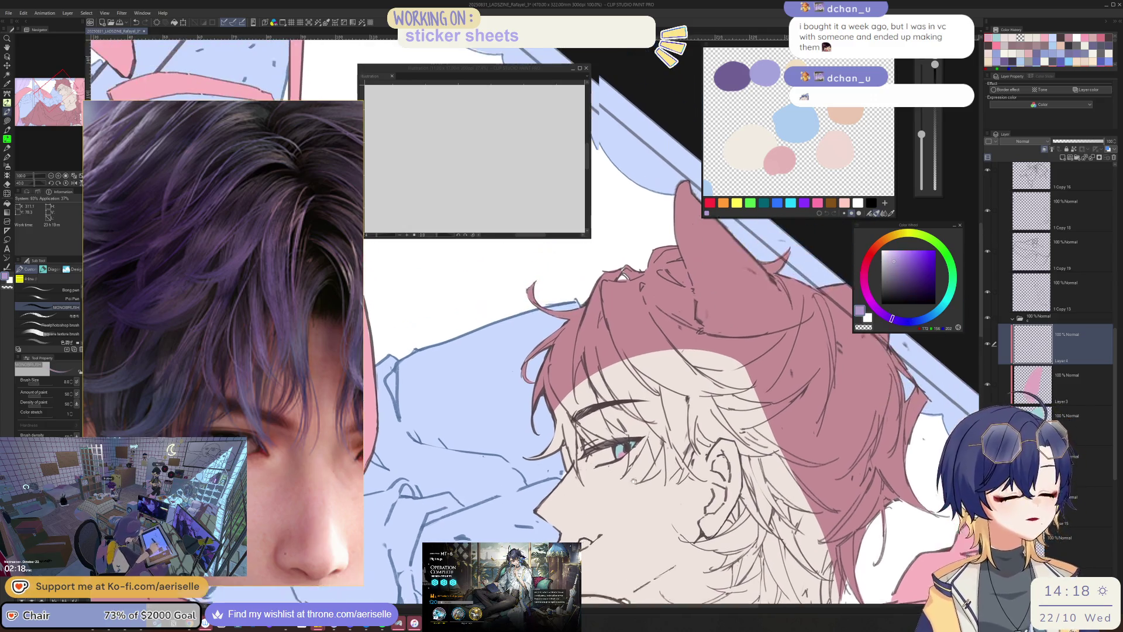
key(u)
mouse_move(550, 513)
mouse_down()
mouse_move(481, 511)
mouse_move(639, 151)
mouse_up()
mouse_move(634, 339)
mouse_down()
mouse_move(540, 424)
mouse_move(623, 483)
mouse_move(605, 419)
mouse_move(637, 503)
mouse_move(620, 546)
mouse_up()
mouse_move(683, 483)
mouse_down()
mouse_move(682, 523)
mouse_move(647, 566)
mouse_up()
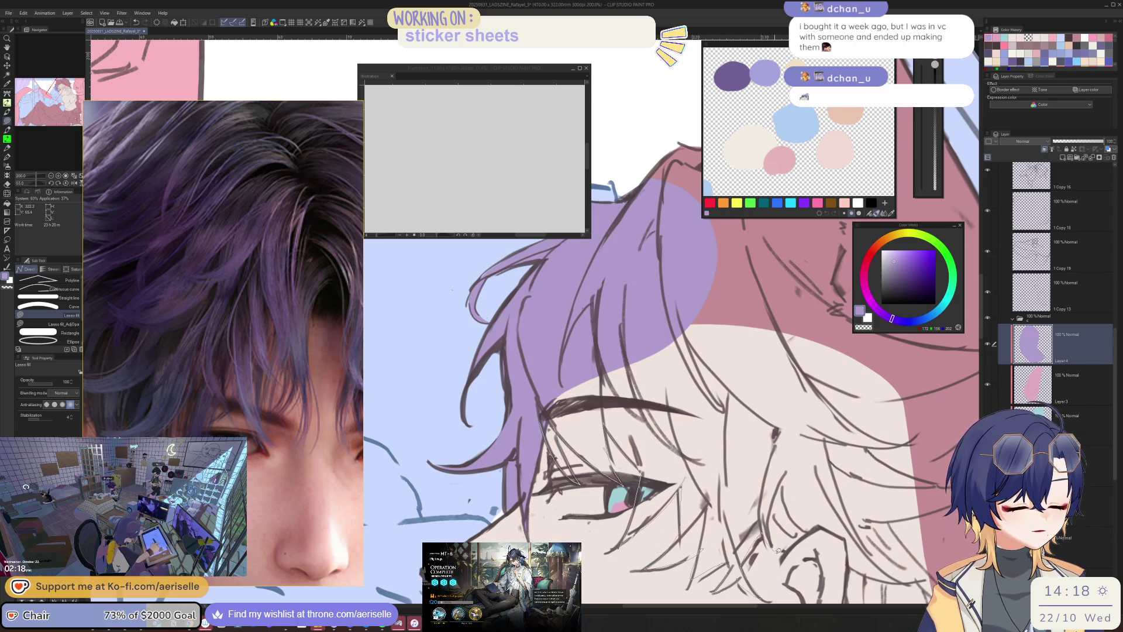
- Lasso-fill the hair strand along the ear edge in purple
key(ctrl+minus)
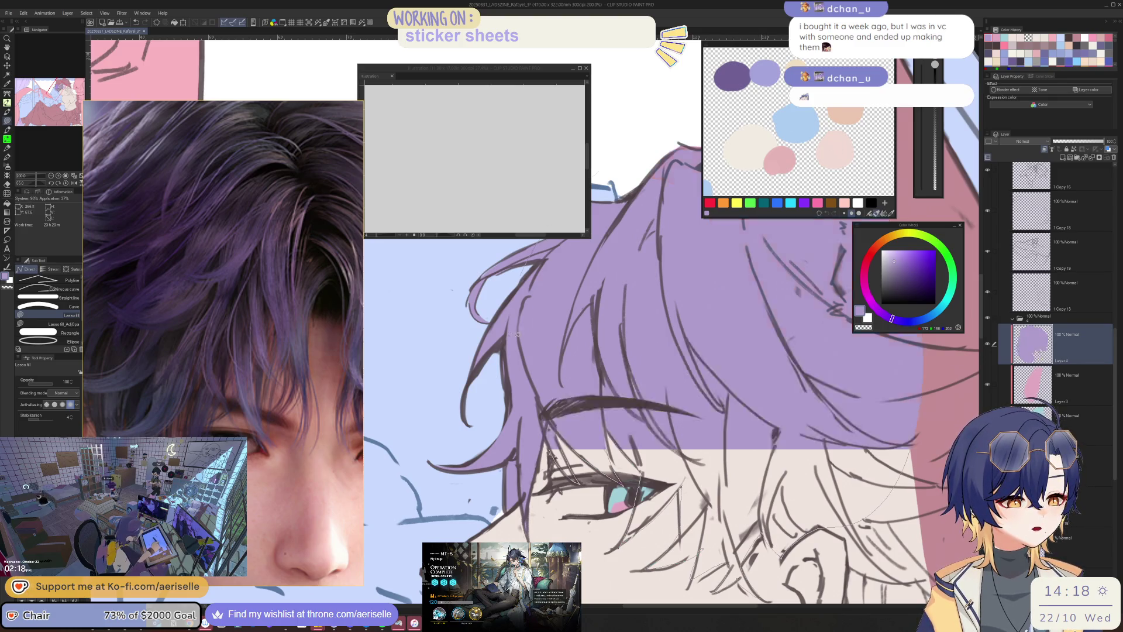
key(h)
drag(778, 400, 725, 321)
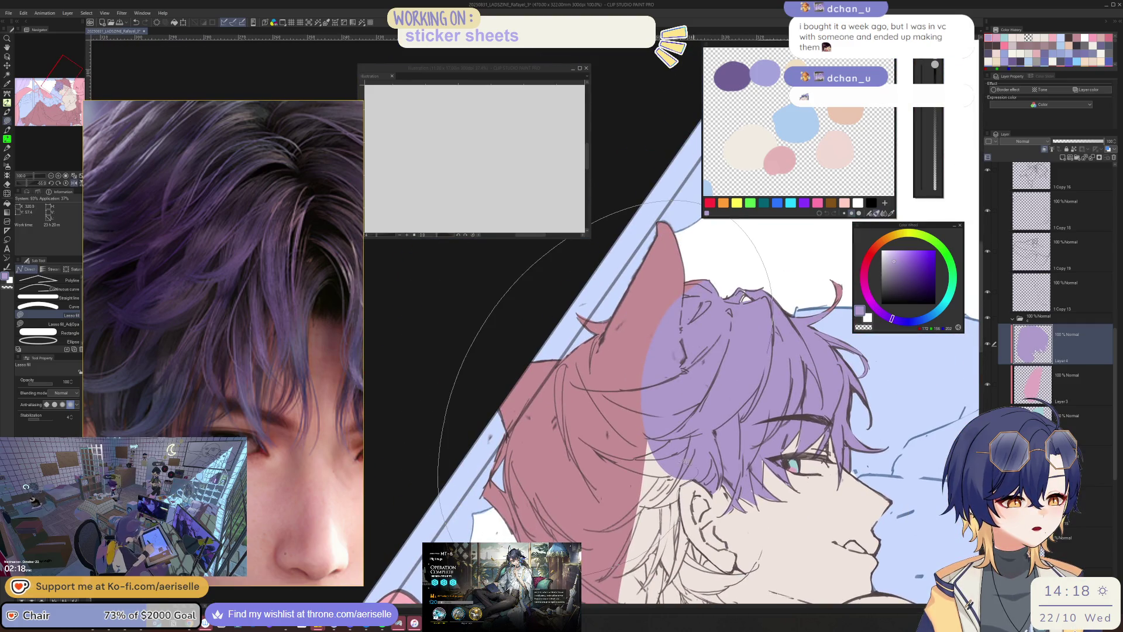
key(ctrl+plus)
key(h)
key(ctrl+at)
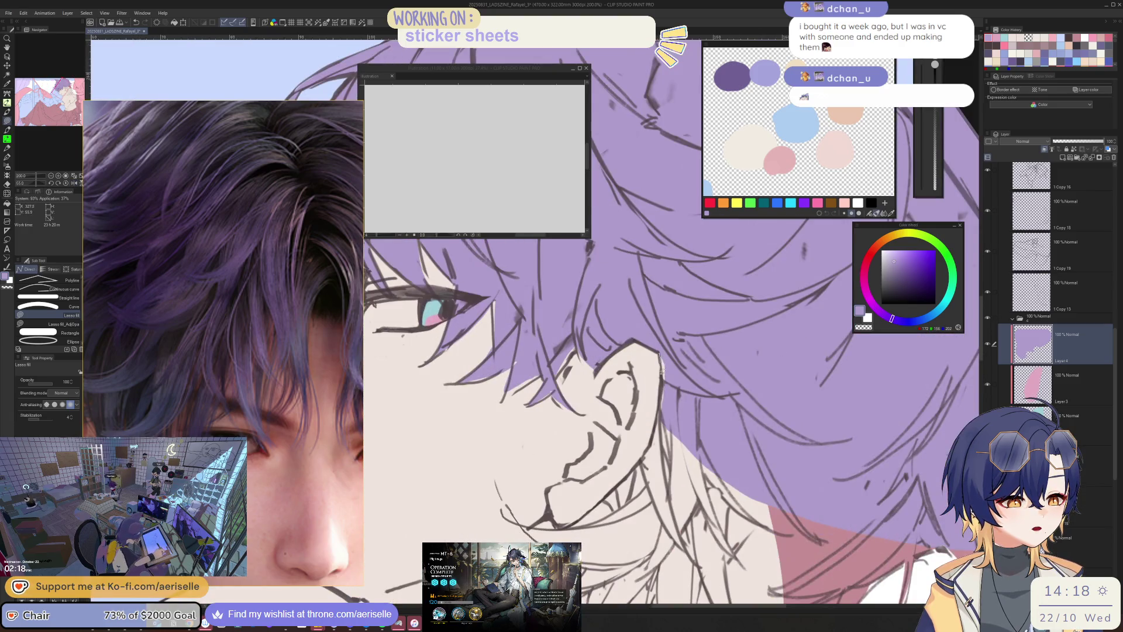
drag(585, 344, 615, 420)
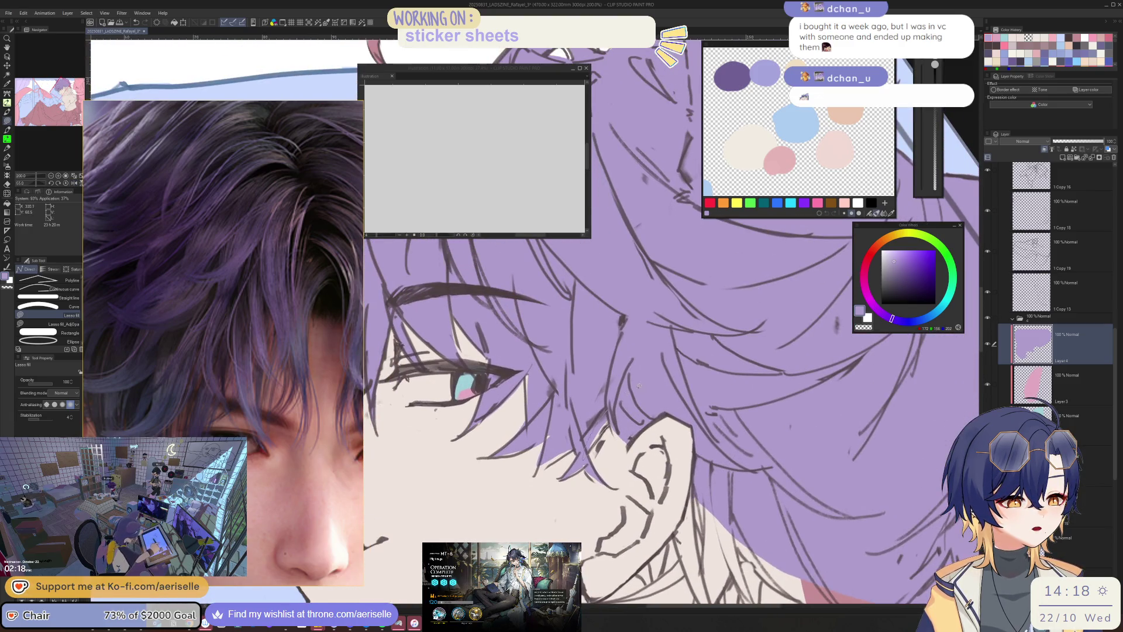
key(minus)
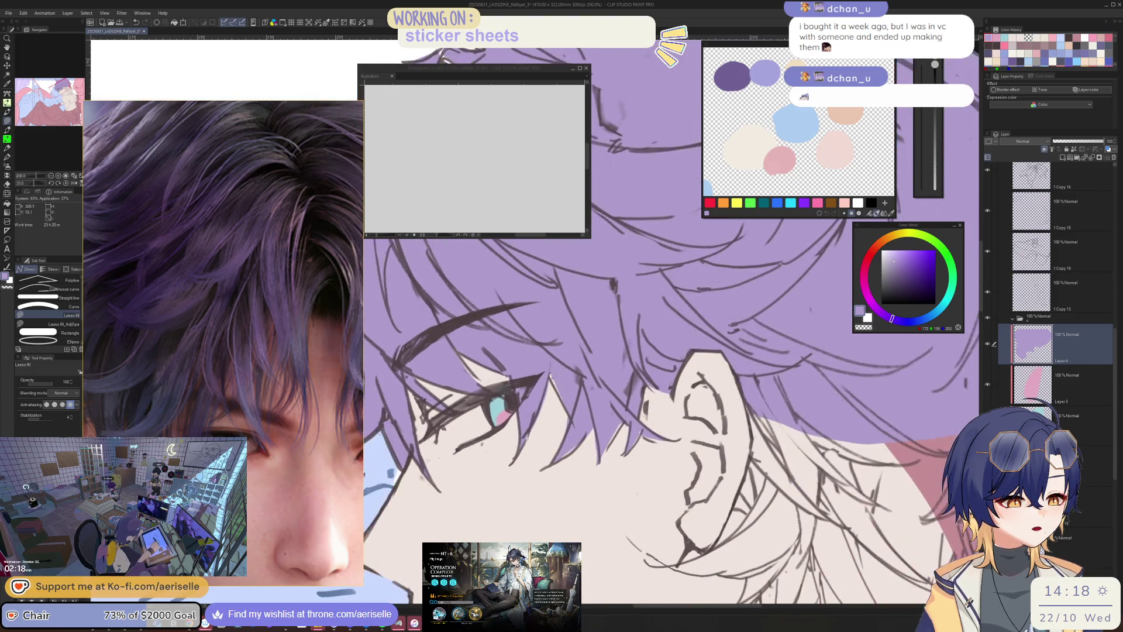
key(h)
key(e)
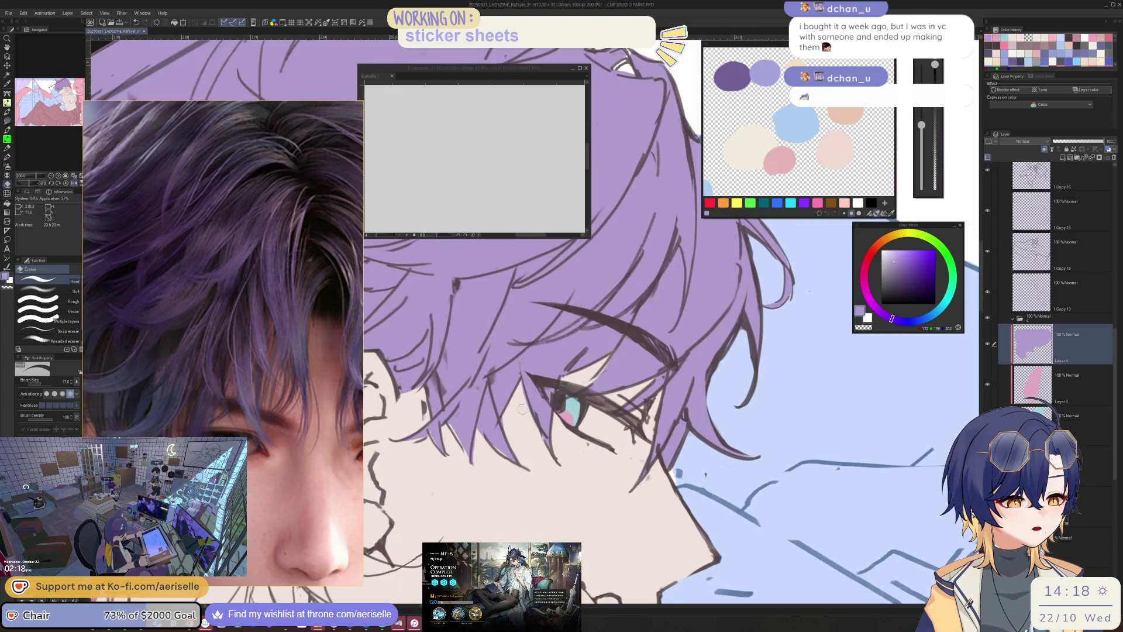
drag(522, 409, 579, 478)
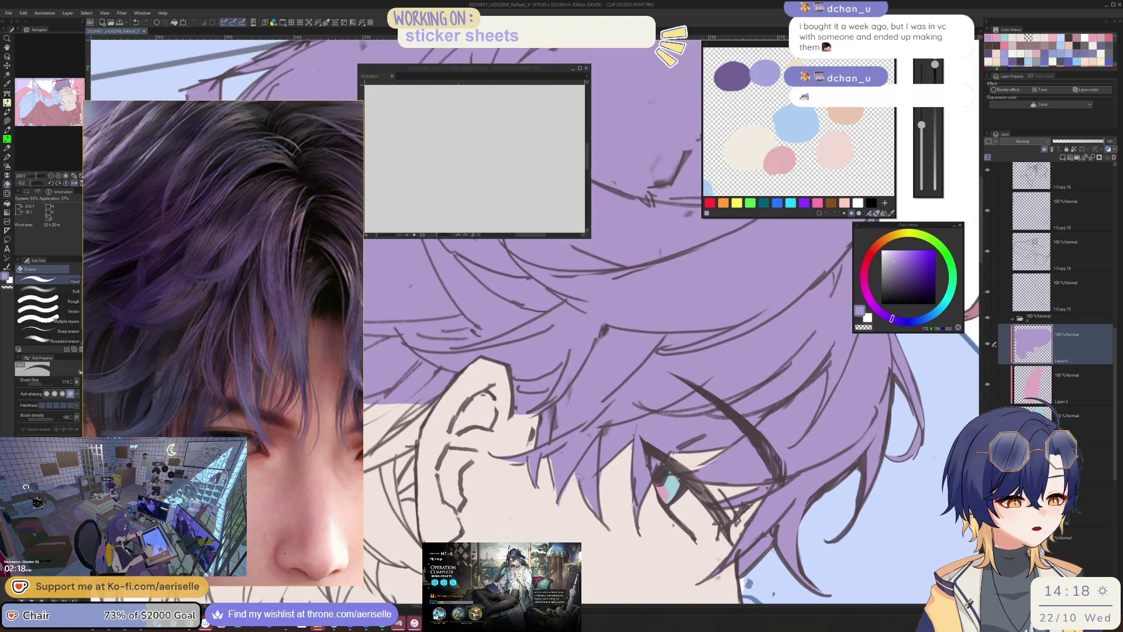
key(u)
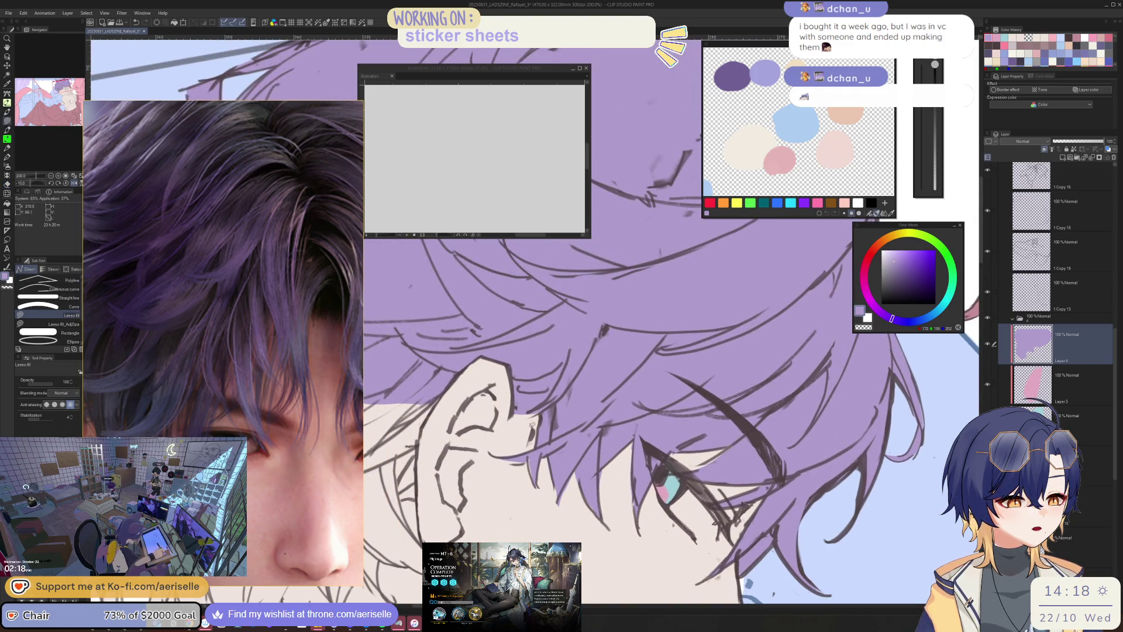
drag(537, 398, 532, 411)
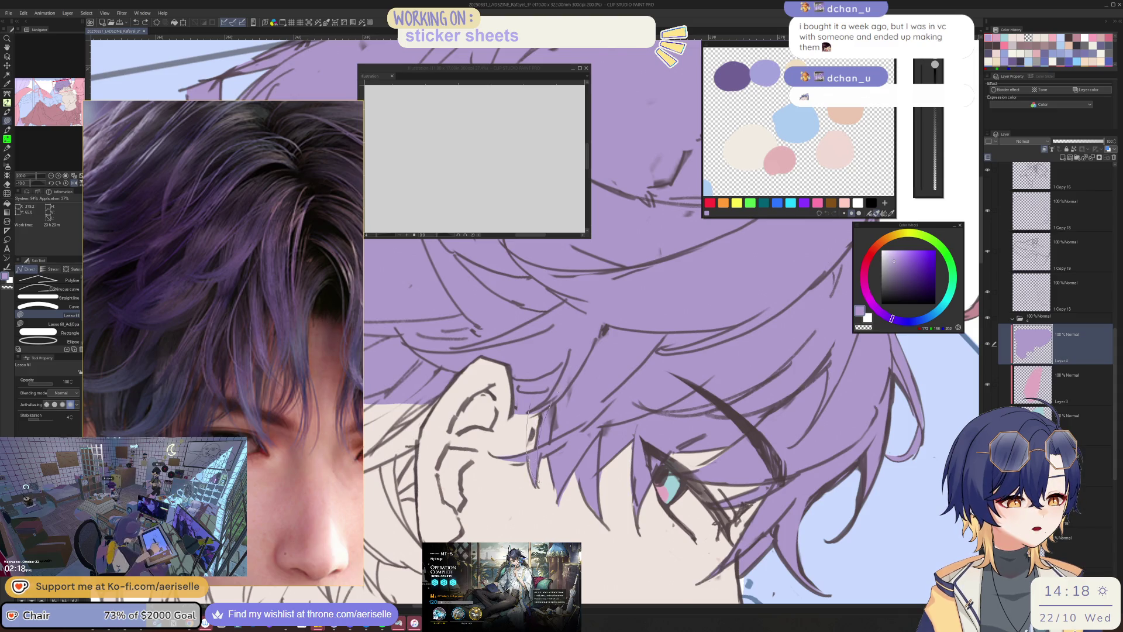
key(h)
drag(468, 383, 465, 348)
- Fill the lower hair below the ear purple
scroll(661, 306, right, 5)
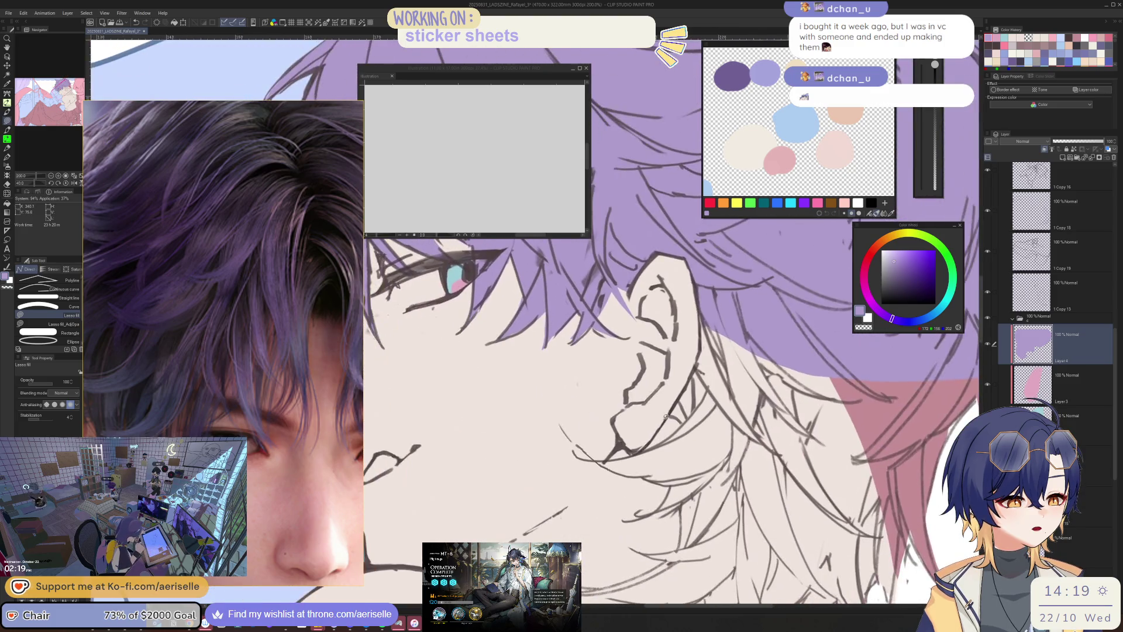
mouse_move(641, 450)
mouse_down()
mouse_move(598, 457)
mouse_move(612, 465)
mouse_up()
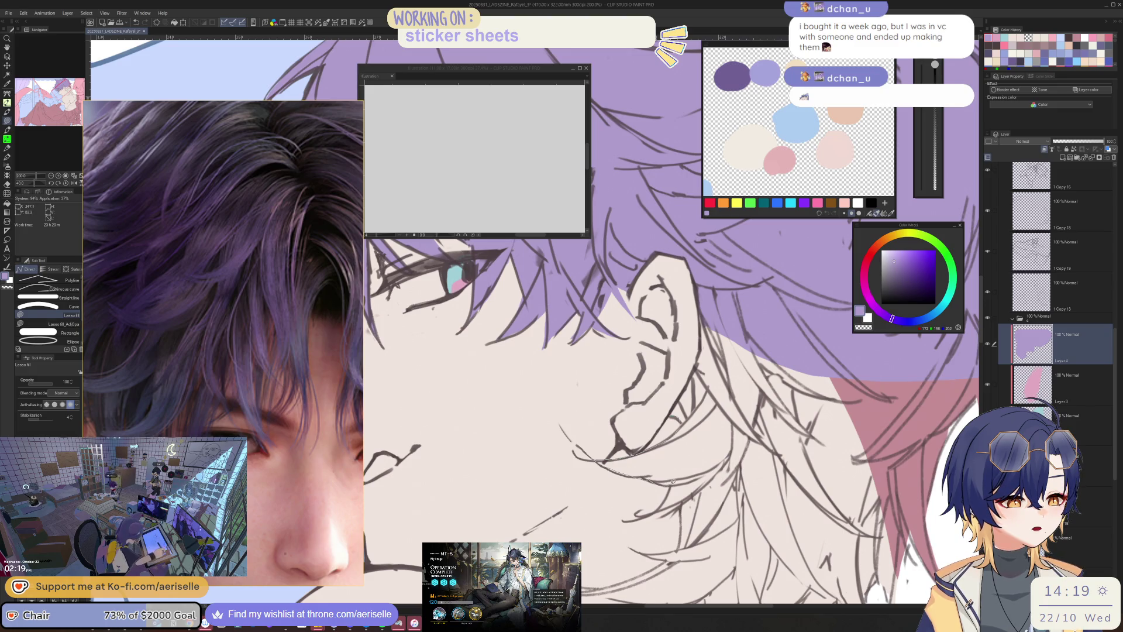
mouse_move(730, 555)
mouse_down()
mouse_move(813, 540)
mouse_move(783, 300)
mouse_move(700, 339)
mouse_move(700, 358)
mouse_up()
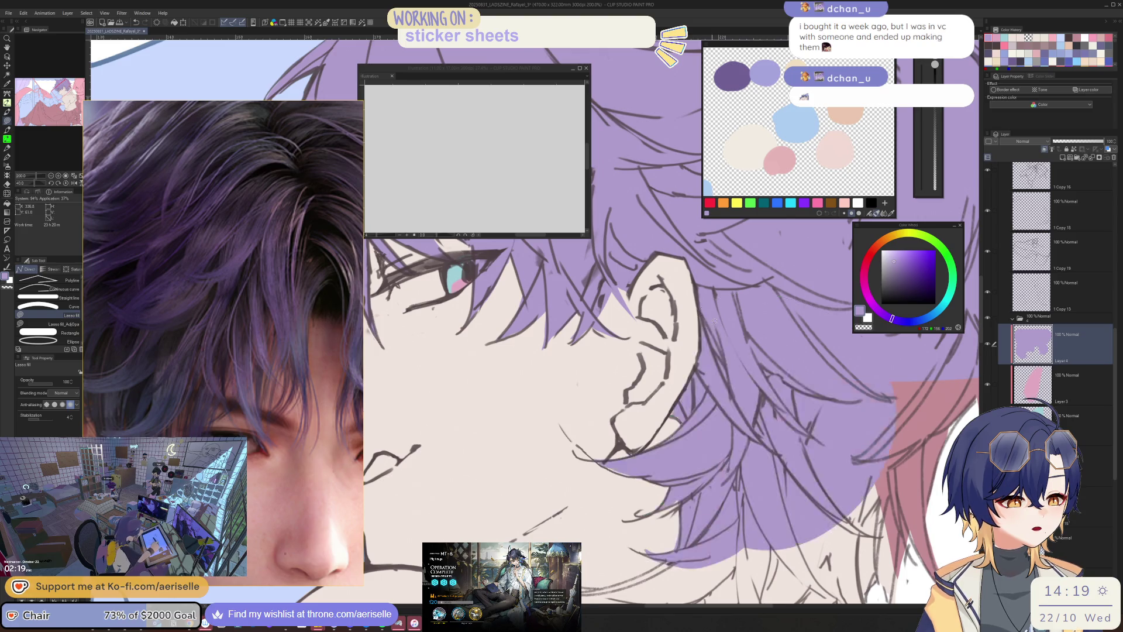
key(ctrl+minus)
key(ctrl+minus)
key(ctrl+minus)
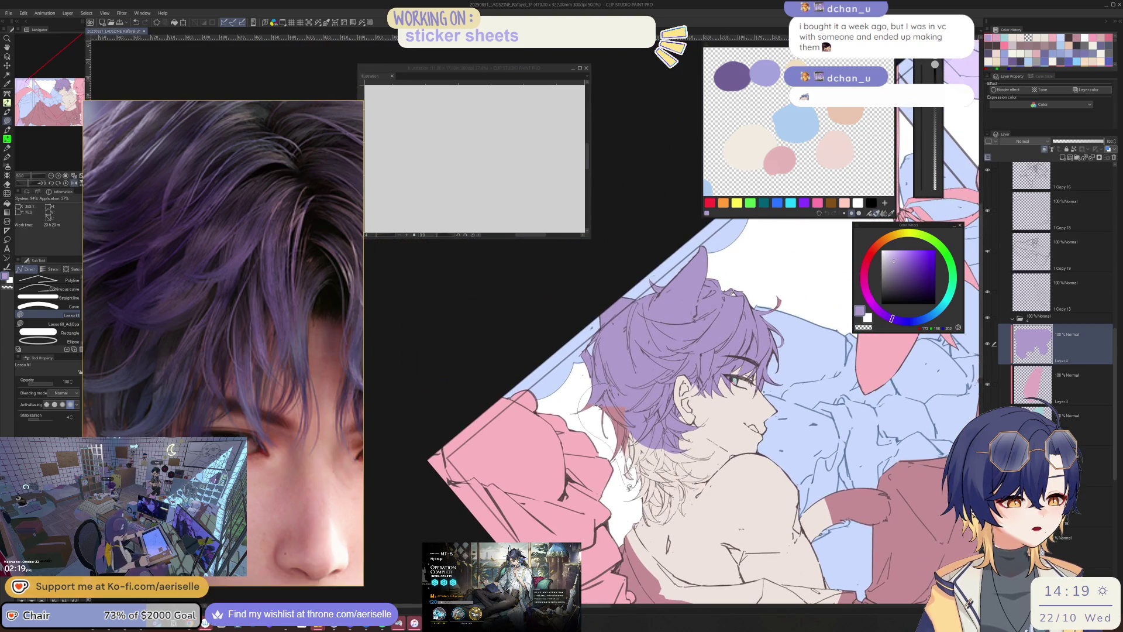
- Lasso-fill a hair strand purple and zoom out to check it
drag(629, 491, 532, 480)
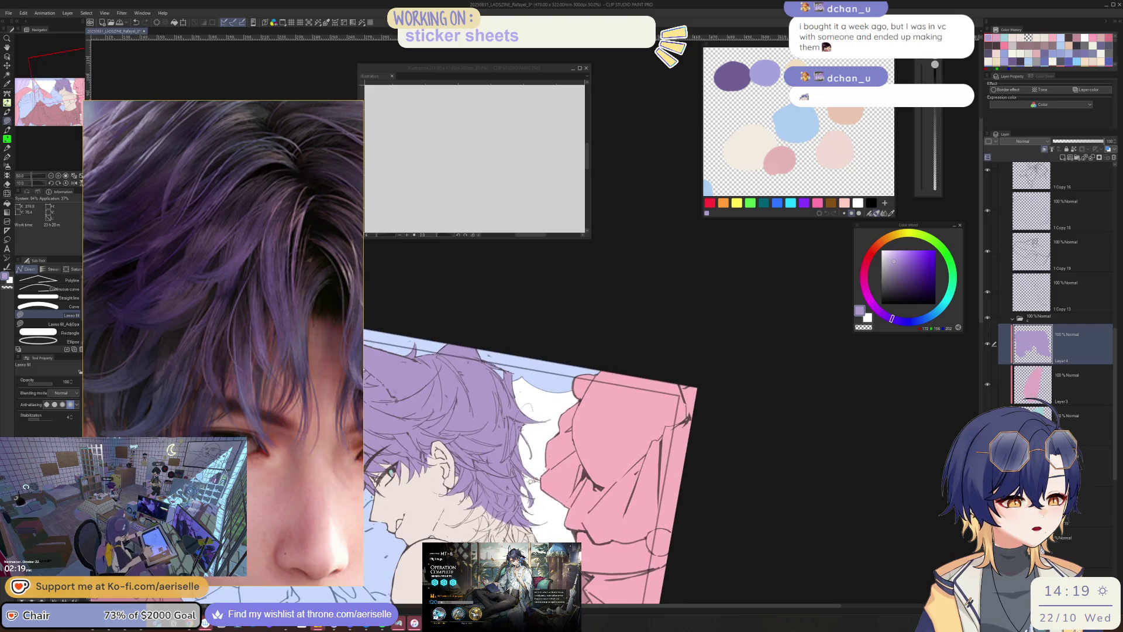
key(ctrl+plus)
key(ctrl+plus)
key(ctrl+plus)
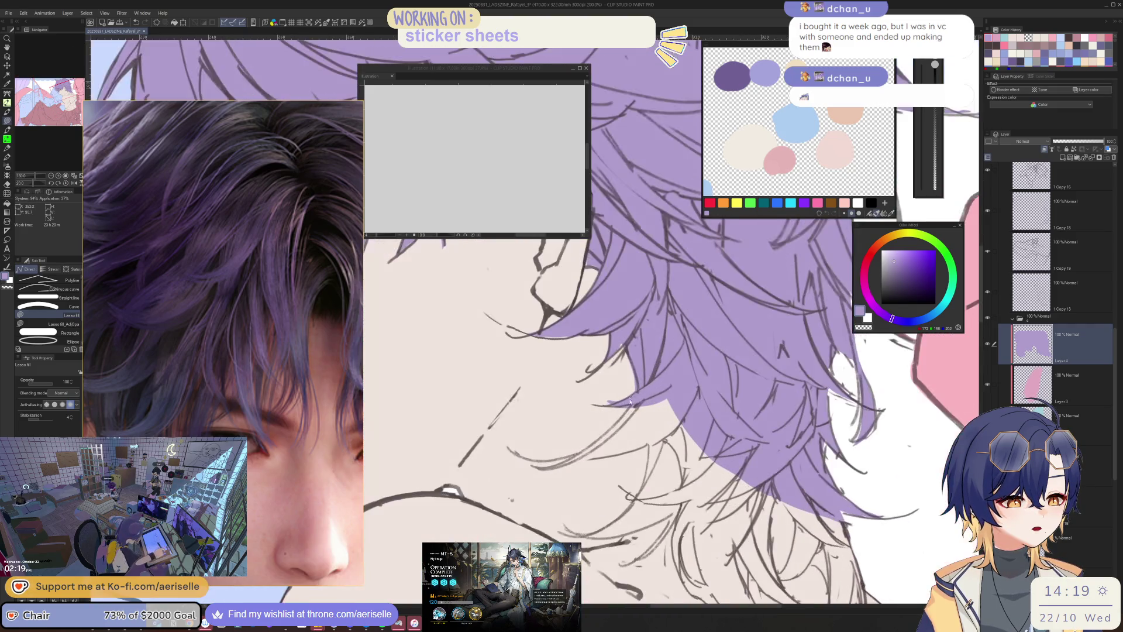
key(ctrl+plus)
key(ctrl+plus)
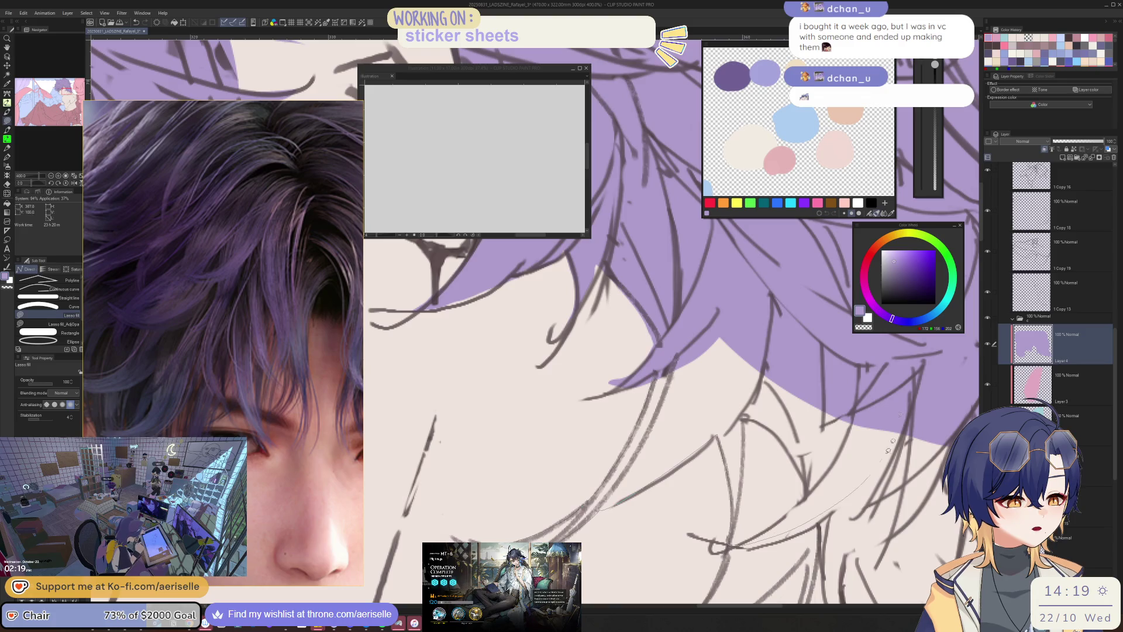
key(h)
mouse_move(670, 305)
mouse_down()
mouse_move(601, 498)
mouse_move(582, 414)
mouse_move(603, 481)
mouse_move(588, 424)
mouse_move(644, 392)
mouse_up()
key(e)
mouse_move(562, 457)
mouse_down()
mouse_move(608, 398)
mouse_move(732, 364)
mouse_move(720, 380)
mouse_up()
key(u)
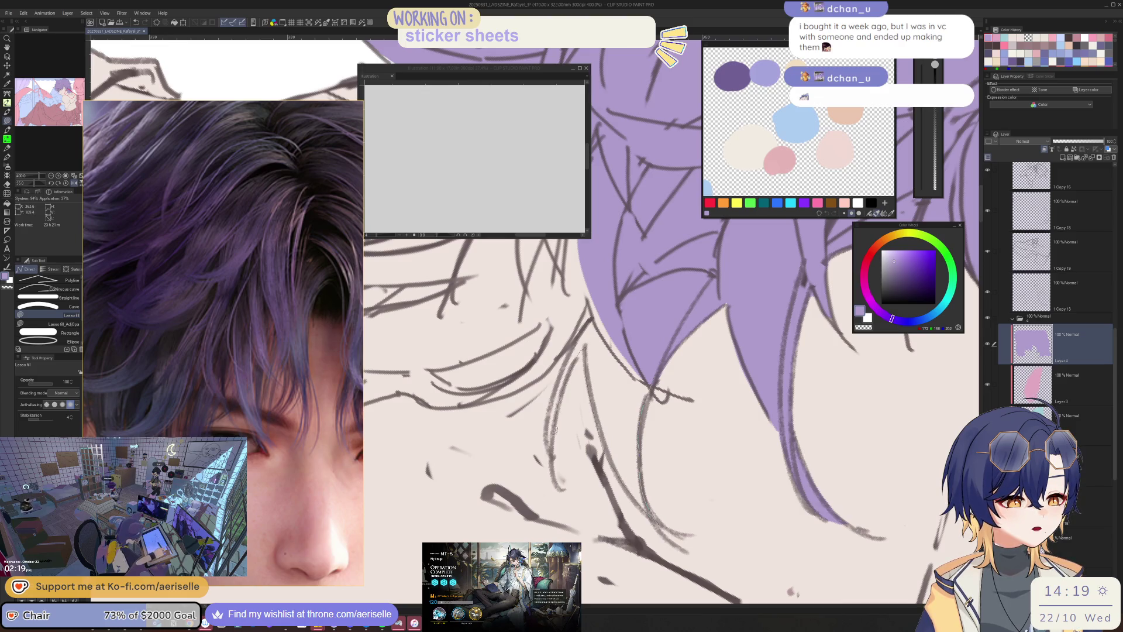
drag(584, 254, 664, 339)
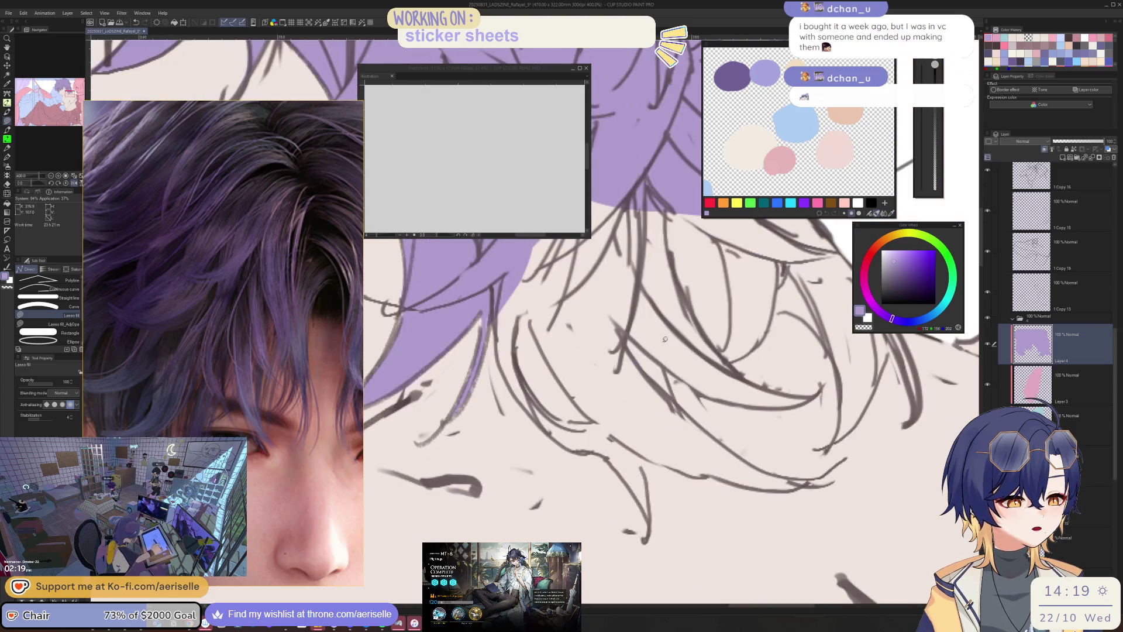
drag(494, 313, 507, 376)
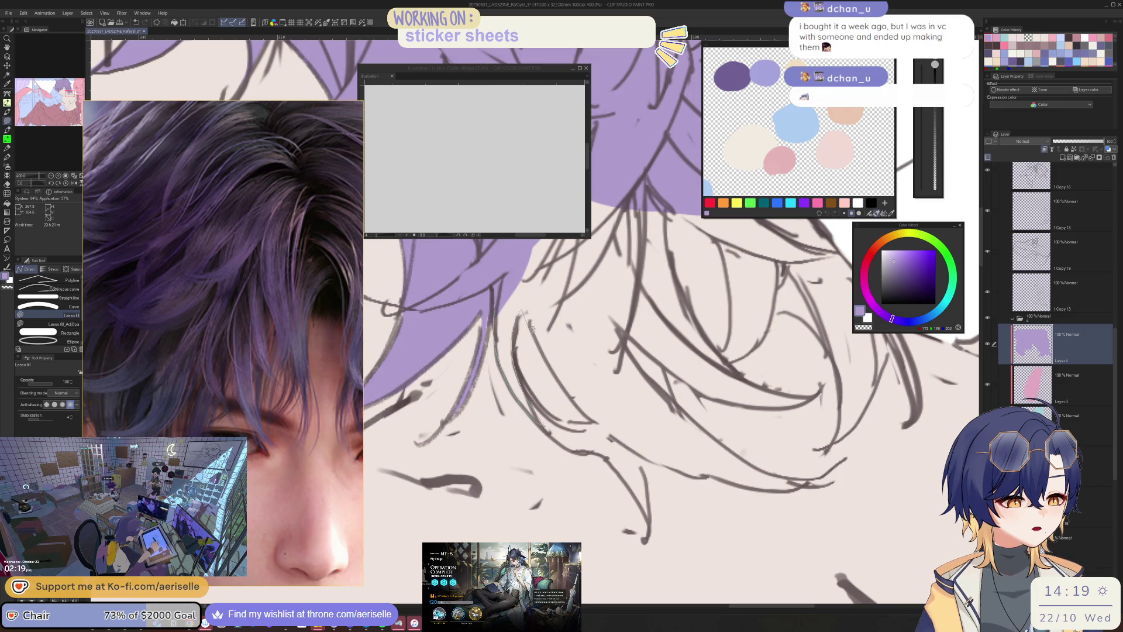
mouse_move(581, 419)
mouse_down()
mouse_move(542, 416)
mouse_move(601, 454)
mouse_move(696, 472)
mouse_move(708, 439)
mouse_move(673, 393)
mouse_move(721, 384)
mouse_move(714, 363)
mouse_move(680, 292)
mouse_move(492, 232)
mouse_up()
key(ctrl+alt+0)
scroll(492, 233, up, 5)
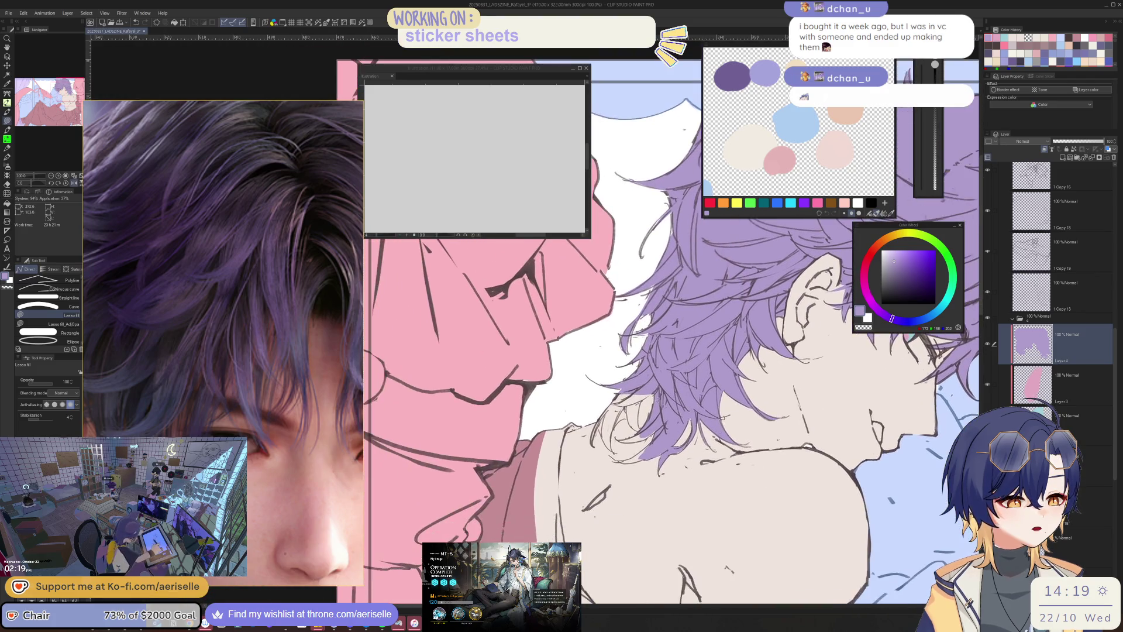
- Fill another hair strand plus the gaps beside and beneath it, erasing a stray stroke
mouse_move(690, 518)
mouse_down()
mouse_move(752, 295)
mouse_move(502, 481)
mouse_move(515, 506)
mouse_move(684, 518)
mouse_up()
scroll(701, 398, down, 3)
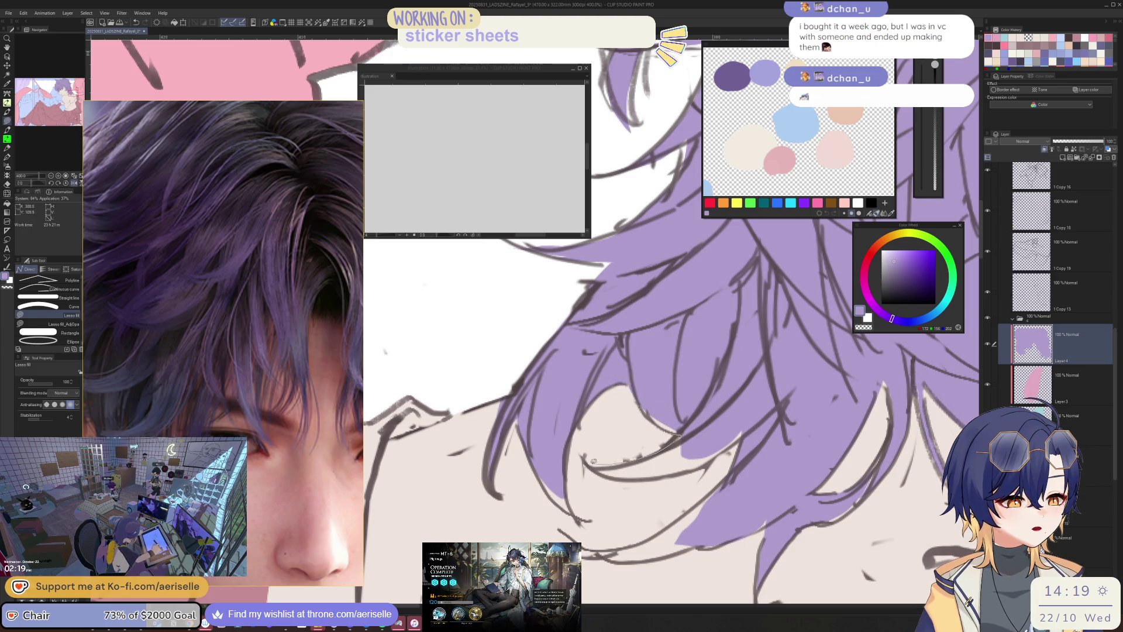
drag(651, 479, 743, 423)
key(e)
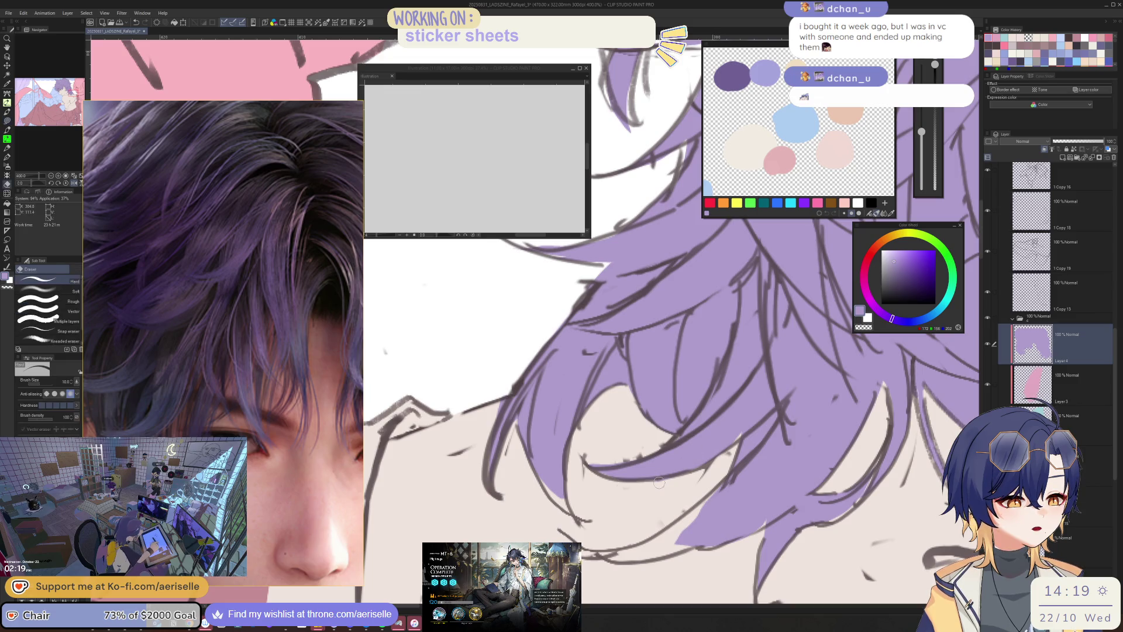
drag(595, 465, 671, 449)
key(u)
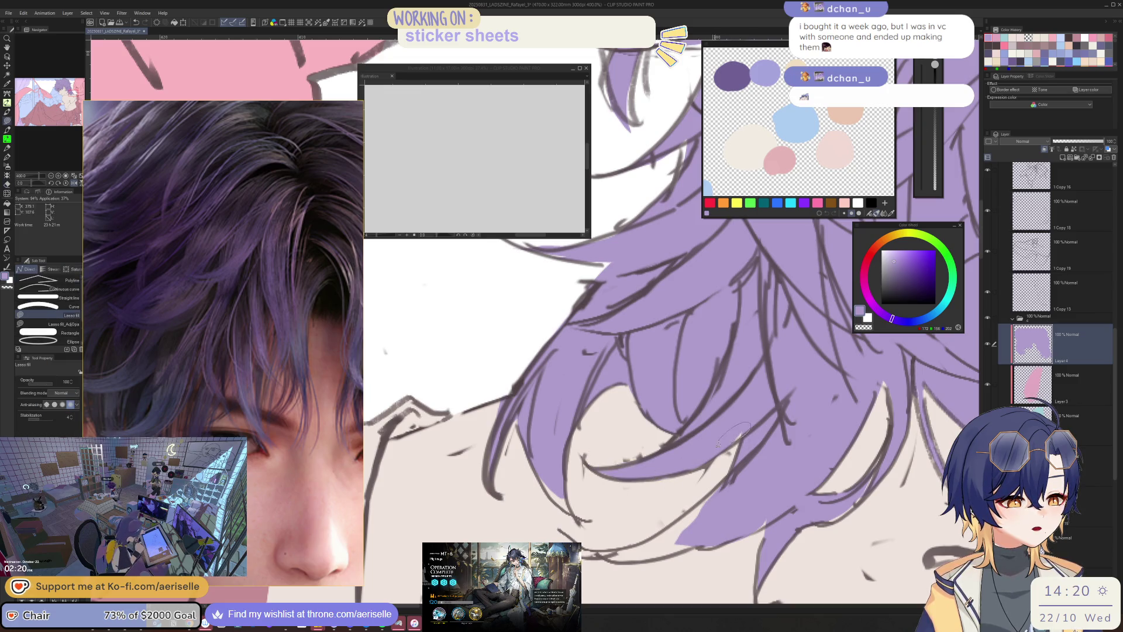
key(minus)
key(minus)
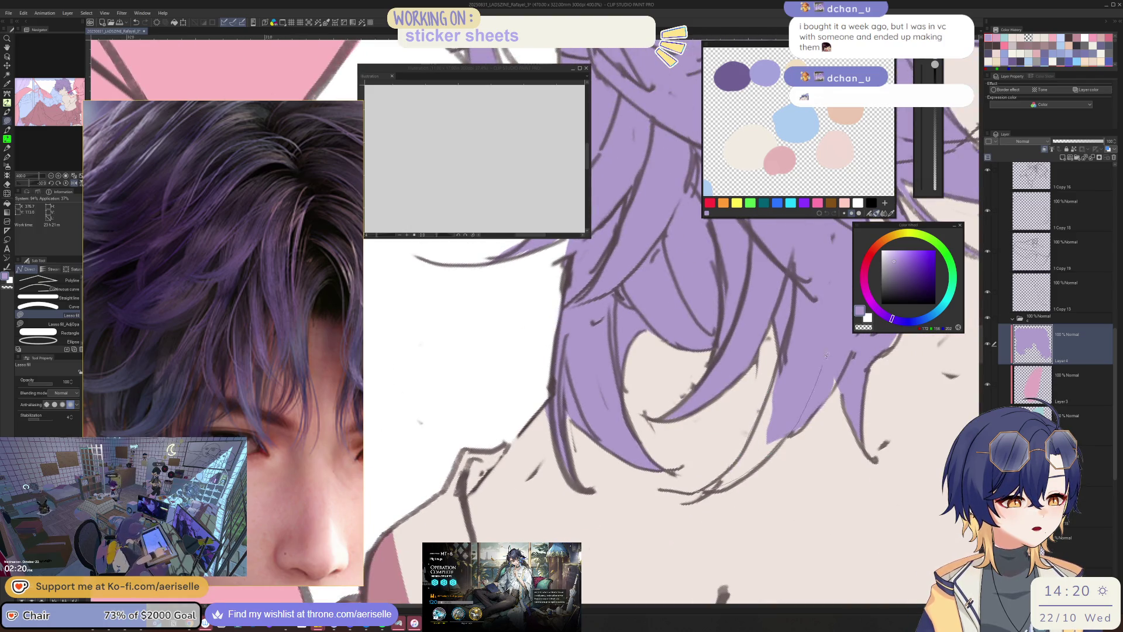
drag(825, 355, 833, 381)
drag(793, 435, 780, 429)
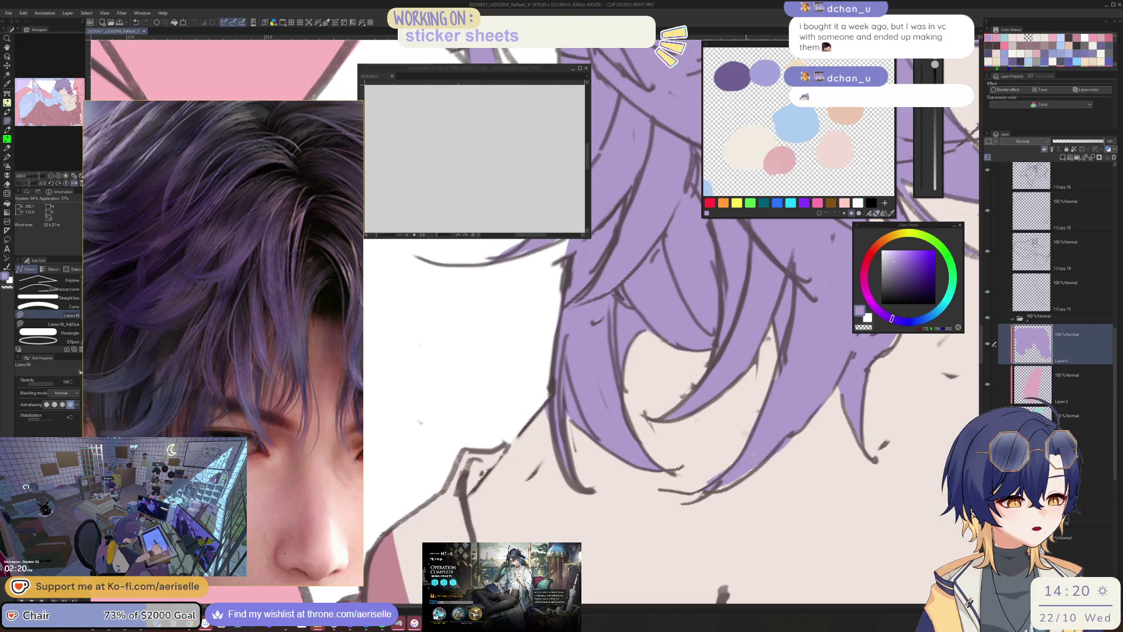
- Fill a thin sliver of hair purple, then zoom out to review the illustration
key(e)
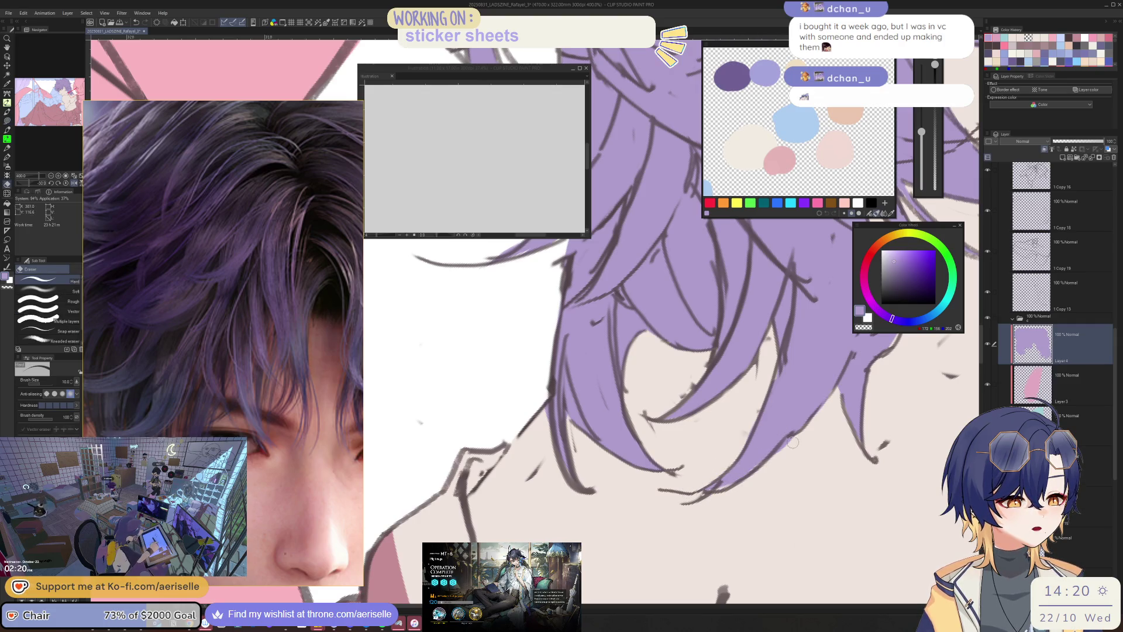
key(asciicircum)
key(minus)
key(u)
mouse_move(765, 433)
mouse_down()
mouse_move(771, 417)
mouse_move(755, 454)
mouse_up()
key(asciicircum)
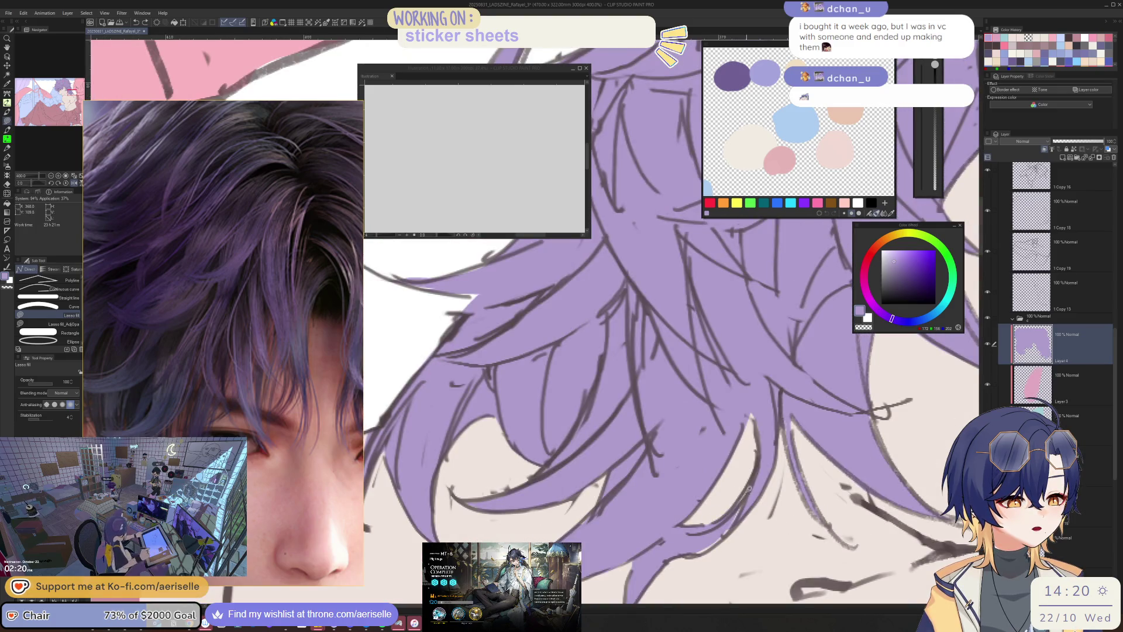
key(ctrl+minus)
key(ctrl+minus)
key(ctrl+minus)
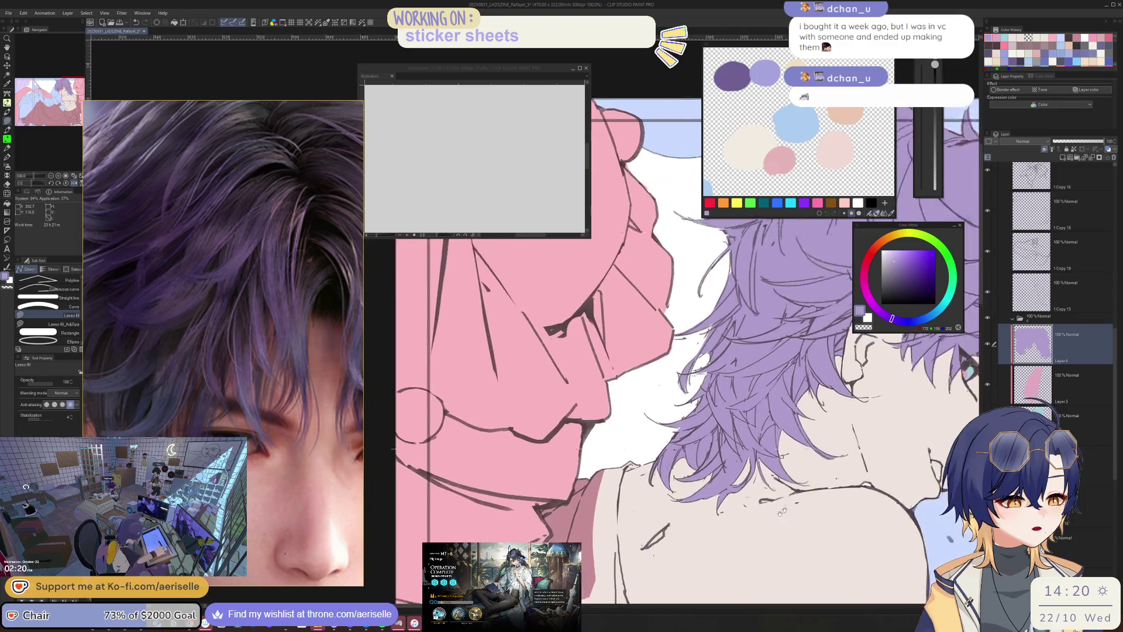
key(ctrl+minus)
key(ctrl+minus)
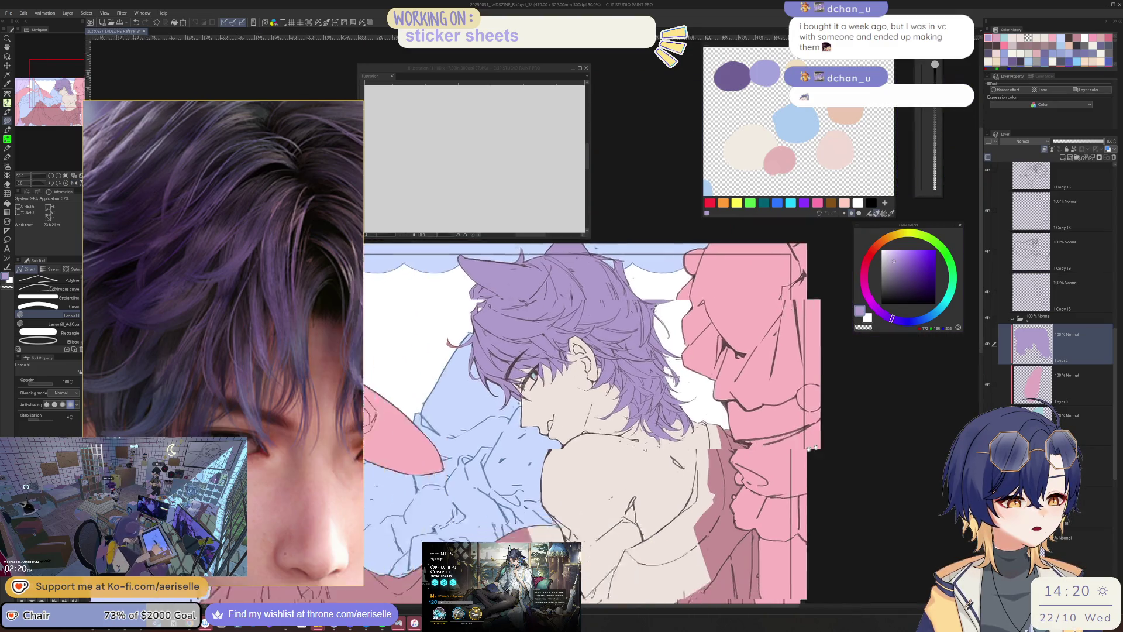
key(asciicircum)
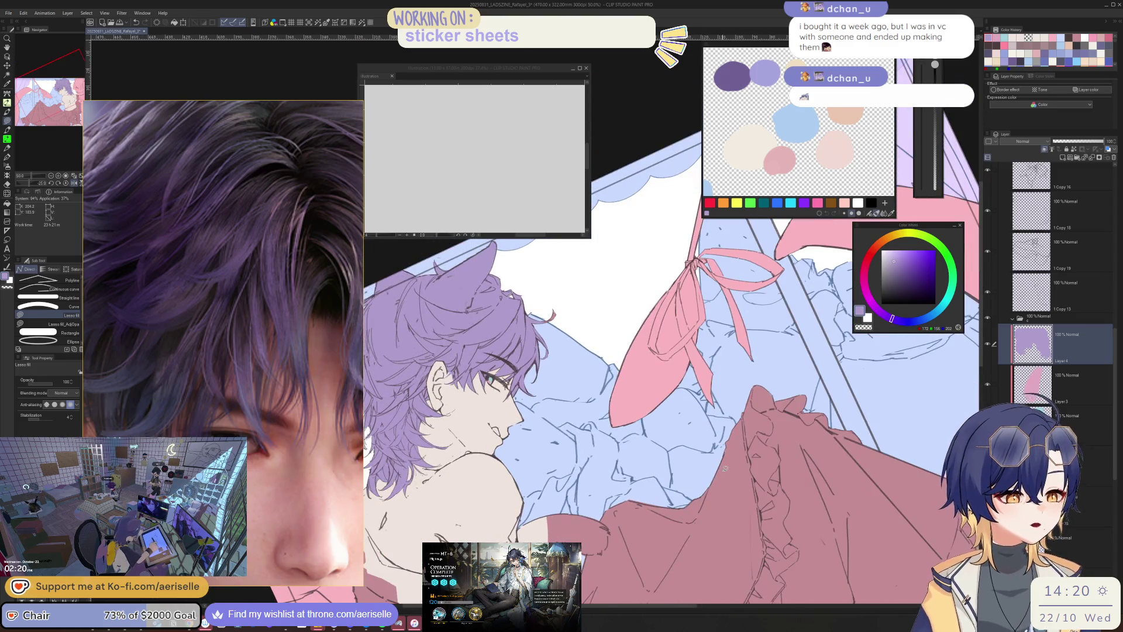
key(asciicircum)
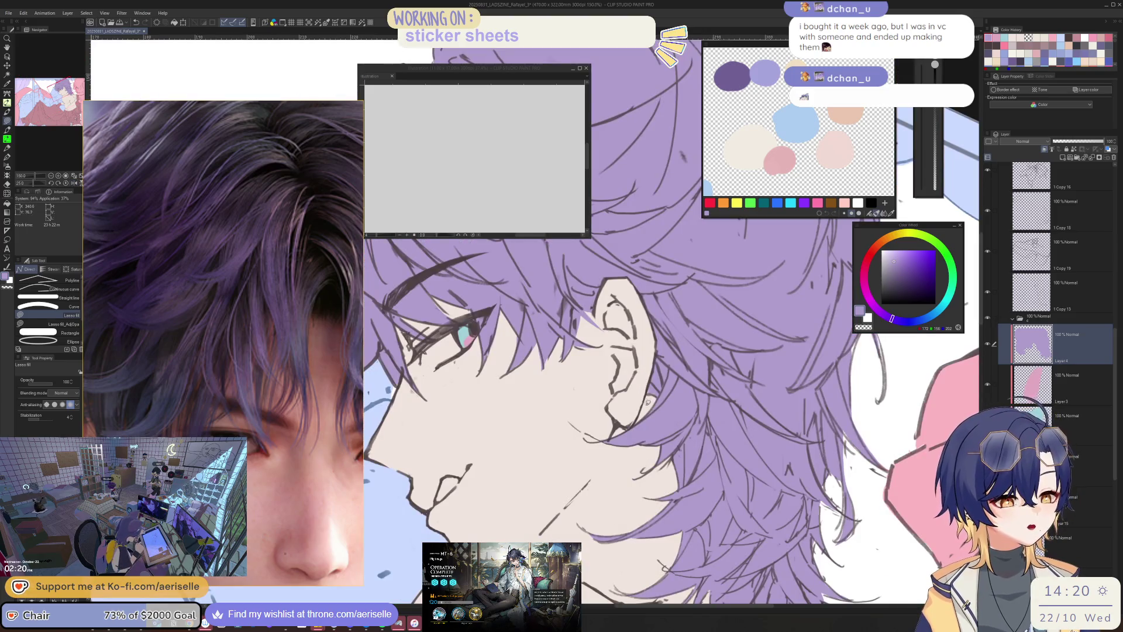
- Fill the small remaining hair area by the ear purple
scroll(645, 399, up, 5)
mouse_move(640, 378)
mouse_down()
mouse_move(622, 415)
mouse_move(714, 439)
mouse_up()
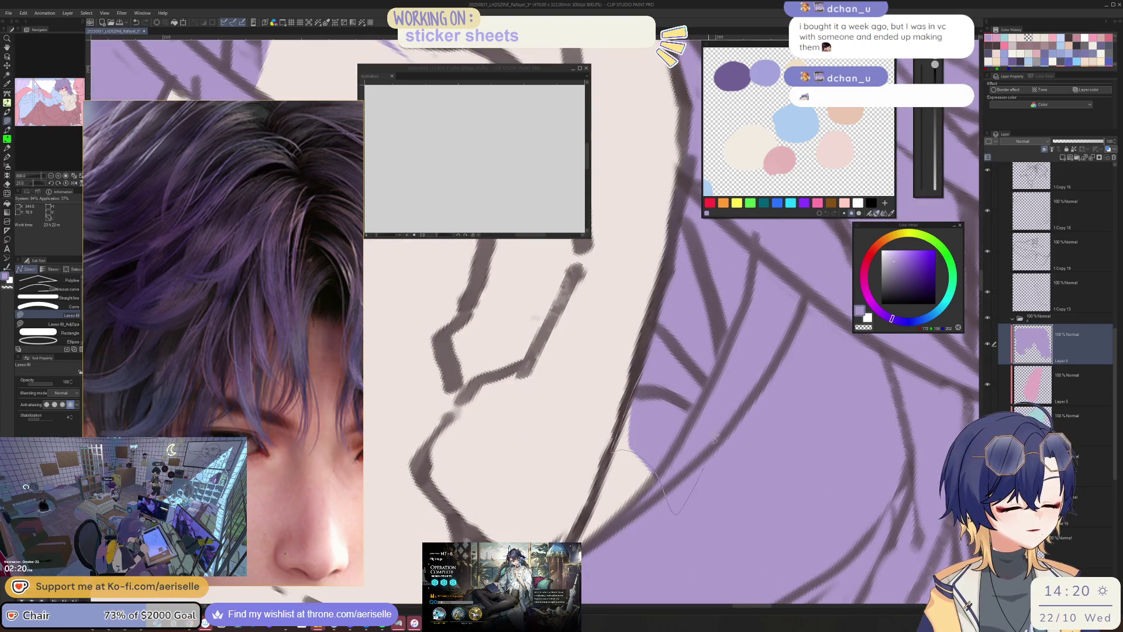
scroll(715, 438, down, 10)
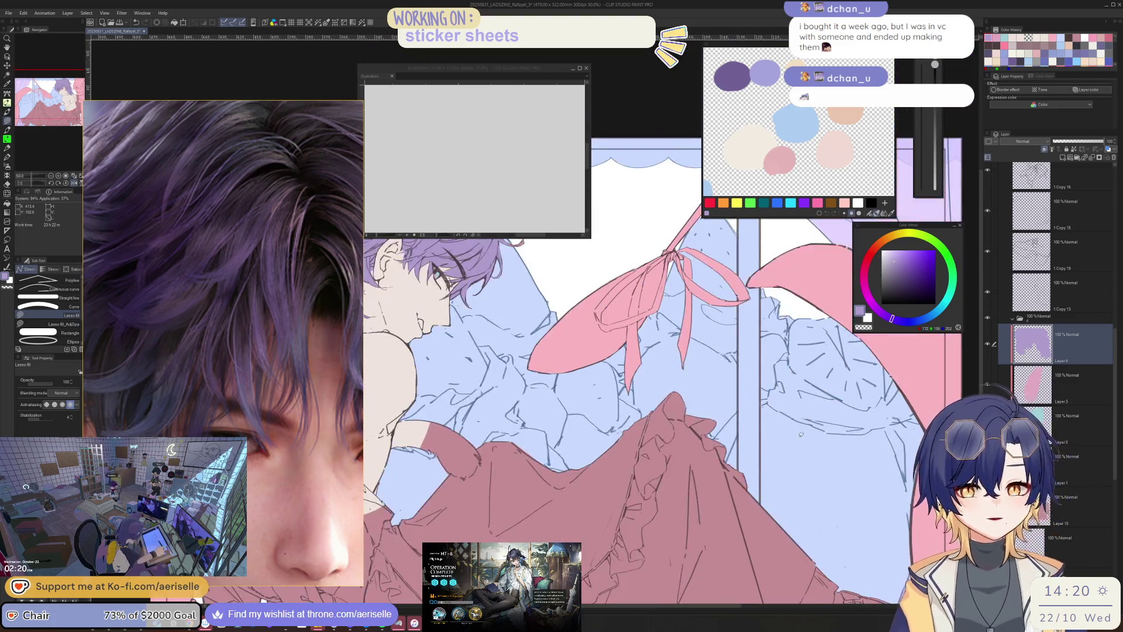
scroll(800, 434, down, 2)
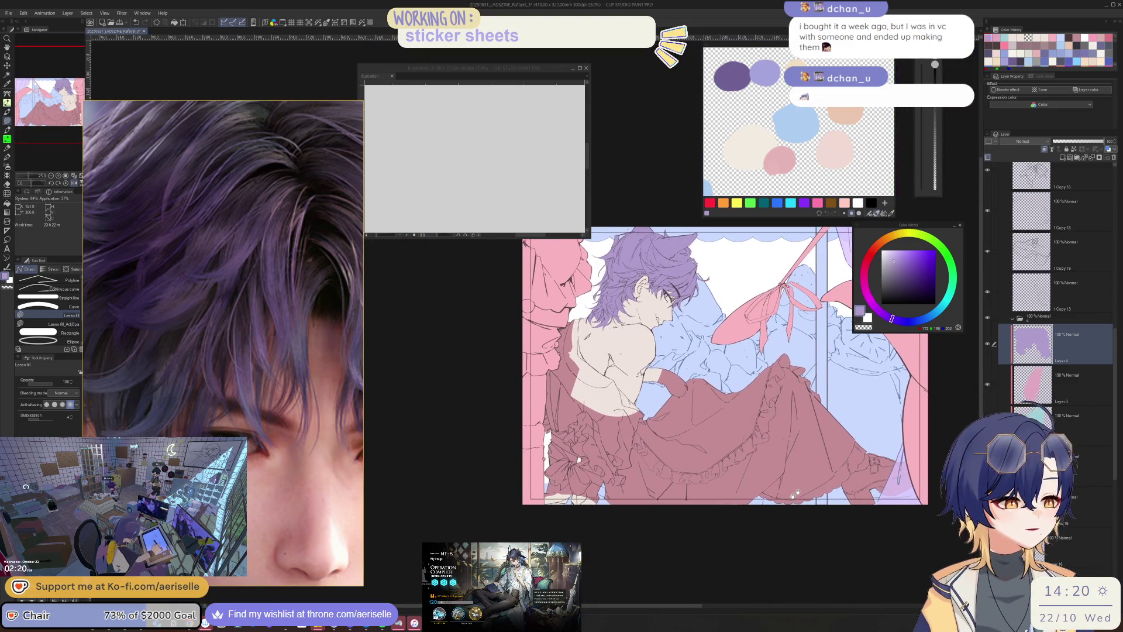
click(1064, 158)
- On the new layer, fill the first front ruffle with near-white cream
click(904, 233)
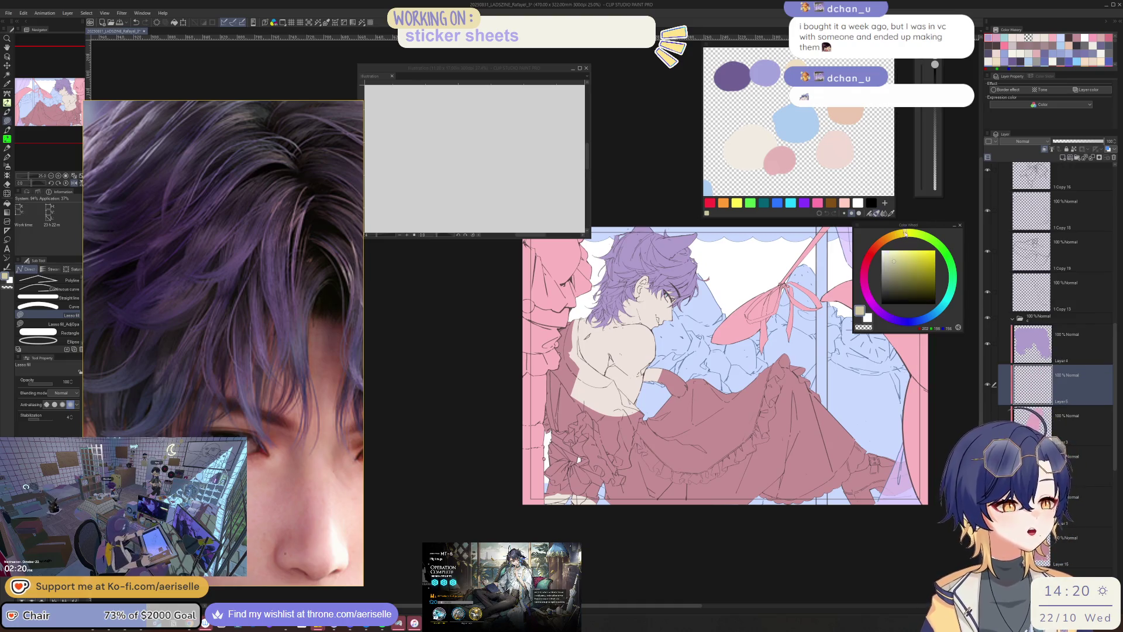
click(885, 250)
scroll(682, 359, up, 6)
mouse_move(682, 359)
mouse_down()
mouse_move(649, 383)
mouse_move(644, 541)
mouse_up()
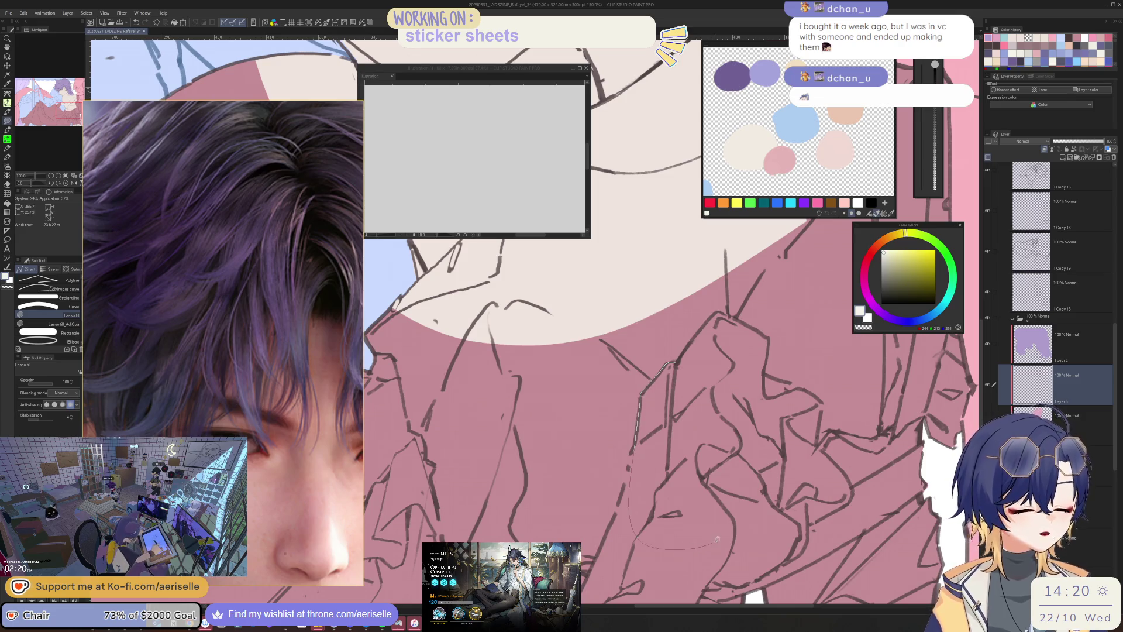
mouse_move(734, 520)
mouse_down()
mouse_move(703, 476)
mouse_move(738, 451)
mouse_up()
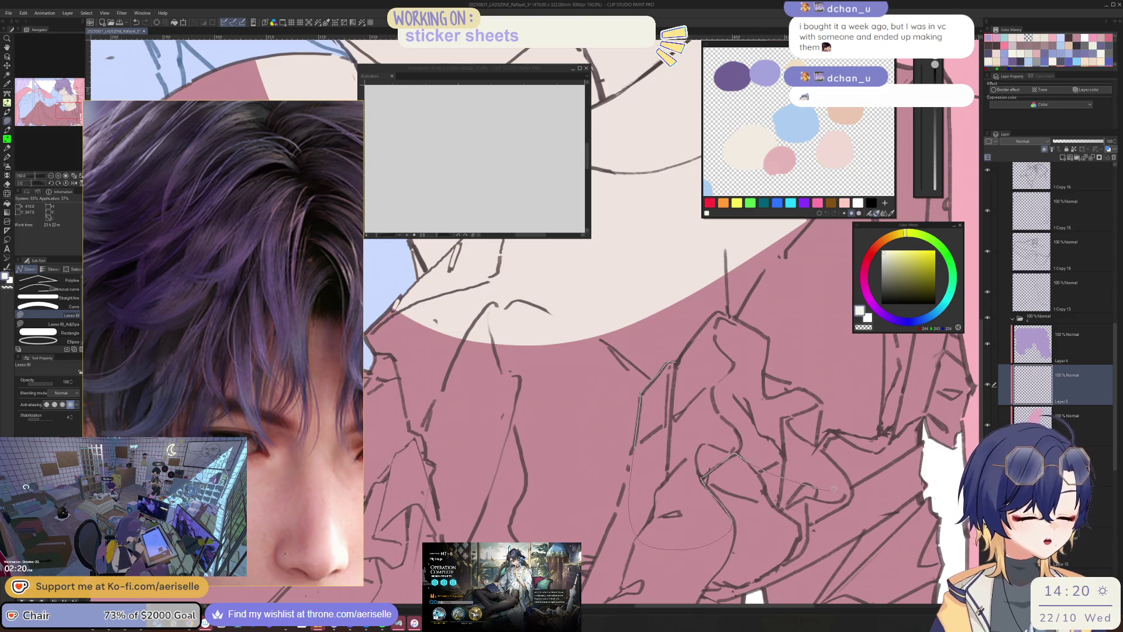
mouse_move(828, 452)
mouse_down()
mouse_move(813, 396)
mouse_move(789, 387)
mouse_move(770, 346)
mouse_up()
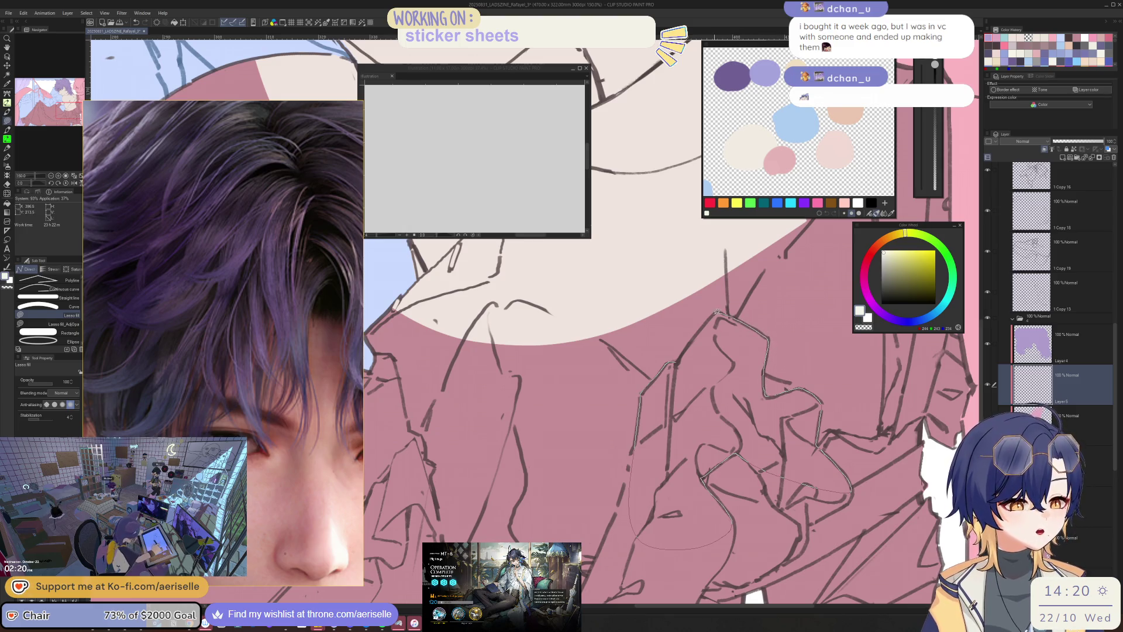
mouse_move(702, 325)
mouse_down()
mouse_move(682, 354)
mouse_move(702, 284)
mouse_up()
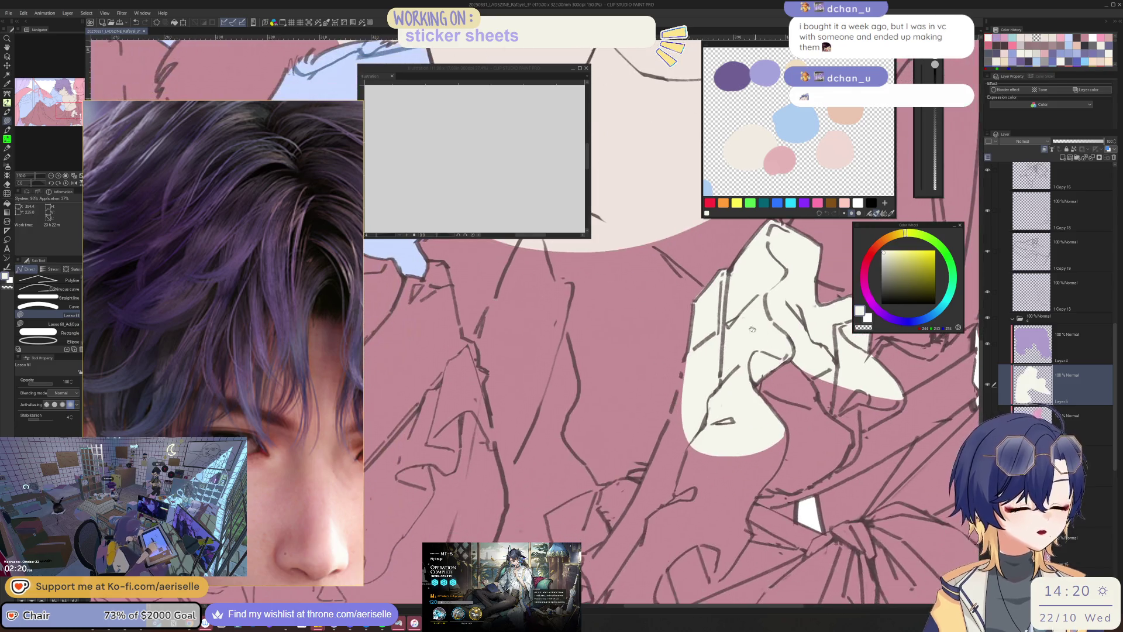
- Fill a second ruffle section cream and clean up the fill edge
key(e)
key(u)
mouse_move(680, 380)
mouse_down()
mouse_move(627, 550)
mouse_move(719, 578)
mouse_move(759, 494)
mouse_up()
mouse_move(789, 443)
mouse_down()
mouse_move(775, 432)
mouse_move(784, 374)
mouse_up()
mouse_move(691, 387)
mouse_down()
mouse_move(631, 499)
mouse_move(584, 518)
mouse_move(588, 567)
mouse_move(686, 560)
mouse_move(728, 526)
mouse_move(710, 416)
mouse_up()
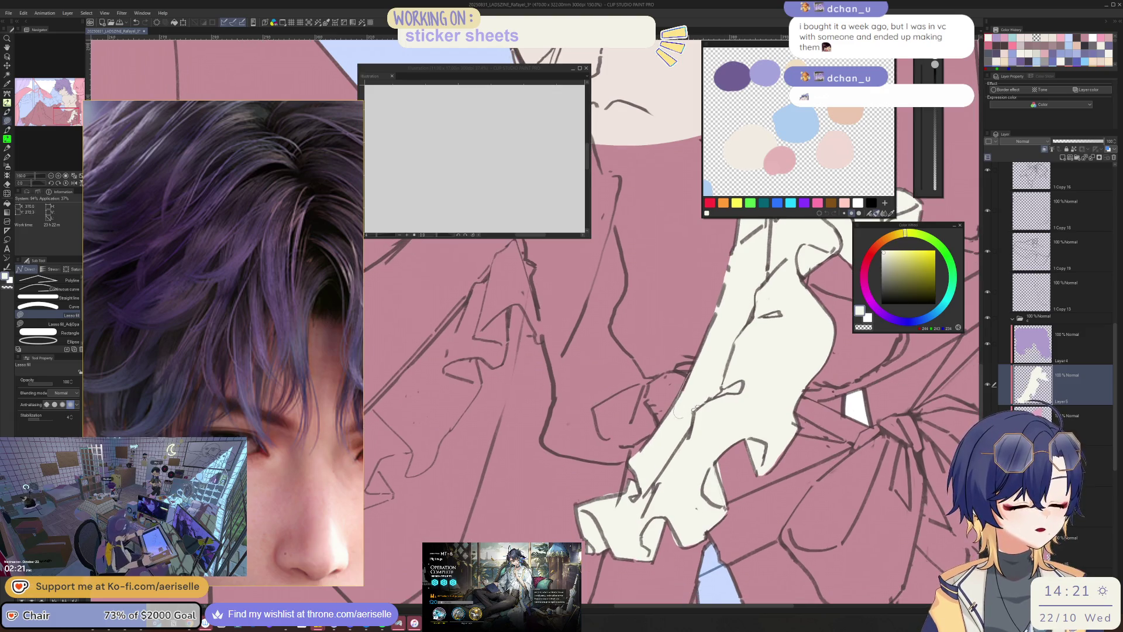
key(e)
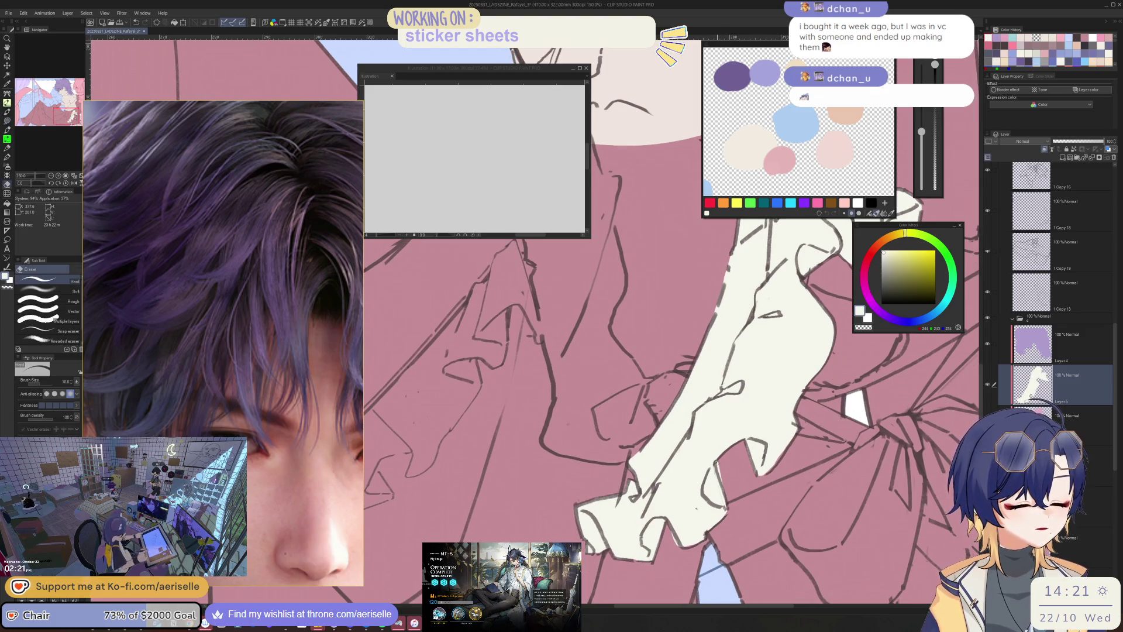
scroll(747, 519, down, 3)
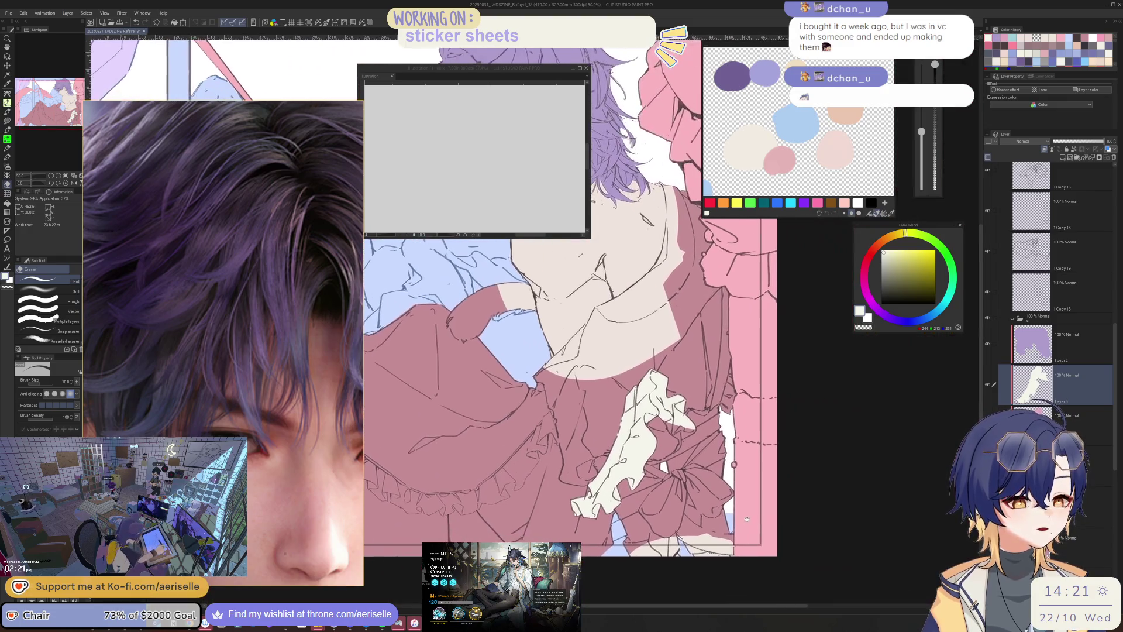
scroll(747, 519, up, 2)
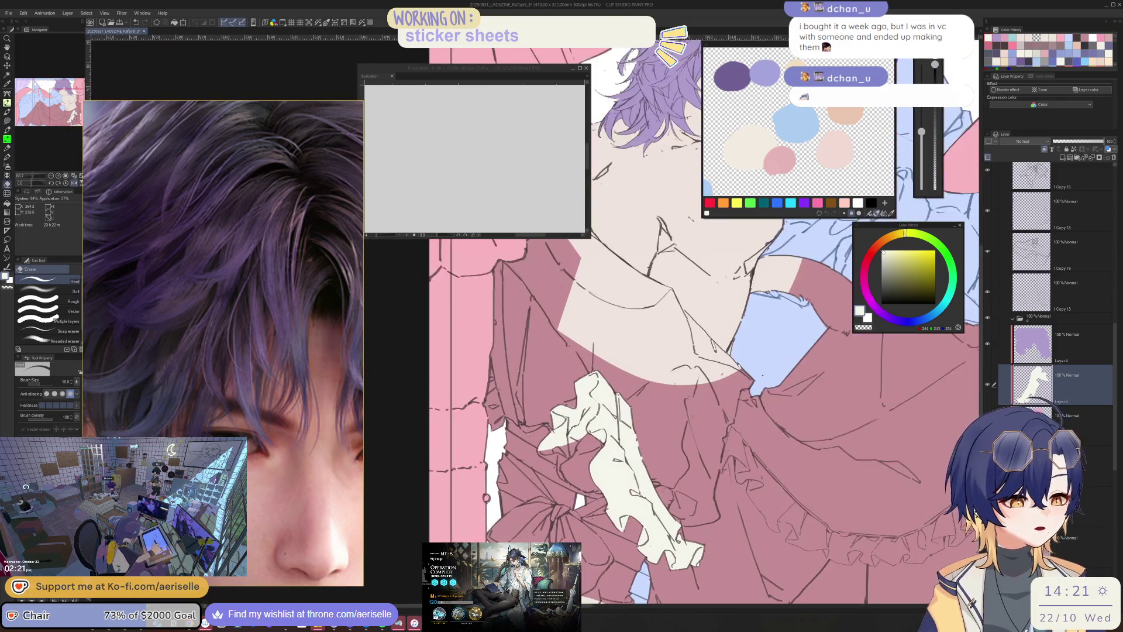
scroll(650, 394, up, 3)
key(u)
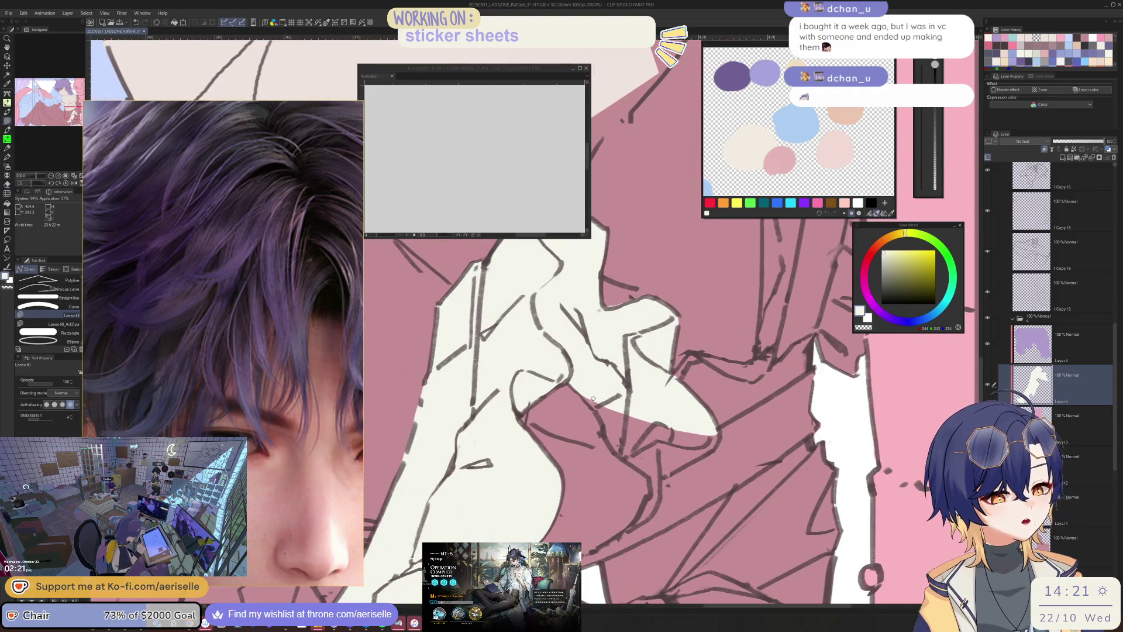
- Fill a missing patch at the cloth edge cream
key(h)
drag(475, 429, 629, 394)
mouse_move(490, 395)
mouse_down()
mouse_move(560, 455)
mouse_move(629, 359)
mouse_move(532, 352)
mouse_up()
scroll(713, 411, down, 4)
key(ctrl+plus)
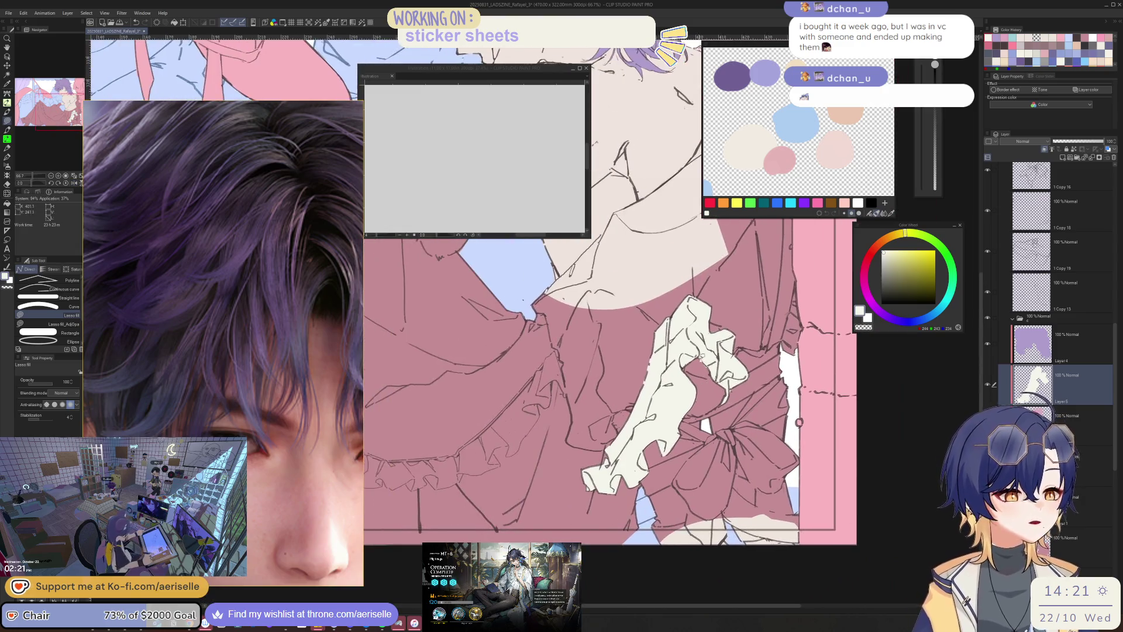
key(ctrl+plus)
key(e)
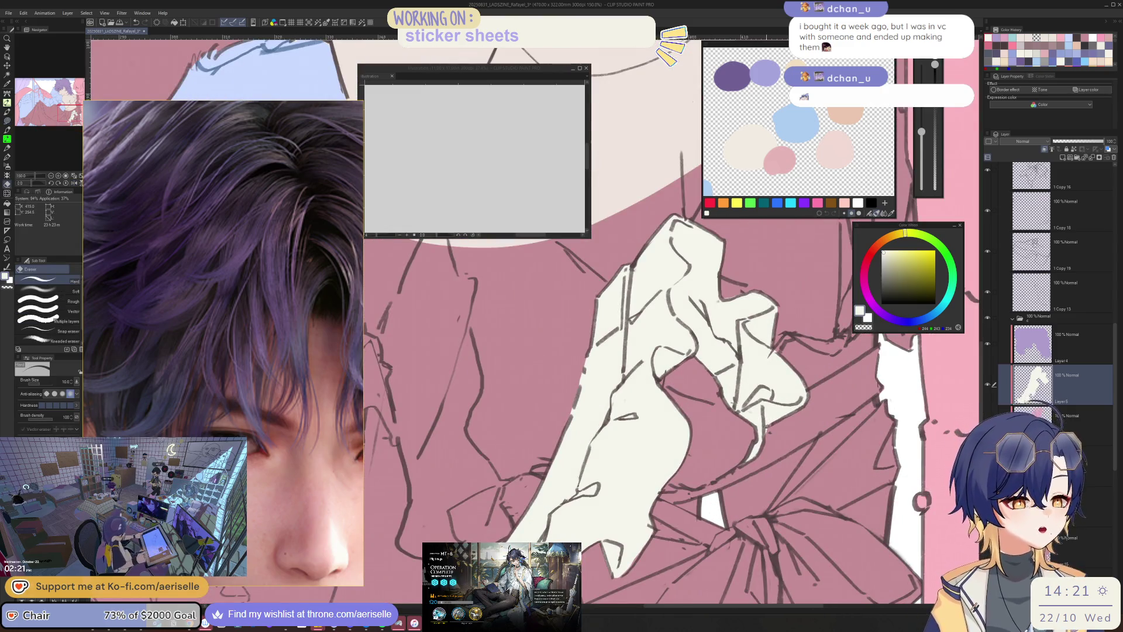
key(u)
- Fill the narrow cloth strip beside the hair cream
scroll(816, 428, down, 2)
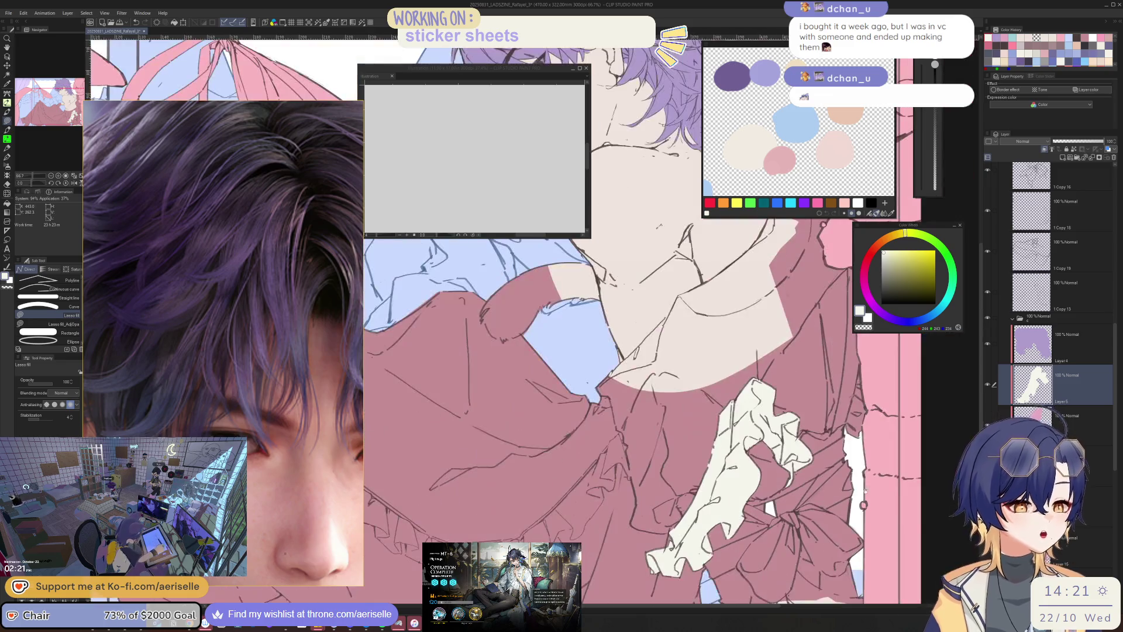
scroll(665, 466, up, 4)
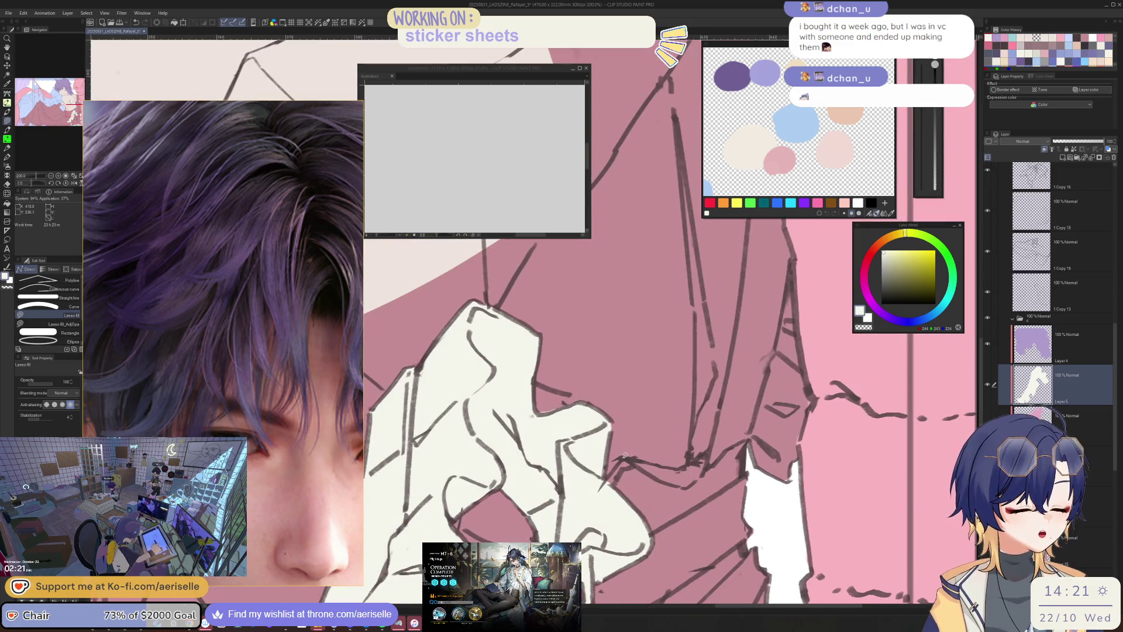
mouse_move(623, 459)
mouse_down()
mouse_move(605, 483)
mouse_move(640, 458)
mouse_move(660, 475)
mouse_move(745, 439)
mouse_move(768, 361)
mouse_move(726, 386)
mouse_move(704, 462)
mouse_up()
mouse_move(713, 259)
mouse_down()
mouse_move(696, 442)
mouse_move(705, 518)
mouse_move(753, 367)
mouse_up()
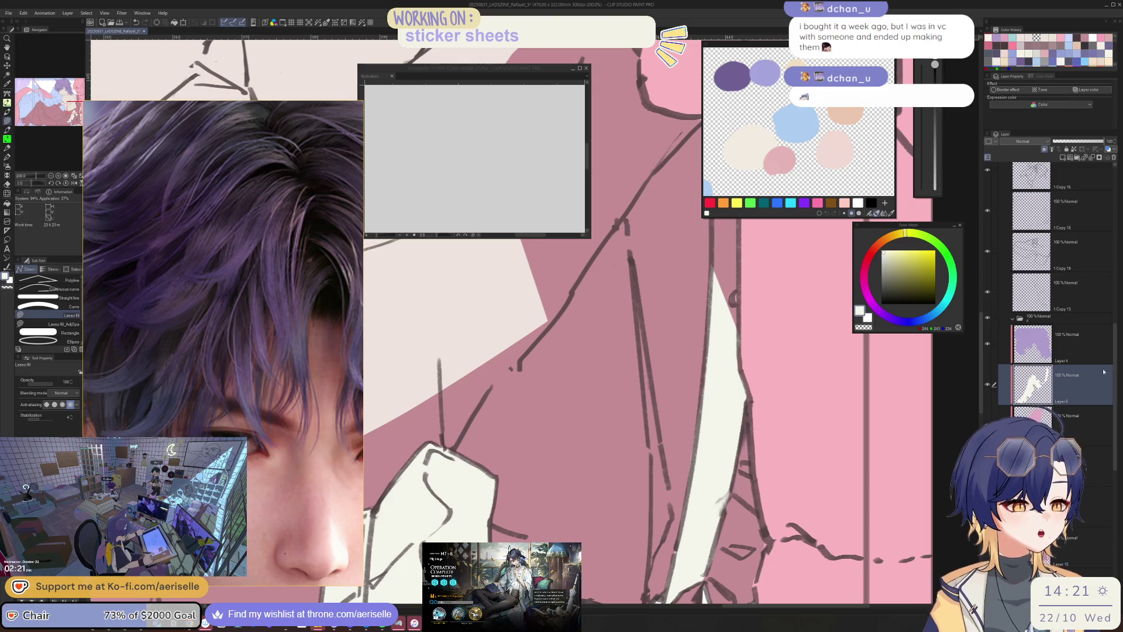
scroll(1002, 283, up, 5)
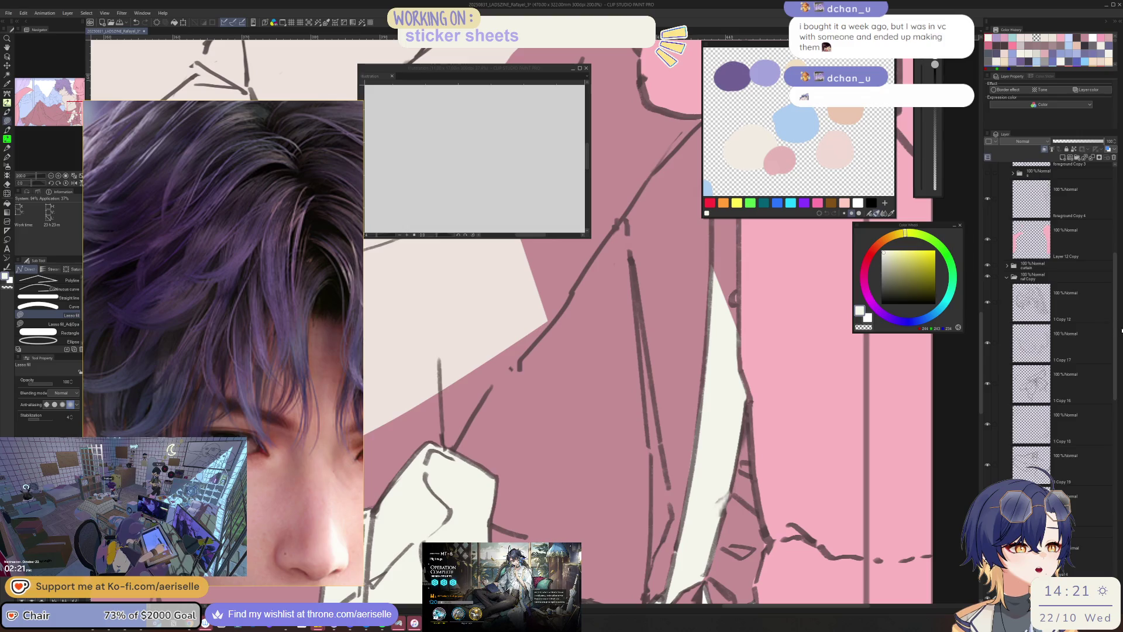
scroll(1029, 263, up, 2)
- Make the hidden layer folder visible and lasso-fill the collar ruffle cream
click(1008, 232)
click(989, 236)
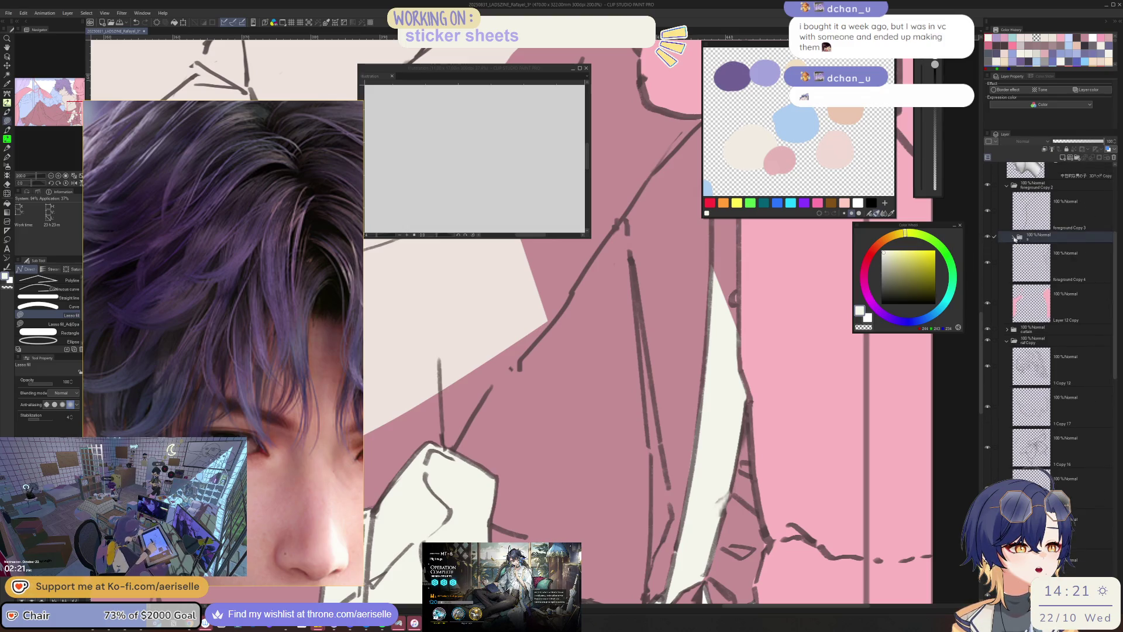
scroll(727, 430, down, 2)
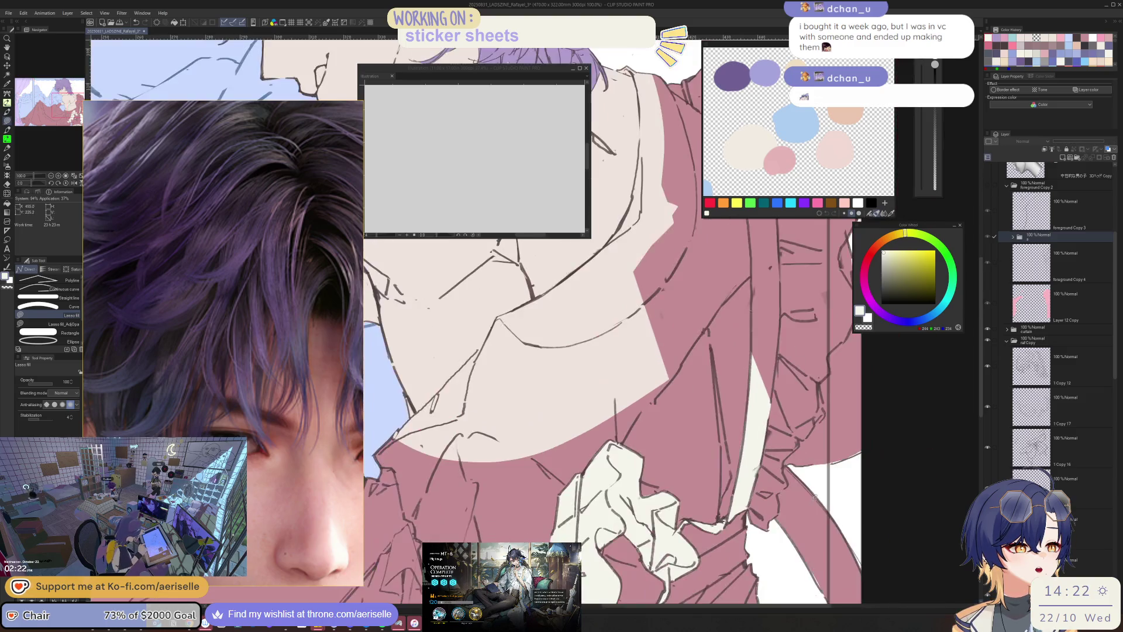
mouse_move(727, 429)
mouse_down()
mouse_move(760, 480)
mouse_move(781, 369)
mouse_move(807, 317)
mouse_up()
- Fill the frill beside the dress and the lower side frill cream, tidying edges with the Eraser
scroll(700, 419, down, 4)
scroll(701, 419, up, 4)
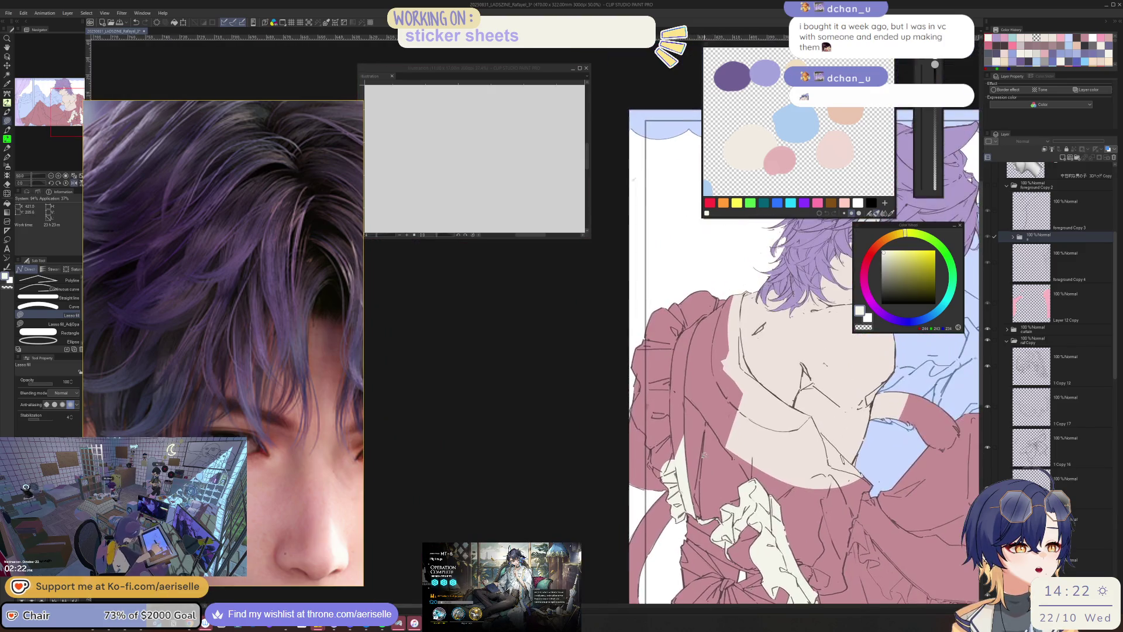
mouse_move(616, 454)
mouse_down()
mouse_move(672, 564)
mouse_move(716, 591)
mouse_move(746, 576)
mouse_move(766, 401)
mouse_move(649, 239)
mouse_move(605, 289)
mouse_move(641, 356)
mouse_move(635, 383)
mouse_up()
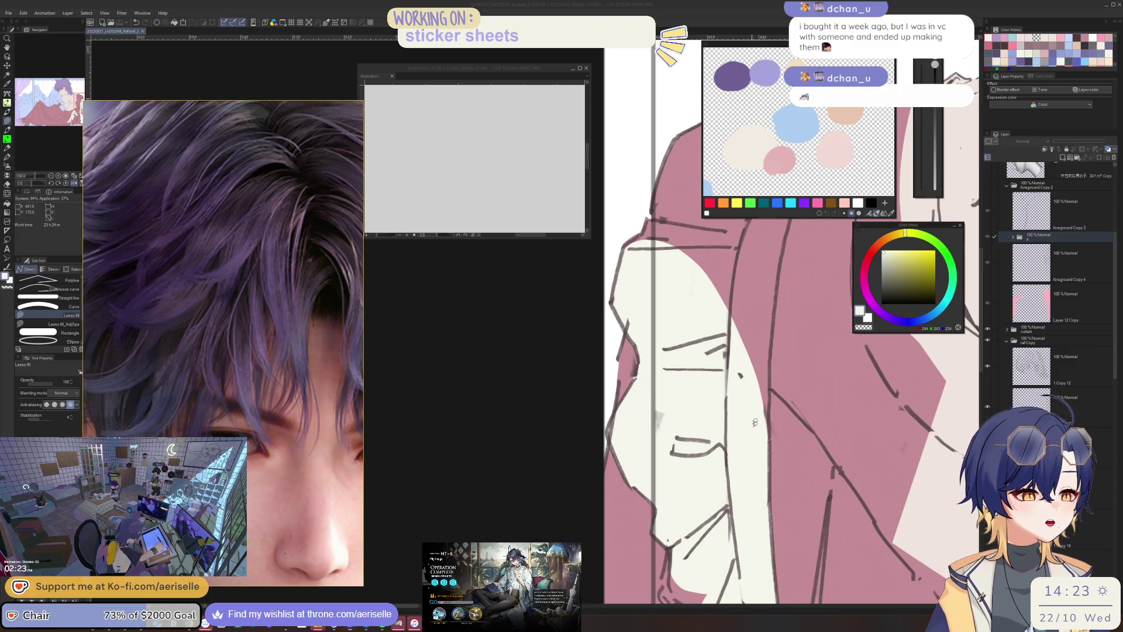
mouse_move(754, 423)
mouse_down()
mouse_move(698, 364)
mouse_move(792, 272)
mouse_move(539, 346)
mouse_move(550, 471)
mouse_move(661, 550)
mouse_move(700, 374)
mouse_up()
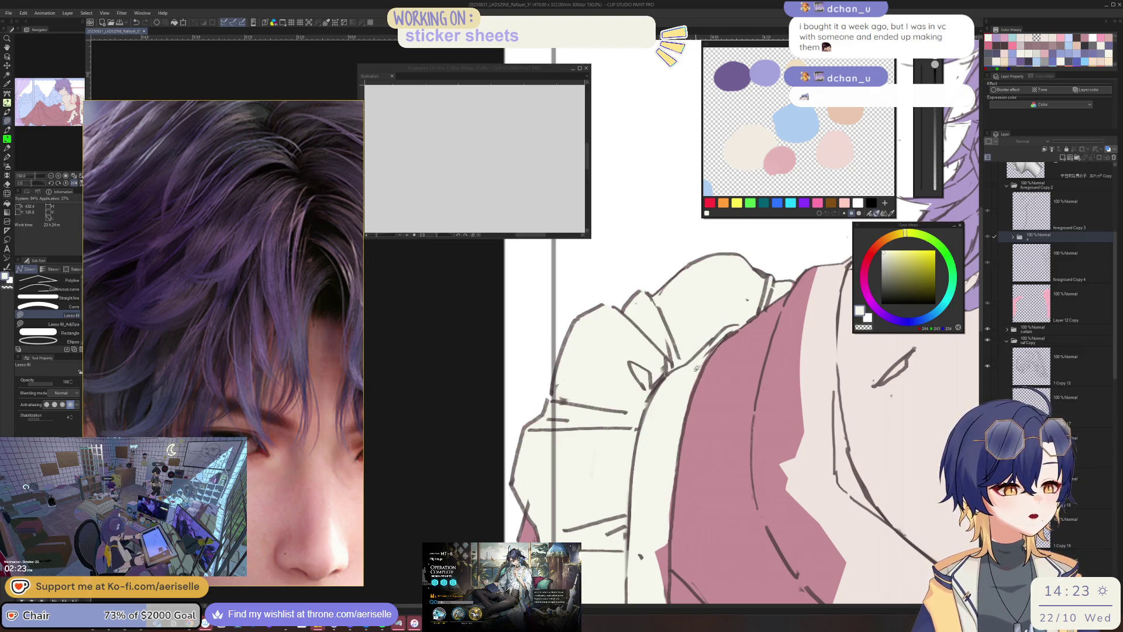
scroll(696, 367, down, 4)
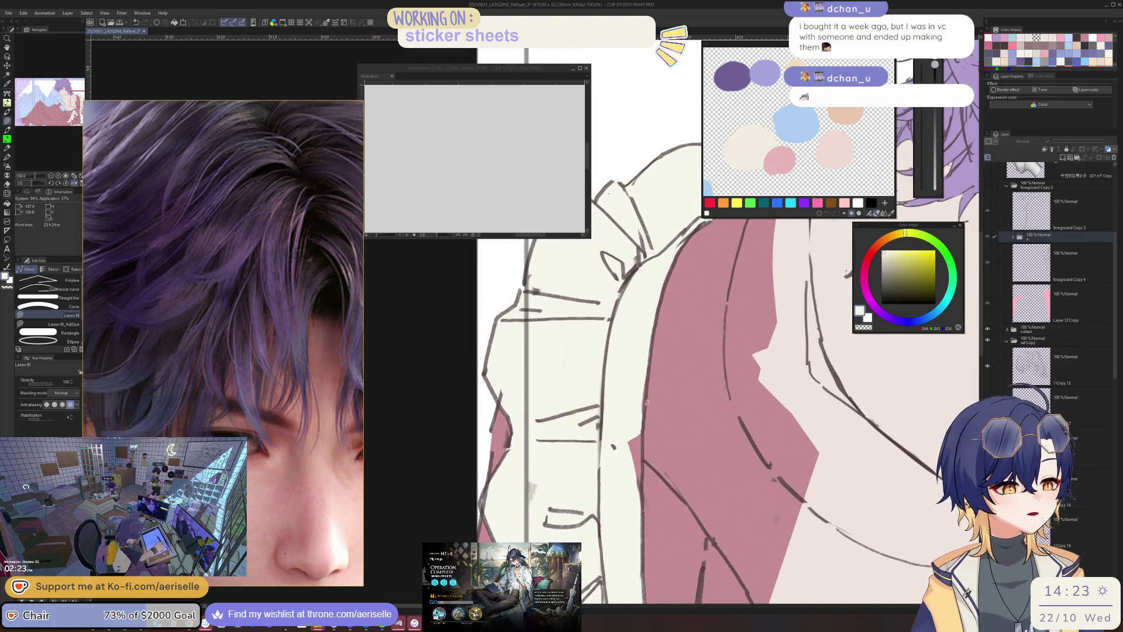
scroll(643, 362, down, 3)
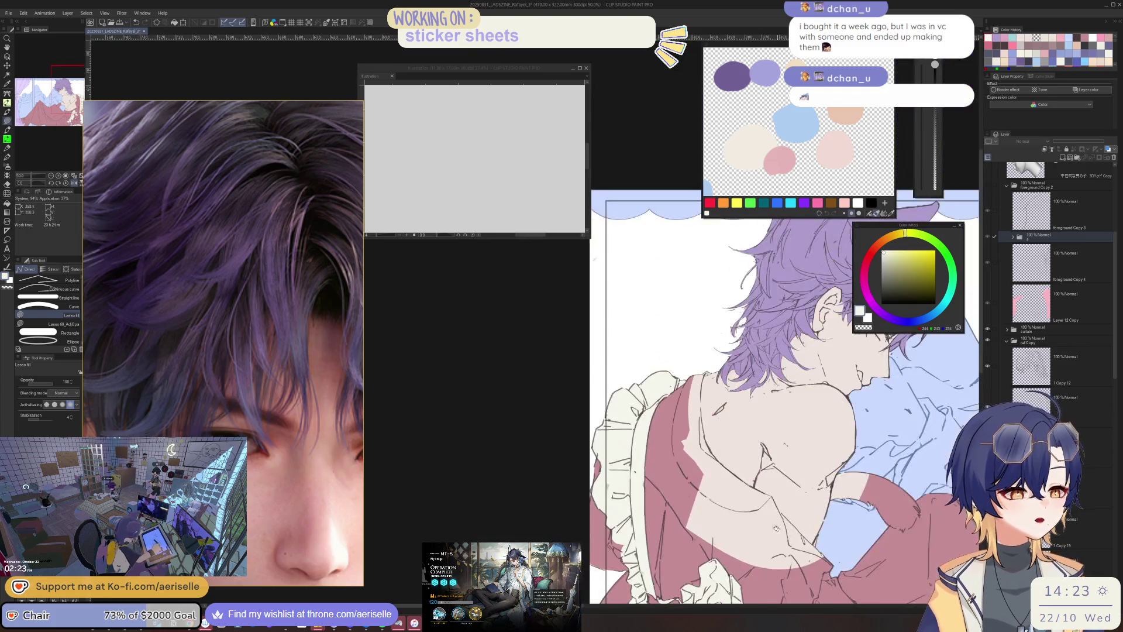
scroll(612, 383, up, 3)
key(e)
scroll(549, 417, down, 3)
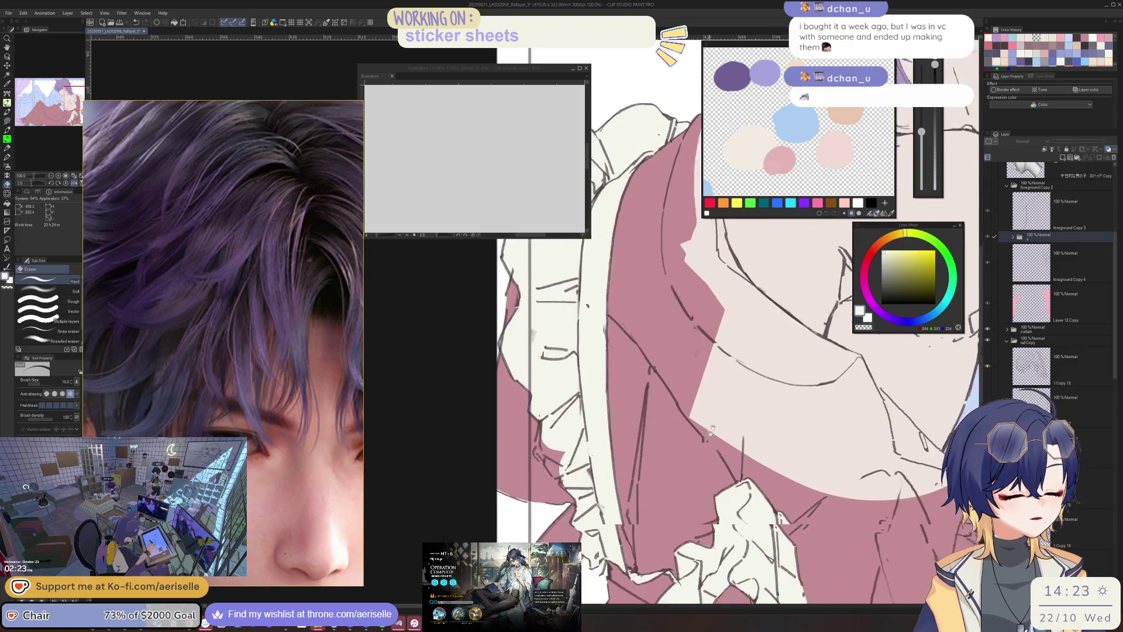
key(u)
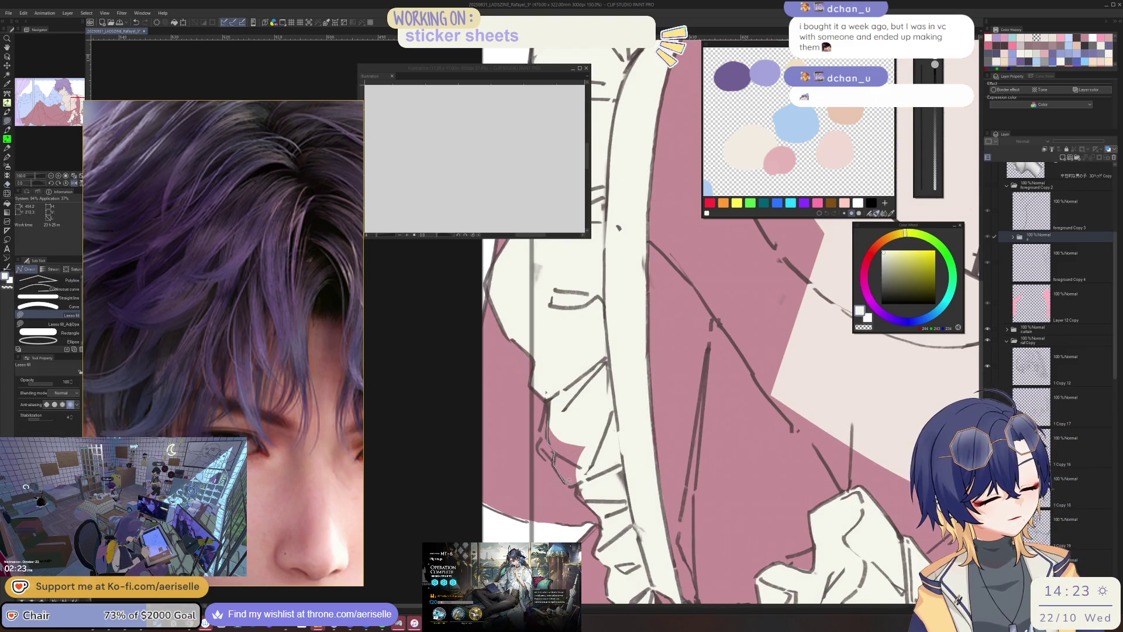
scroll(578, 488, down, 3)
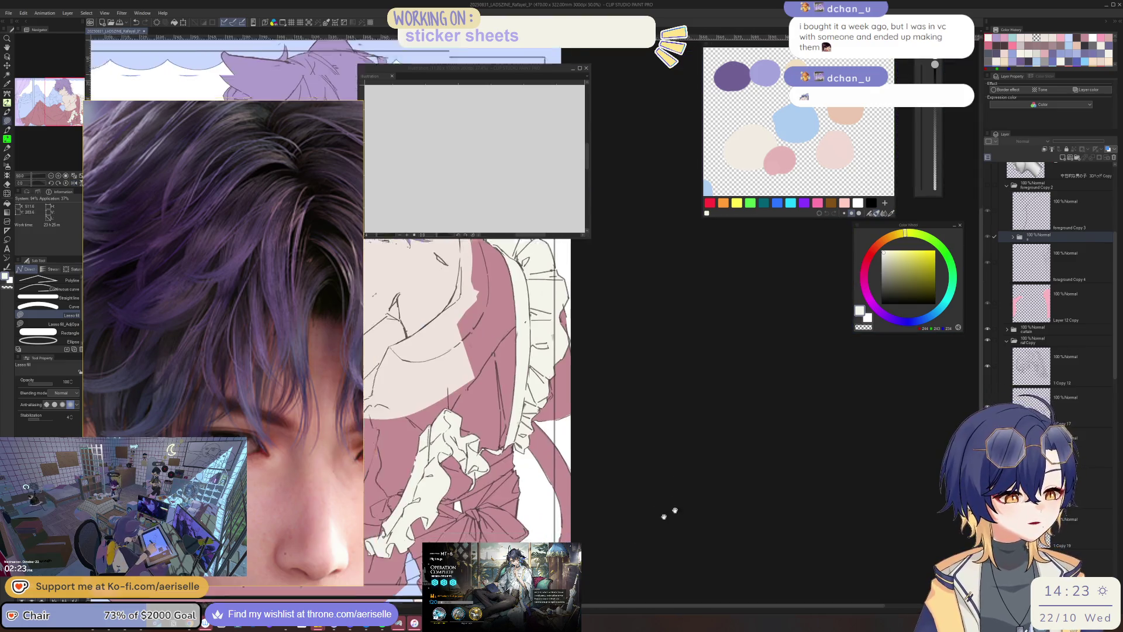
- Restore the unmirrored view at 100% and lasso-fill the next dress ruffle cream
mouse_move(668, 513)
mouse_down()
mouse_move(779, 487)
mouse_move(659, 490)
mouse_move(629, 460)
mouse_move(621, 513)
mouse_move(544, 535)
mouse_move(468, 509)
mouse_move(506, 317)
mouse_move(561, 299)
mouse_move(611, 313)
mouse_move(651, 451)
mouse_up()
scroll(659, 490, up, 4)
key(ctrl+minus)
key(ctrl+minus)
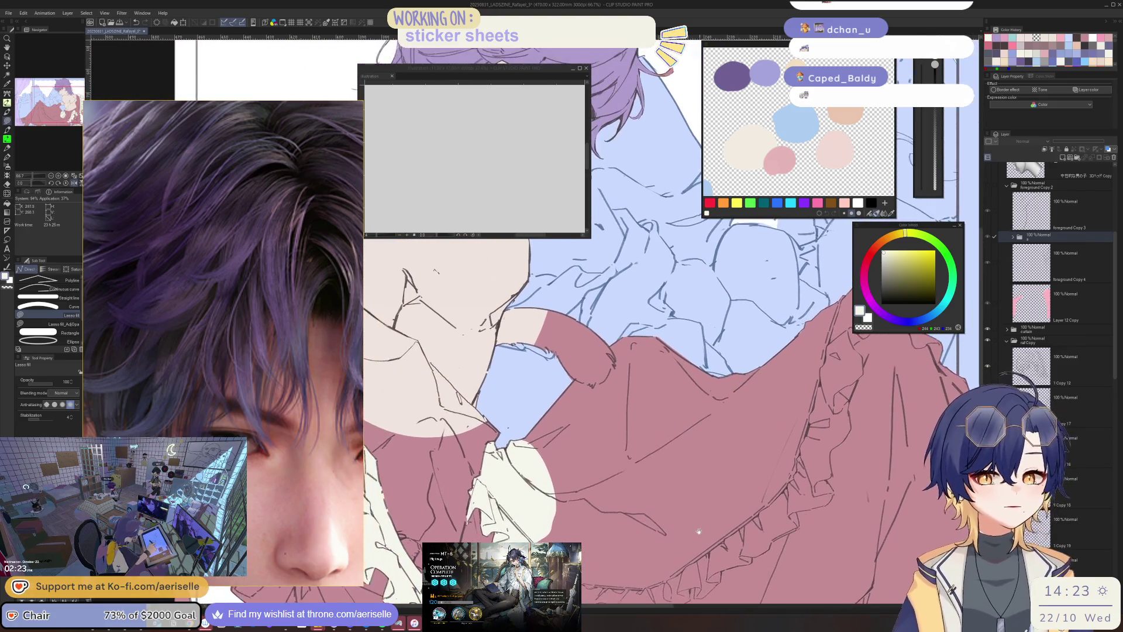
key(ctrl+plus)
mouse_move(555, 515)
mouse_down()
mouse_move(901, 398)
mouse_move(739, 305)
mouse_up()
mouse_move(692, 360)
mouse_down()
mouse_move(673, 391)
mouse_move(621, 388)
mouse_up()
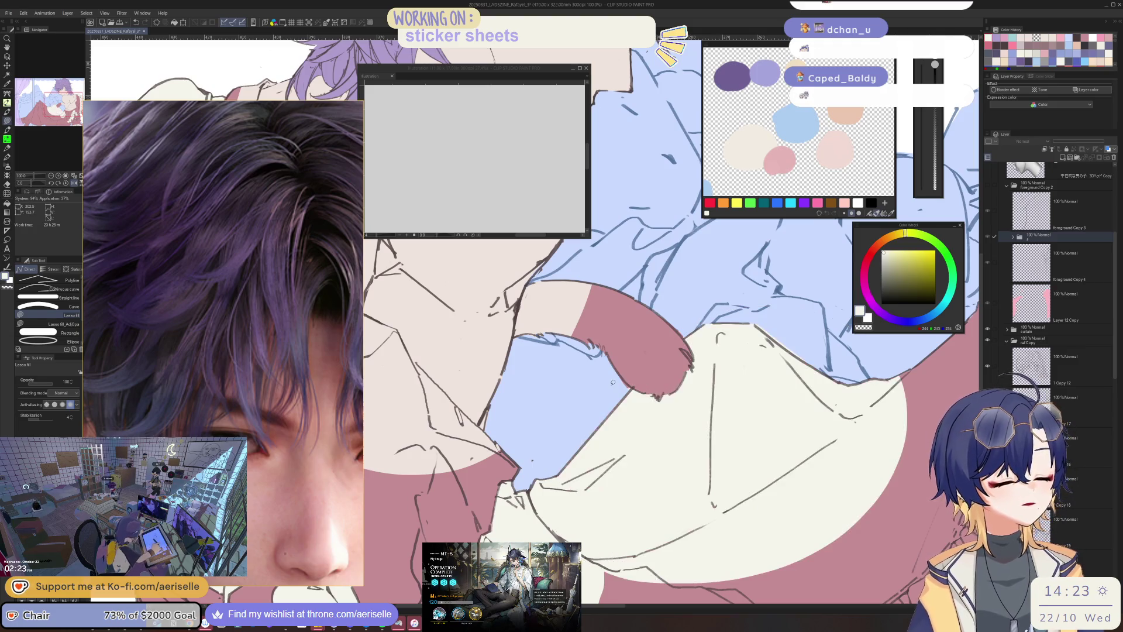
scroll(721, 489, down, 1)
scroll(720, 489, up, 3)
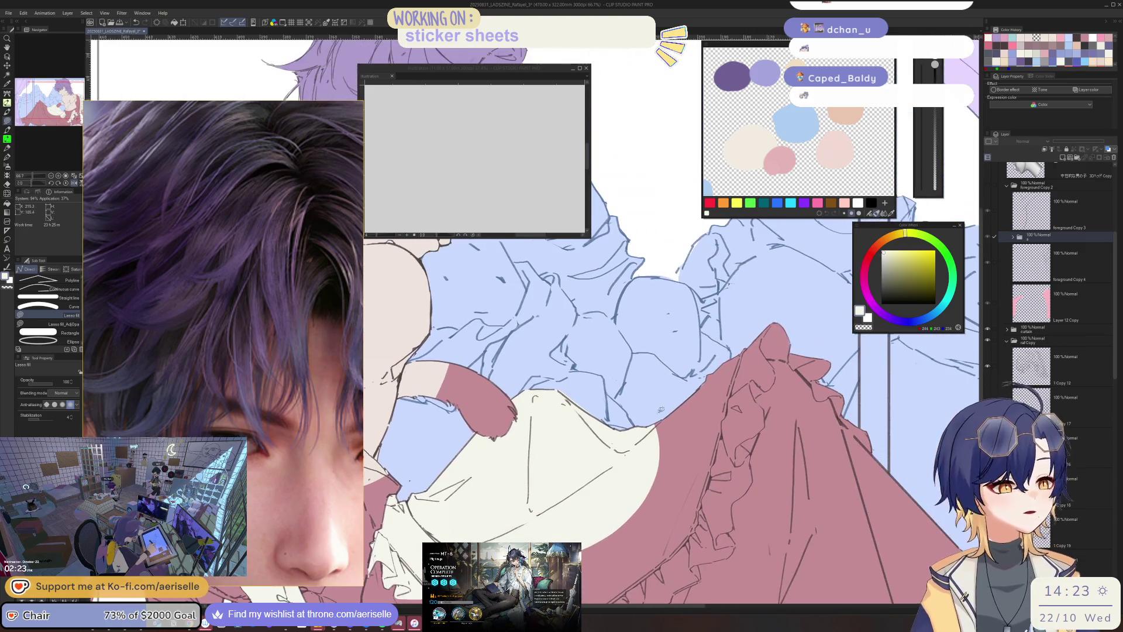
- Outline and fill the remaining dress area beside the ruffle, then check the whole illustration
mouse_move(783, 432)
mouse_down()
mouse_move(740, 463)
mouse_move(752, 511)
mouse_move(702, 576)
mouse_move(477, 436)
mouse_move(790, 240)
mouse_up()
drag(797, 278, 800, 338)
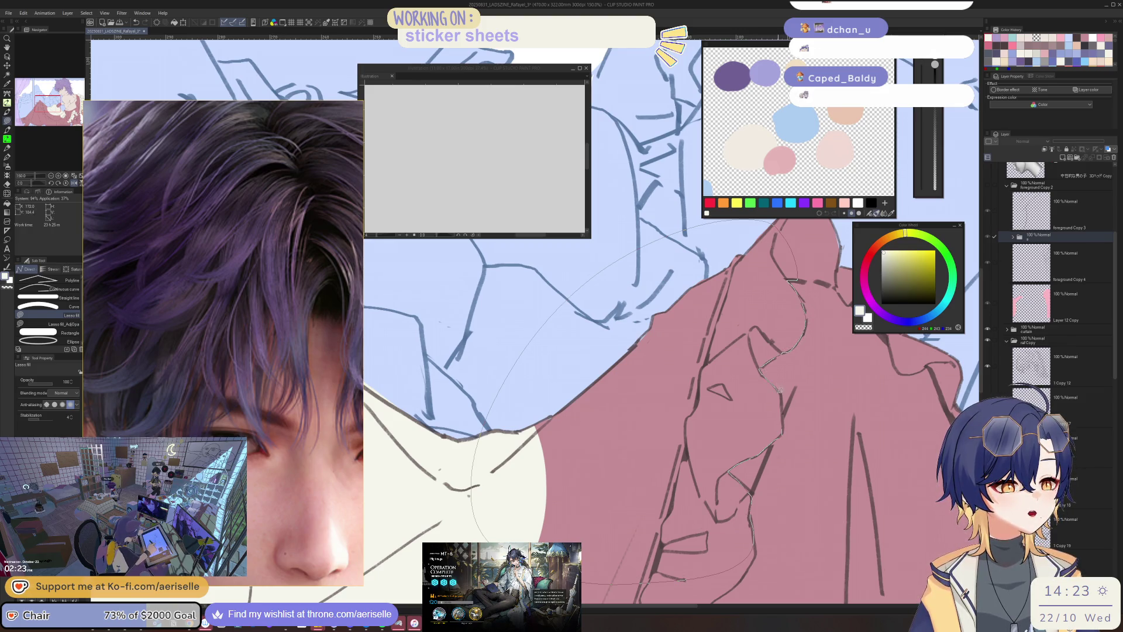
drag(748, 503, 749, 489)
key(ctrl+0)
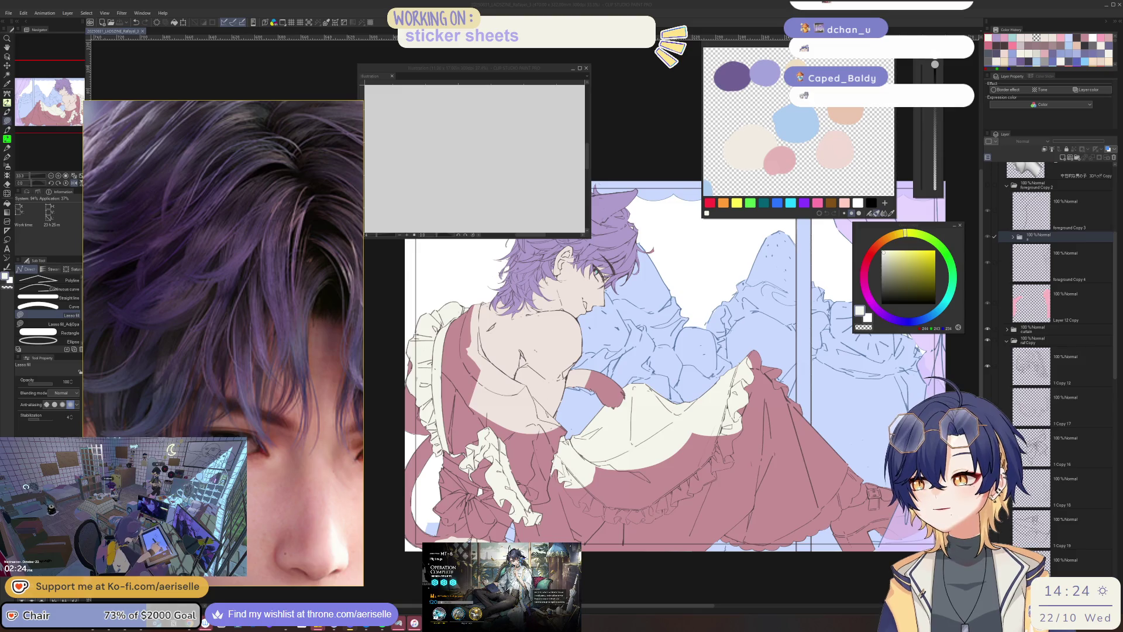
scroll(672, 381, up, 7)
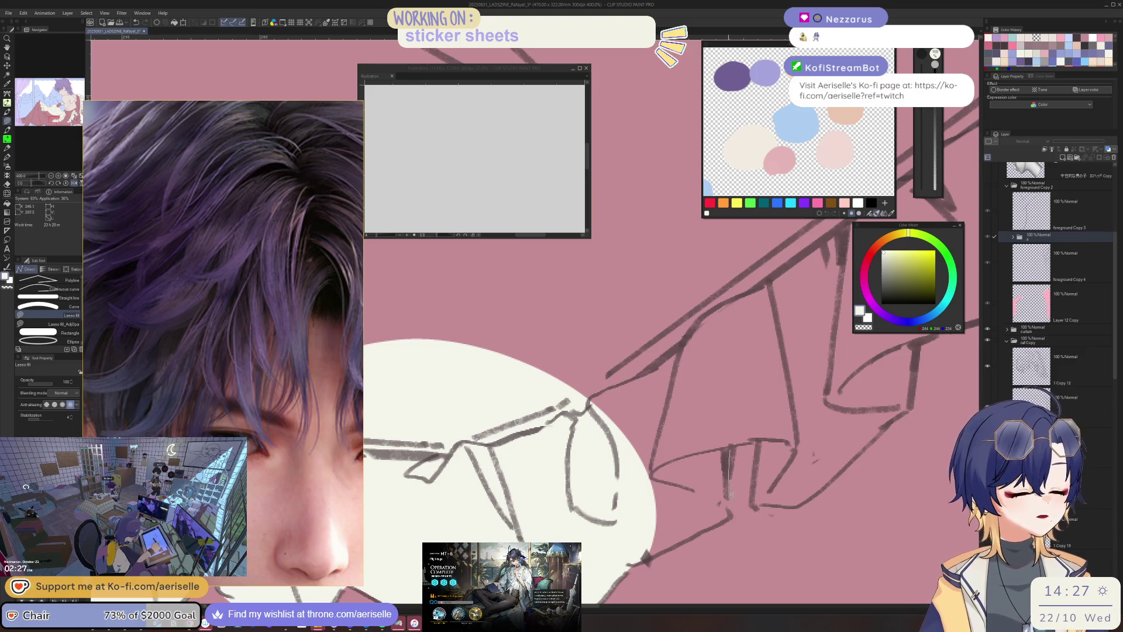
- Rotate the view along the apron line and fill its thin gaps with off-white
drag(612, 552, 712, 402)
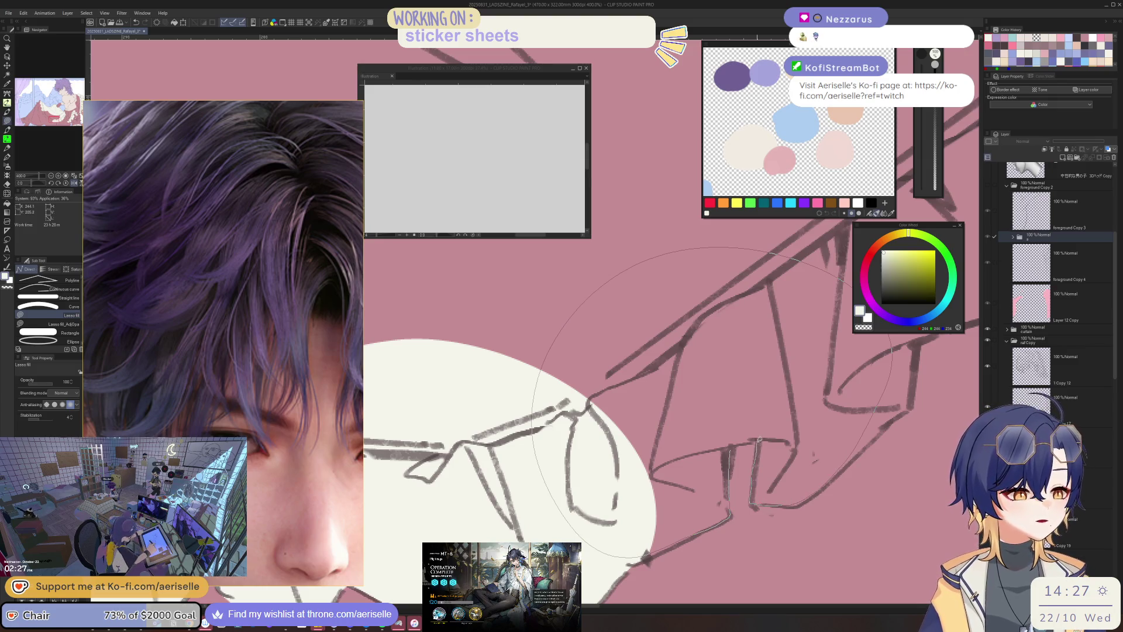
drag(760, 433, 626, 529)
mouse_move(720, 488)
mouse_down()
mouse_move(768, 398)
mouse_move(884, 374)
mouse_move(902, 342)
mouse_up()
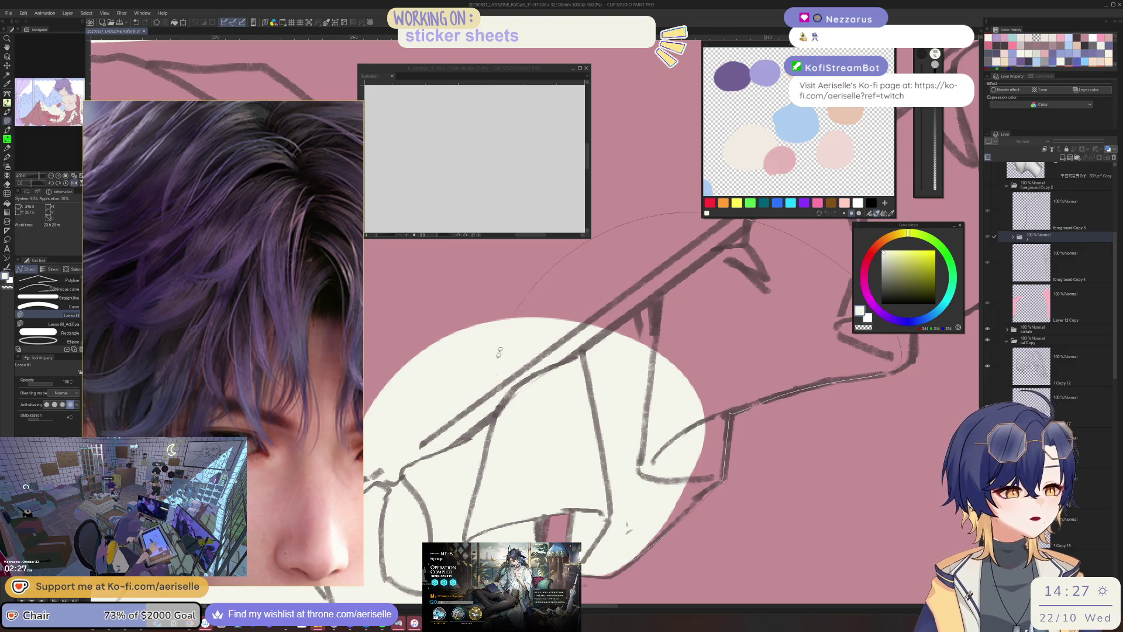
drag(498, 351, 612, 557)
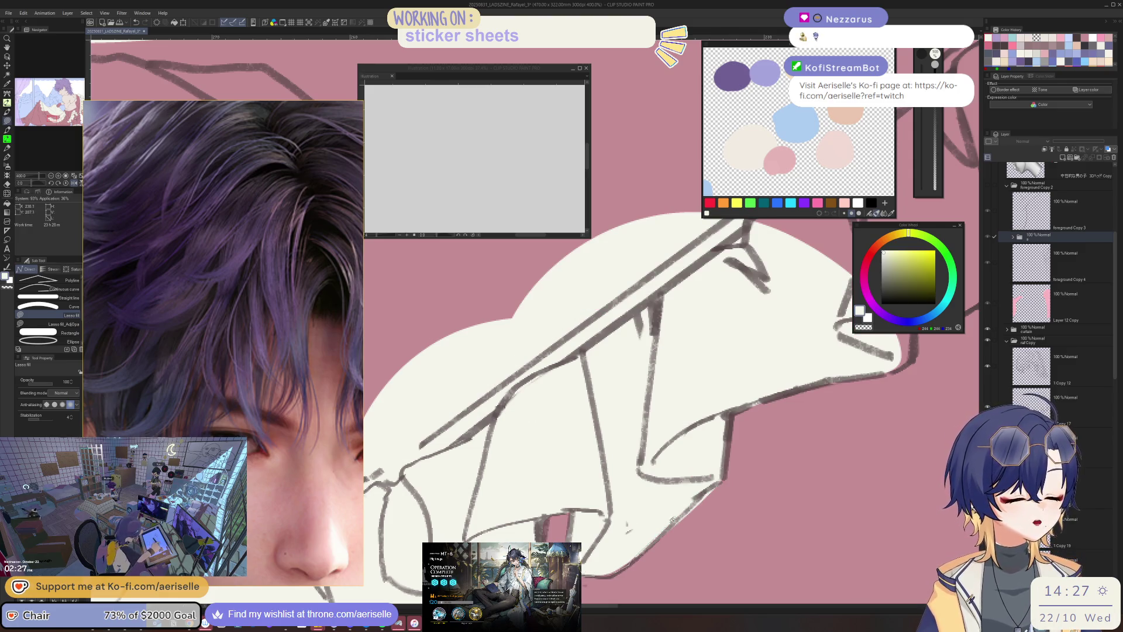
mouse_move(890, 376)
mouse_down()
mouse_move(761, 478)
mouse_move(842, 420)
mouse_move(895, 360)
mouse_move(494, 380)
mouse_up()
drag(804, 371, 690, 515)
mouse_move(672, 560)
mouse_down()
mouse_move(722, 502)
mouse_move(778, 471)
mouse_up()
mouse_move(861, 420)
mouse_down()
mouse_move(851, 350)
mouse_move(643, 205)
mouse_move(620, 204)
mouse_up()
- Fill the next gap and the pink area inside the apron with cream
scroll(706, 462, down, 3)
mouse_move(688, 468)
mouse_down()
mouse_move(772, 451)
mouse_move(801, 419)
mouse_move(785, 370)
mouse_move(797, 289)
mouse_move(450, 315)
mouse_move(418, 406)
mouse_up()
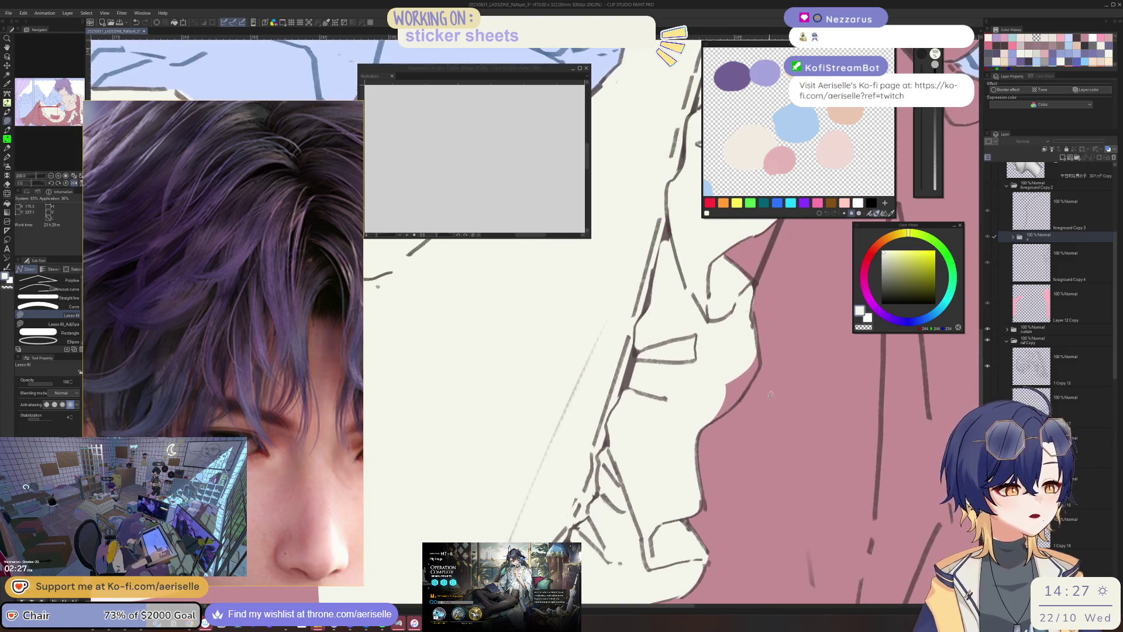
scroll(880, 402, down, 4)
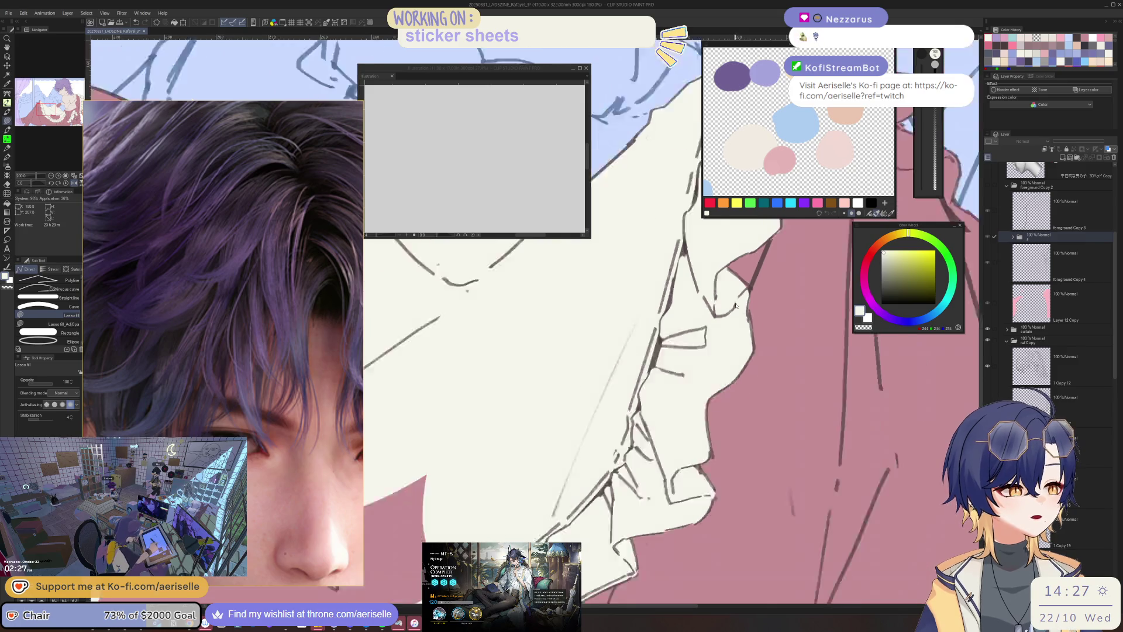
mouse_move(755, 439)
mouse_down()
mouse_move(559, 407)
mouse_move(708, 496)
mouse_move(754, 440)
mouse_up()
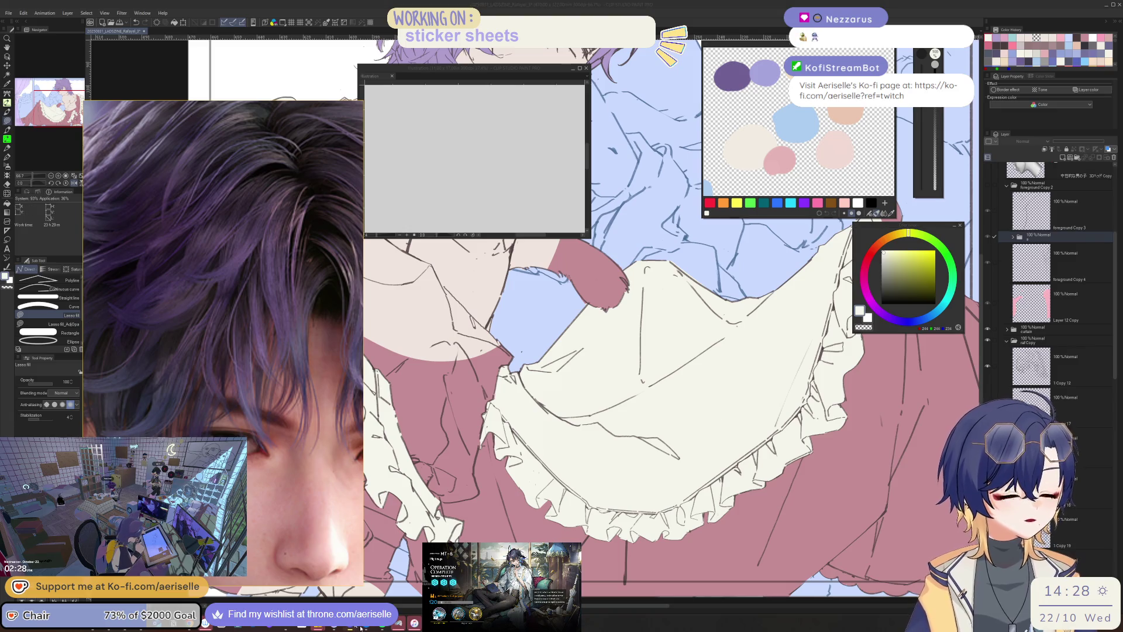
scroll(709, 463, down, 2)
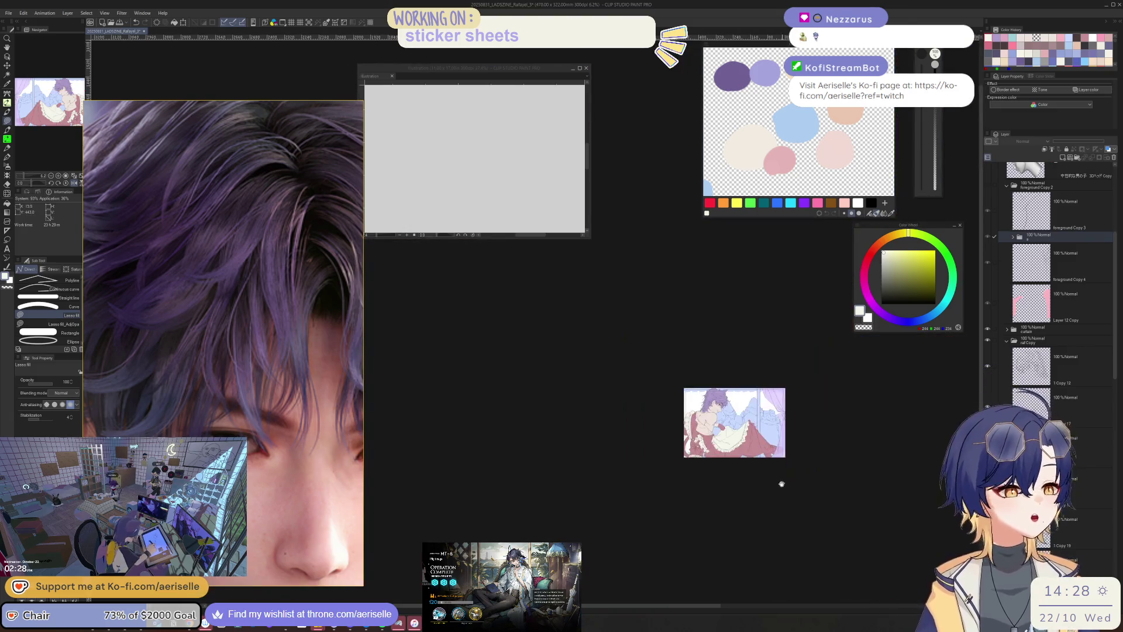
- Fill the skirt edge and hem ruffle gaps near the boot with cream
scroll(711, 414, up, 4)
drag(702, 367, 641, 549)
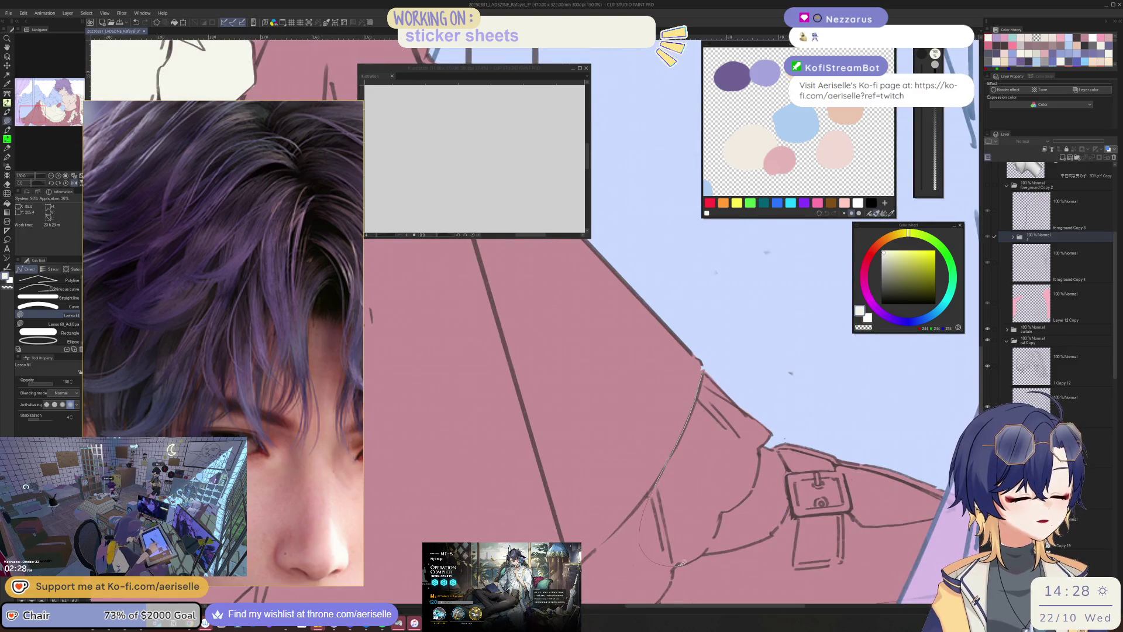
mouse_move(750, 531)
mouse_down()
mouse_move(769, 535)
mouse_move(790, 485)
mouse_move(771, 443)
mouse_move(783, 410)
mouse_move(787, 479)
mouse_up()
drag(716, 489, 777, 486)
drag(799, 442, 855, 369)
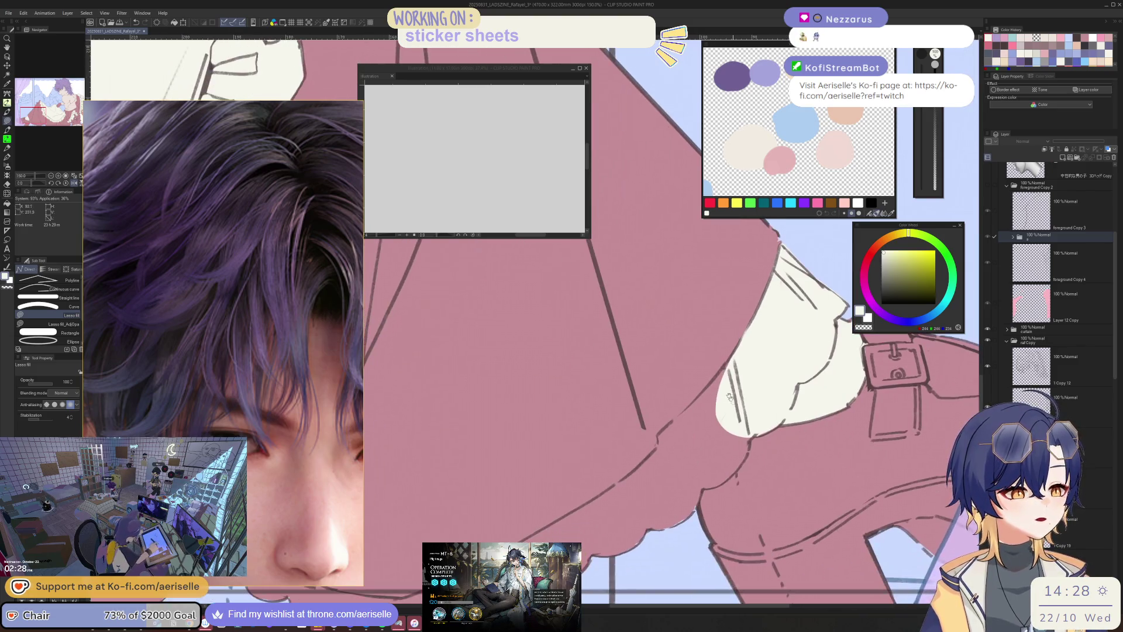
- Fill the rest of the lower ruffle cream and erase the overspill along its bottom edge
drag(728, 359, 661, 430)
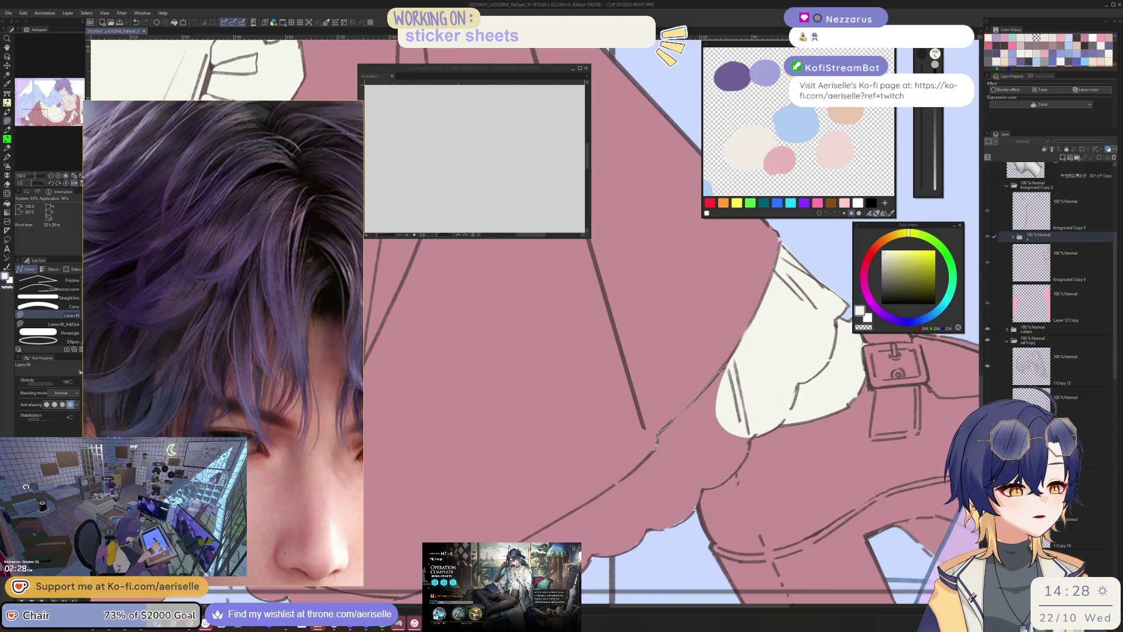
drag(699, 501, 751, 436)
mouse_move(562, 530)
mouse_down()
mouse_move(717, 439)
mouse_move(671, 452)
mouse_up()
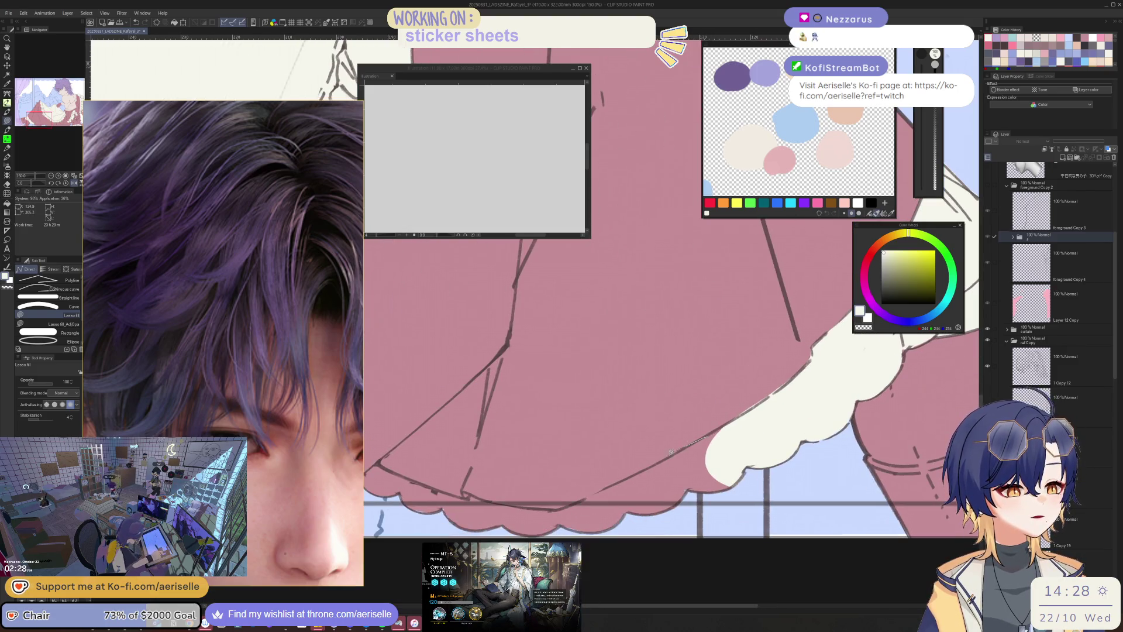
drag(626, 544, 627, 545)
key(e)
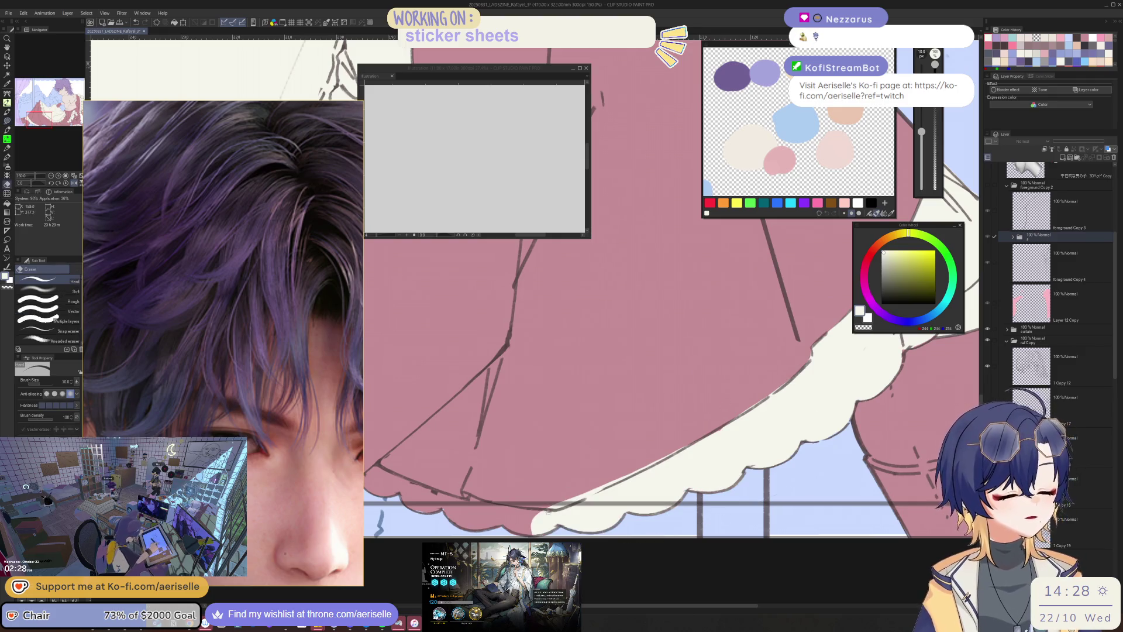
mouse_move(561, 502)
mouse_down()
mouse_move(646, 466)
mouse_move(554, 502)
mouse_move(759, 501)
mouse_up()
key(u)
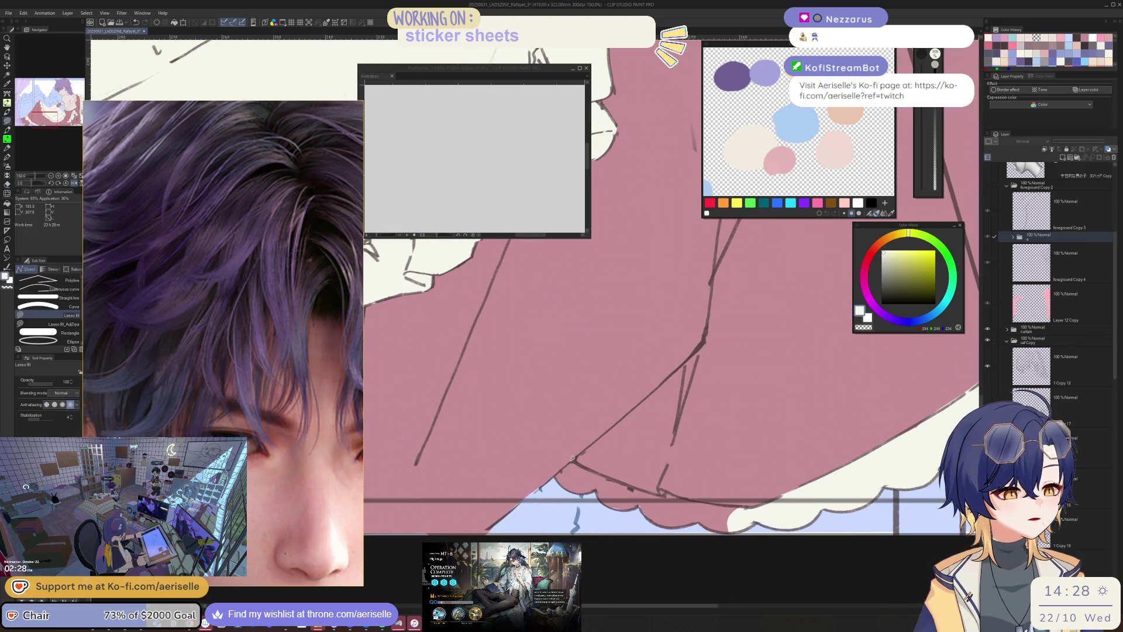
mouse_move(536, 504)
mouse_down()
mouse_move(762, 520)
mouse_move(738, 503)
mouse_move(638, 488)
mouse_move(752, 528)
mouse_move(694, 570)
mouse_up()
key(ctrl+minus)
key(ctrl+minus)
key(ctrl+minus)
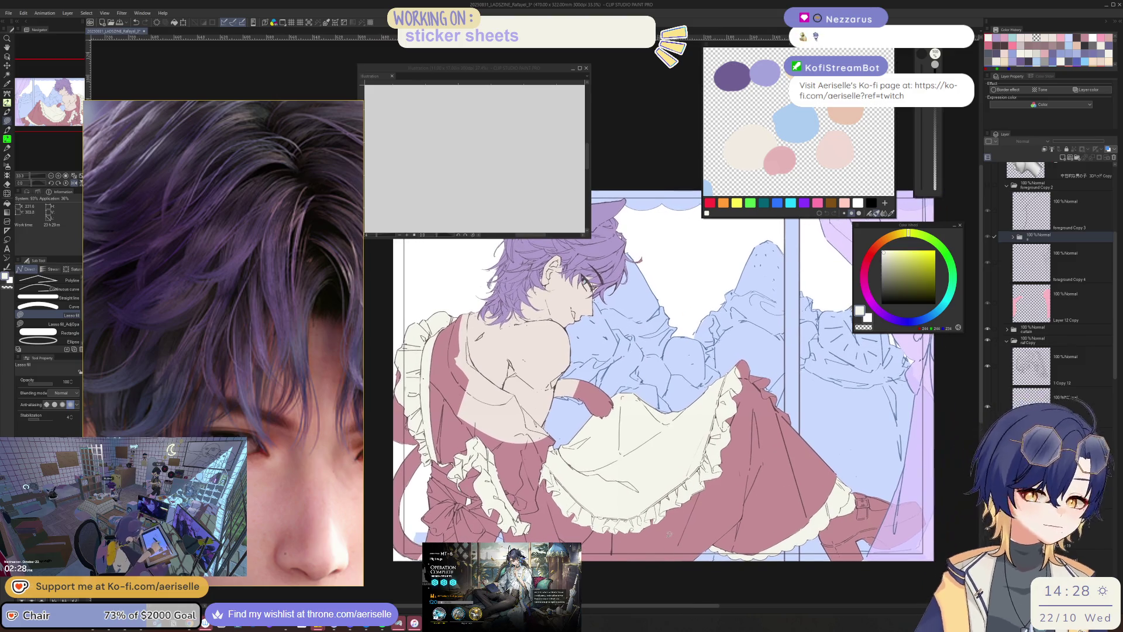
- Mirror the canvas horizontally and fill the first bow sections cream
key(h)
scroll(683, 509, up, 4)
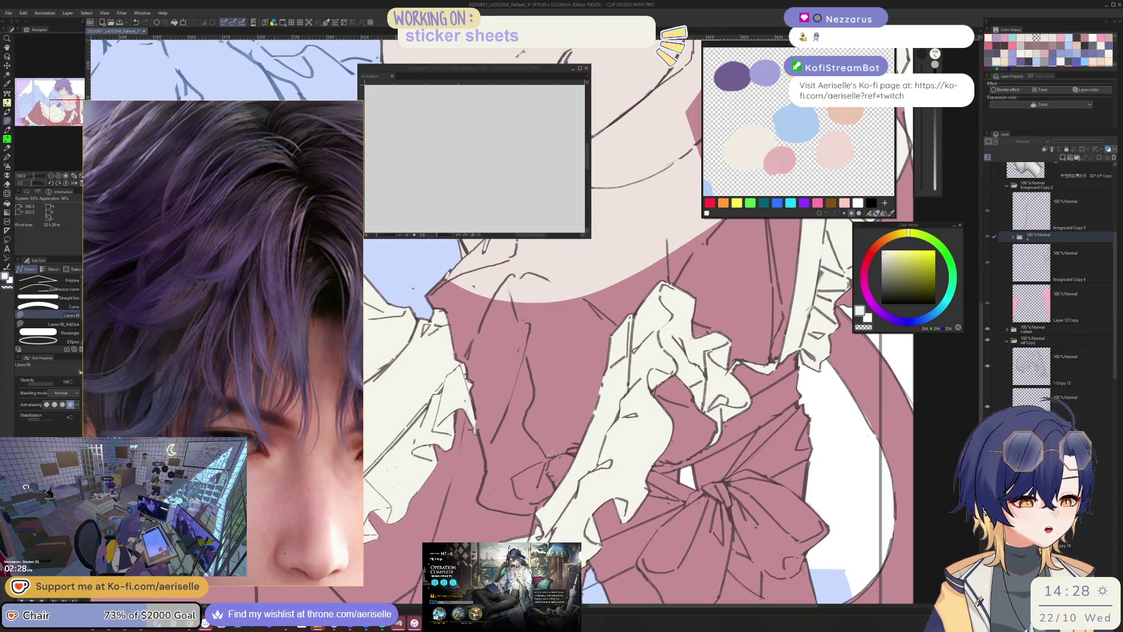
scroll(585, 462, up, 2)
mouse_move(567, 454)
mouse_down()
mouse_move(550, 474)
mouse_move(588, 525)
mouse_move(615, 484)
mouse_move(642, 476)
mouse_move(614, 515)
mouse_move(588, 526)
mouse_move(579, 511)
mouse_up()
scroll(616, 484, down, 3)
scroll(585, 506, up, 3)
mouse_move(649, 491)
mouse_down()
mouse_move(684, 396)
mouse_move(640, 383)
mouse_move(523, 395)
mouse_move(490, 450)
mouse_move(635, 405)
mouse_up()
drag(743, 334, 741, 336)
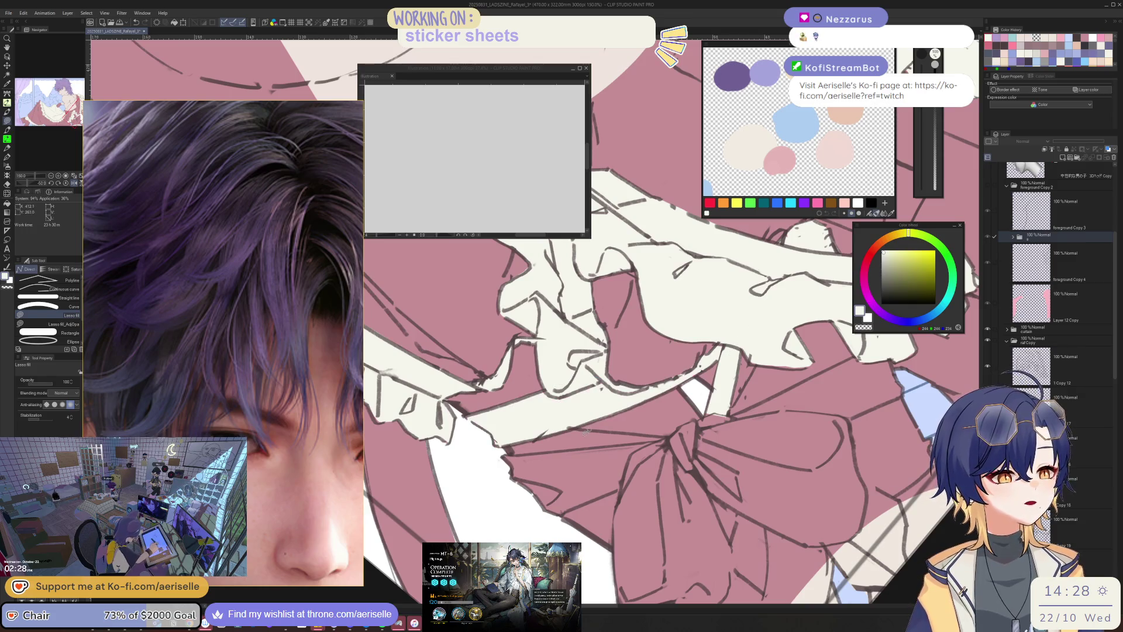
- Outline and fill the bow knot and lower bow with cream
mouse_move(501, 461)
mouse_down()
mouse_move(546, 538)
mouse_move(566, 512)
mouse_move(625, 484)
mouse_move(689, 470)
mouse_up()
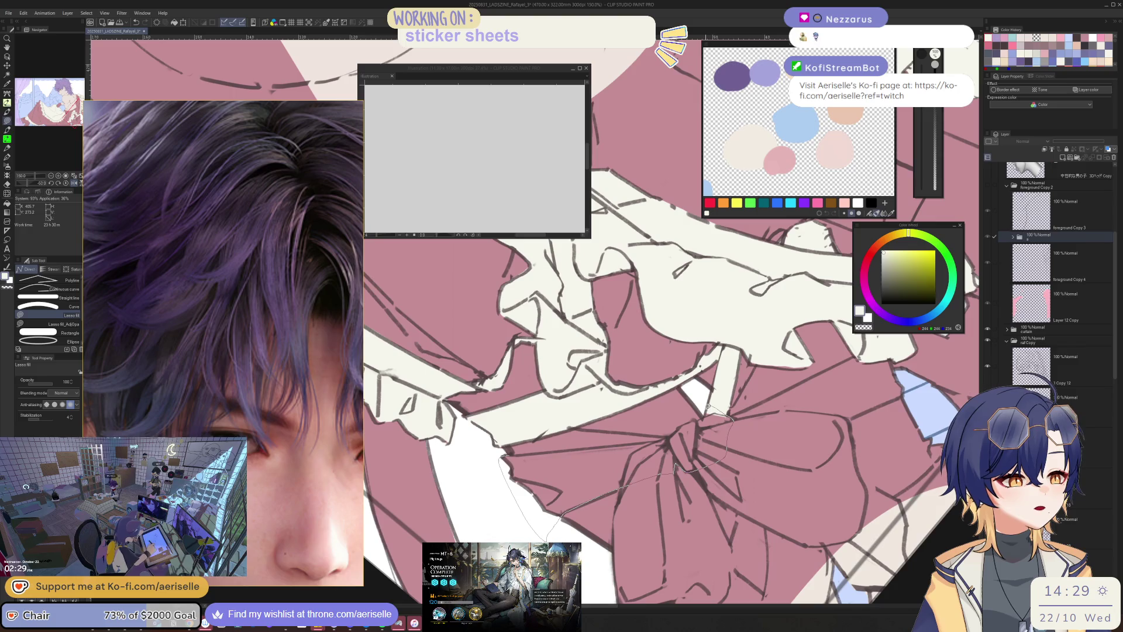
mouse_move(706, 412)
mouse_down()
mouse_move(620, 451)
mouse_move(507, 533)
mouse_up()
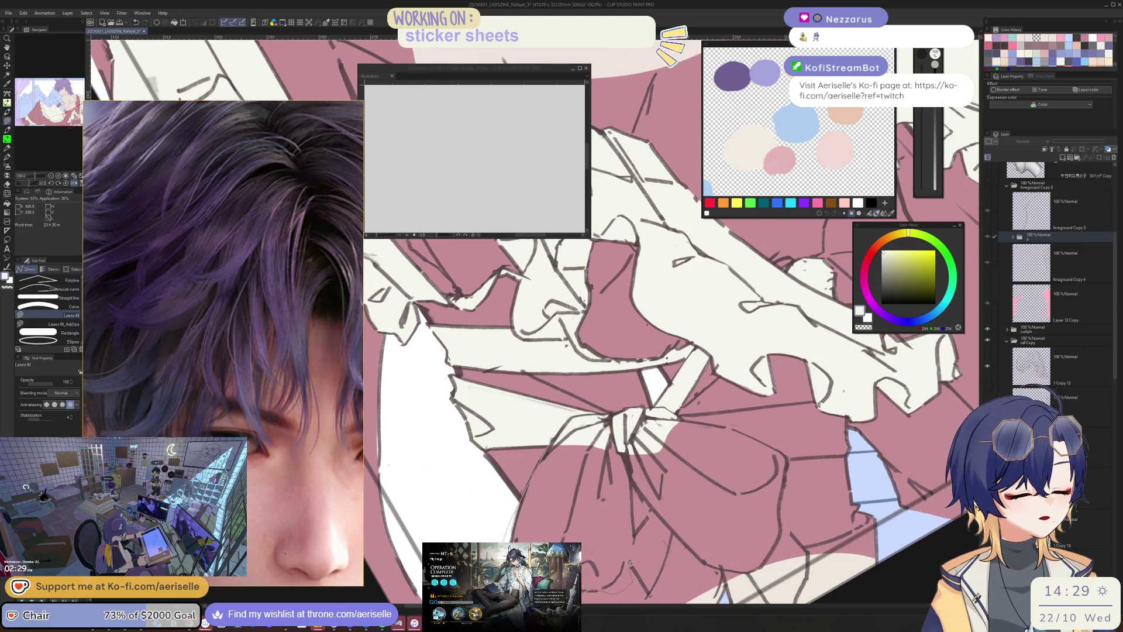
mouse_move(631, 587)
mouse_down()
mouse_move(626, 444)
mouse_move(572, 484)
mouse_up()
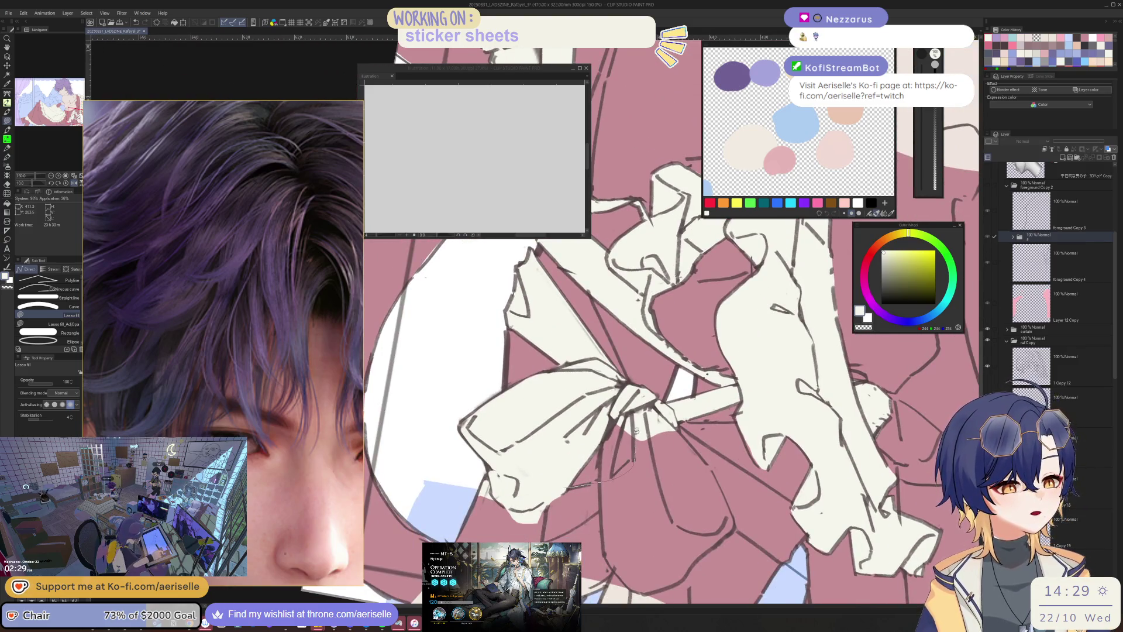
drag(636, 431, 617, 443)
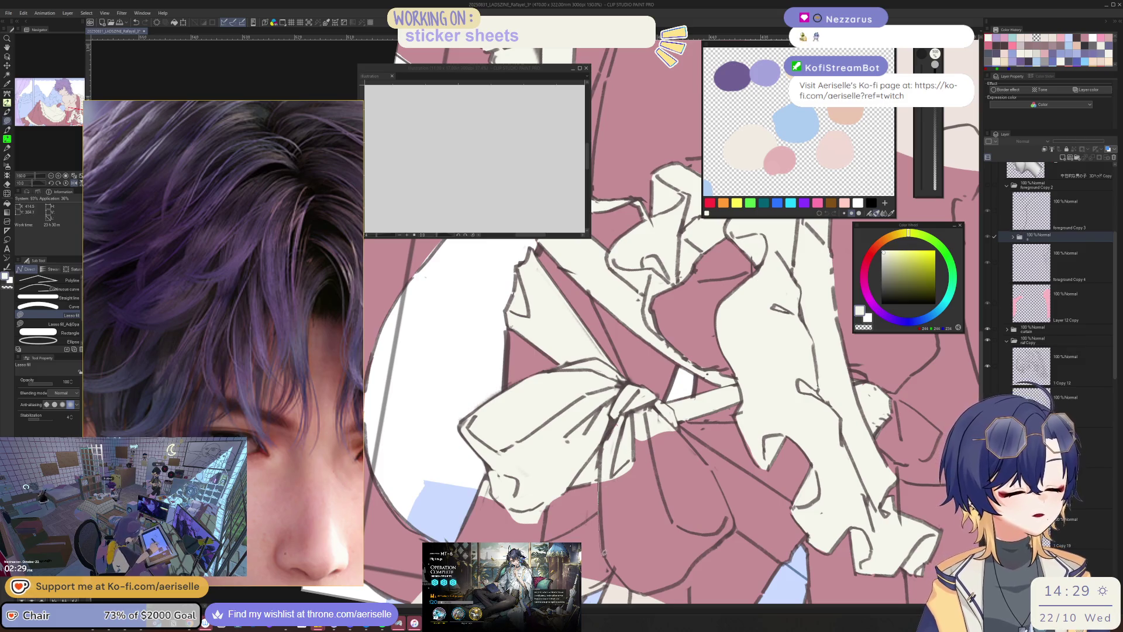
mouse_move(641, 589)
mouse_down()
mouse_move(672, 584)
mouse_move(732, 531)
mouse_up()
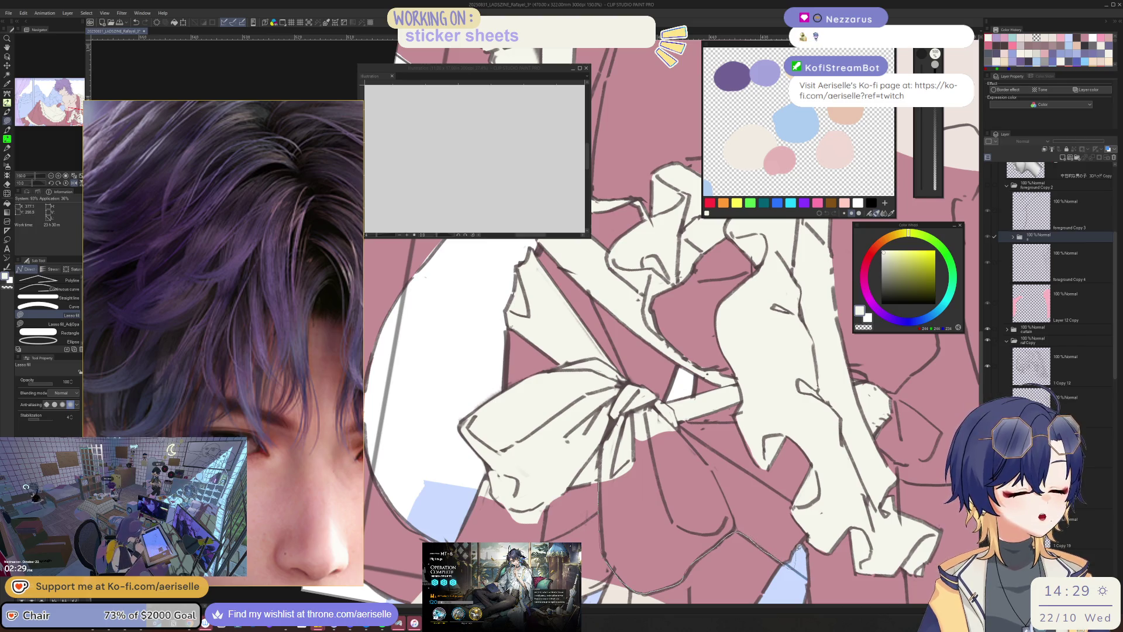
drag(758, 476, 647, 420)
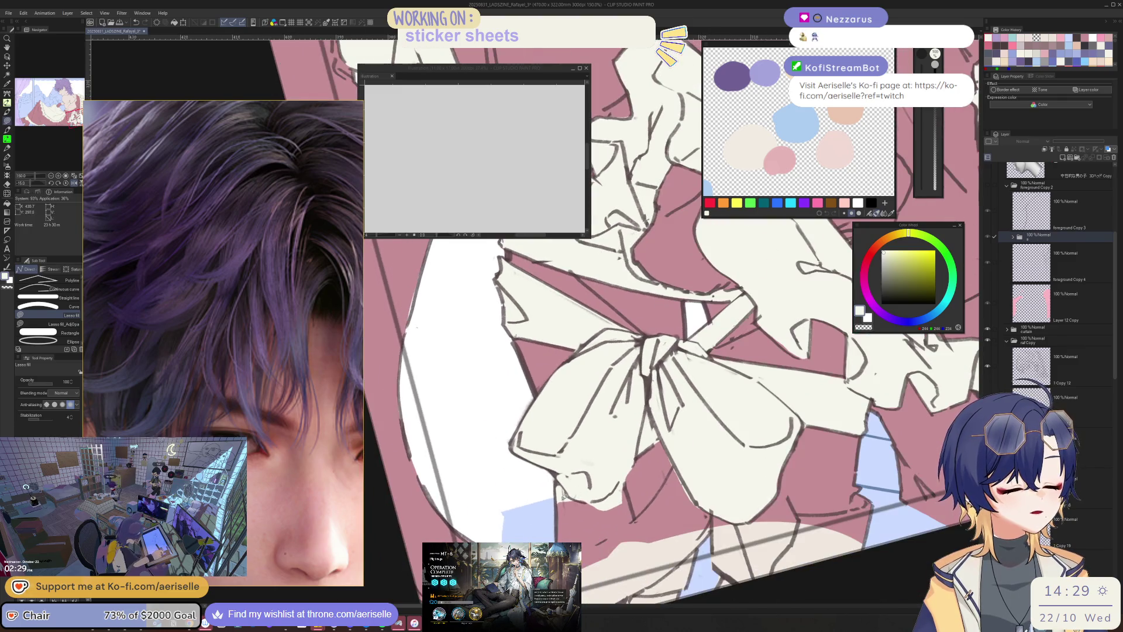
- Fill the area beside the blue patch with cream
scroll(682, 411, down, 3)
scroll(622, 474, up, 4)
drag(632, 475, 612, 532)
drag(681, 522, 699, 467)
click(304, 452)
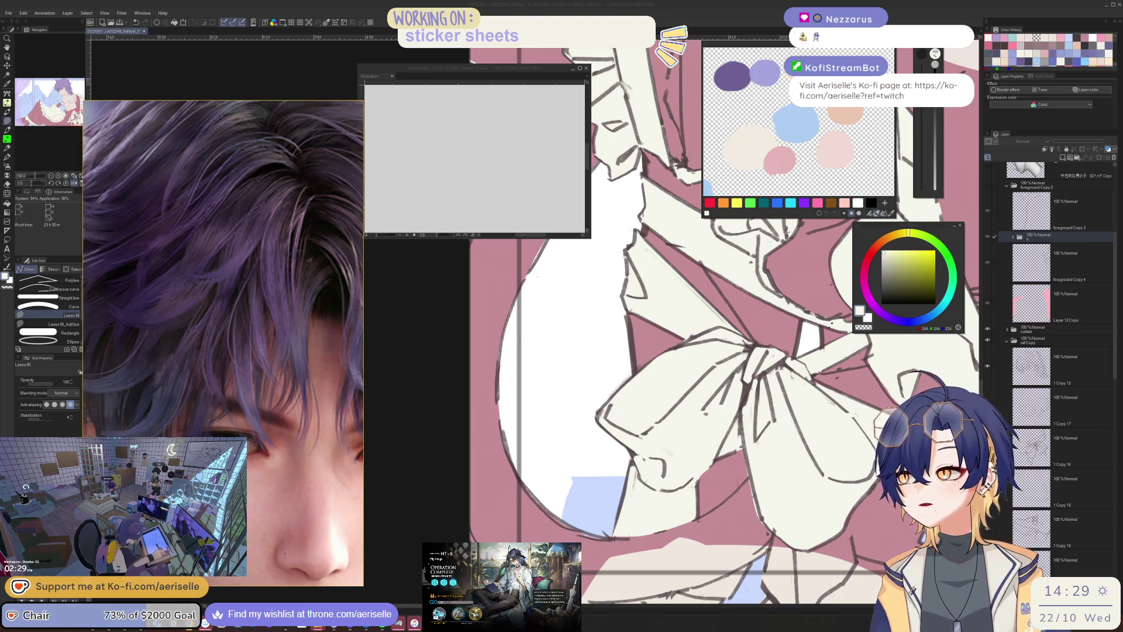
click(687, 507)
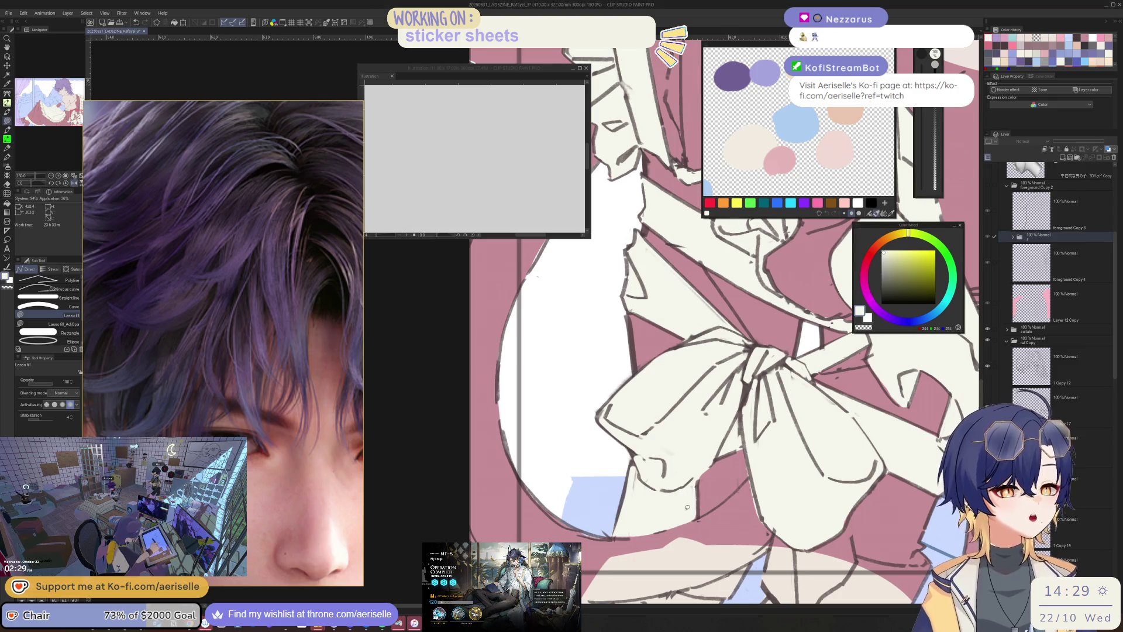
scroll(222, 343, down, 8)
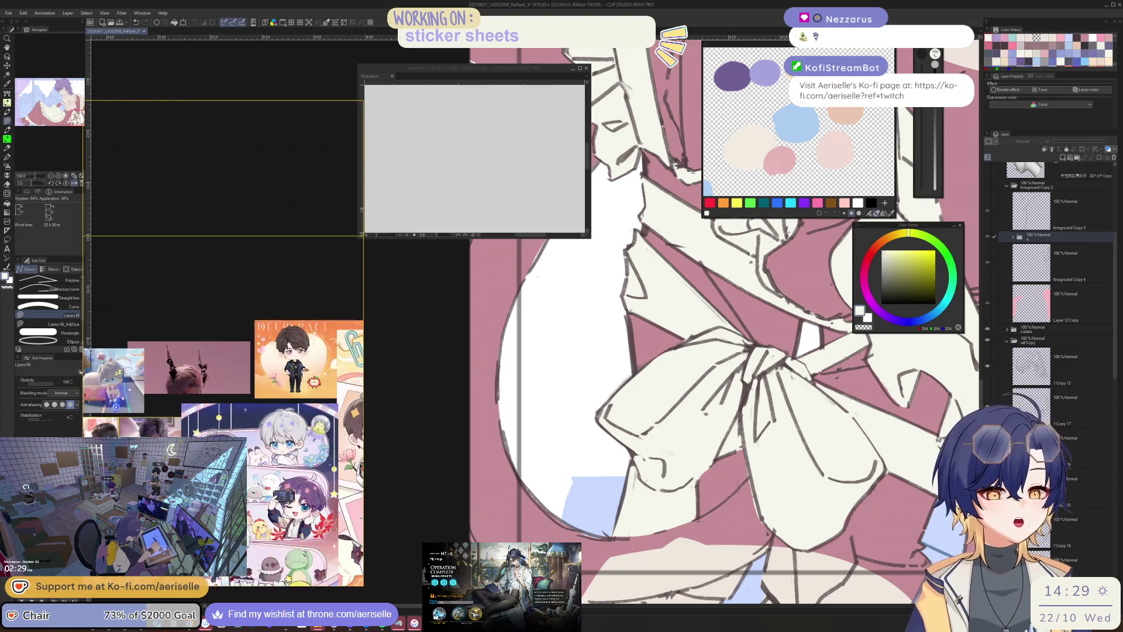
- Inspect the bow and skirt up close, touching up a small spot near the bow
scroll(223, 343, up, 6)
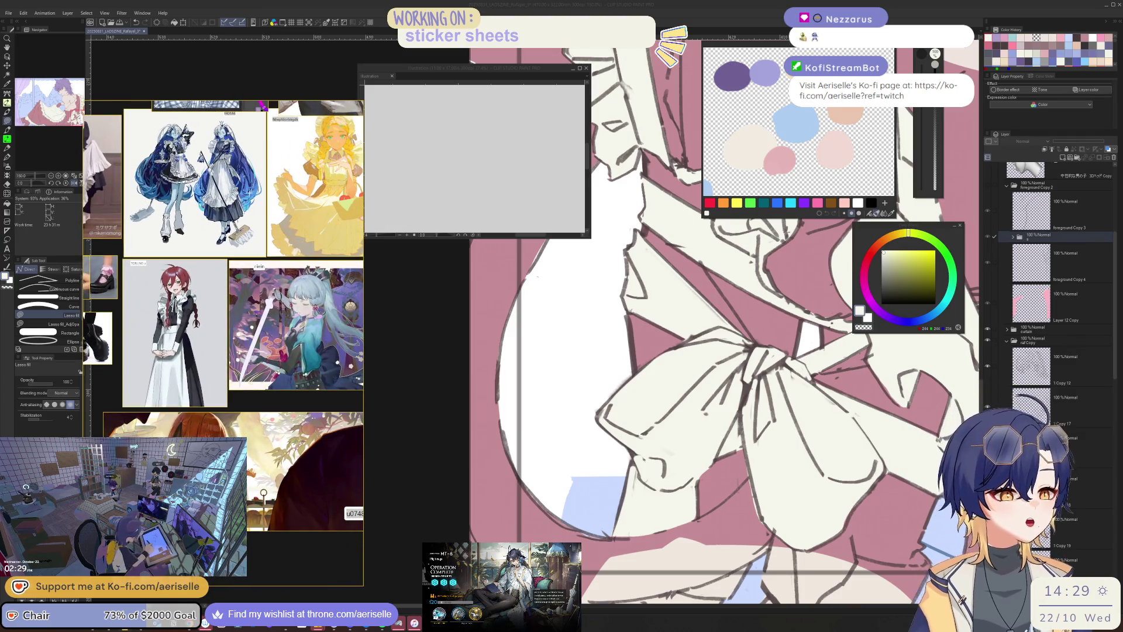
scroll(614, 529, up, 1)
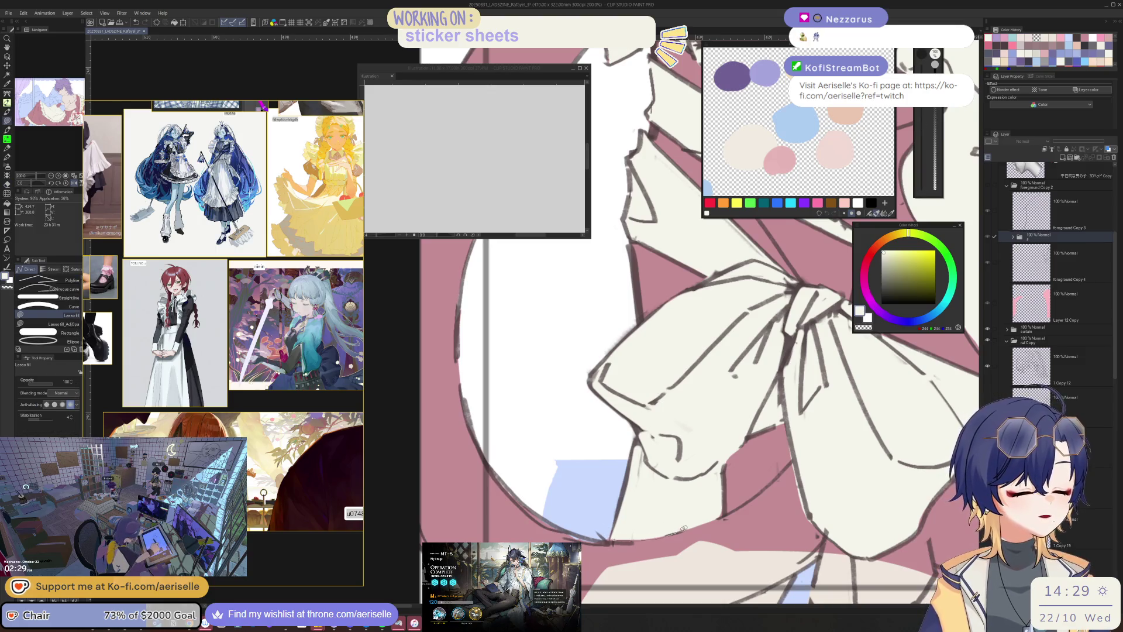
scroll(620, 535, down, 4)
drag(614, 471, 645, 502)
scroll(673, 474, up, 4)
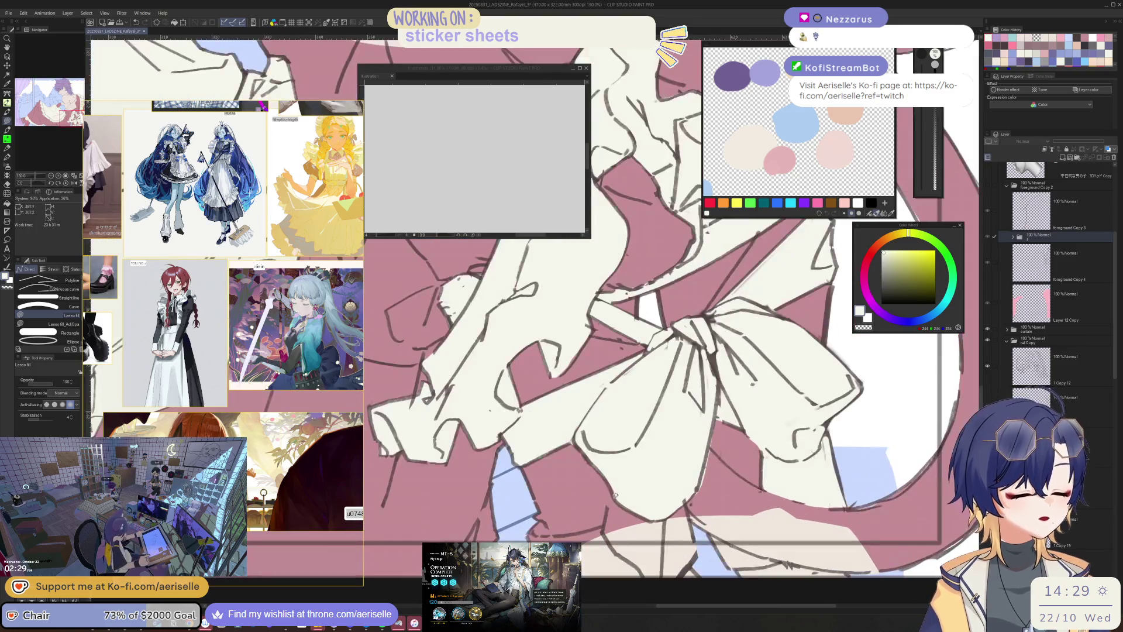
mouse_move(611, 489)
mouse_down()
mouse_move(614, 546)
mouse_move(658, 579)
mouse_move(666, 489)
mouse_move(614, 487)
mouse_up()
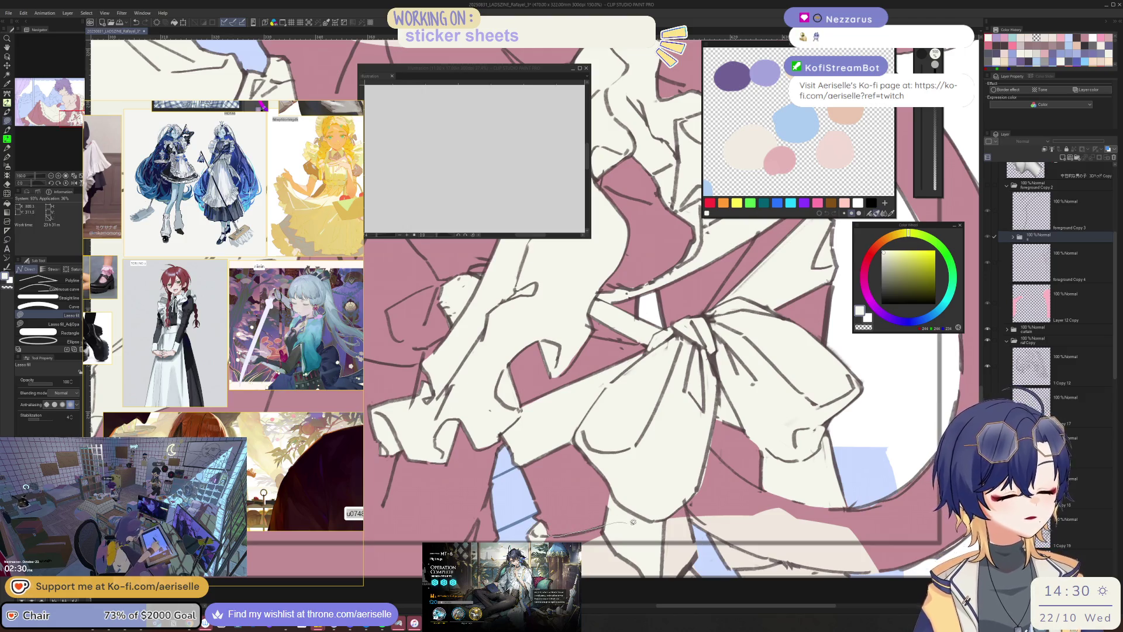
drag(648, 575, 558, 513)
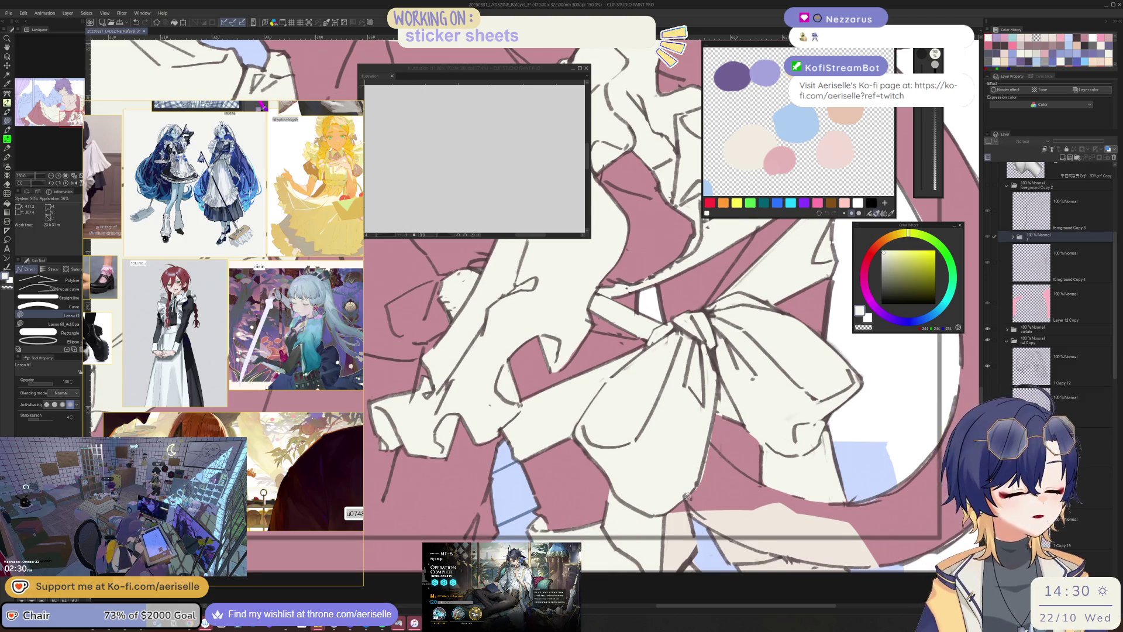
- Flip the canvas horizontally, switch to the Eraser, and zoom out to the back and hair
scroll(694, 550, down, 3)
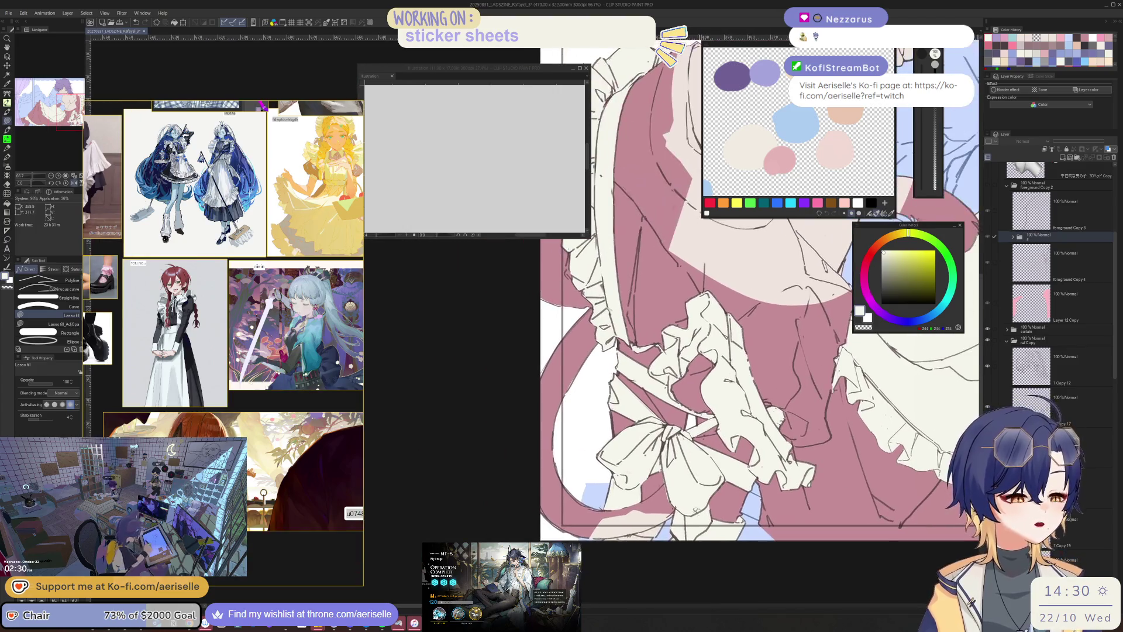
key(h)
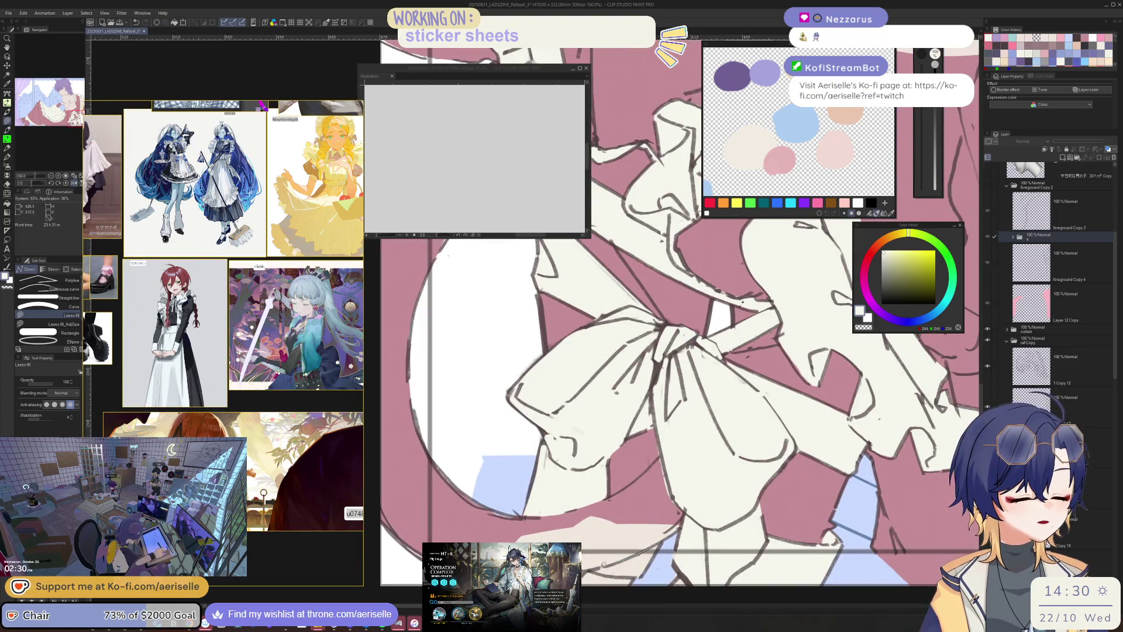
key(e)
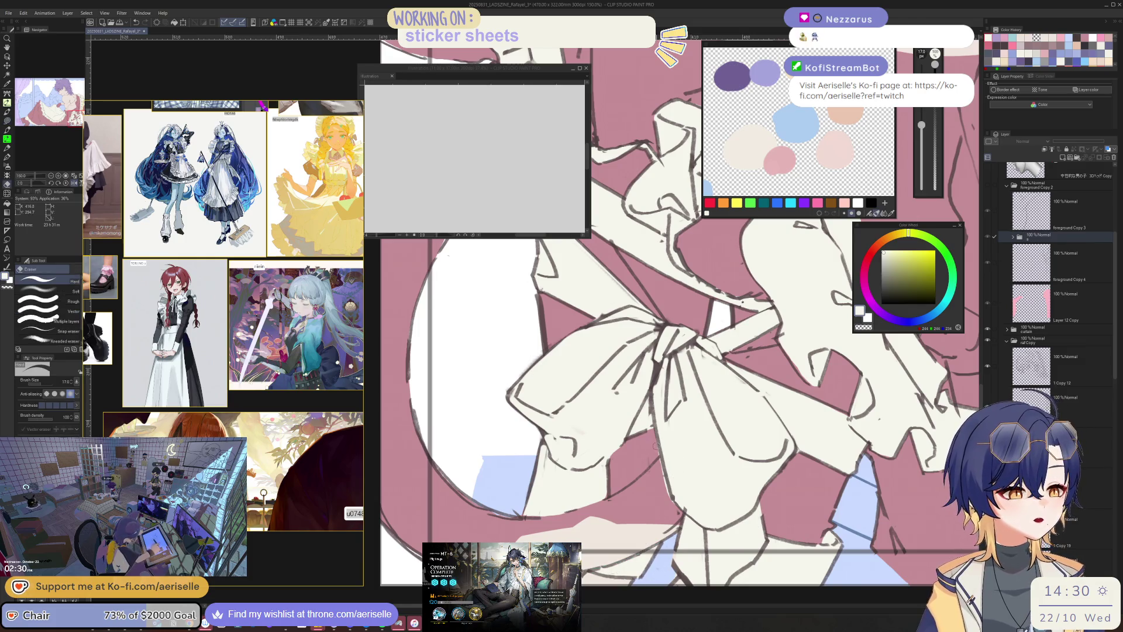
scroll(655, 445, down, 5)
scroll(722, 584, up, 3)
scroll(723, 584, down, 2)
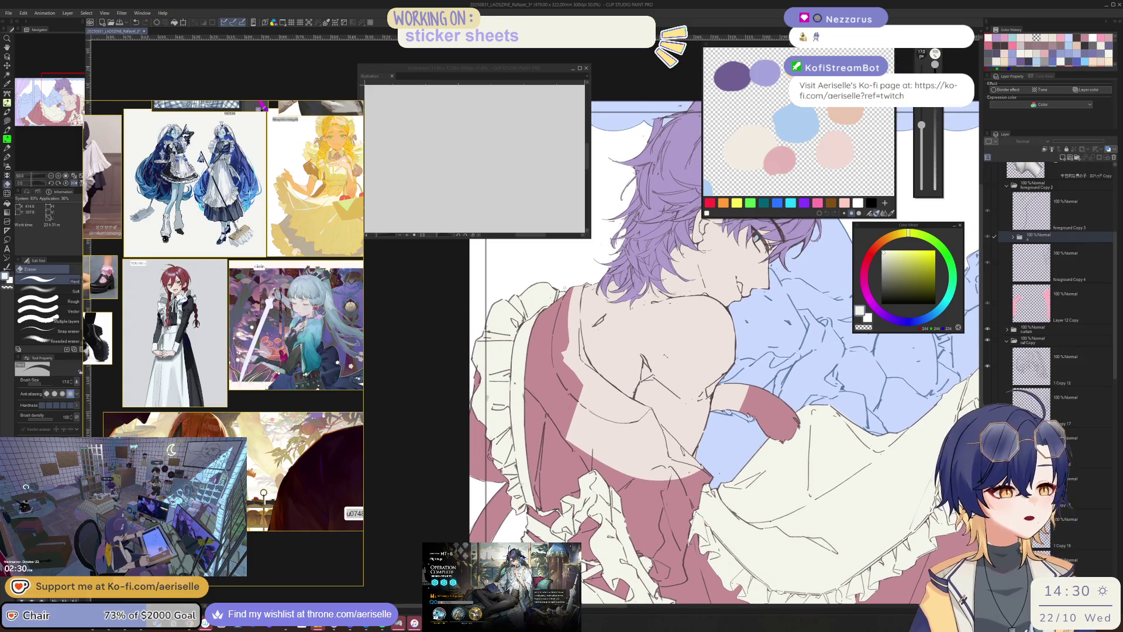
- Lasso-fill an area near the hair, then delete the stray skin-coloured fill on Layer 5
scroll(607, 275, up, 4)
key(u)
mouse_move(601, 283)
mouse_down()
mouse_move(617, 280)
mouse_move(583, 261)
mouse_up()
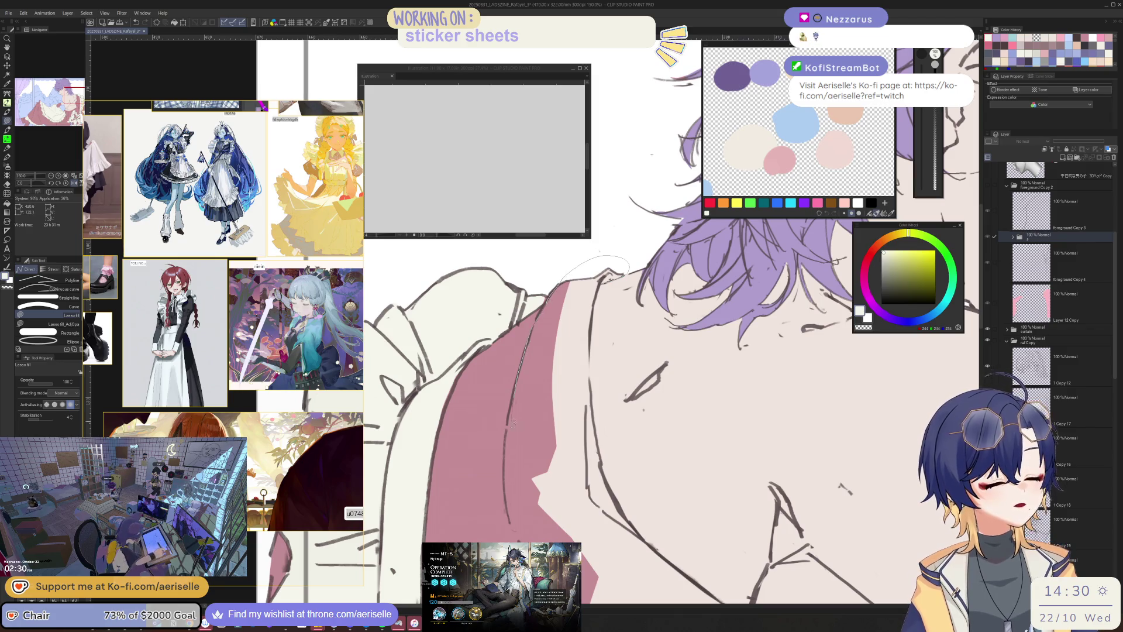
drag(634, 534, 616, 497)
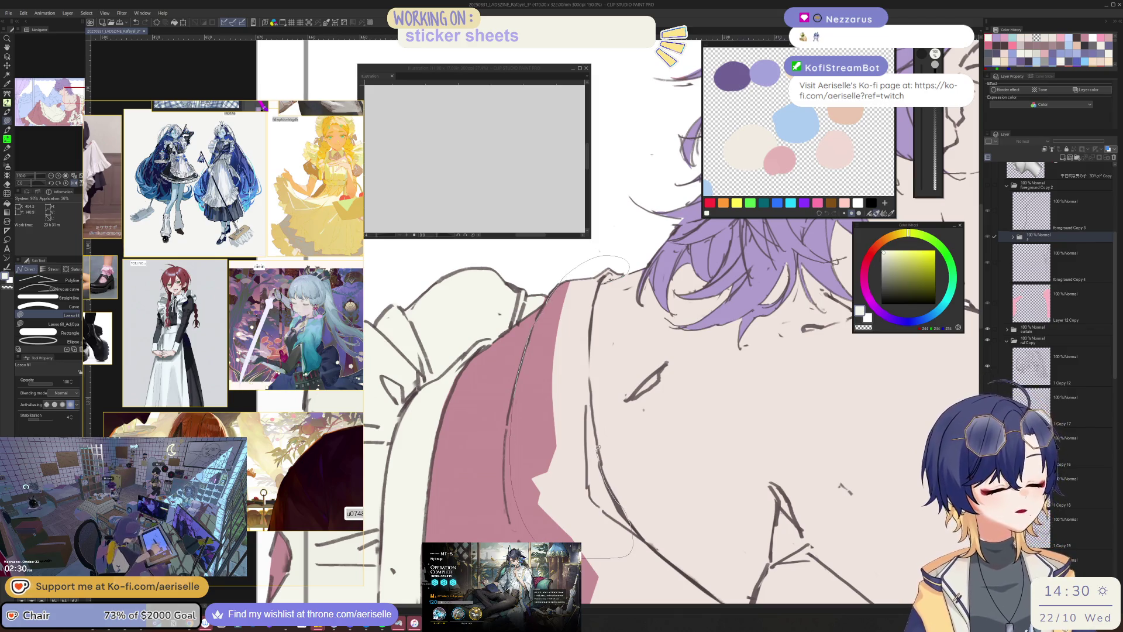
drag(592, 390, 613, 281)
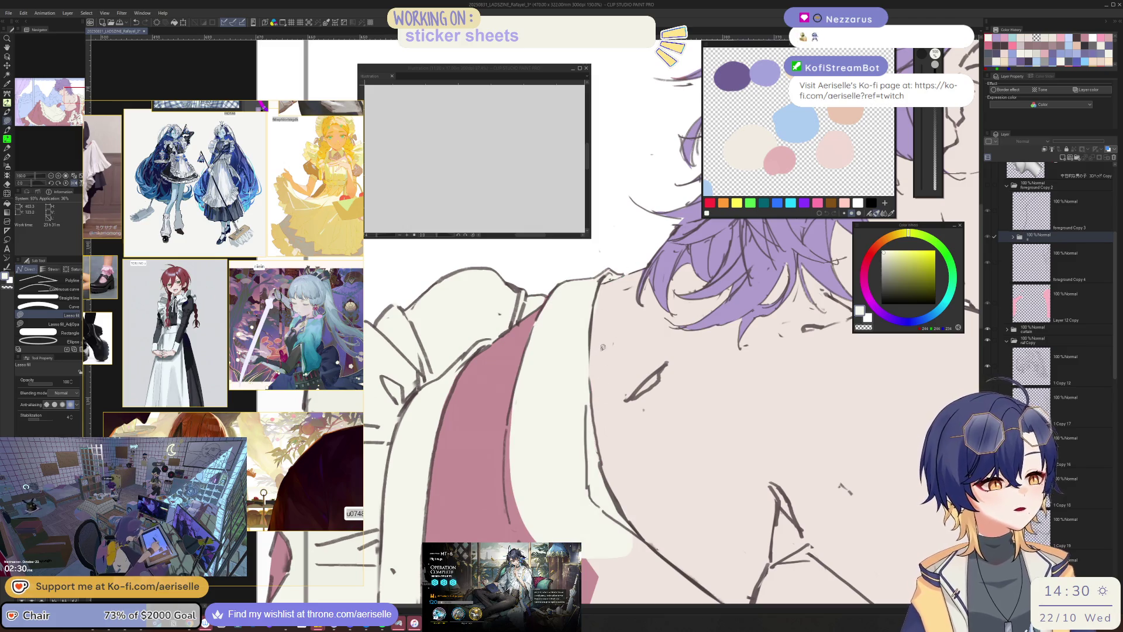
key(e)
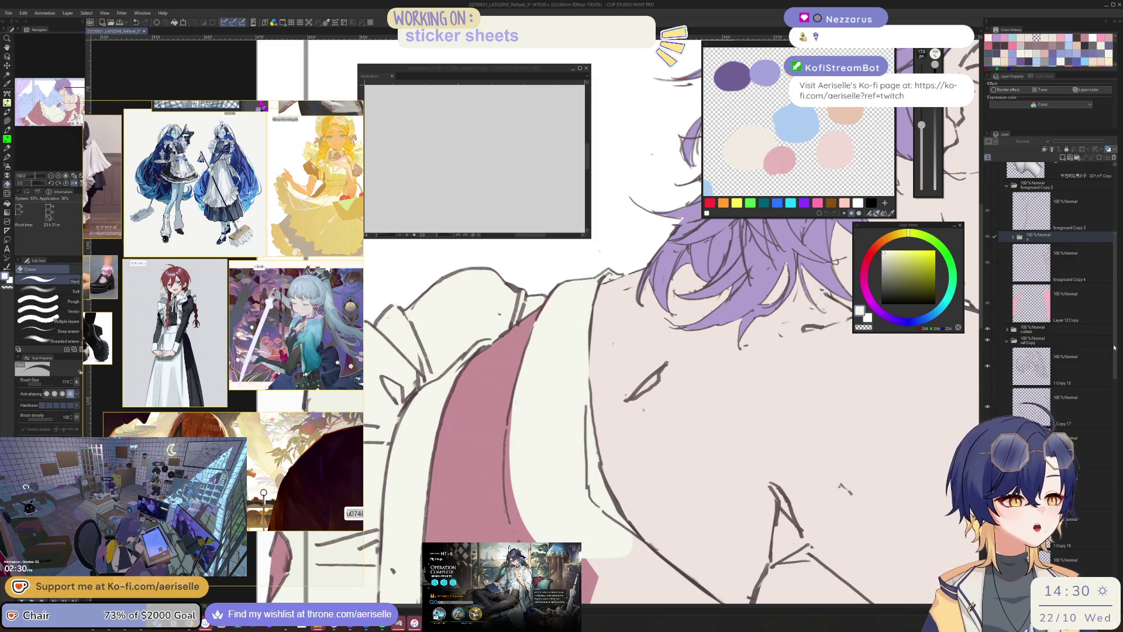
scroll(1088, 304, down, 5)
click(1087, 313)
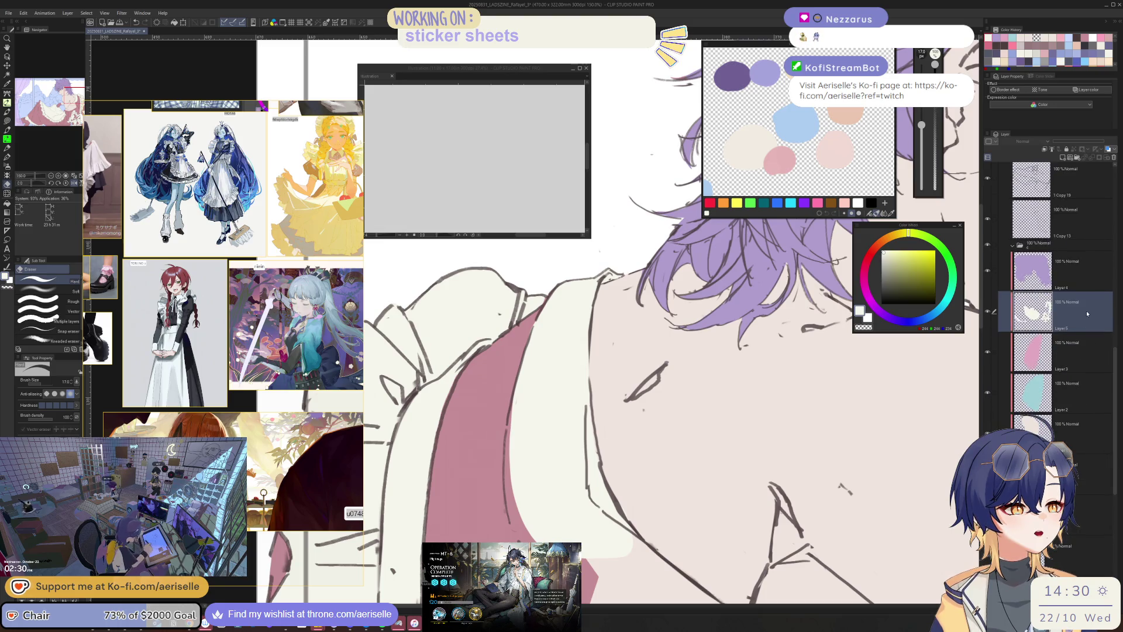
key(Delete)
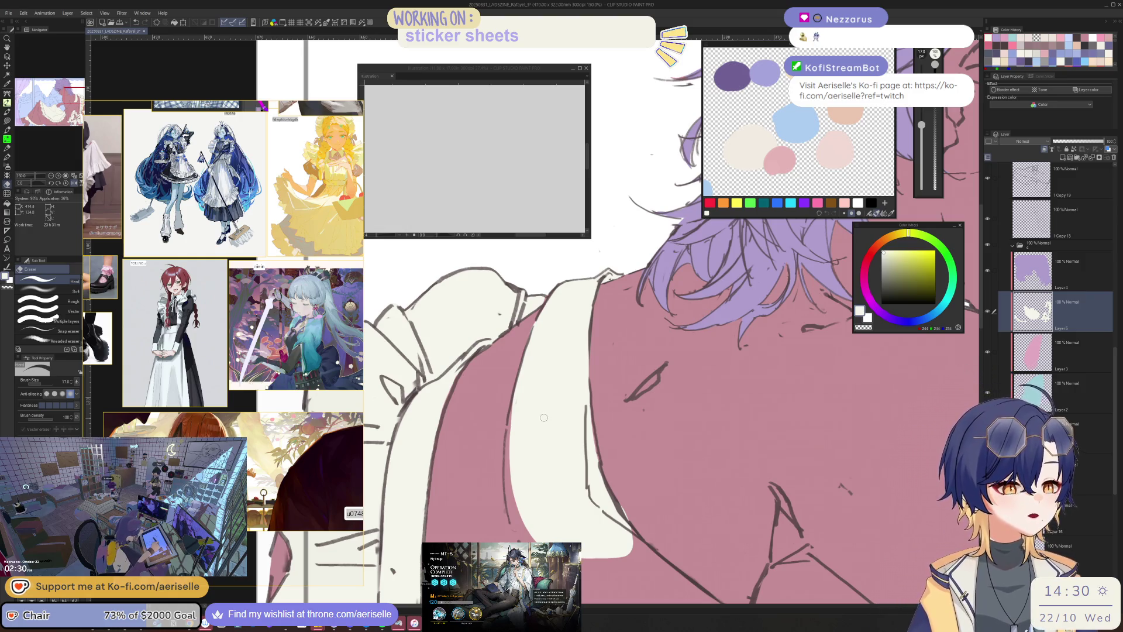
key(u)
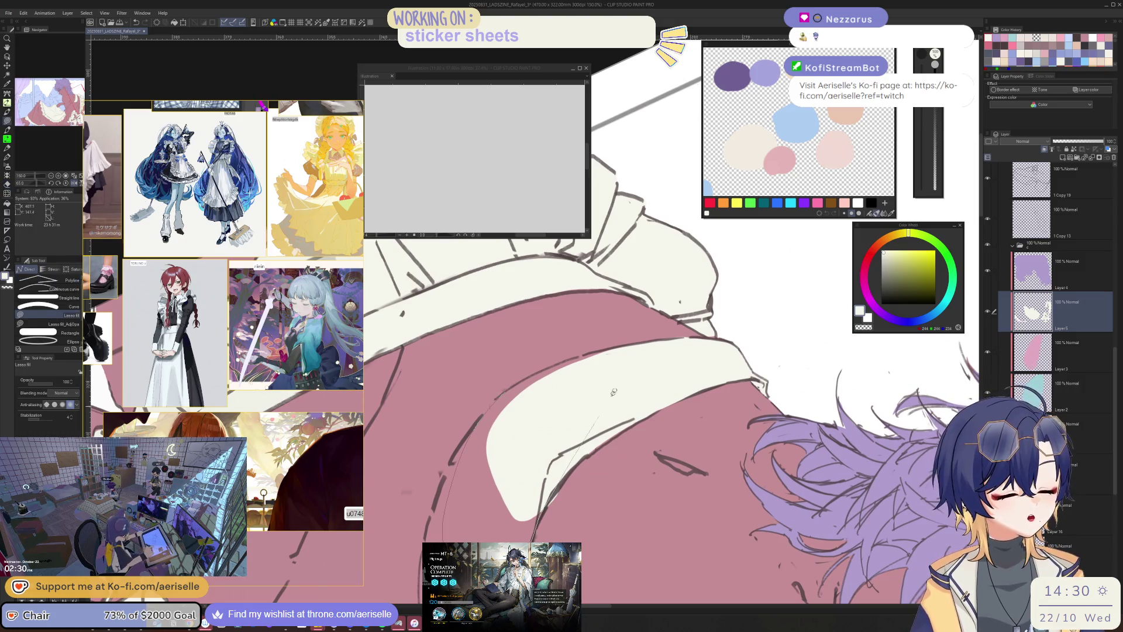
- Fill small gaps along the cream band and widen it downward and to the left
drag(548, 498, 595, 344)
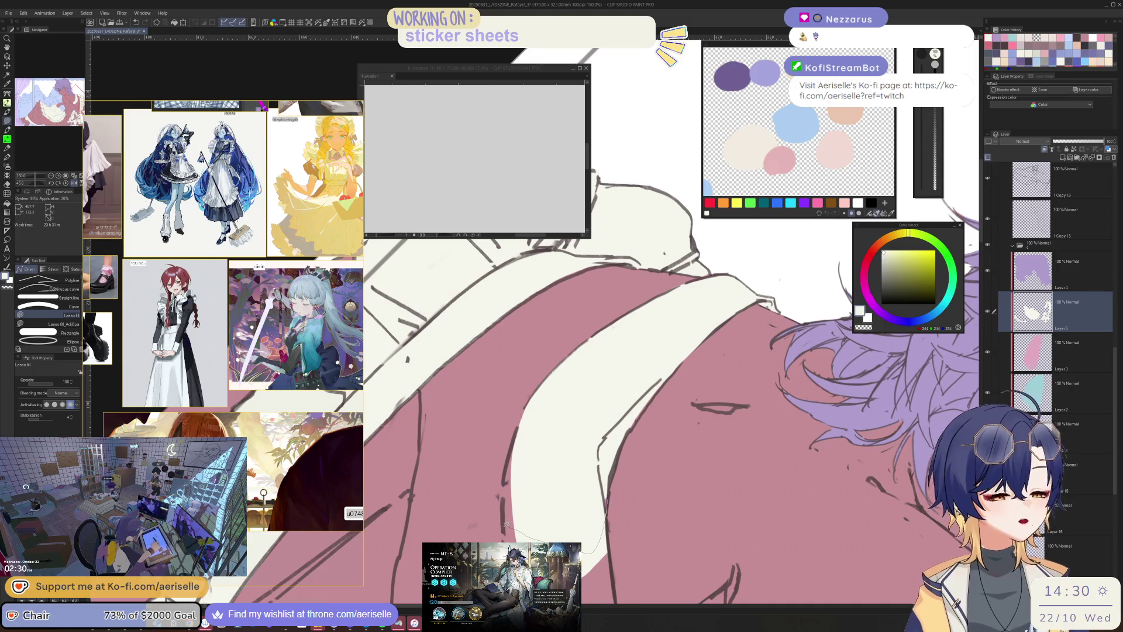
drag(508, 444, 506, 541)
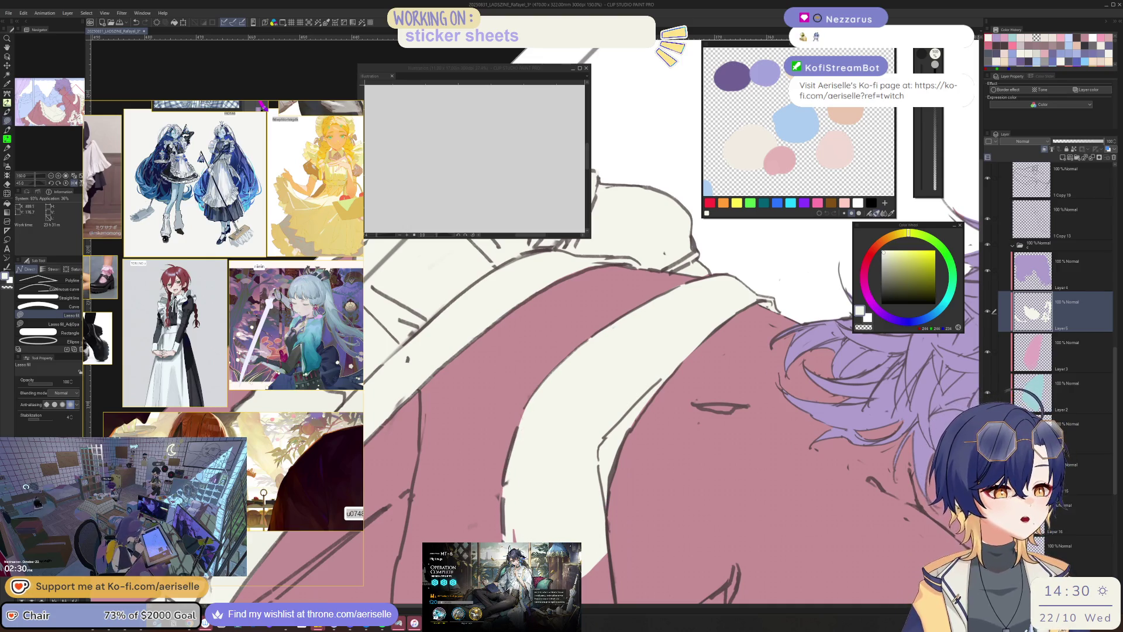
drag(505, 497, 496, 403)
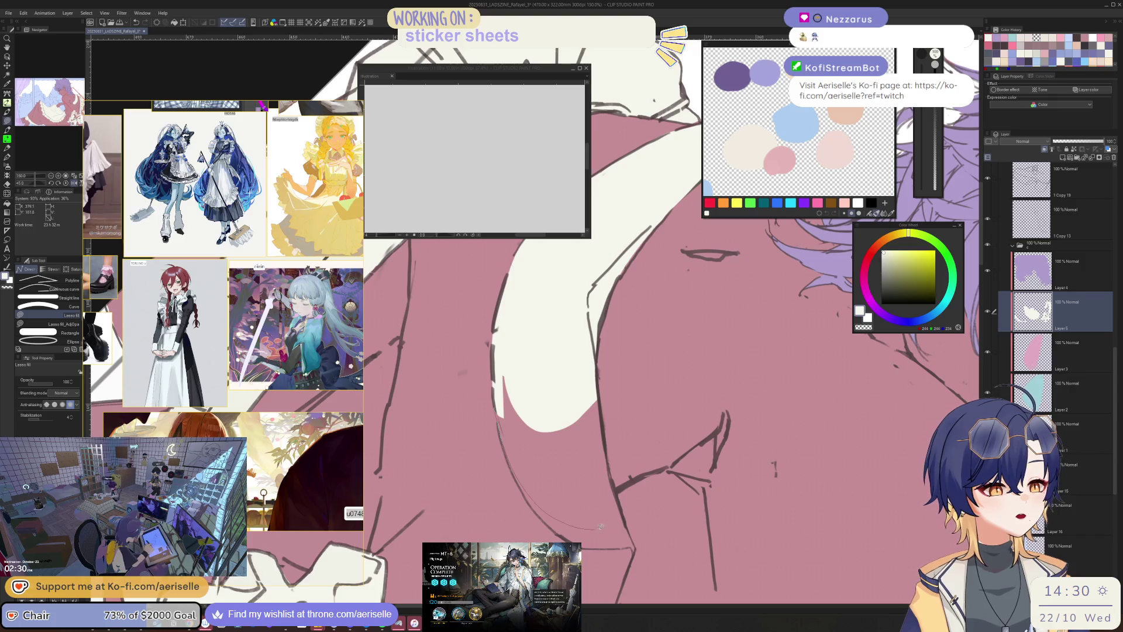
drag(603, 432, 595, 385)
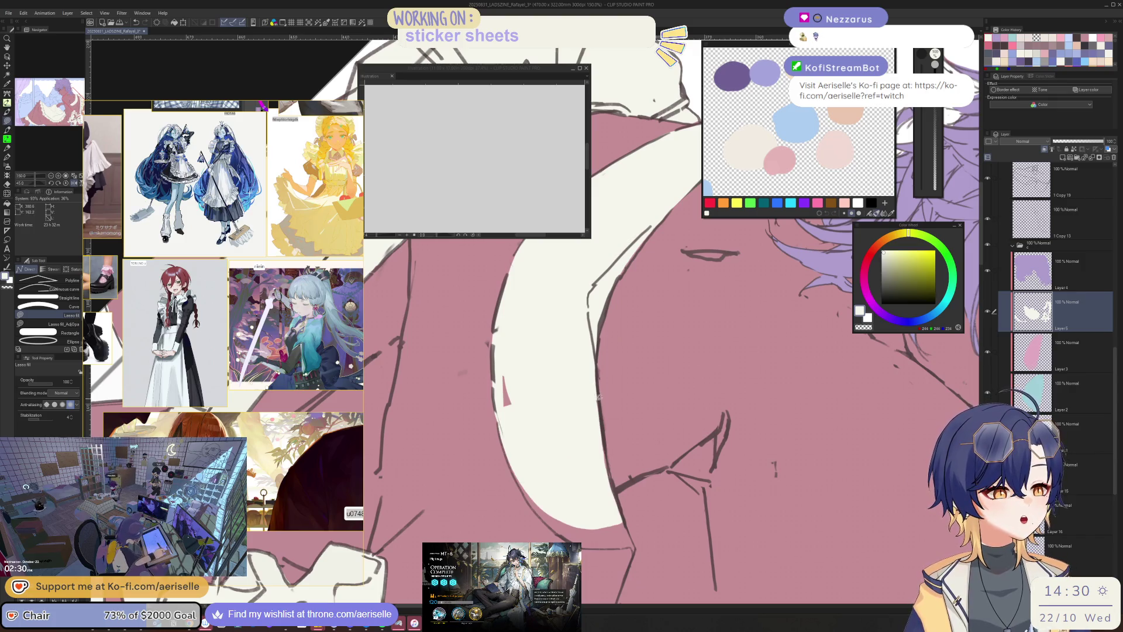
drag(616, 495, 632, 533)
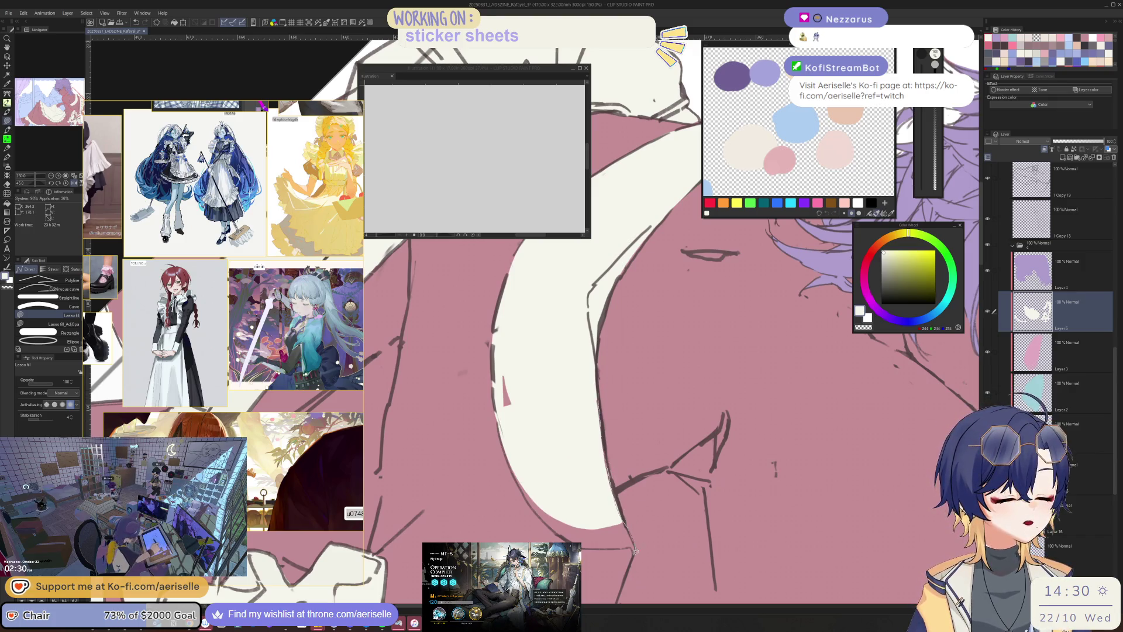
mouse_move(515, 475)
mouse_down()
mouse_move(497, 398)
mouse_move(558, 328)
mouse_move(624, 384)
mouse_up()
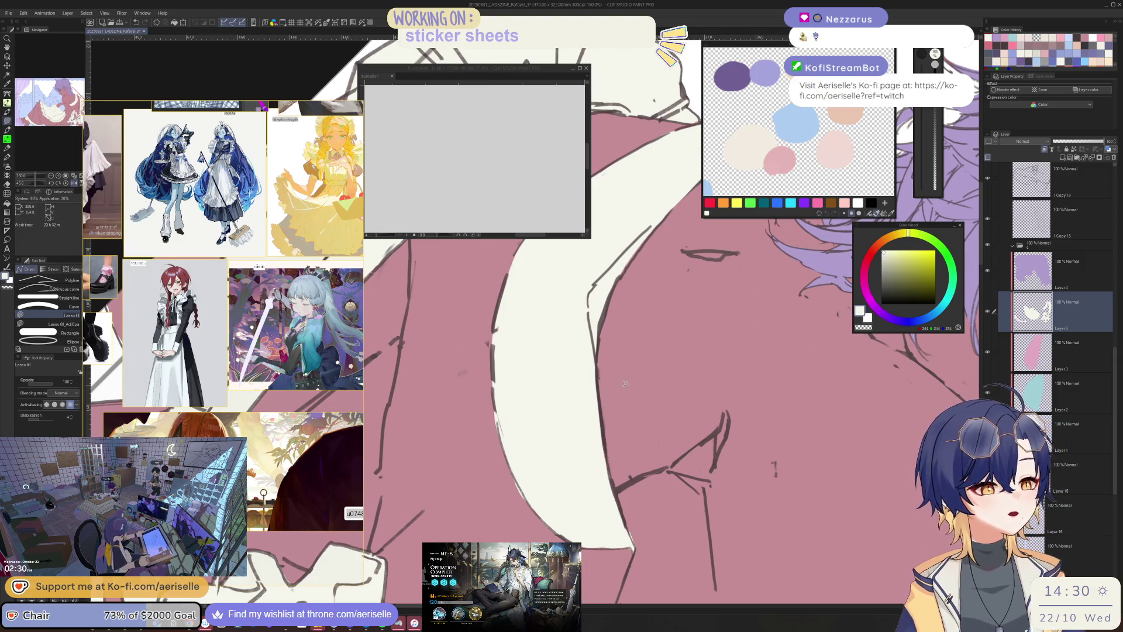
- Reframe the dress view, then switch to Arknights and leave the operation-complete screen
key(e)
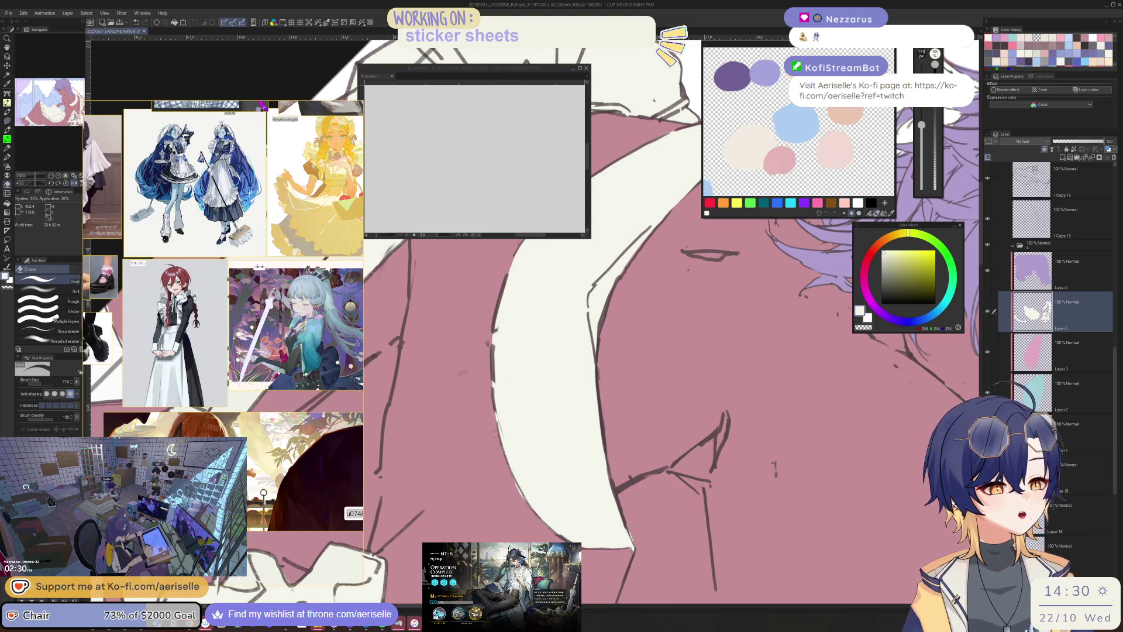
drag(493, 433, 733, 459)
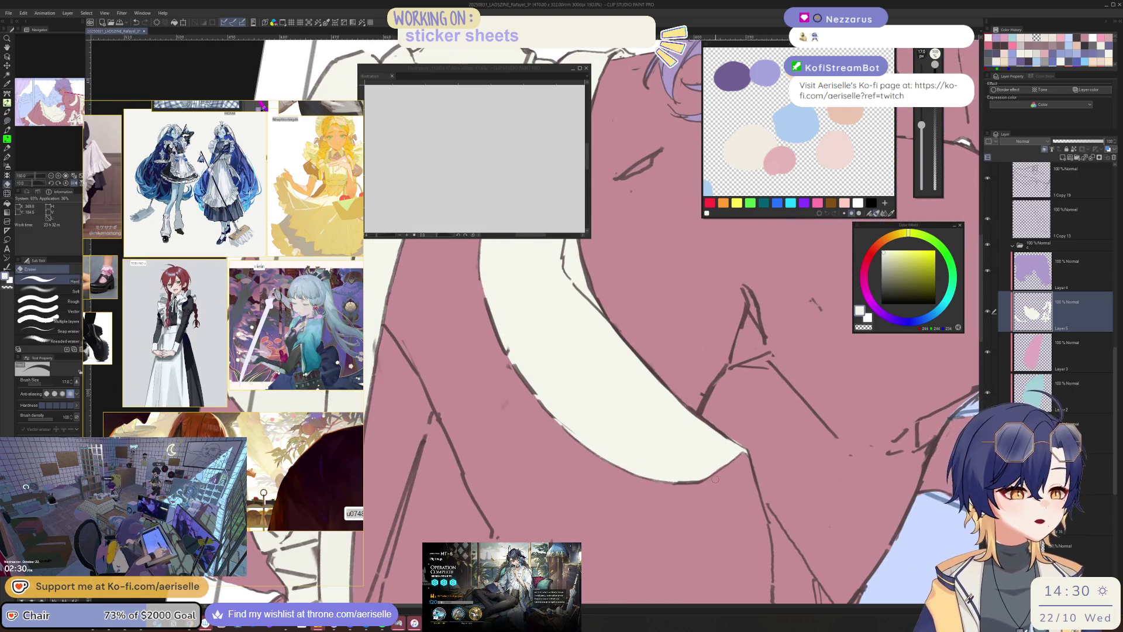
key(u)
key(e)
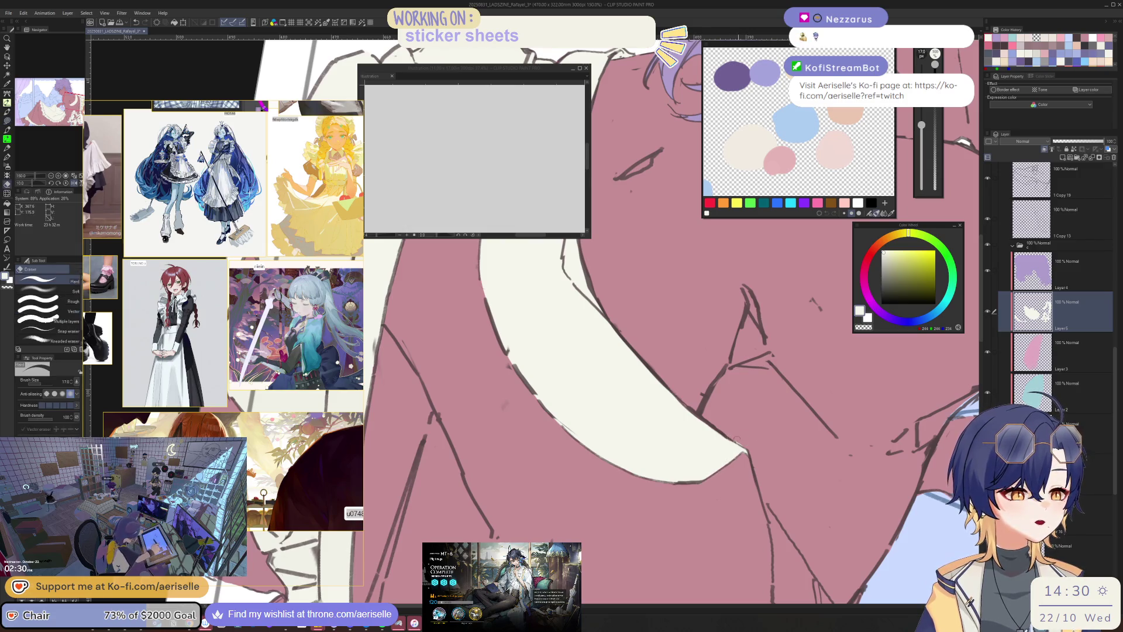
key(ctrl+minus)
key(ctrl+minus)
key(ctrl+minus)
mouse_move(792, 444)
mouse_down()
mouse_move(559, 445)
mouse_move(585, 363)
mouse_move(614, 334)
mouse_up()
key(ctrl+plus)
key(ctrl+plus)
key(ctrl+plus)
key(u)
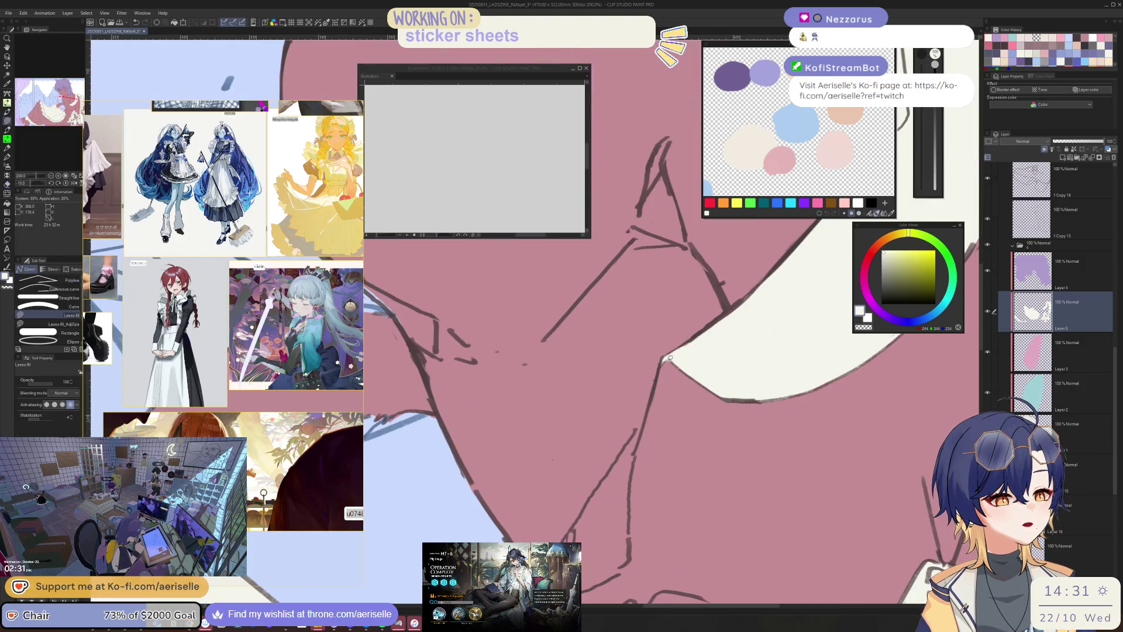
key(alt+Tab)
click(696, 389)
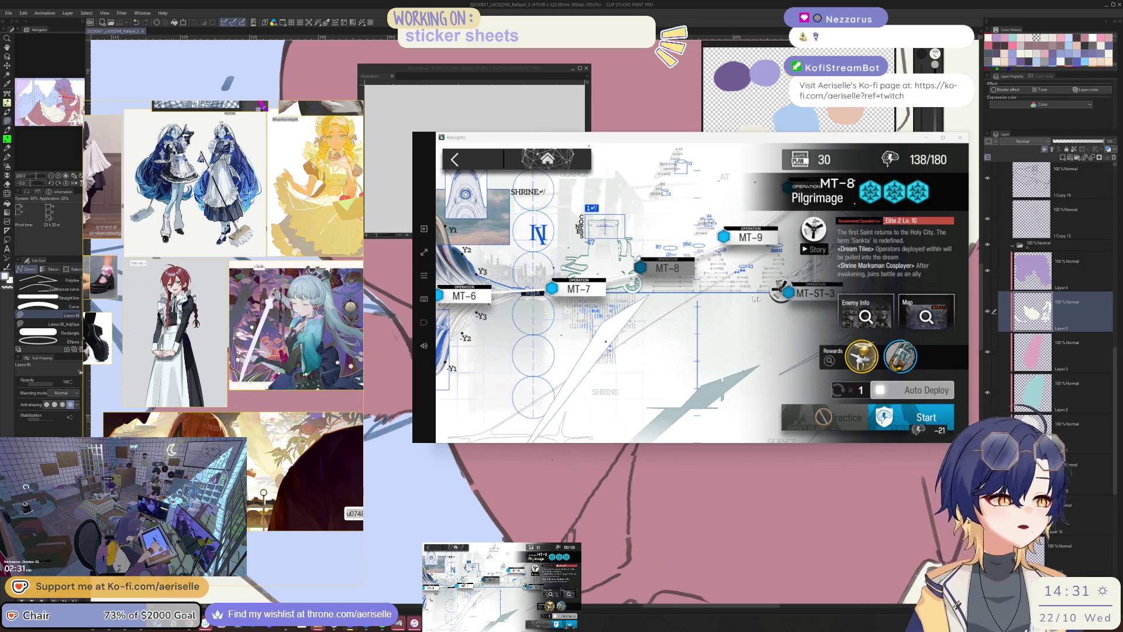
- Return to the event screen and collect the Idida order reward
click(471, 159)
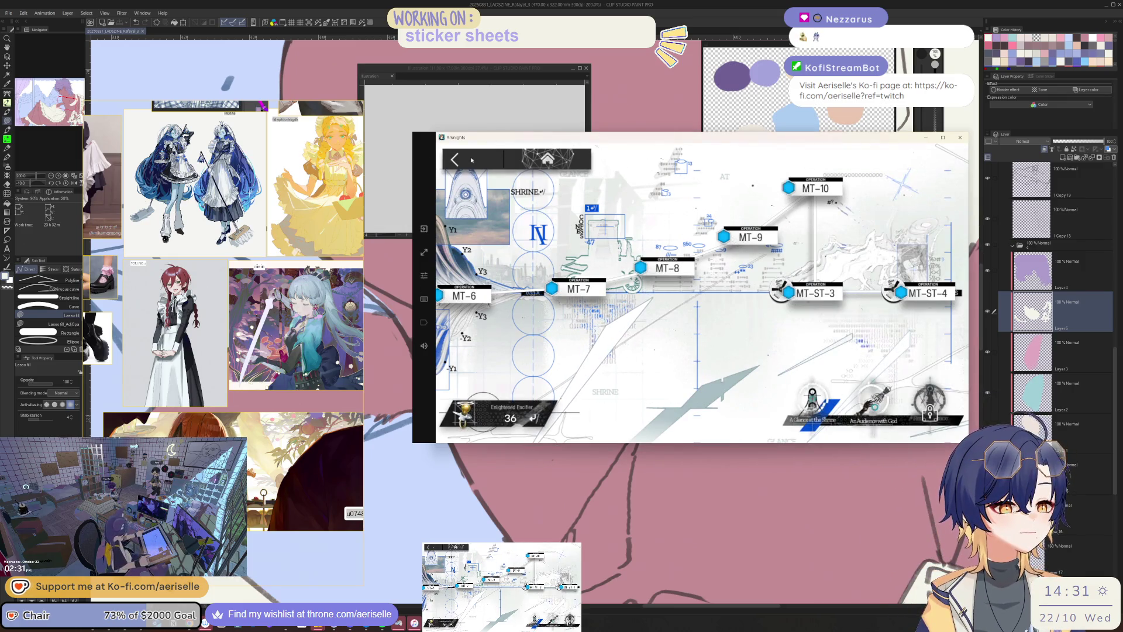
click(471, 160)
click(637, 392)
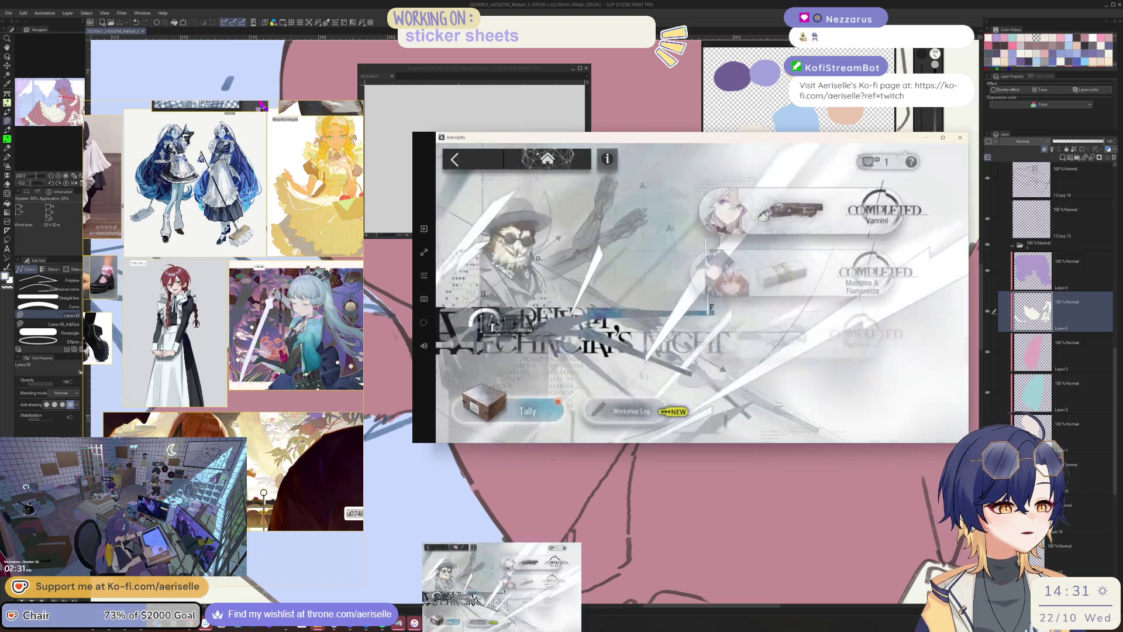
click(884, 403)
click(885, 402)
- Accept the order 'The Price of Sweets' and start the MT-9 stage
click(784, 397)
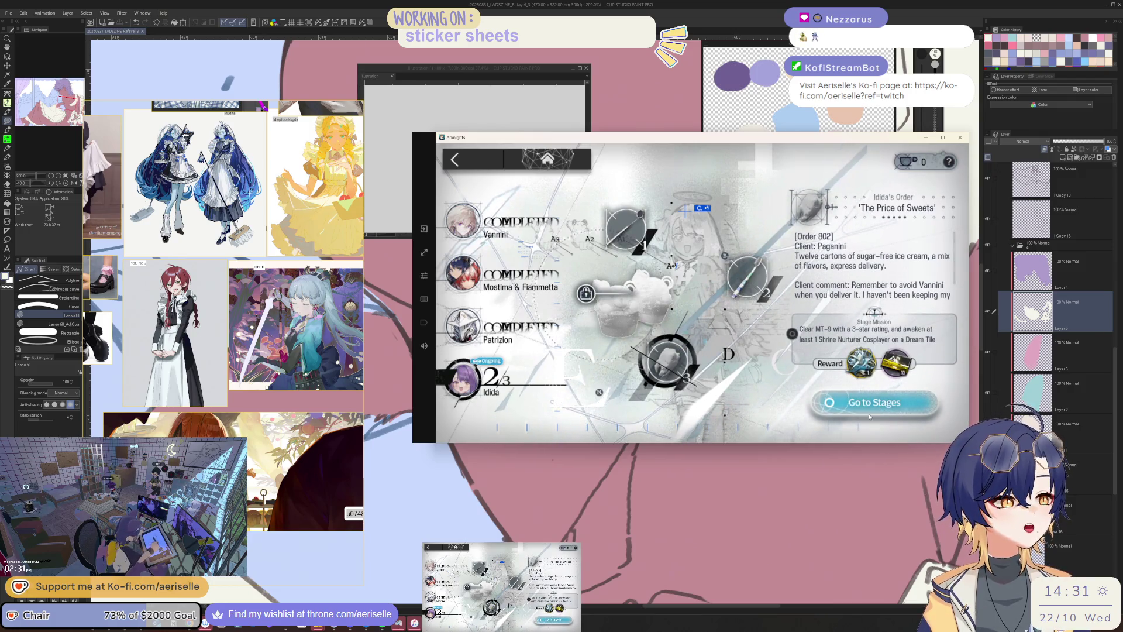
click(875, 411)
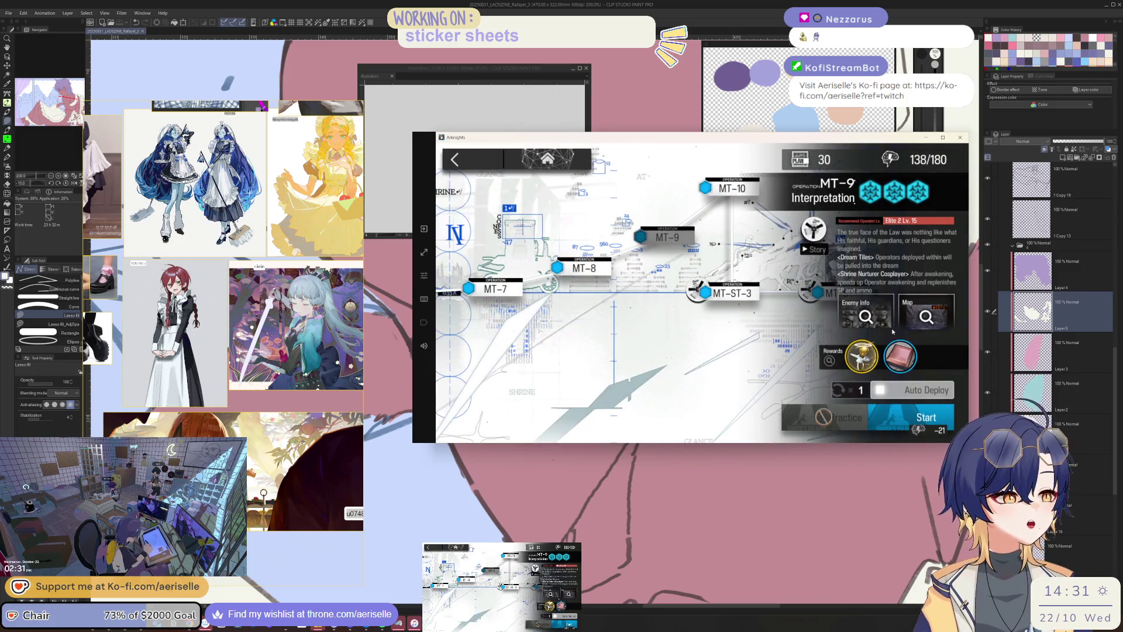
click(885, 421)
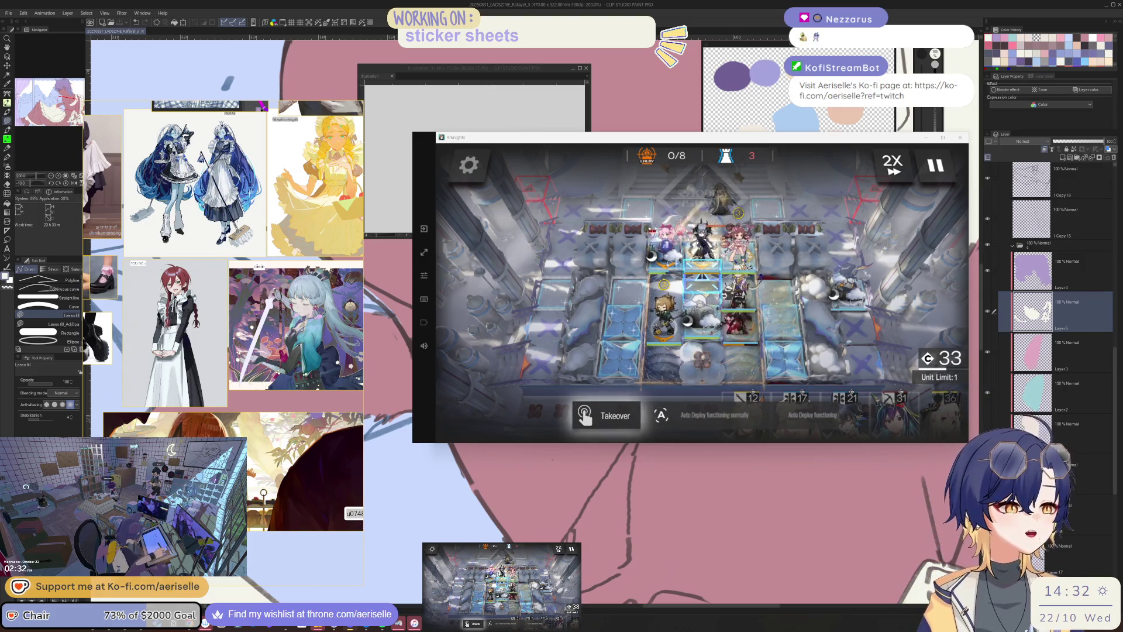
- Bring the drawing back in front of the game and pick the purple hair layer and colour
click(1055, 303)
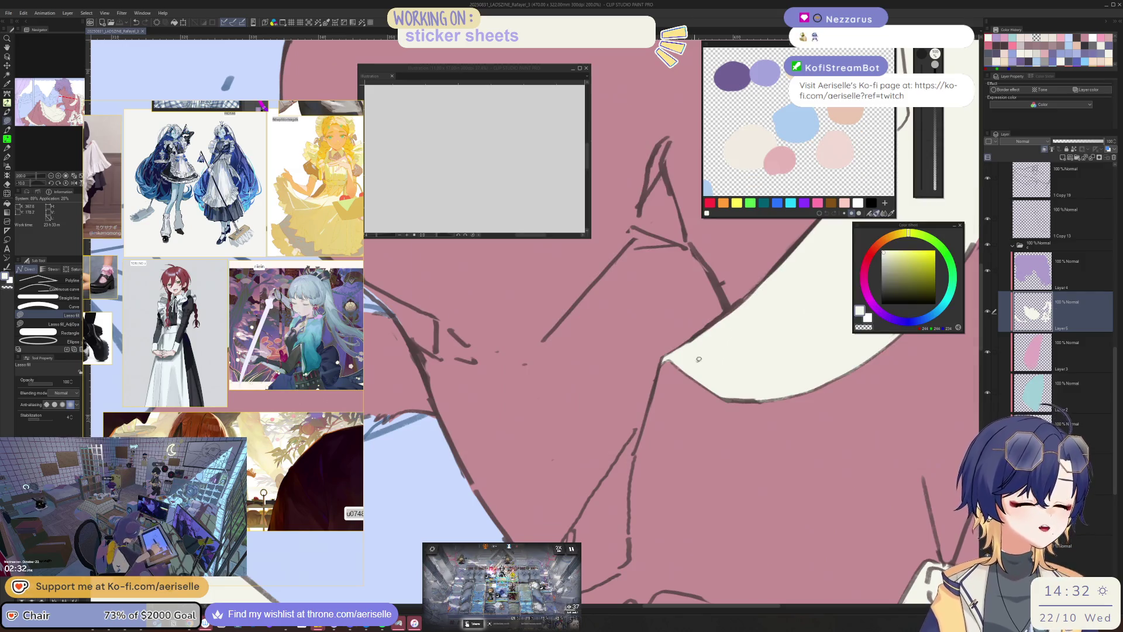
scroll(736, 379, down, 5)
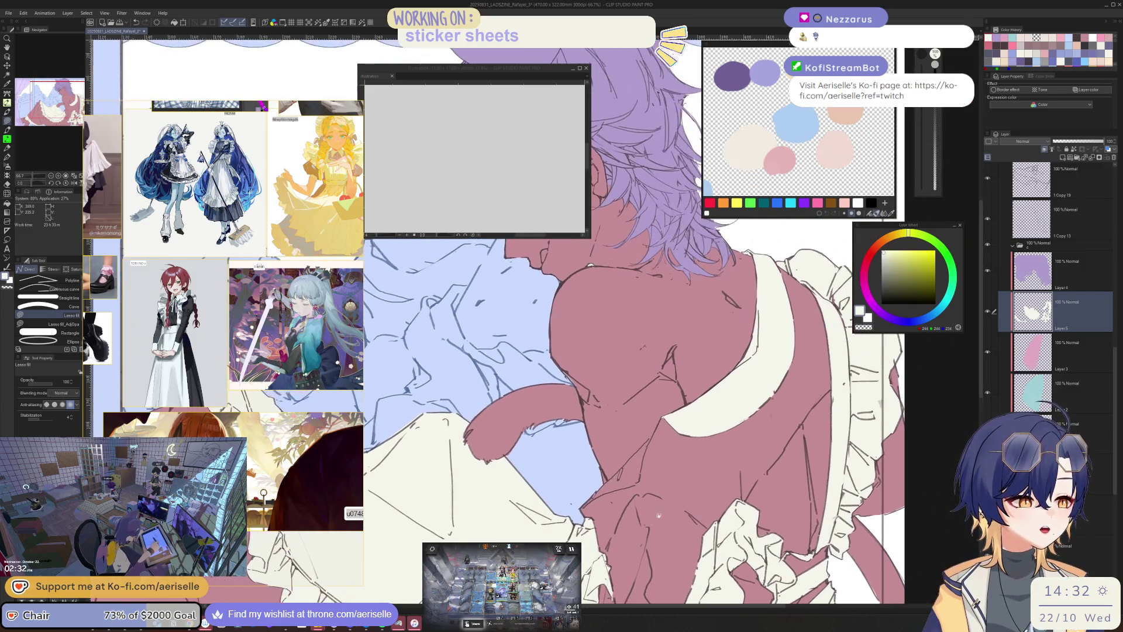
scroll(590, 266, up, 5)
alt+click(542, 367)
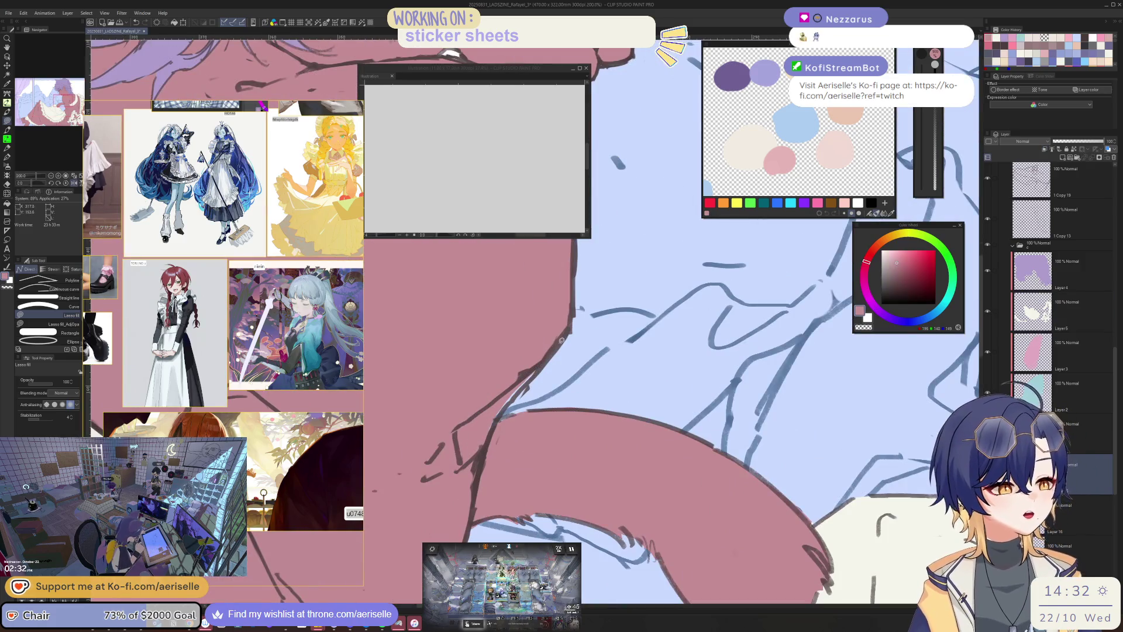
scroll(509, 410, down, 4)
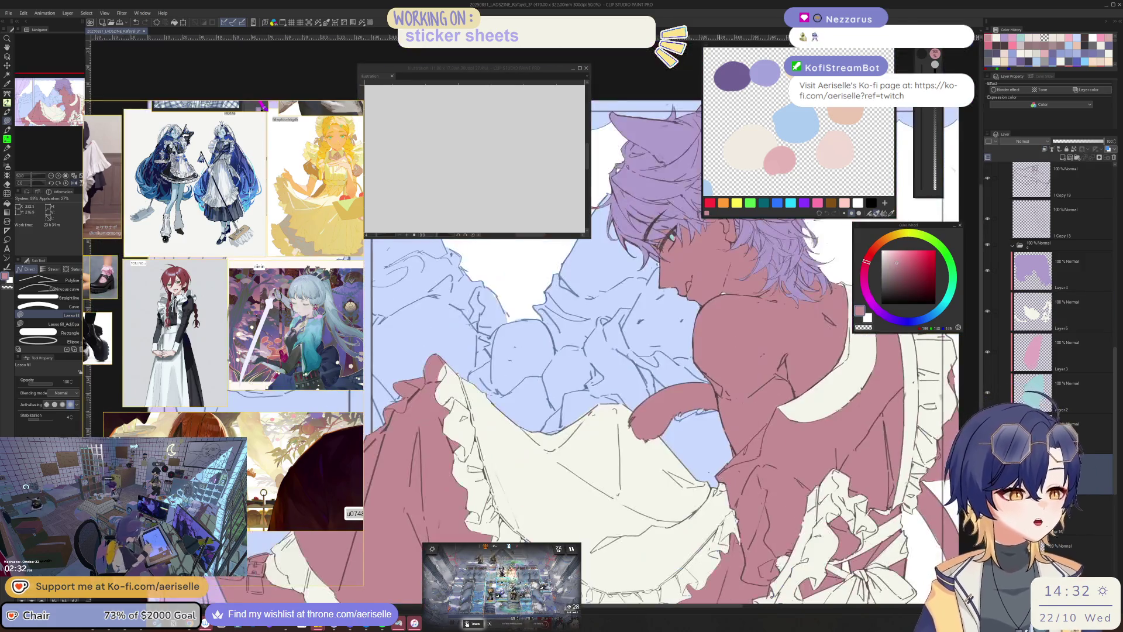
scroll(679, 514, up, 5)
ctrl+shift+click(691, 396)
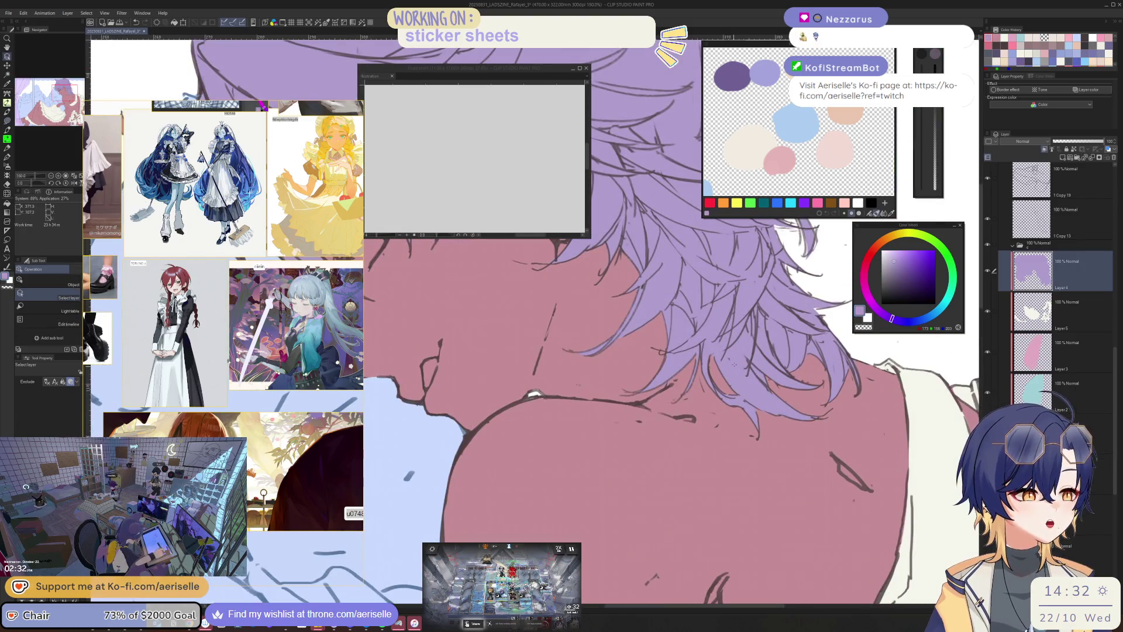
- Lasso-fill the tail curling over the shoulder in flat purple, replacing the skin pink
drag(691, 396, 842, 234)
drag(690, 442, 489, 503)
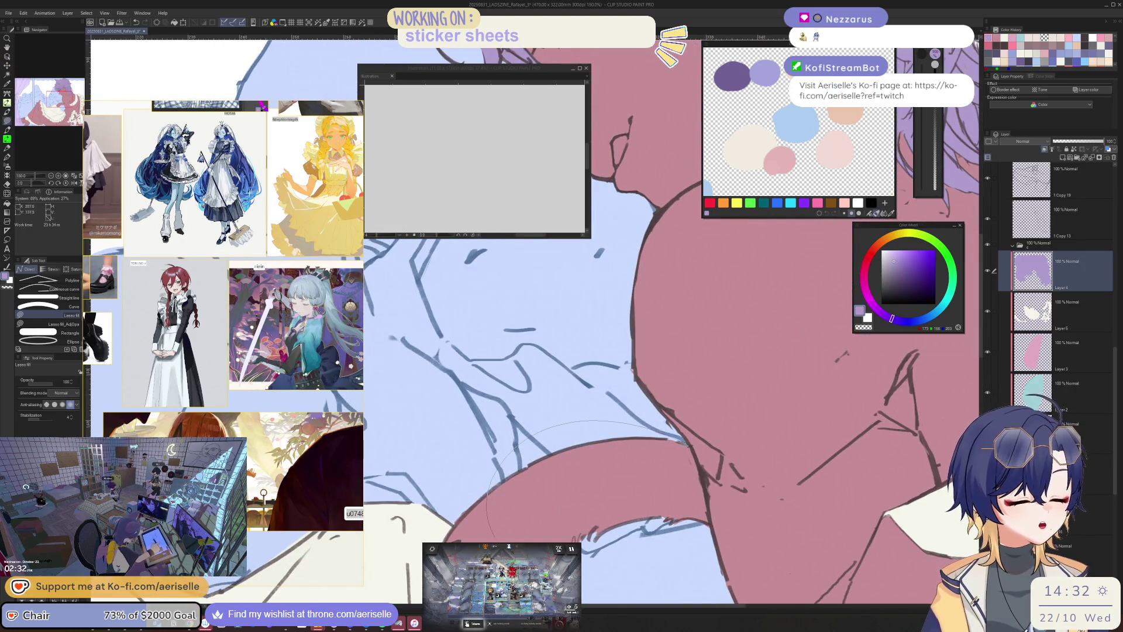
drag(711, 517, 690, 446)
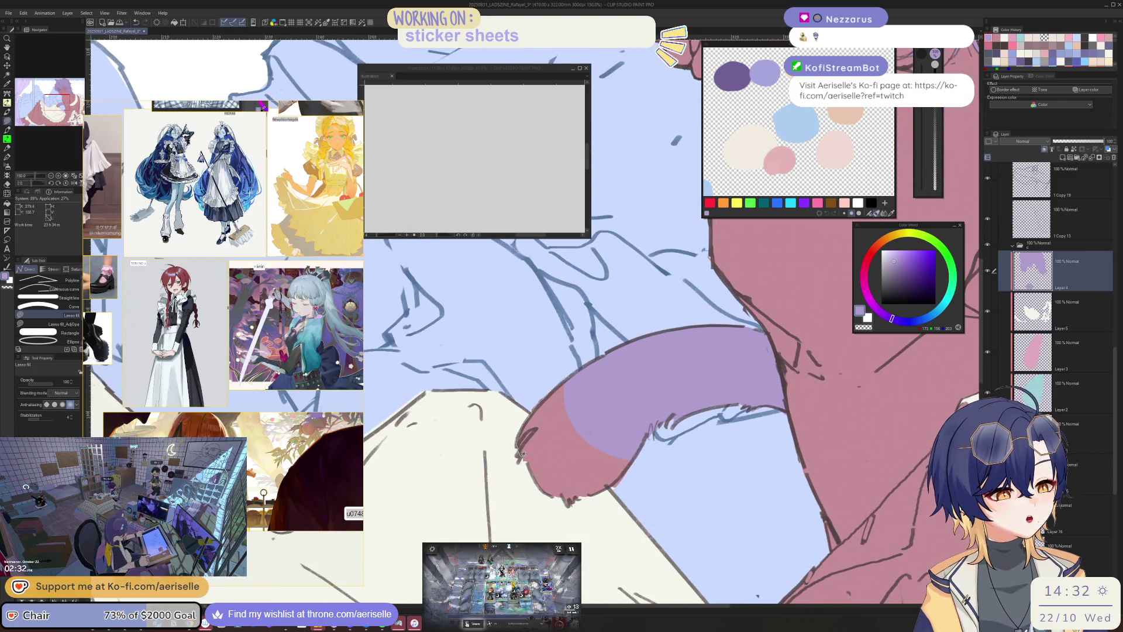
drag(542, 492, 587, 493)
drag(640, 433, 636, 412)
- Select the purple tail layer from the canvas and return to Lasso fill
key(e)
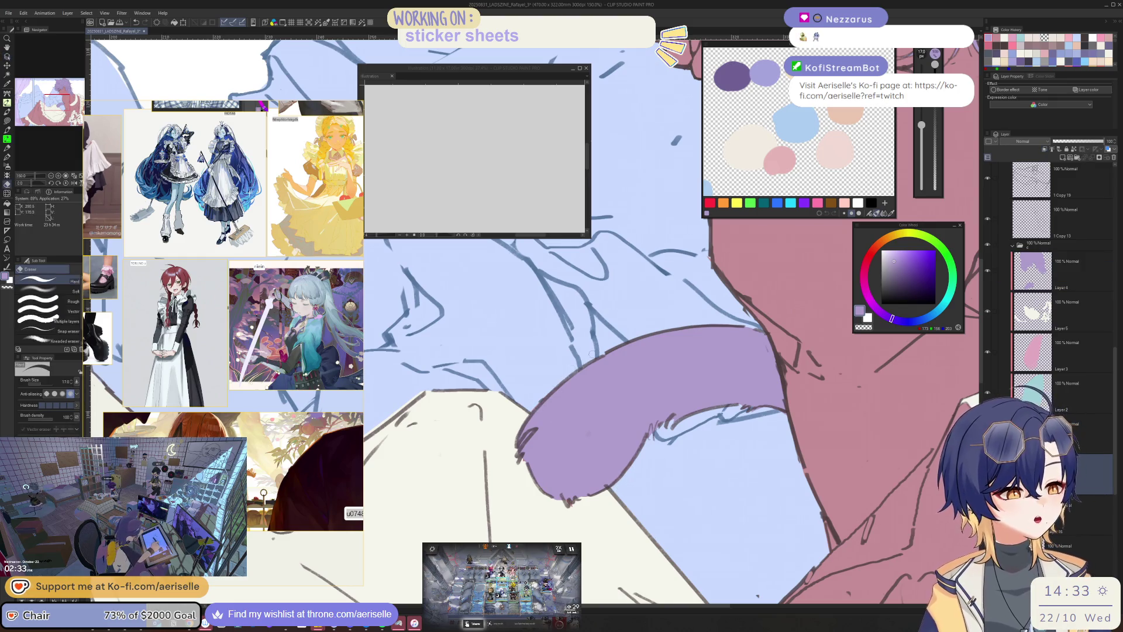
scroll(592, 354, down, 3)
key(o)
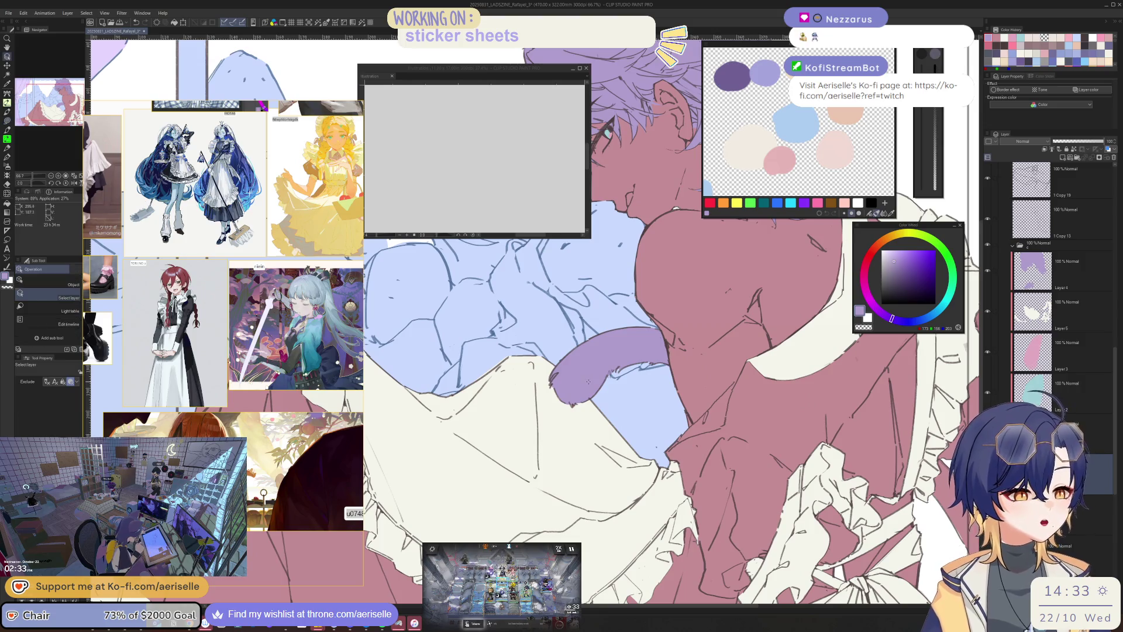
click(588, 381)
scroll(602, 409, up, 3)
key(g)
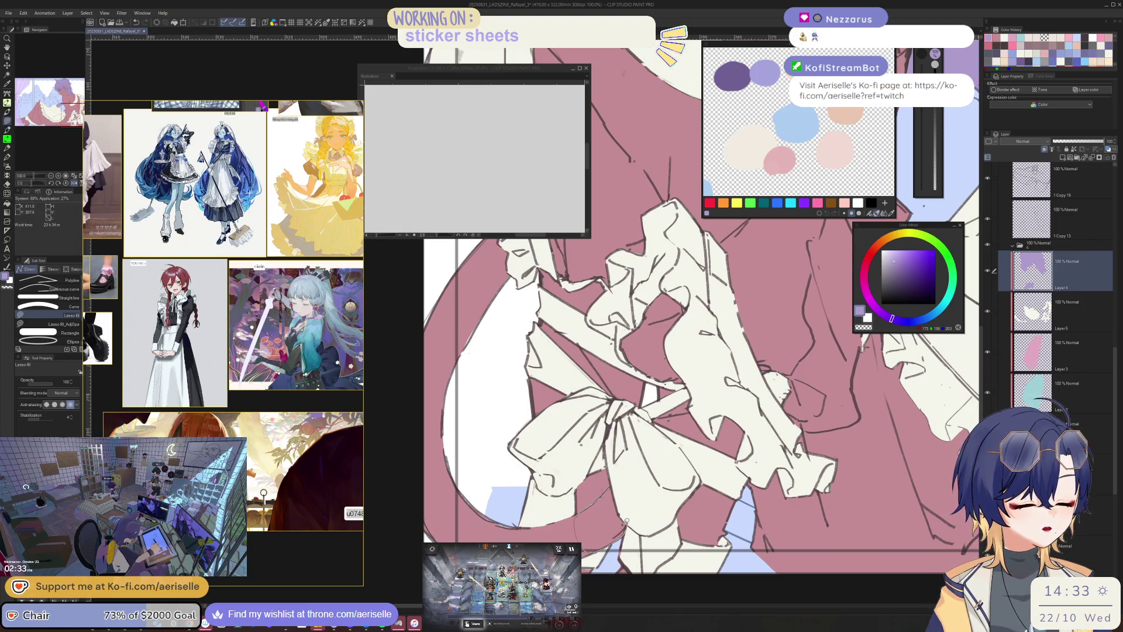
- Fill the lower tail curve and the band beside the bow with purple
drag(614, 486, 622, 490)
mouse_move(501, 228)
mouse_down()
mouse_move(533, 368)
mouse_move(502, 503)
mouse_move(507, 185)
mouse_up()
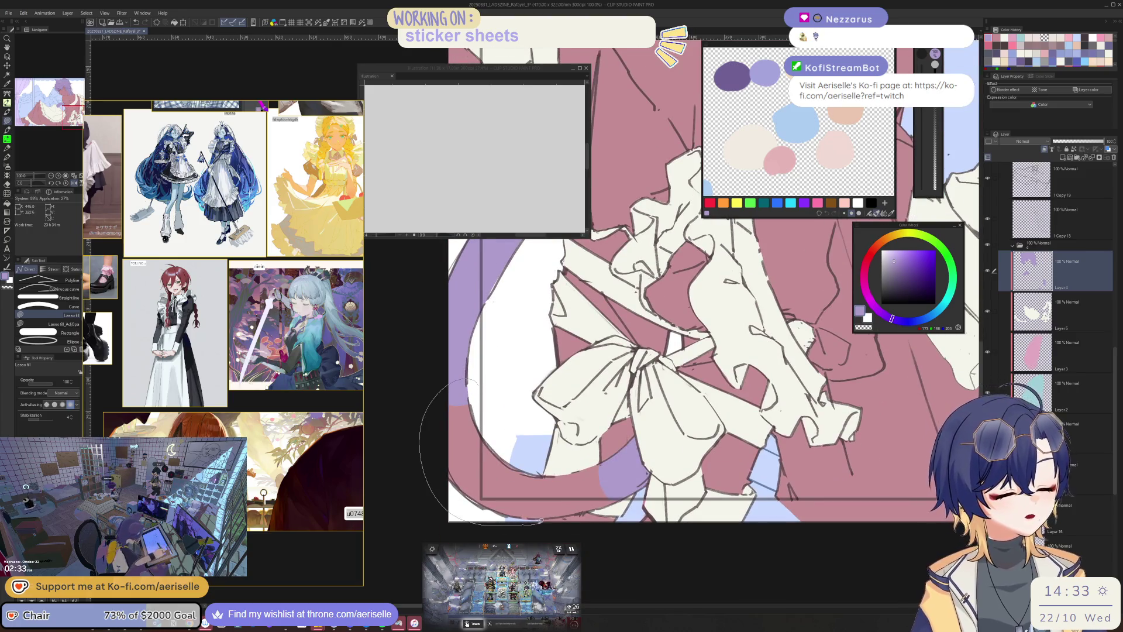
mouse_move(544, 493)
mouse_down()
mouse_move(538, 472)
mouse_move(552, 475)
mouse_up()
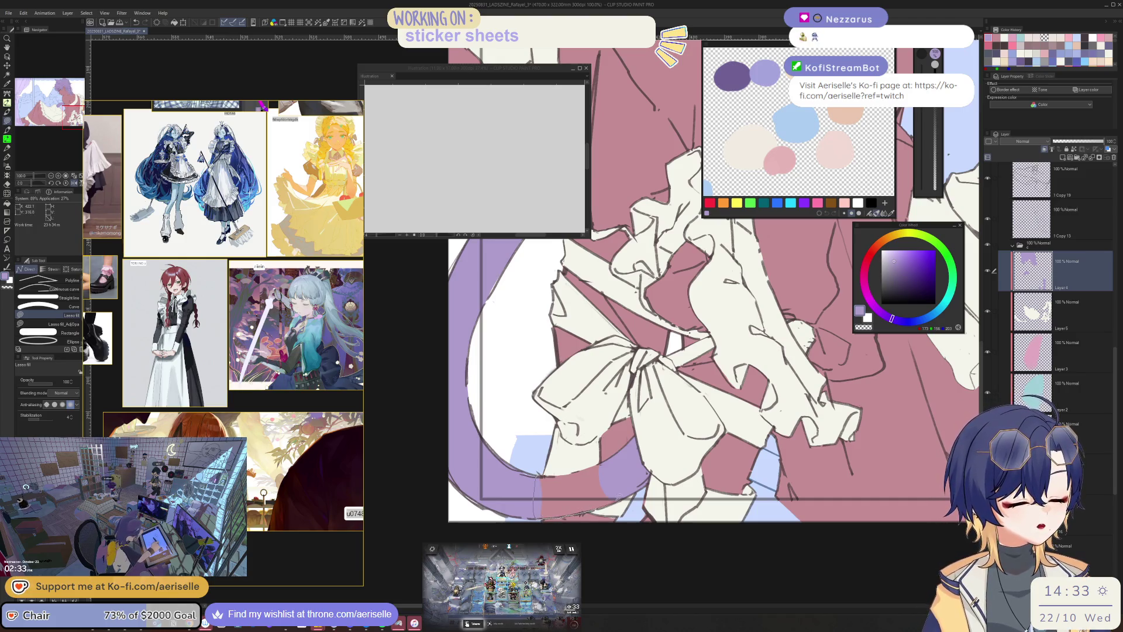
drag(583, 468, 593, 465)
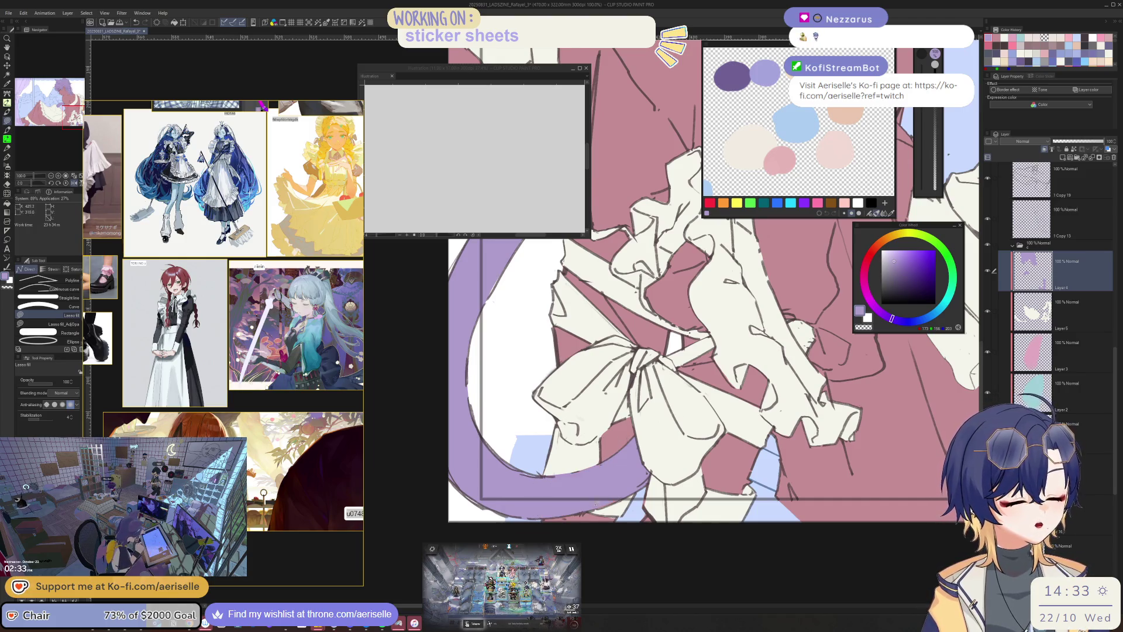
- Switch between the cream ruffle and purple tail layers, ending on the cream ruffle layer
scroll(595, 503, up, 3)
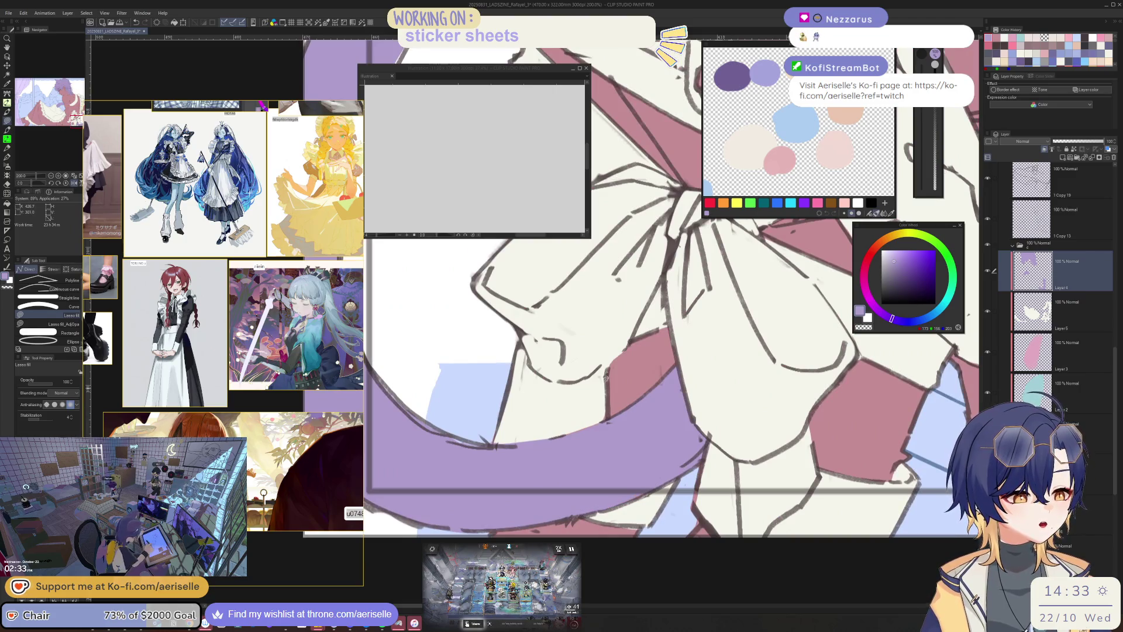
alt+click(572, 399)
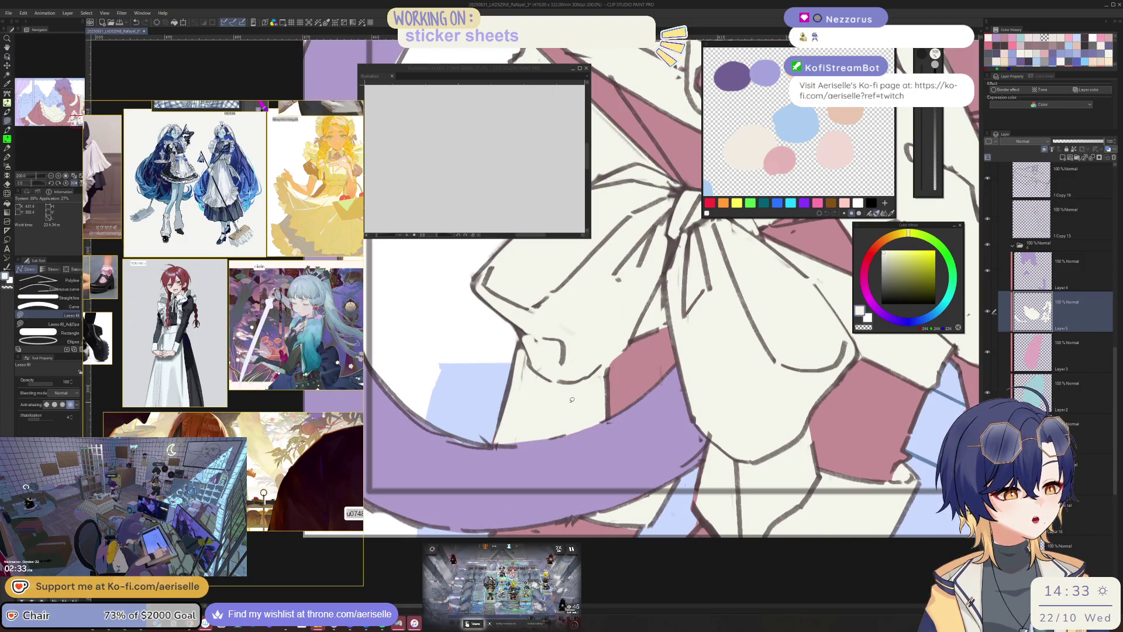
scroll(572, 399, down, 5)
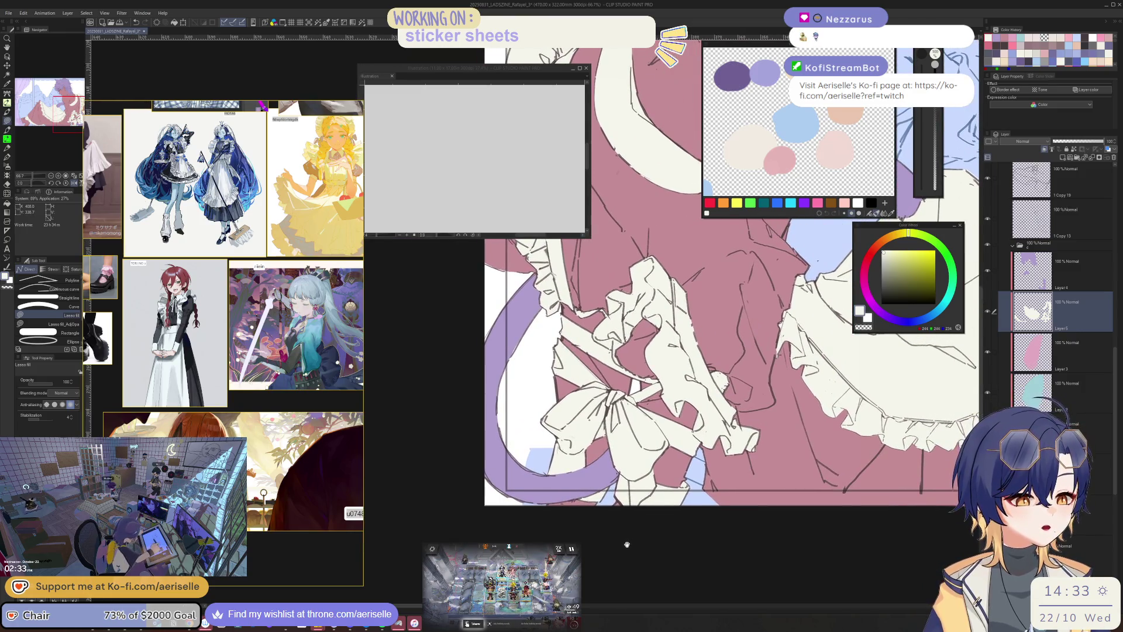
scroll(627, 545, up, 2)
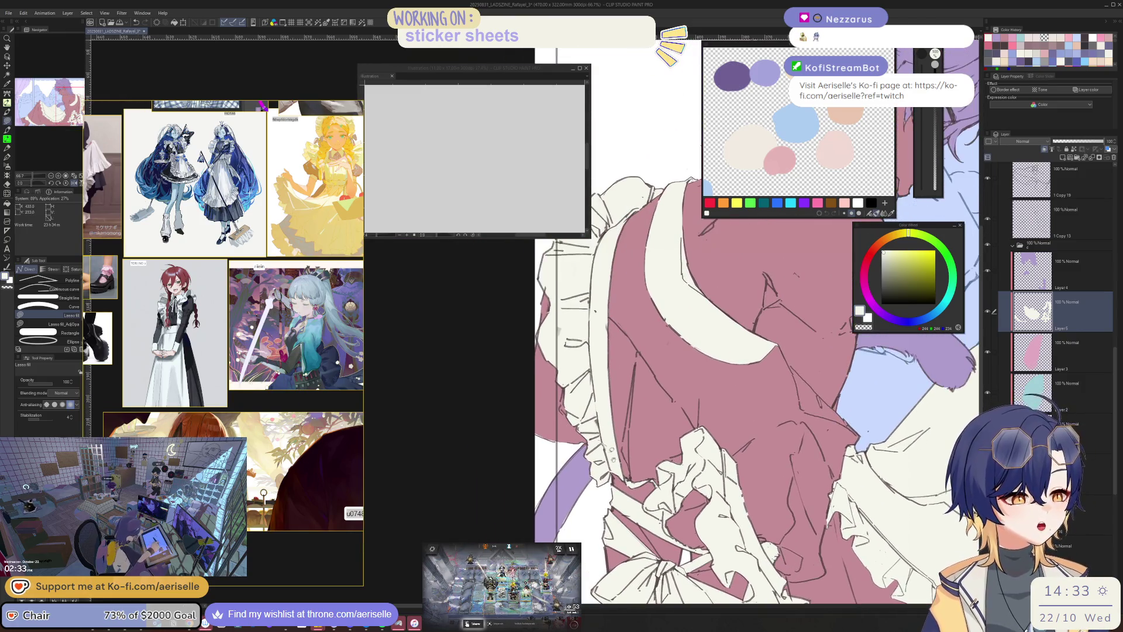
scroll(595, 418, up, 3)
alt+click(594, 417)
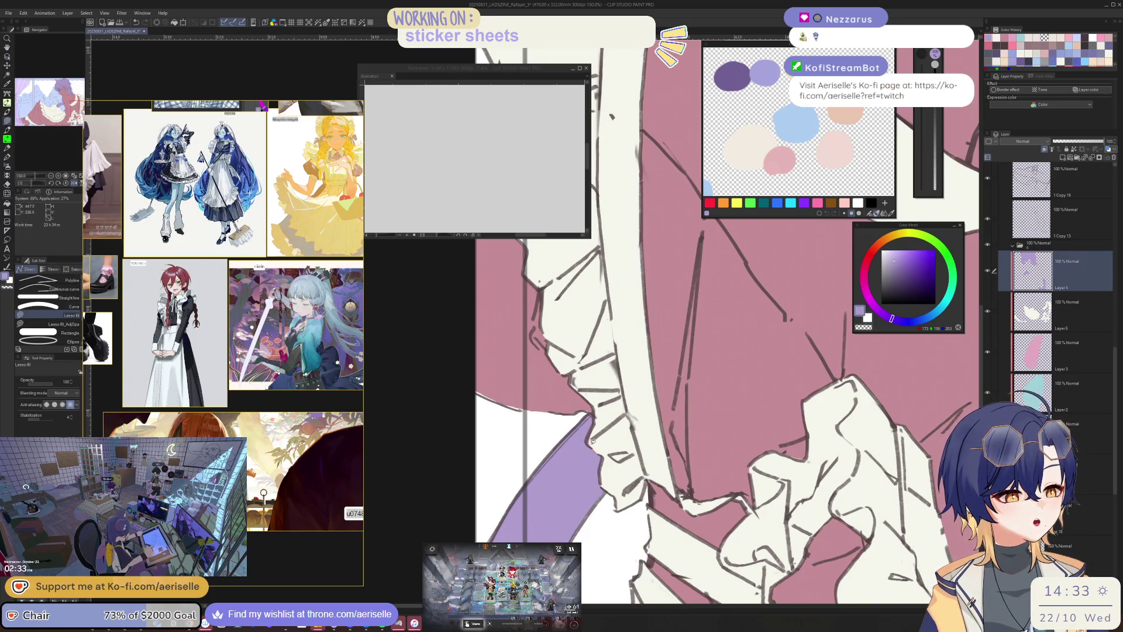
alt+click(595, 438)
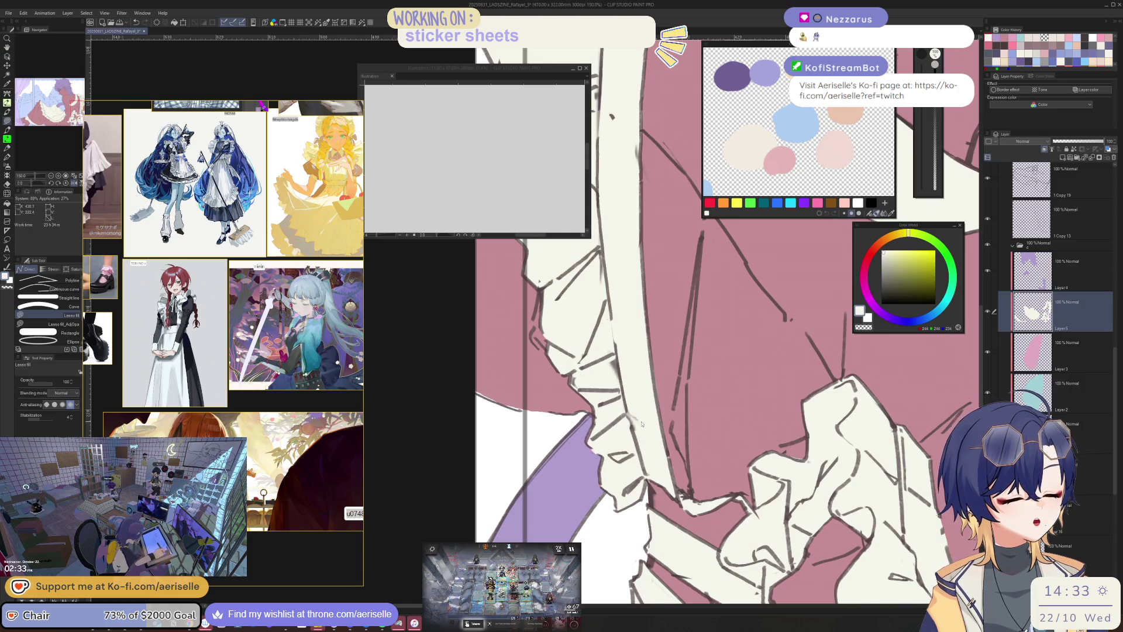
scroll(641, 423, down, 4)
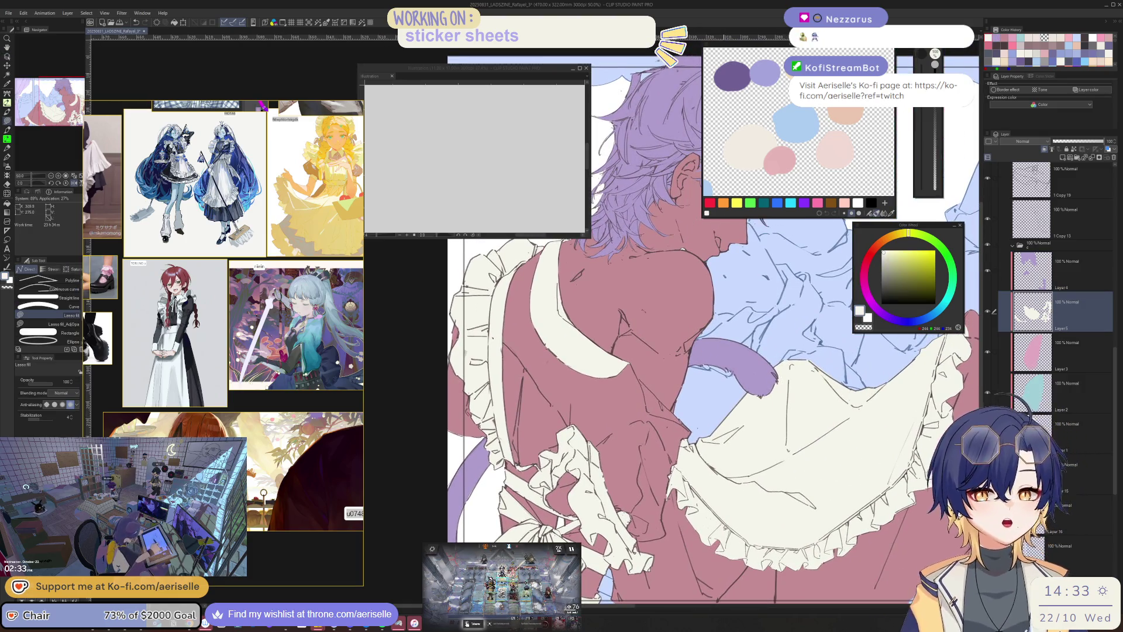
- Add a new layer above Layer 3 and choose a dark bluish grey for the dress
click(1063, 368)
click(1063, 158)
click(909, 321)
click(888, 270)
key(o)
key(u)
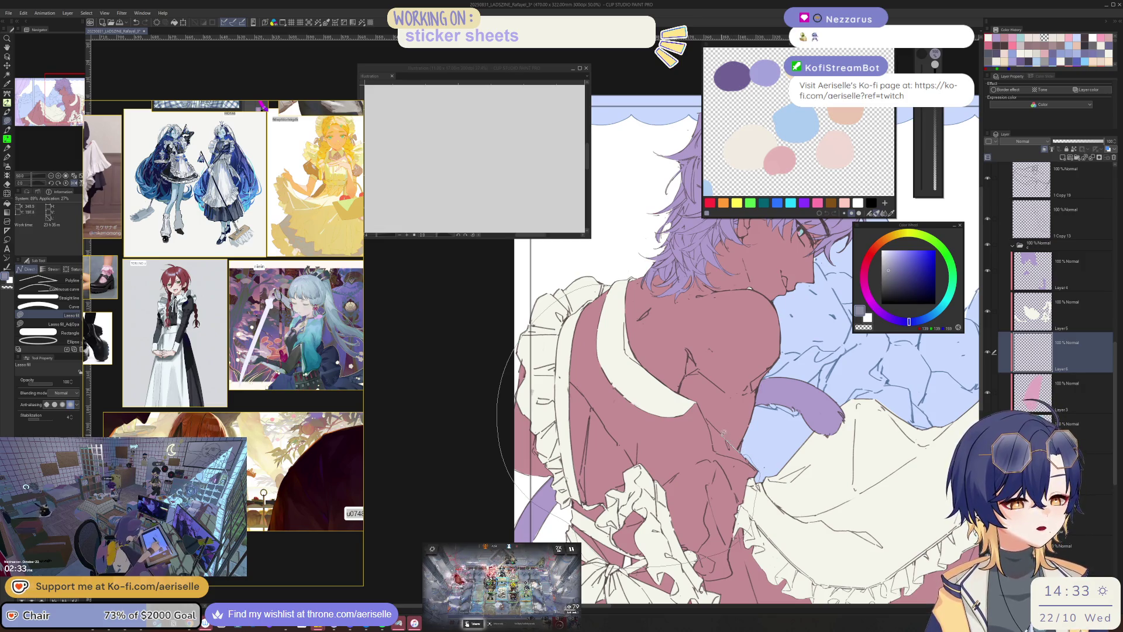
- Lasso-fill the dress dark grey on Layer 6, checking in a mirrored view, then sample the cream ruffles
mouse_move(699, 402)
mouse_down()
mouse_move(663, 398)
mouse_move(620, 295)
mouse_move(614, 304)
mouse_up()
key(h)
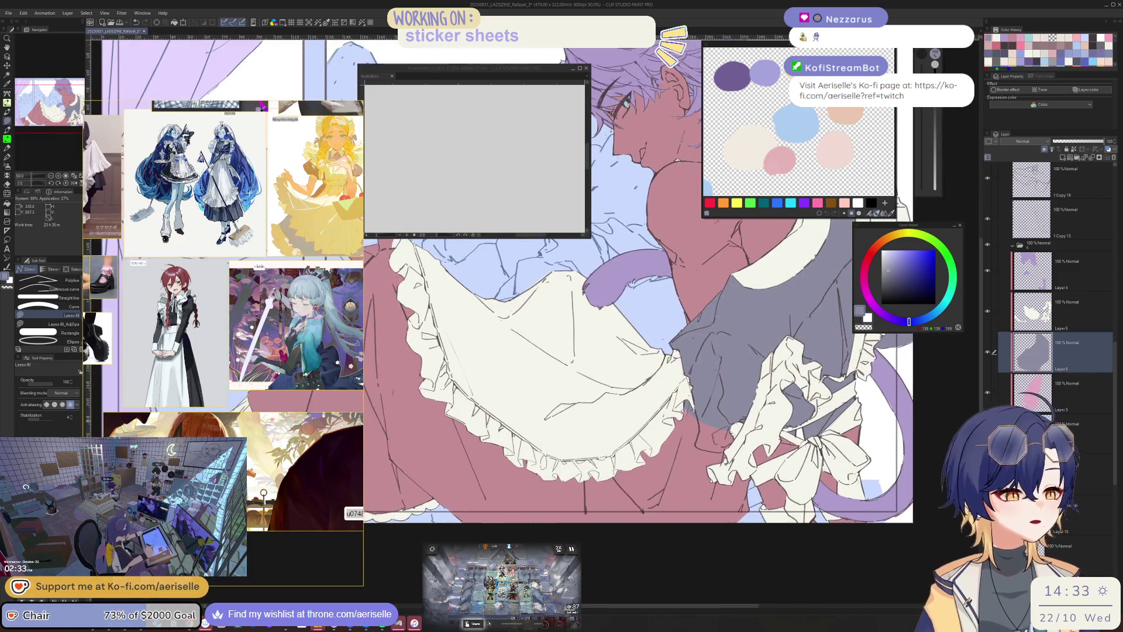
mouse_move(727, 384)
mouse_down()
mouse_move(596, 439)
mouse_move(911, 556)
mouse_move(743, 564)
mouse_move(798, 526)
mouse_up()
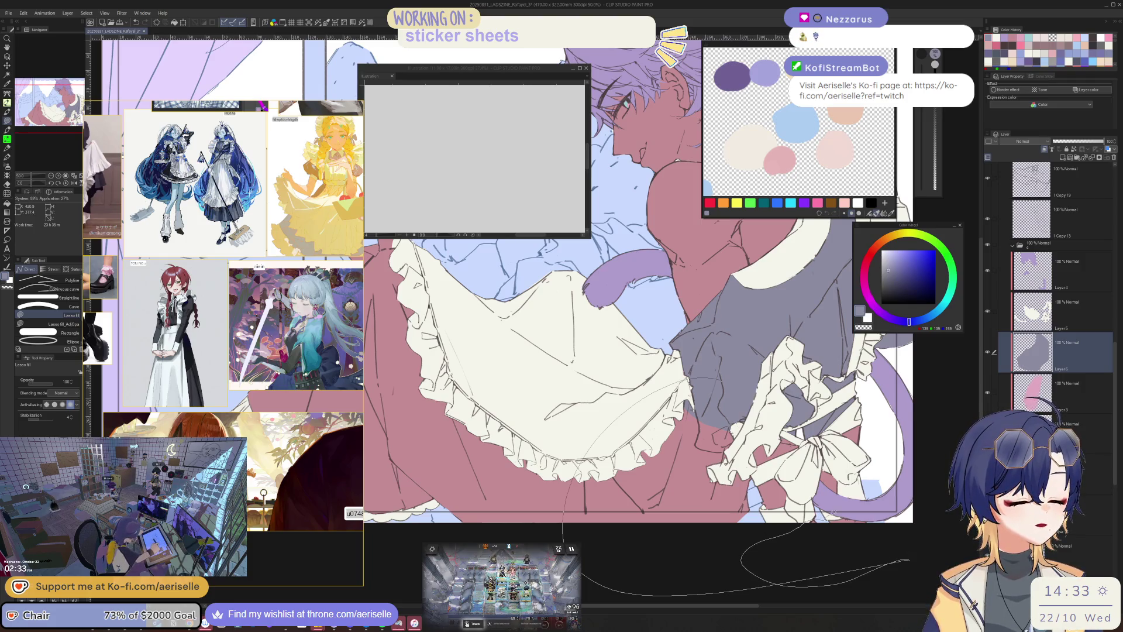
key(ctrl+minus)
key(ctrl+minus)
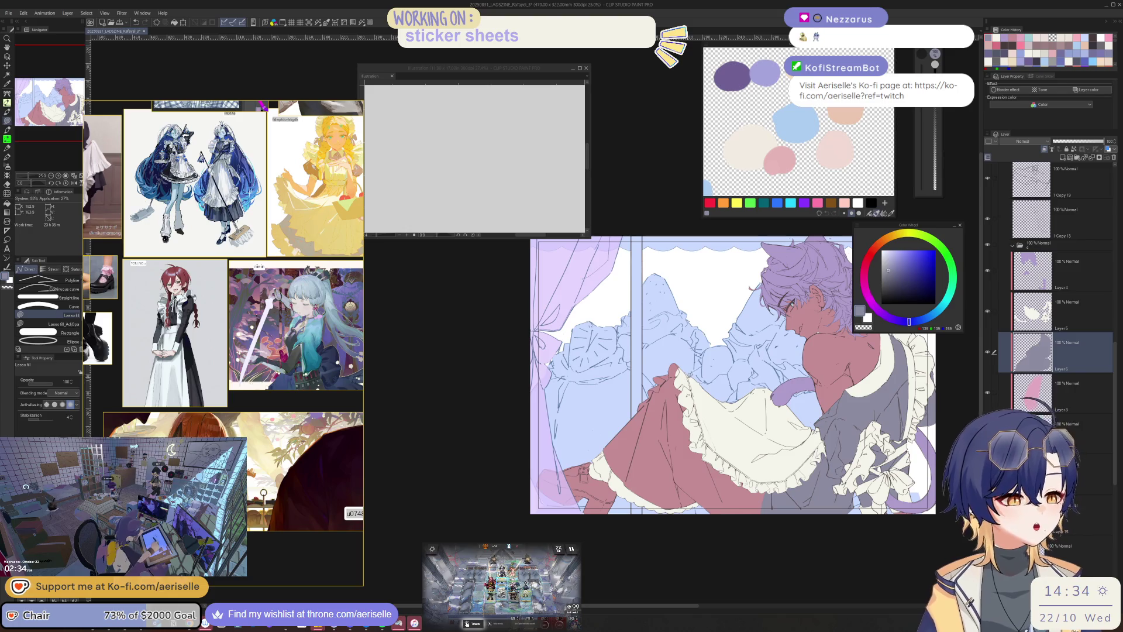
drag(643, 569, 802, 553)
key(h)
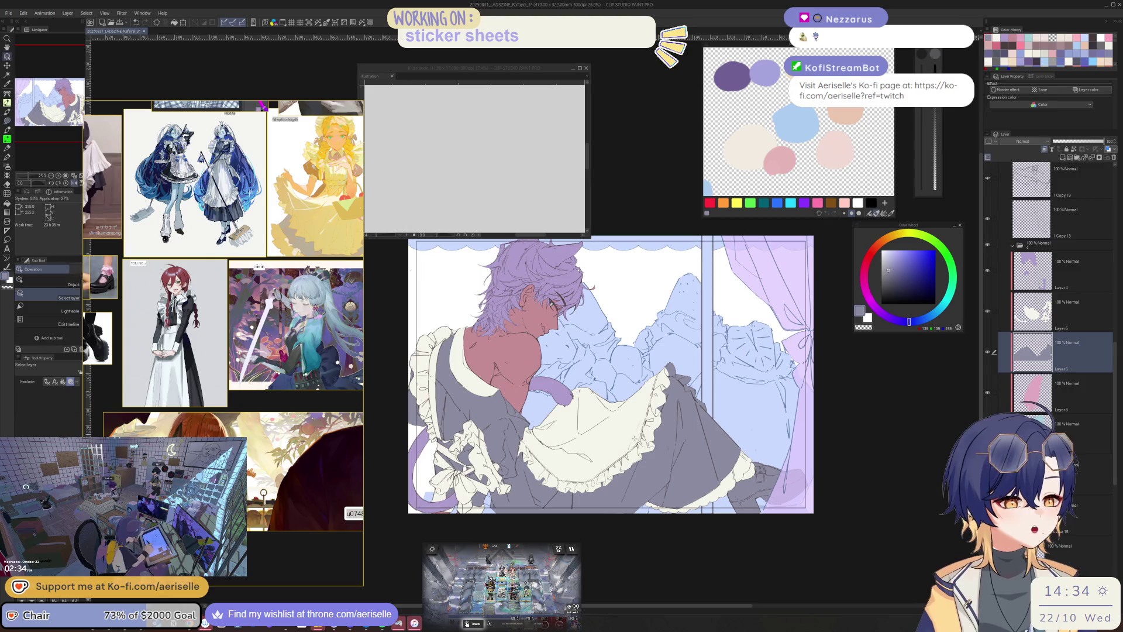
ctrl+shift+click(631, 437)
alt+click(631, 438)
- Fill the gap along the belt's lower edge
scroll(760, 467, up, 6)
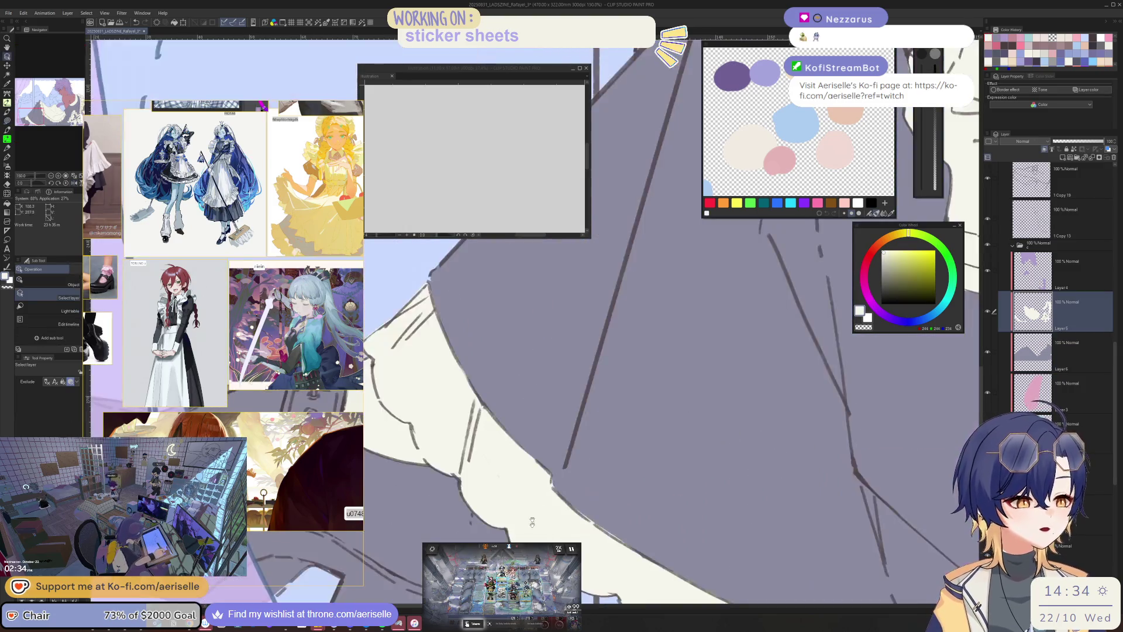
scroll(612, 455, up, 1)
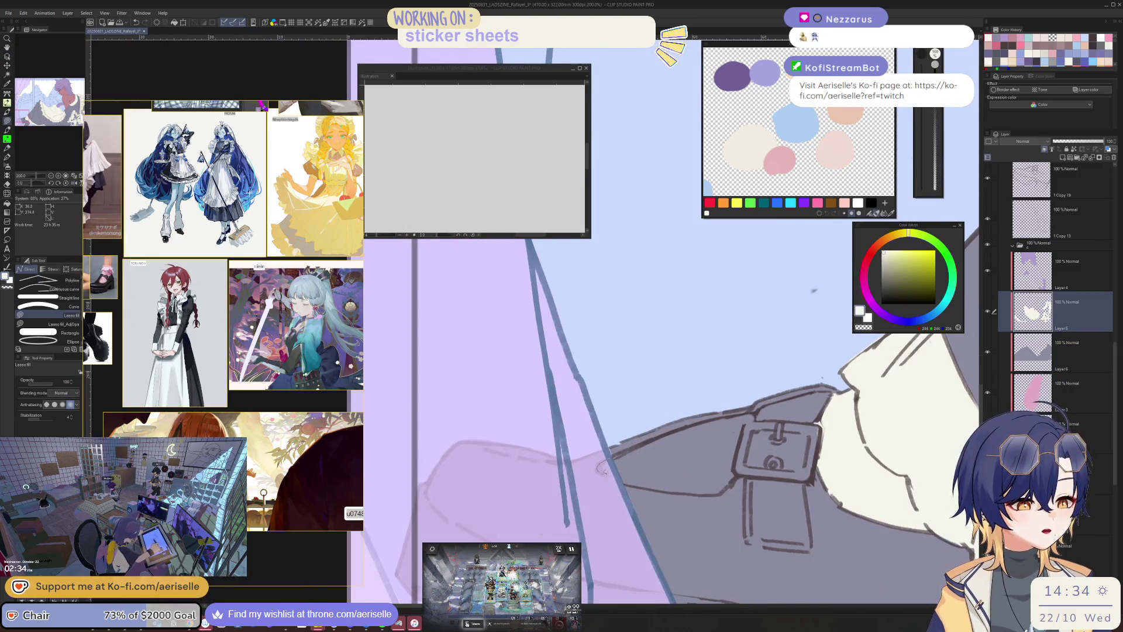
mouse_move(656, 489)
mouse_down()
mouse_move(710, 493)
mouse_move(735, 468)
mouse_move(741, 431)
mouse_move(738, 412)
mouse_move(655, 434)
mouse_up()
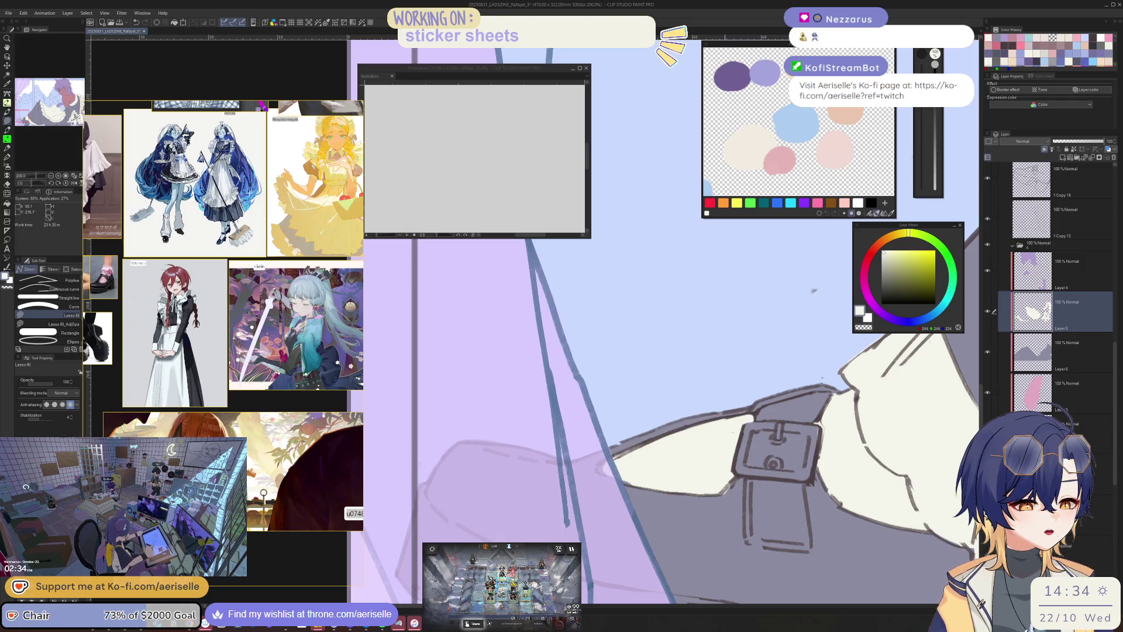
drag(729, 490, 653, 431)
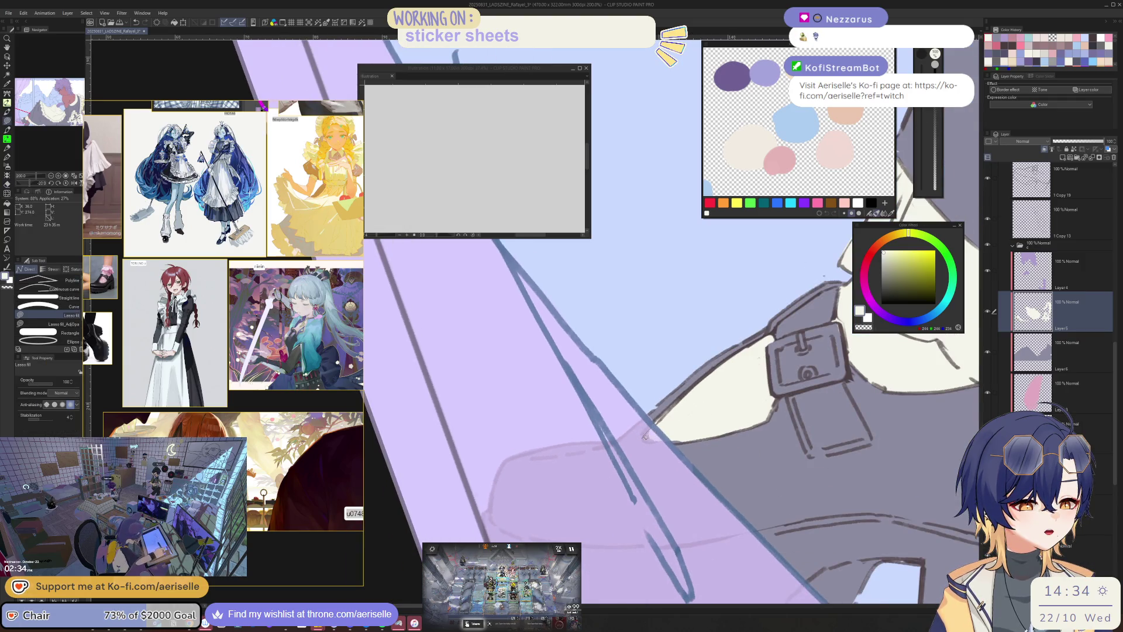
scroll(645, 436, down, 5)
key(ctrl+at)
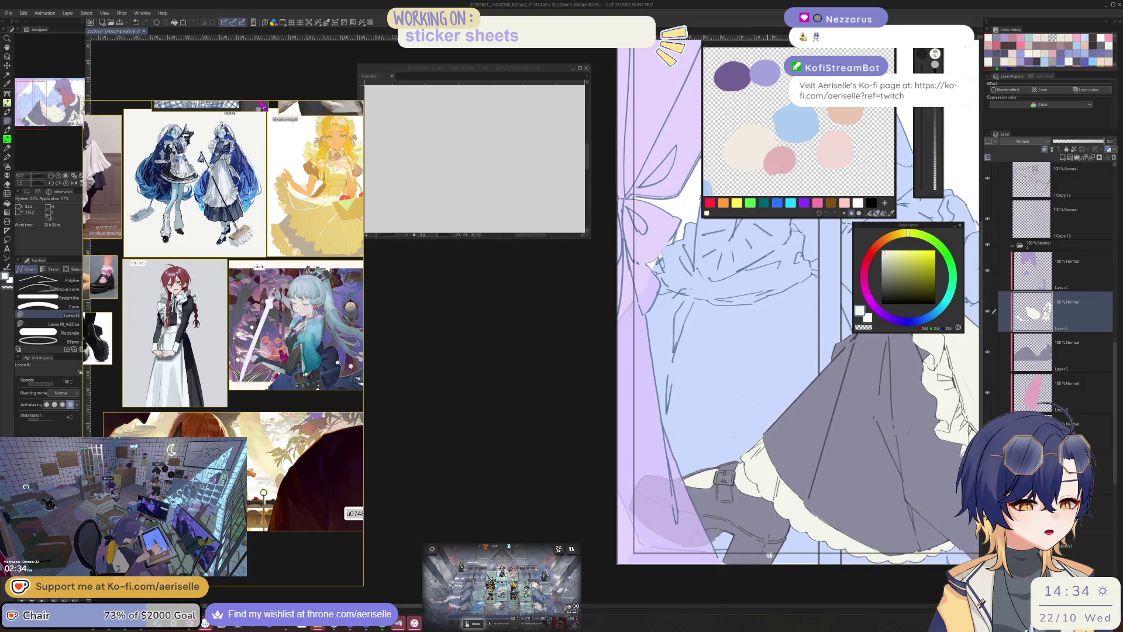
scroll(618, 384, up, 5)
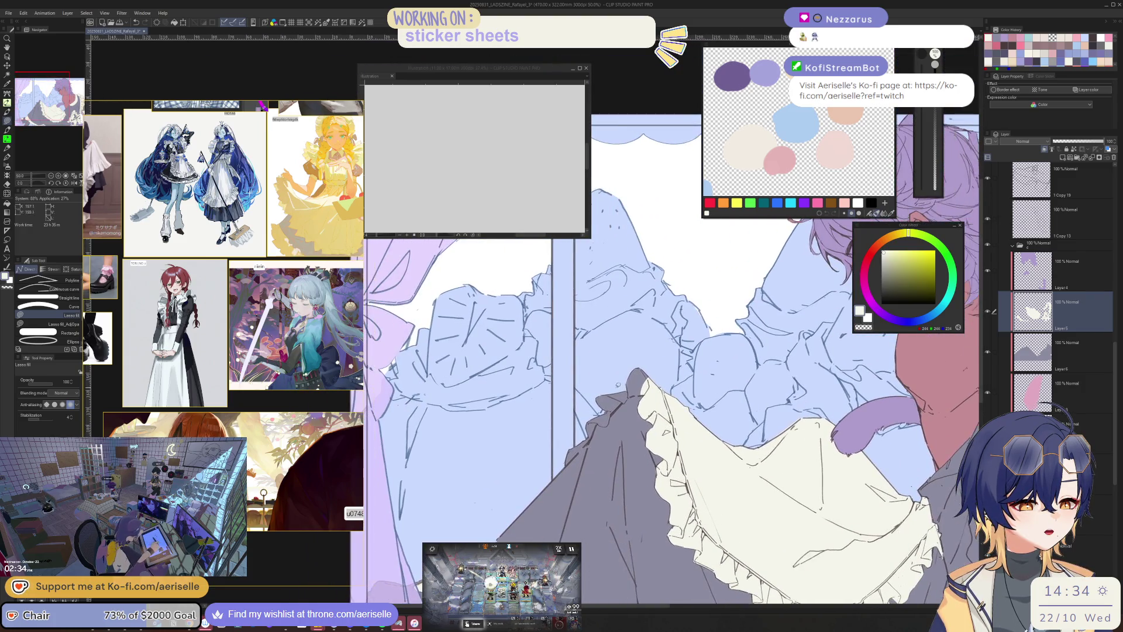
scroll(618, 385, up, 3)
- Fill the gap above the ruffle with cream and remove the dark pink from the skin
mouse_move(640, 399)
mouse_down()
mouse_move(705, 369)
mouse_move(485, 464)
mouse_up()
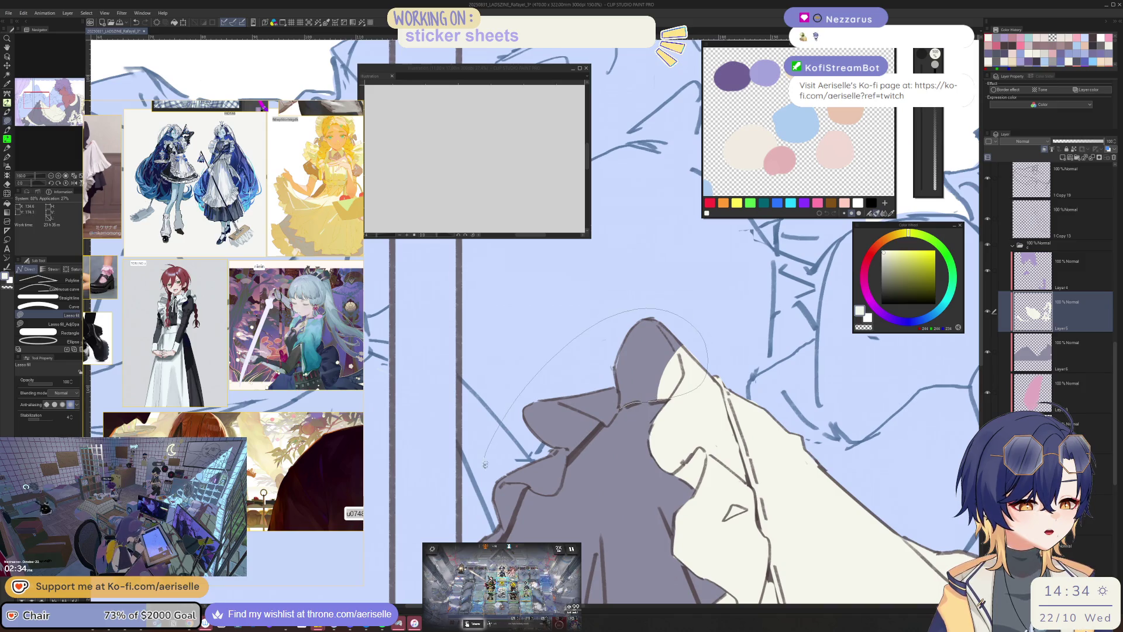
mouse_move(559, 490)
mouse_down()
mouse_move(571, 459)
mouse_move(623, 407)
mouse_up()
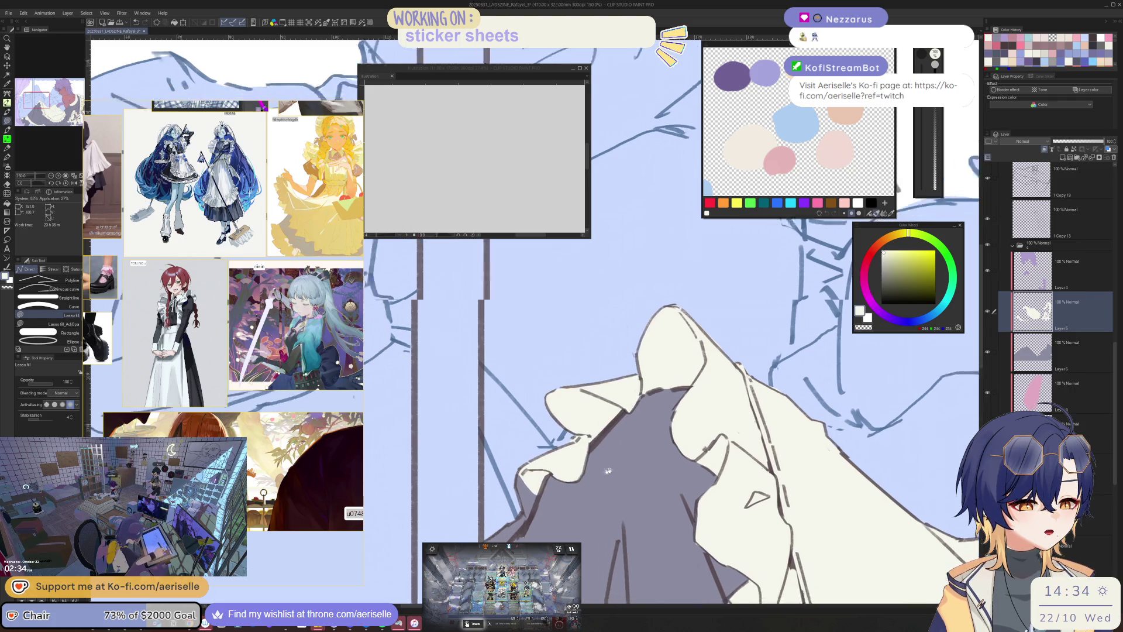
drag(607, 471, 634, 460)
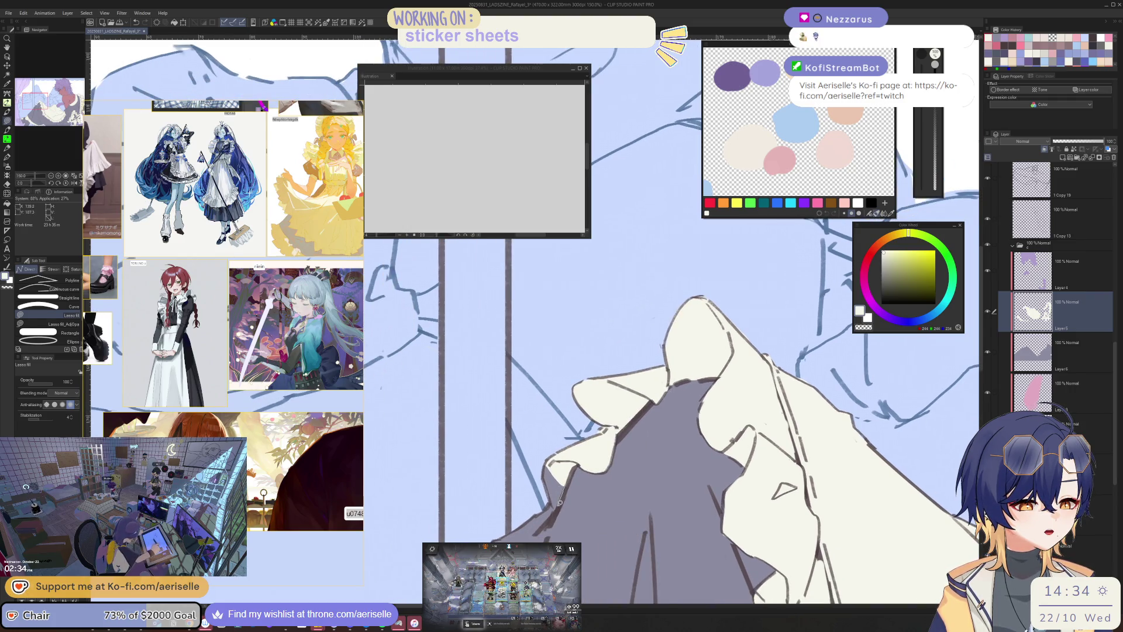
scroll(471, 529, down, 5)
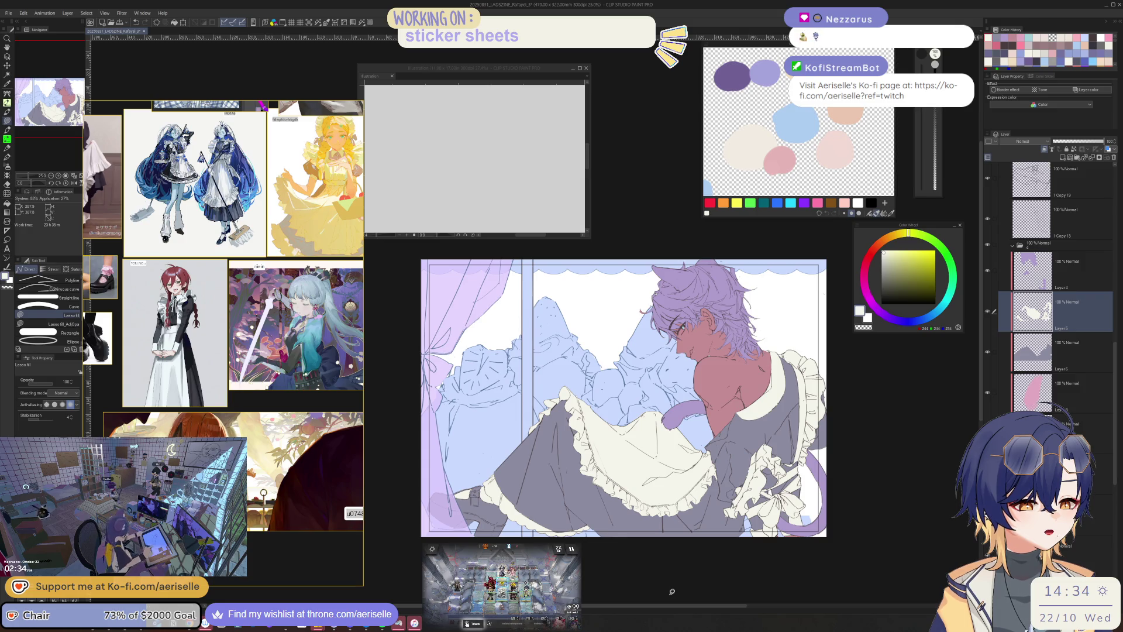
key(ctrl+z)
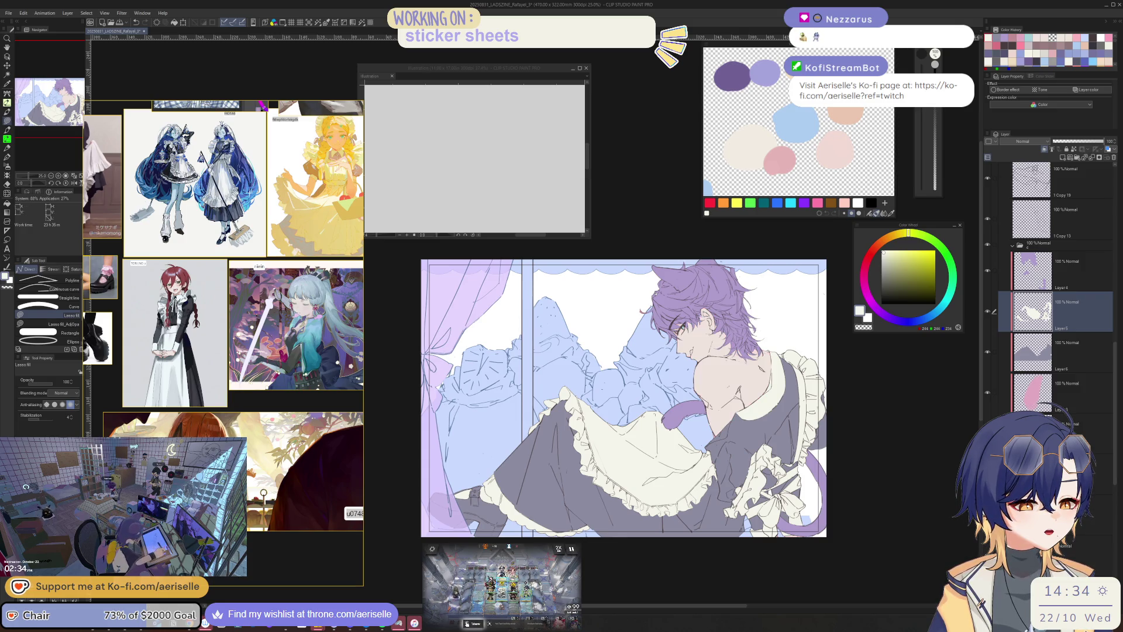
key(h)
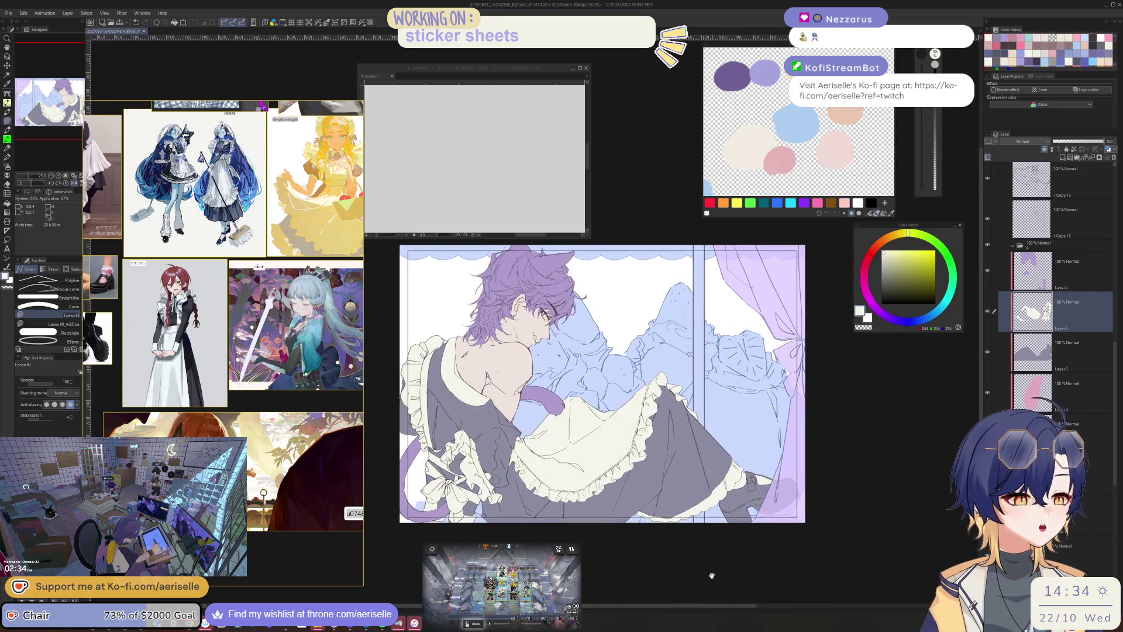
drag(713, 575, 718, 574)
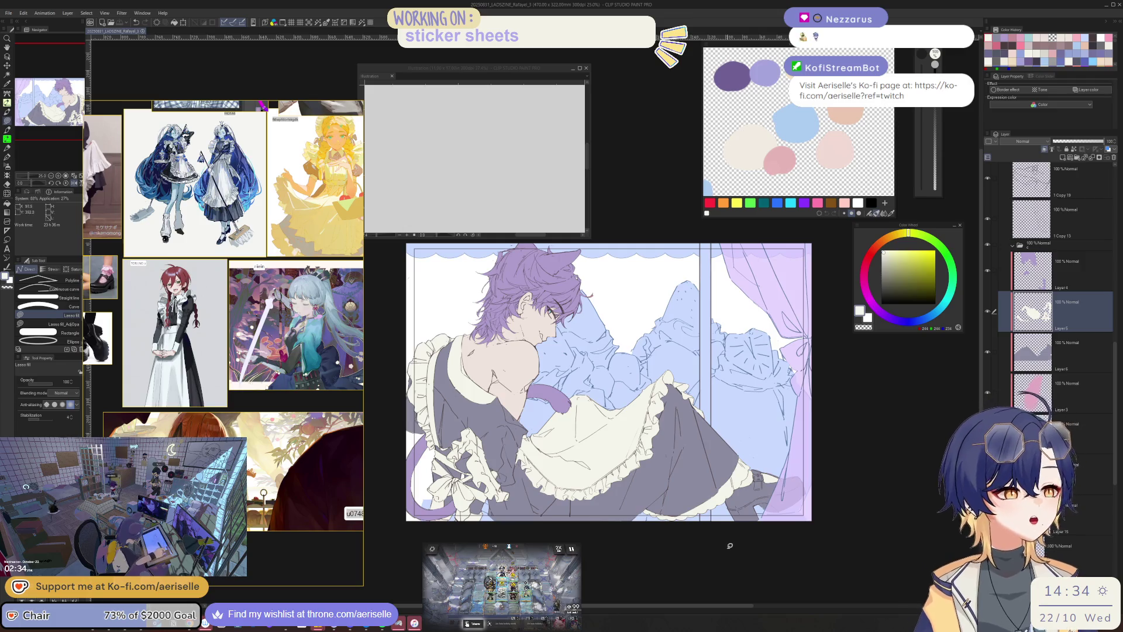
- Pick up the light blue colour and select the Copy 13 line layer with a thinner brush
scroll(632, 337, up, 5)
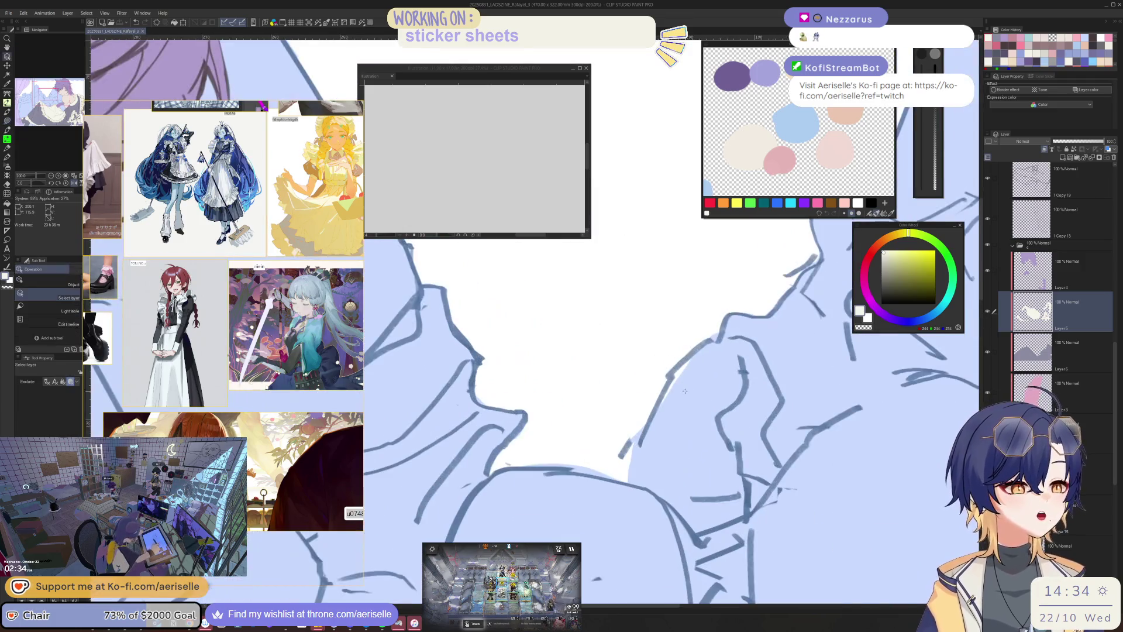
alt+click(631, 337)
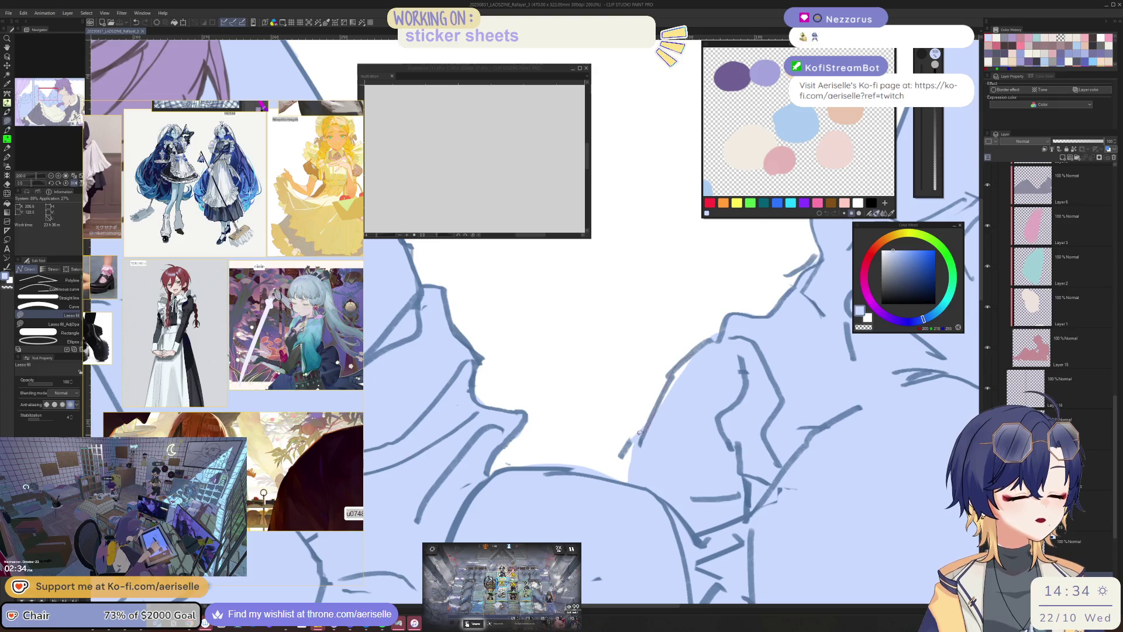
scroll(639, 432, down, 5)
scroll(749, 516, up, 4)
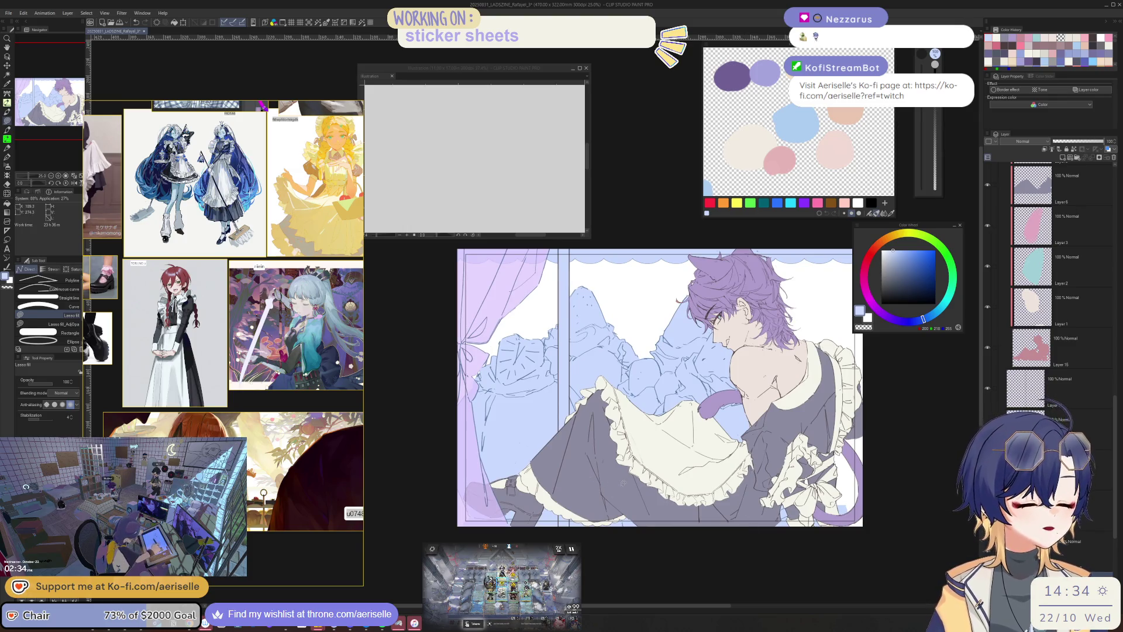
scroll(620, 490, up, 1)
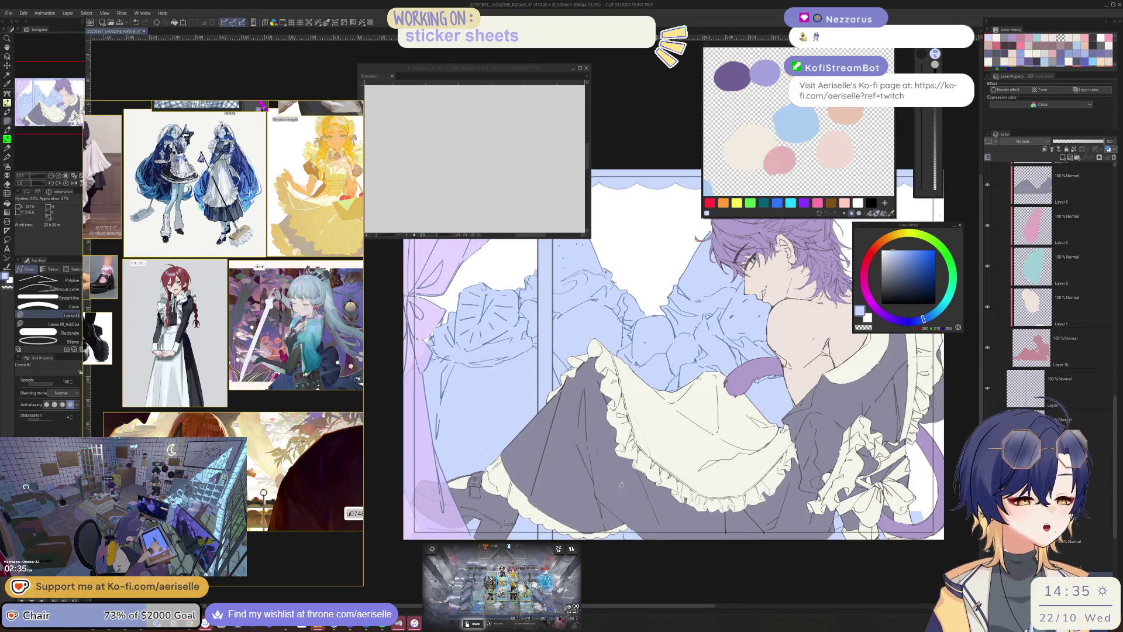
scroll(621, 485, up, 4)
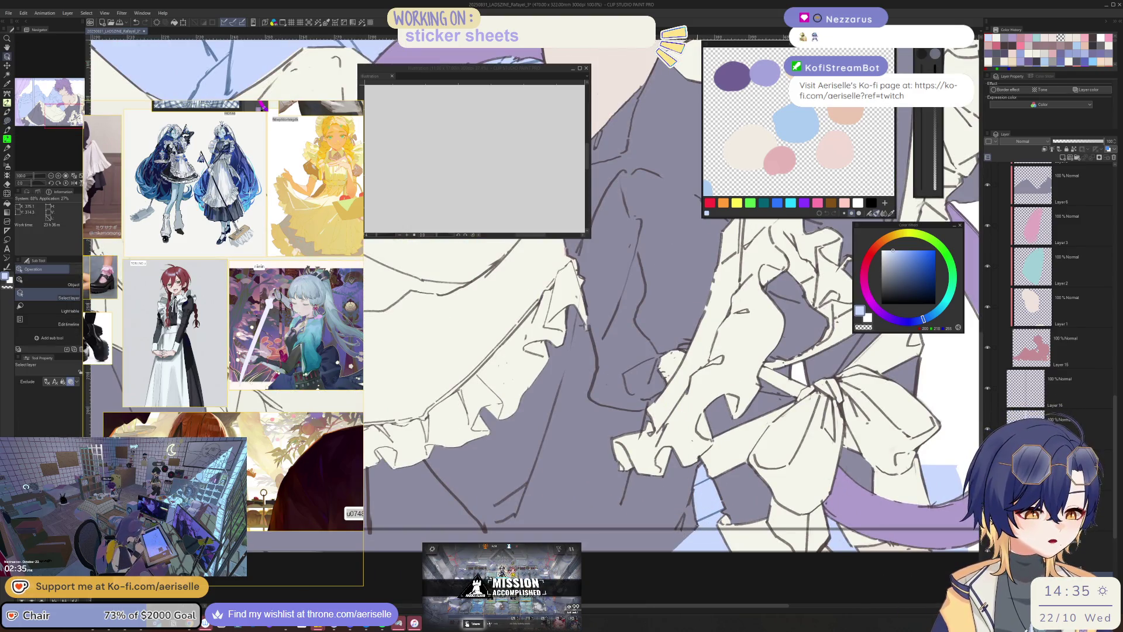
ctrl+click(621, 485)
key(bracketleft)
key(bracketleft)
key(bracketleft)
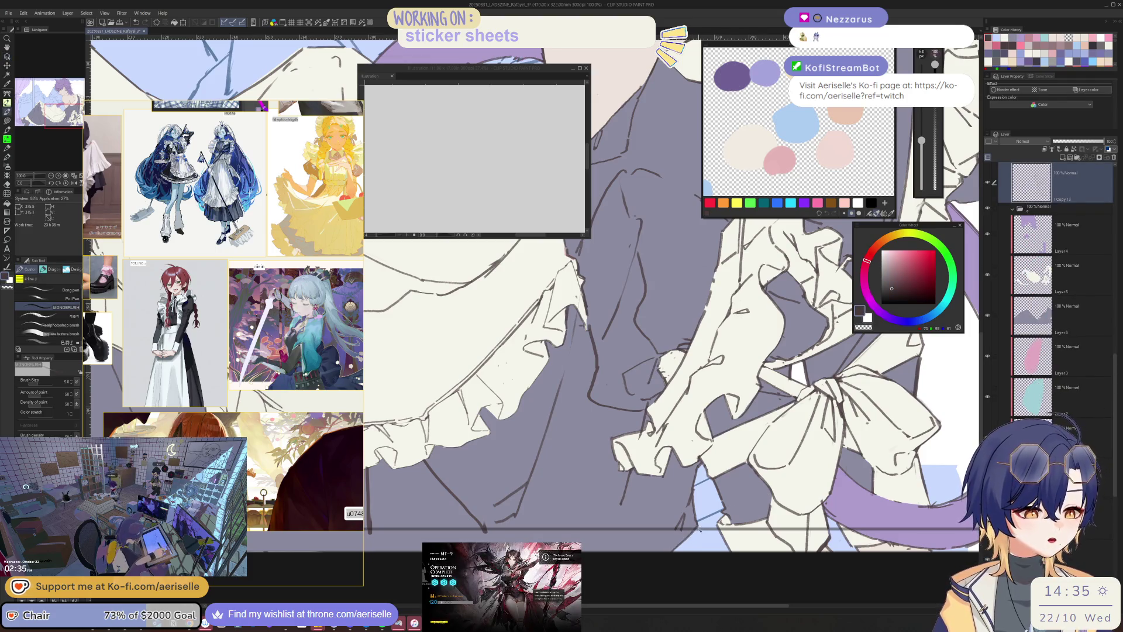
- Fill the gap beneath the ruffled bow in grey on Layer 6
key(u)
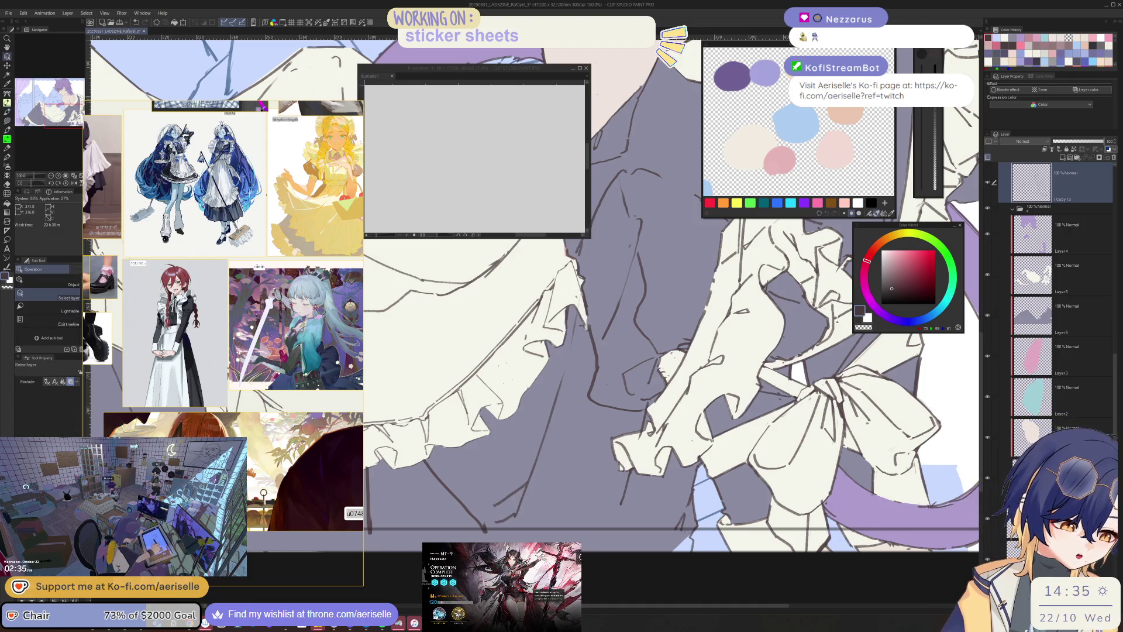
ctrl+click(695, 530)
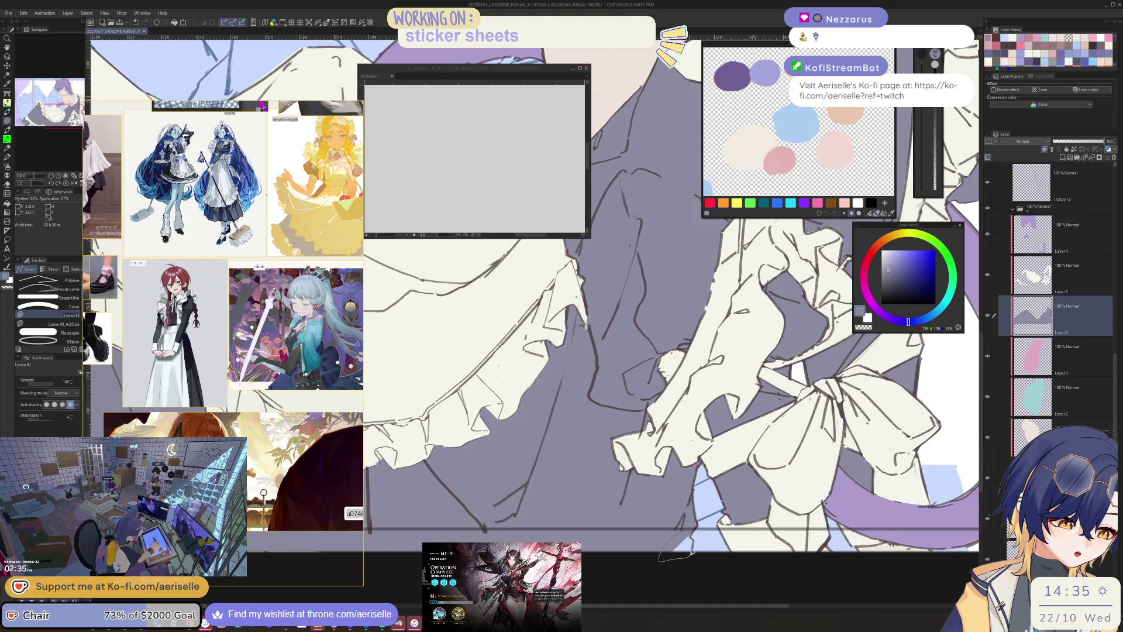
key(o)
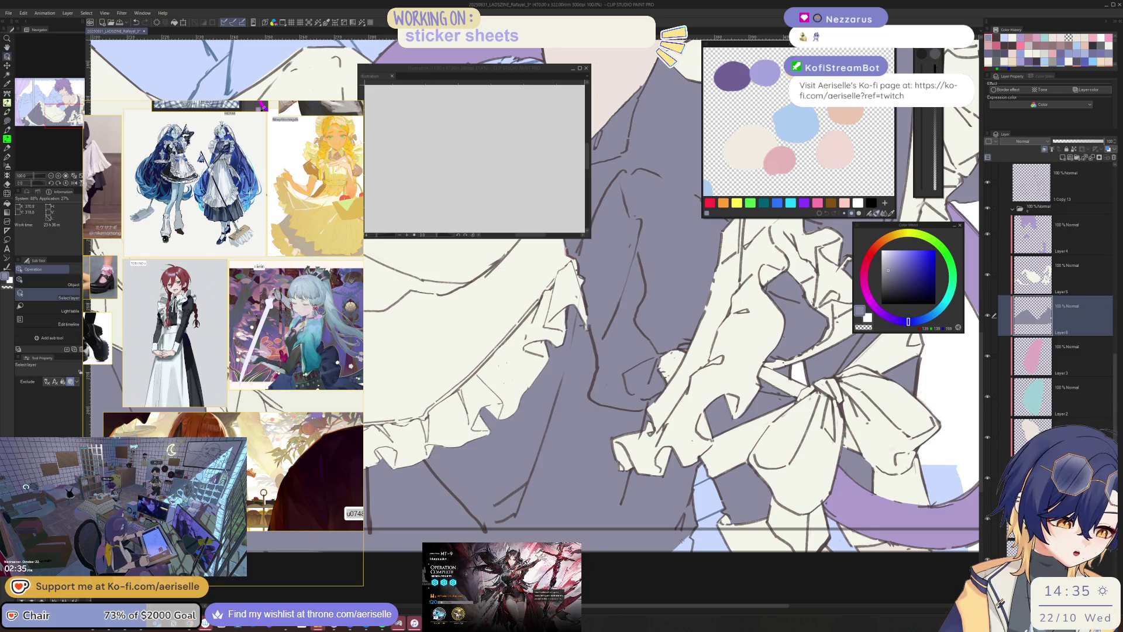
scroll(584, 322, up, 3)
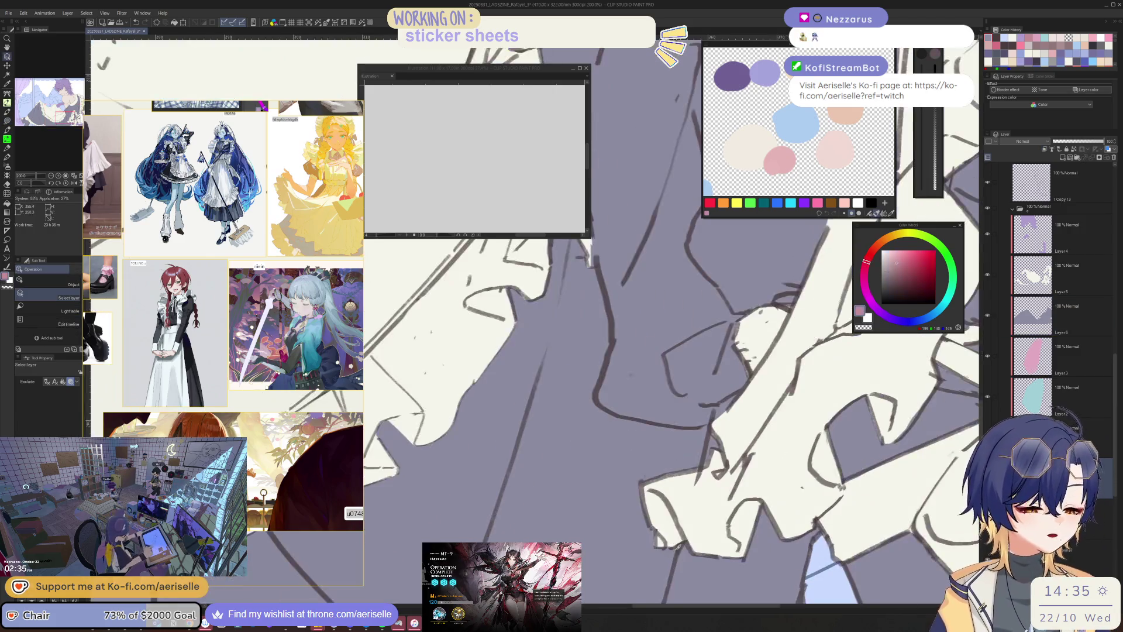
scroll(585, 322, down, 5)
scroll(693, 492, up, 4)
key(u)
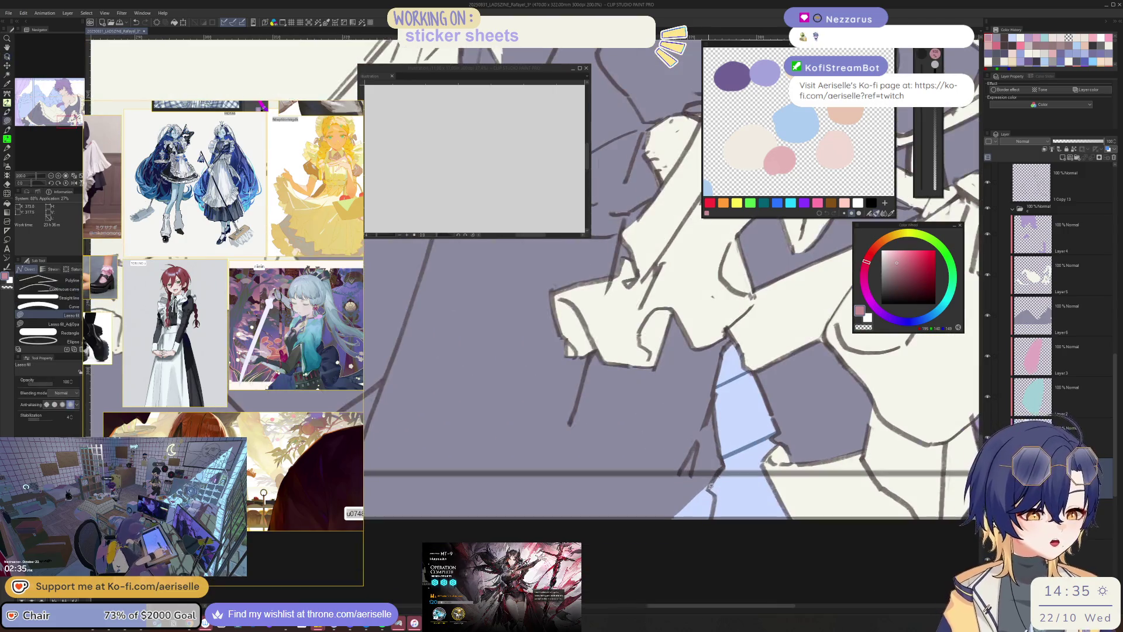
mouse_move(663, 525)
mouse_down()
mouse_move(712, 515)
mouse_move(710, 485)
mouse_up()
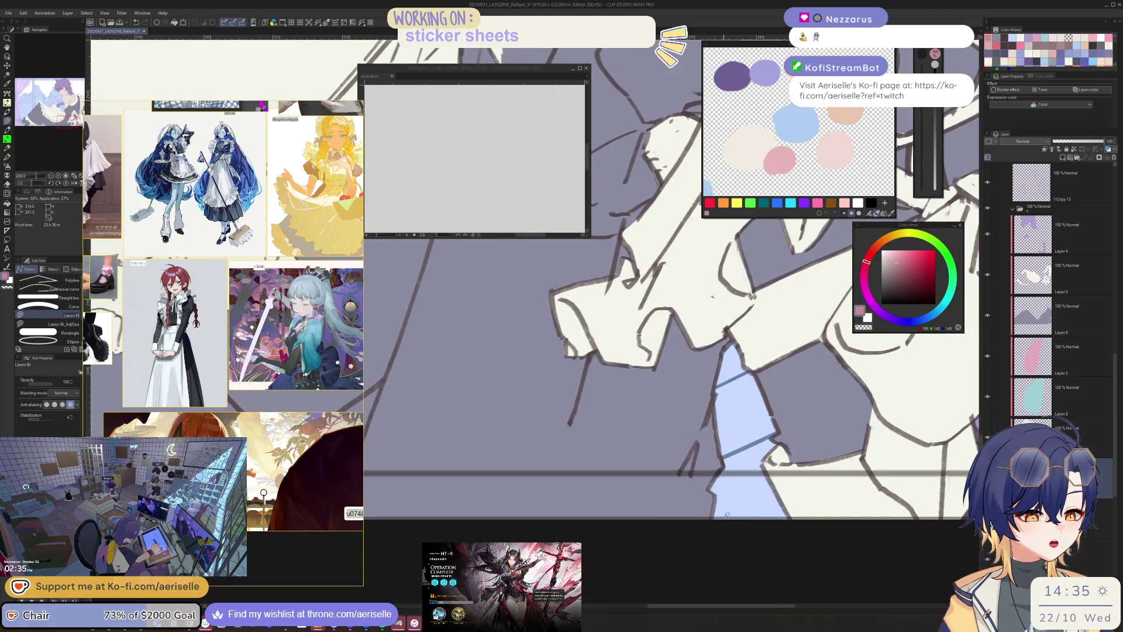
key(o)
scroll(632, 275, down, 6)
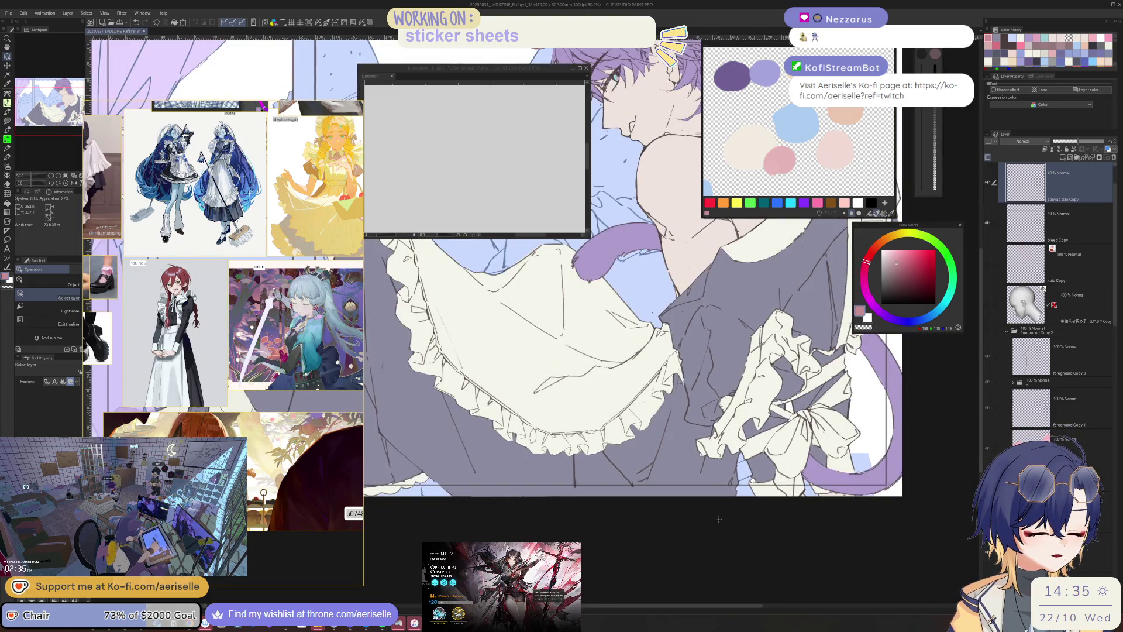
scroll(712, 517, up, 1)
mouse_move(555, 374)
mouse_down()
mouse_move(676, 565)
mouse_move(644, 609)
mouse_move(644, 536)
mouse_up()
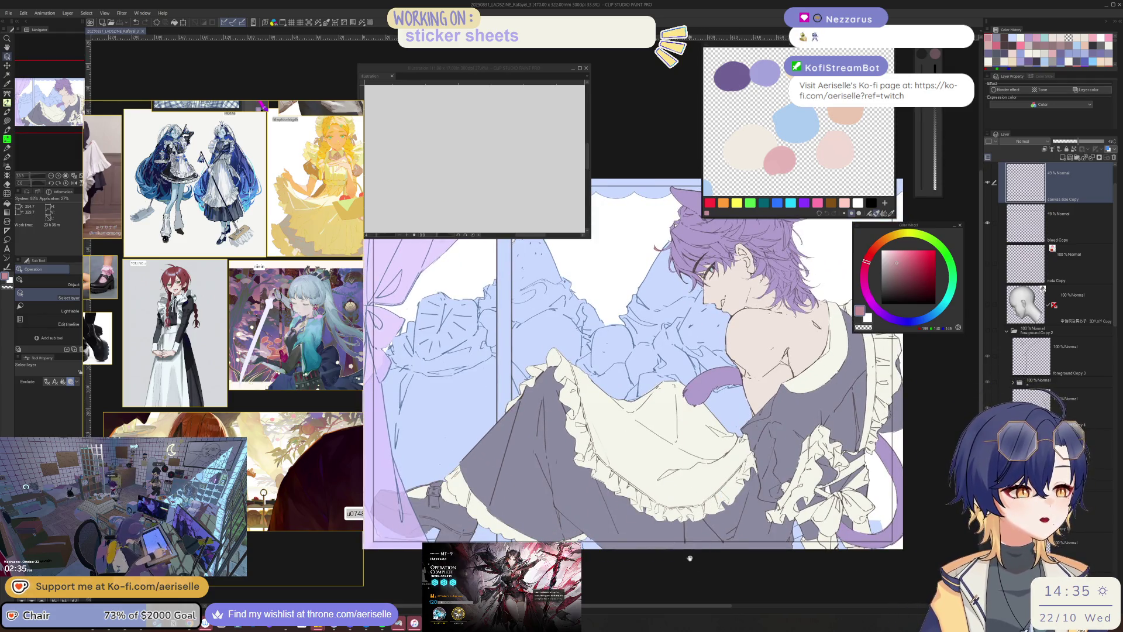
- Select the layer for the eye highlight in the Layers palette
scroll(689, 558, up, 4)
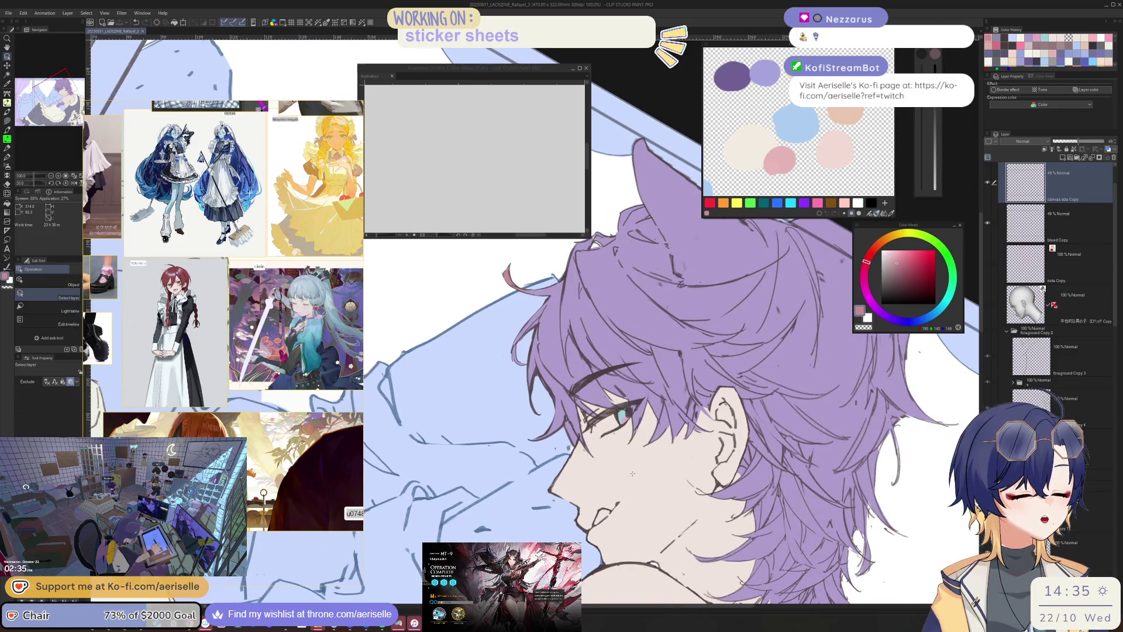
click(652, 445)
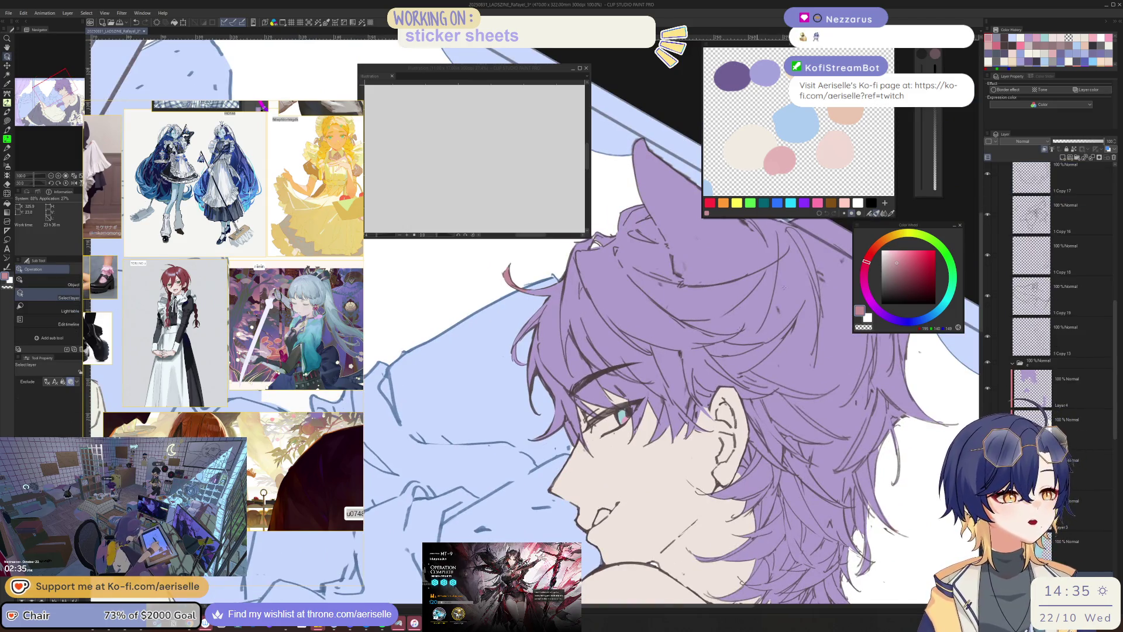
scroll(1053, 292, down, 5)
click(1076, 304)
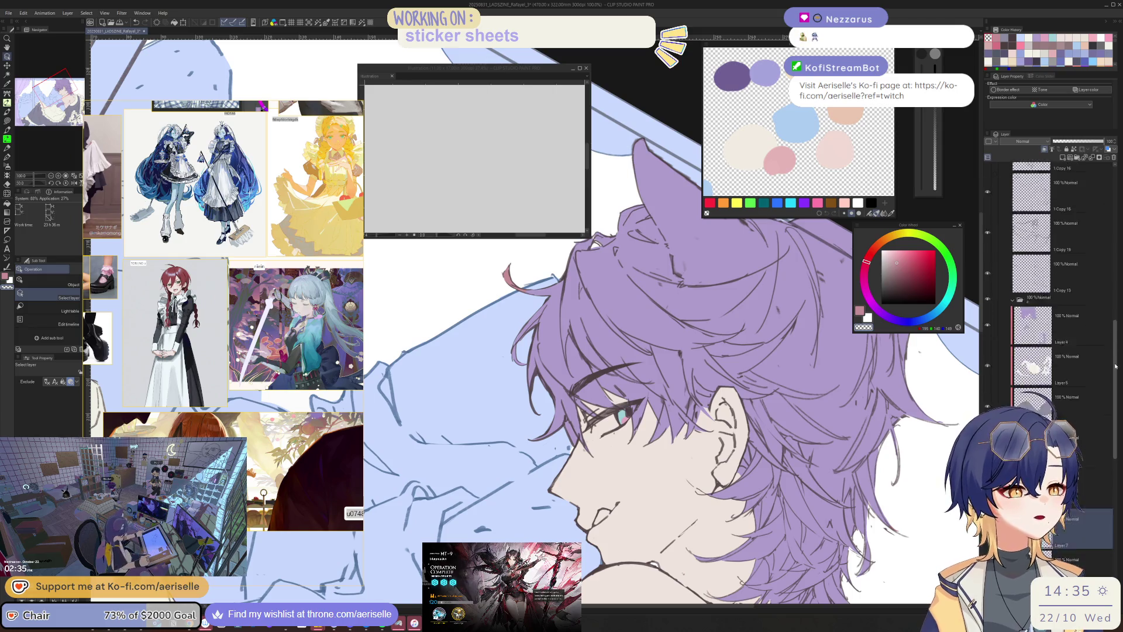
scroll(1079, 351, up, 1)
click(1080, 387)
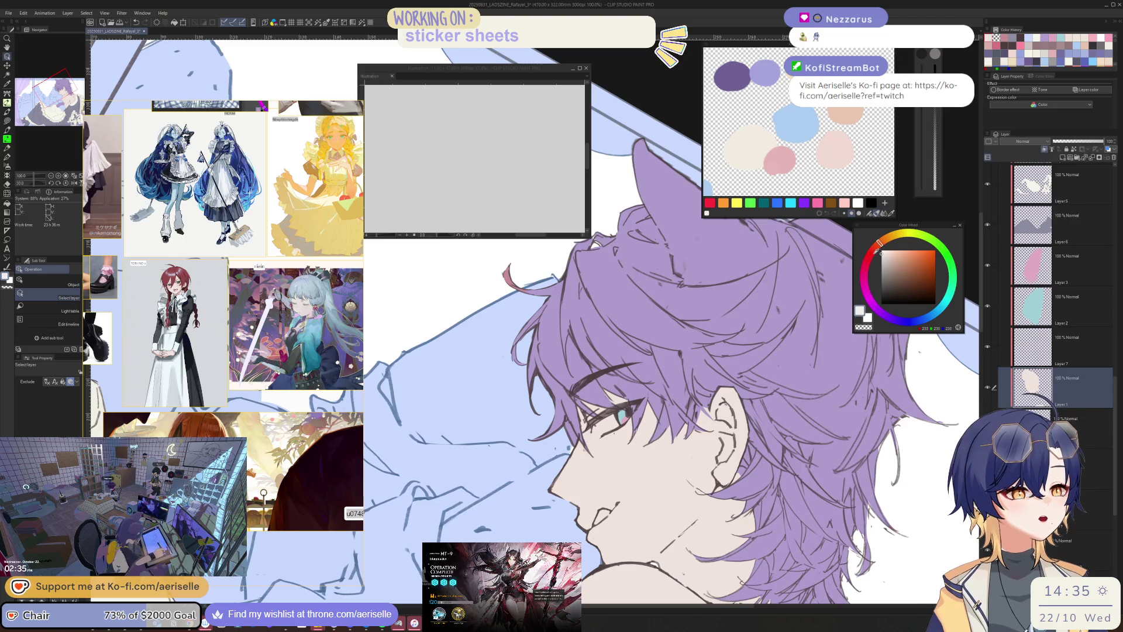
- Lasso-select the eye and apply a white foreground-to-transparent gradient inside it
key(minus)
key(minus)
key(minus)
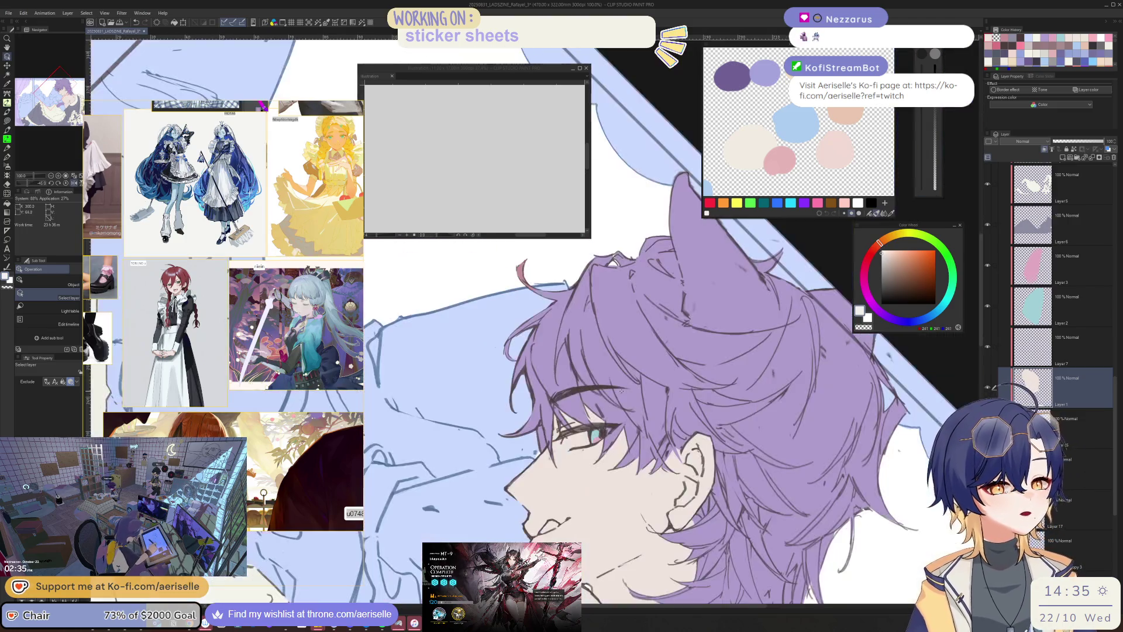
key(ctrl+plus)
key(ctrl+plus)
key(m)
mouse_move(608, 424)
mouse_down()
mouse_move(581, 507)
mouse_move(698, 409)
mouse_move(649, 363)
mouse_up()
key(g)
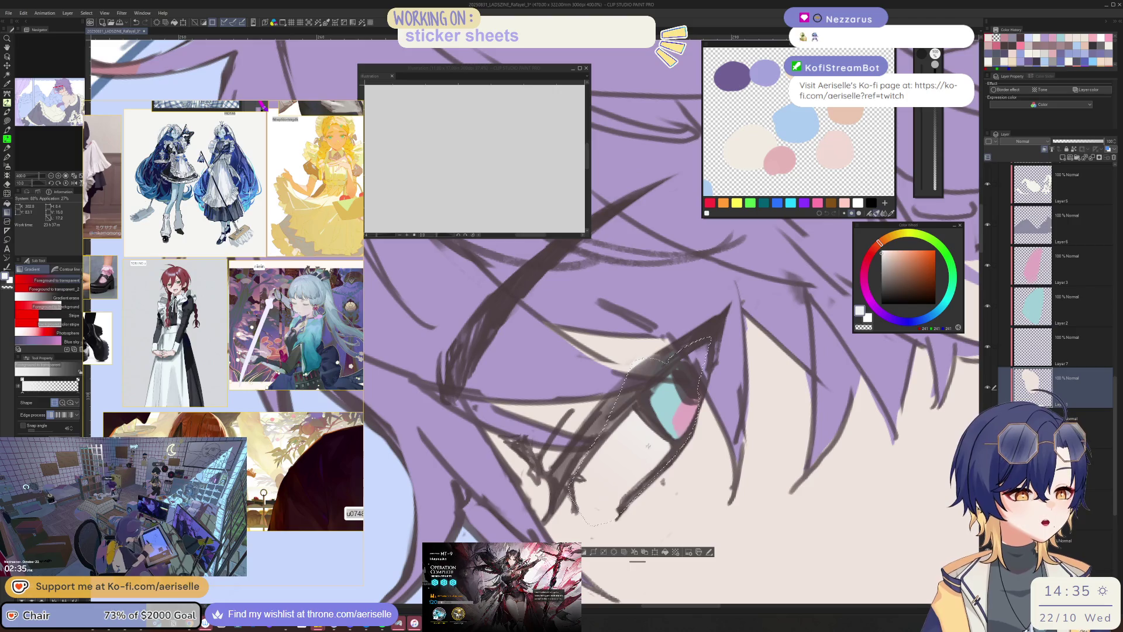
key(ctrl+minus)
key(ctrl+minus)
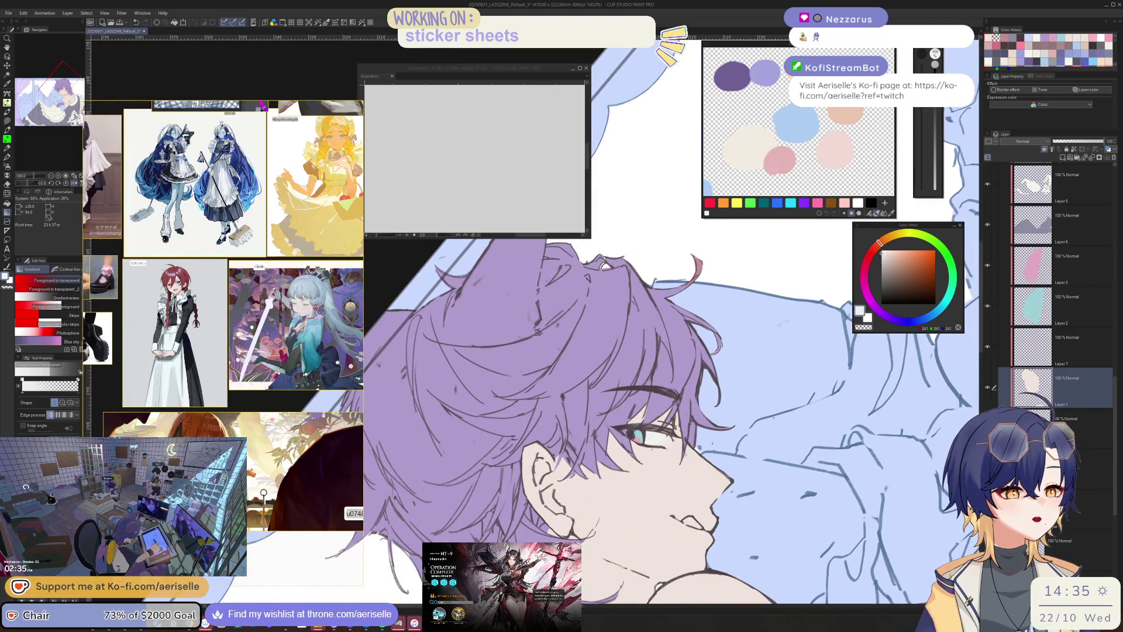
key(ctrl+plus)
key(ctrl+plus)
- Restore the eye selection and tidy the highlight's edges with the Eraser
key(e)
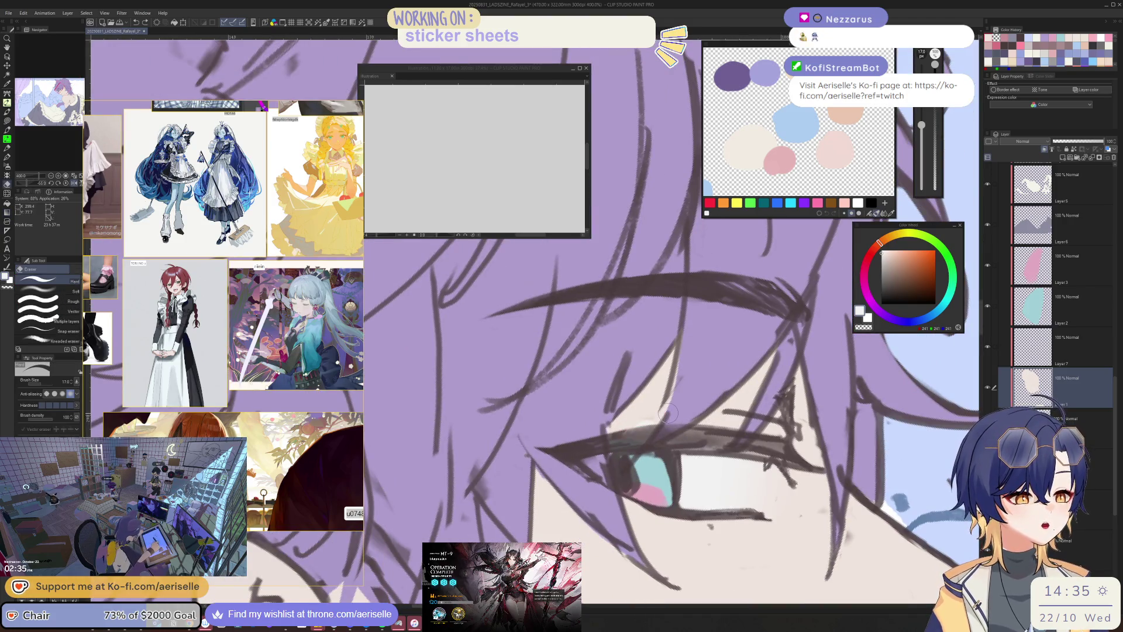
key(ctrl+shift+d)
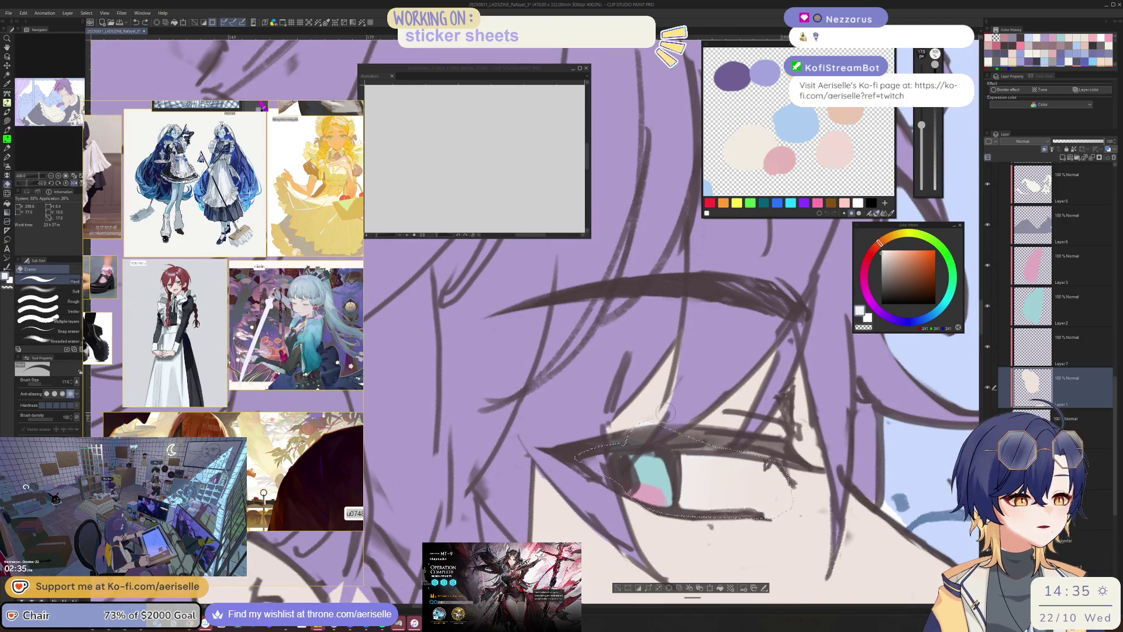
key(alt+bracketright)
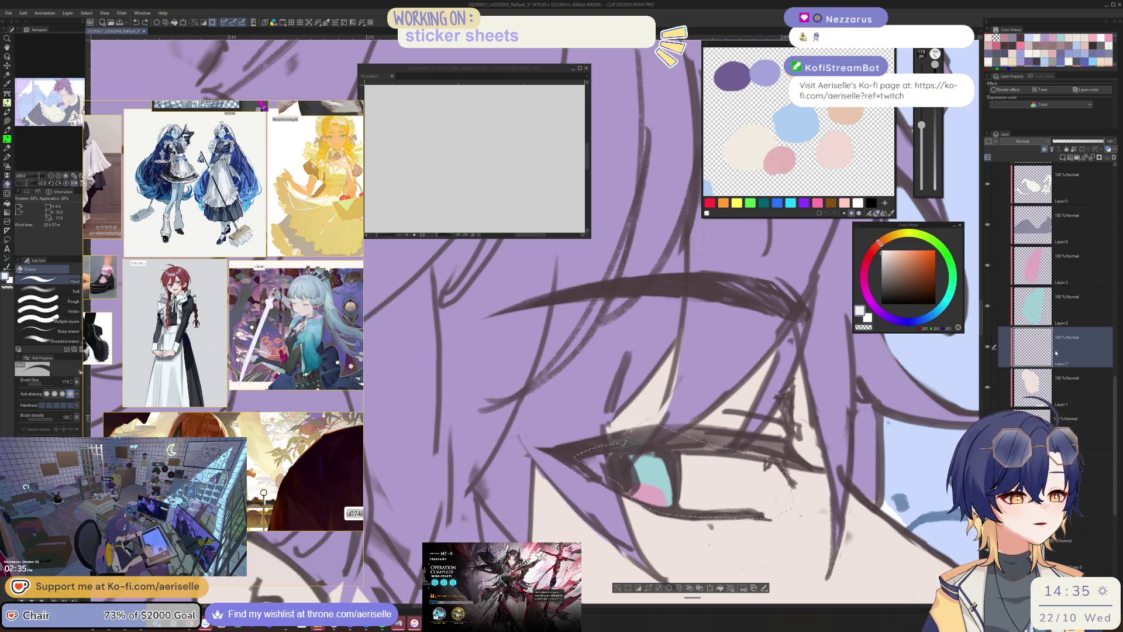
key(minus)
key(minus)
key(minus)
key(g)
mouse_move(509, 467)
mouse_down()
mouse_move(526, 386)
mouse_move(554, 455)
mouse_up()
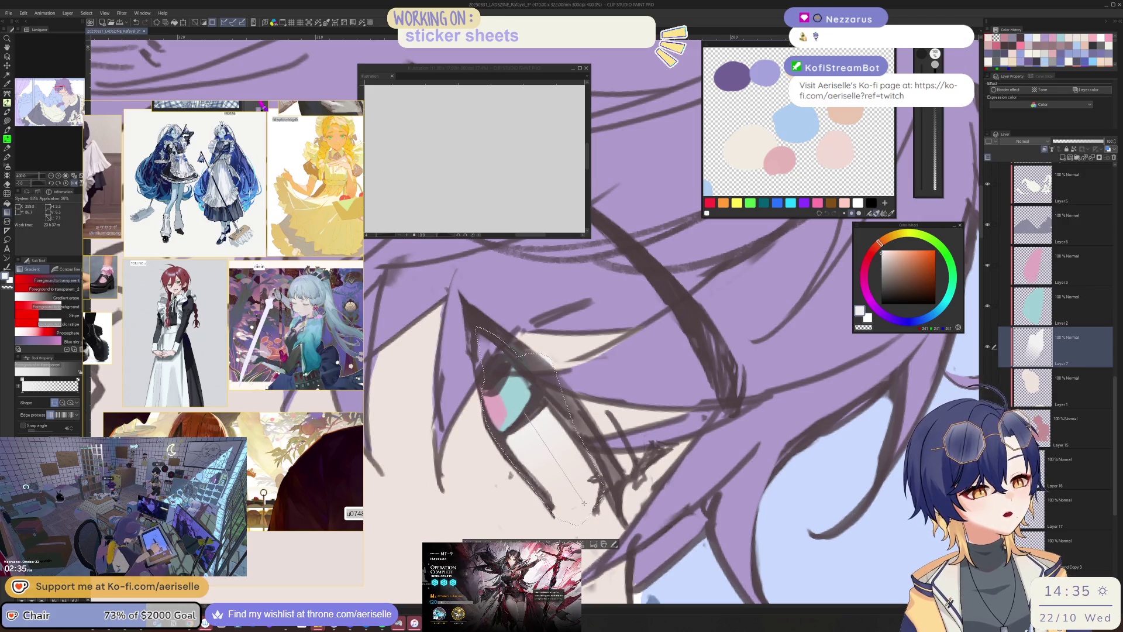
key(e)
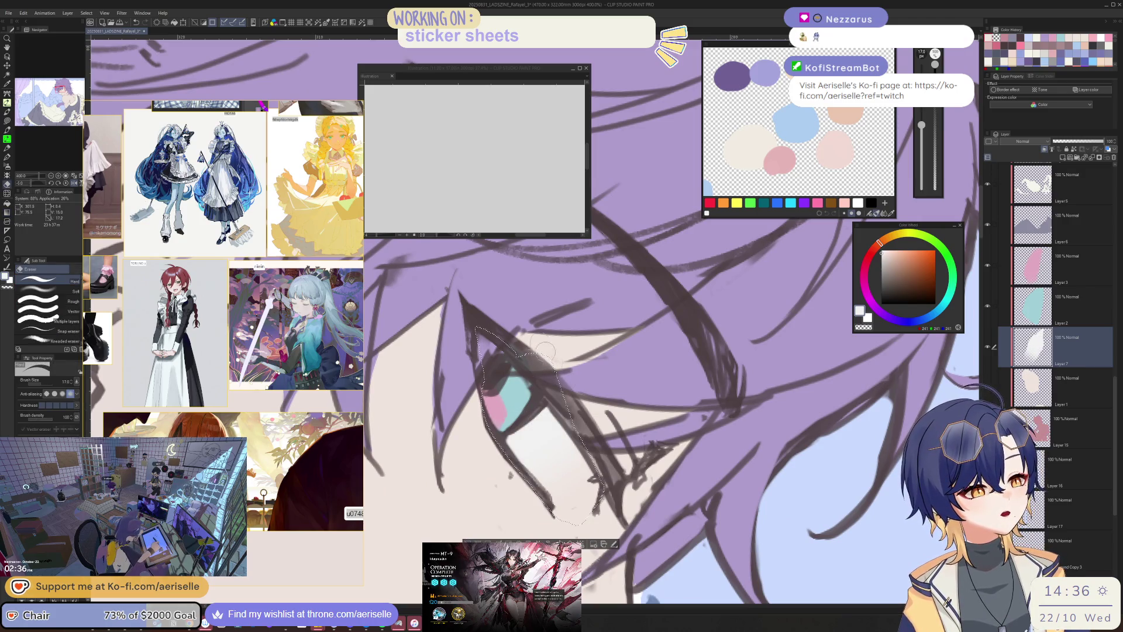
scroll(543, 349, down, 10)
drag(702, 468, 614, 524)
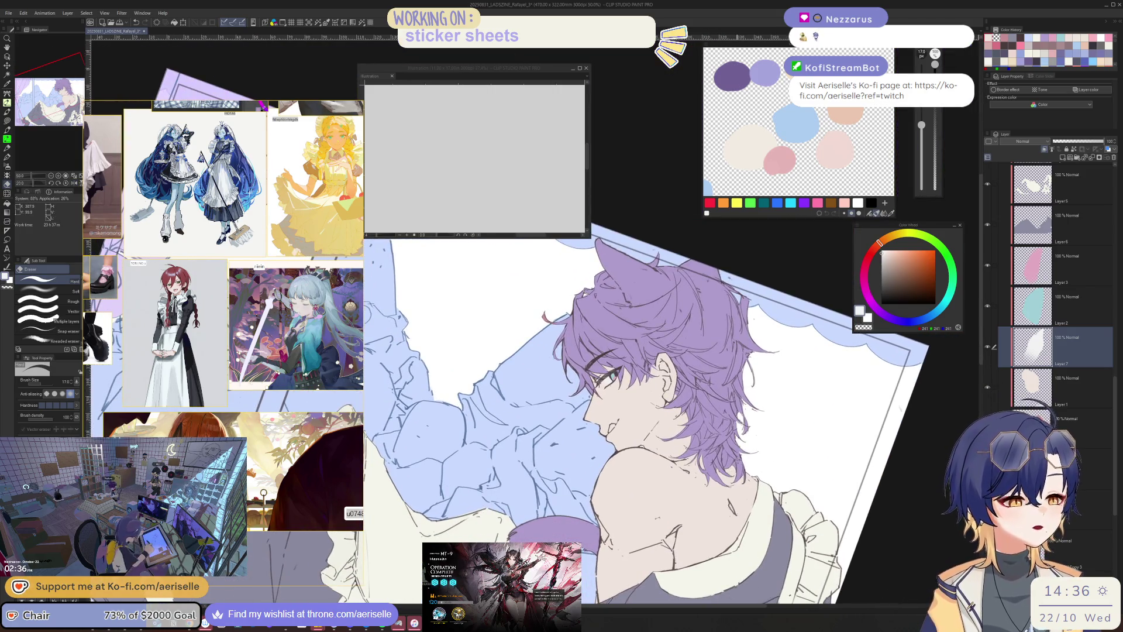
- Add a new layer above Layer 7 and lasso-fill the tongue with pink
click(1062, 157)
click(871, 252)
click(889, 255)
click(868, 256)
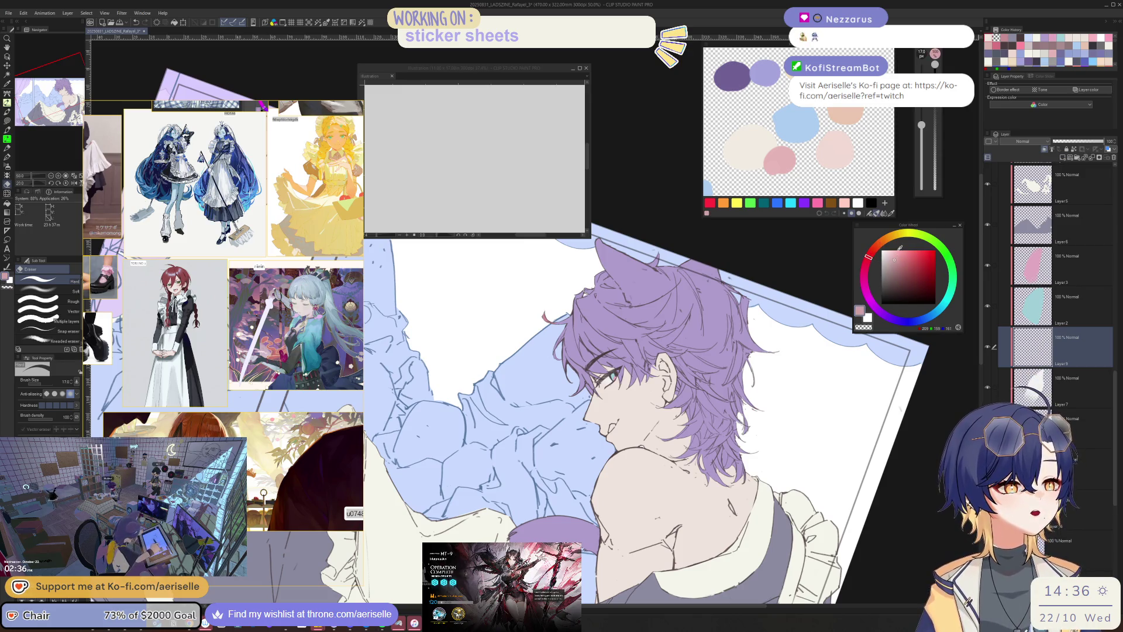
scroll(640, 430, up, 6)
key(u)
mouse_move(620, 460)
mouse_down()
mouse_move(635, 459)
mouse_move(648, 428)
mouse_up()
- Adjust the tongue's colour with Hue/Saturation/Luminosity: Hue -21, Saturation 6
scroll(647, 428, down, 5)
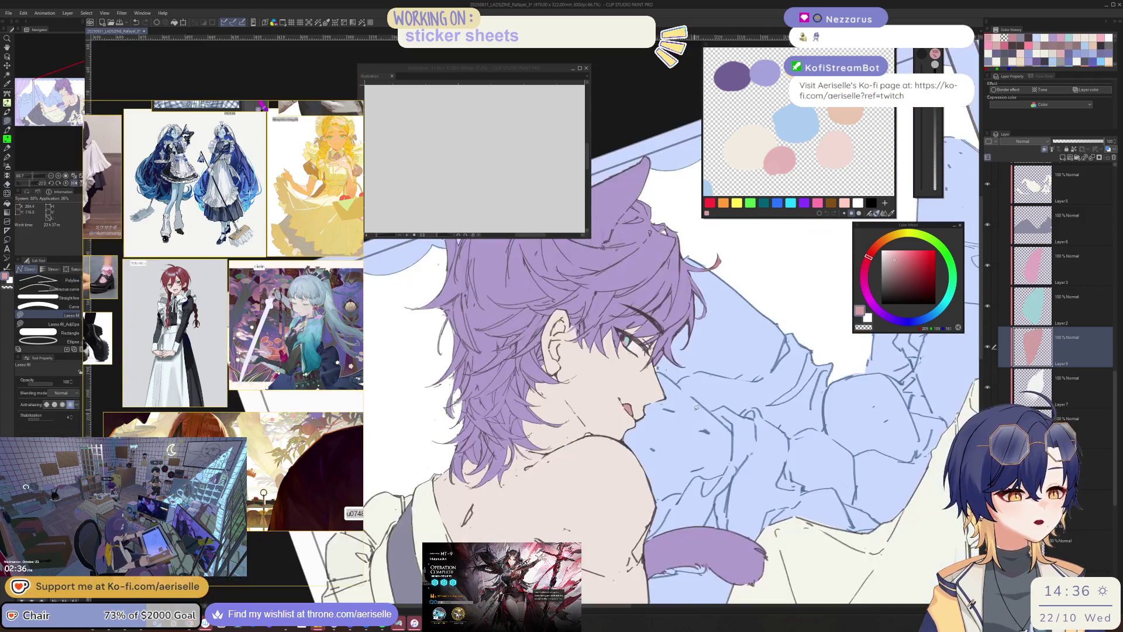
scroll(655, 383, up, 5)
key(ctrl+u)
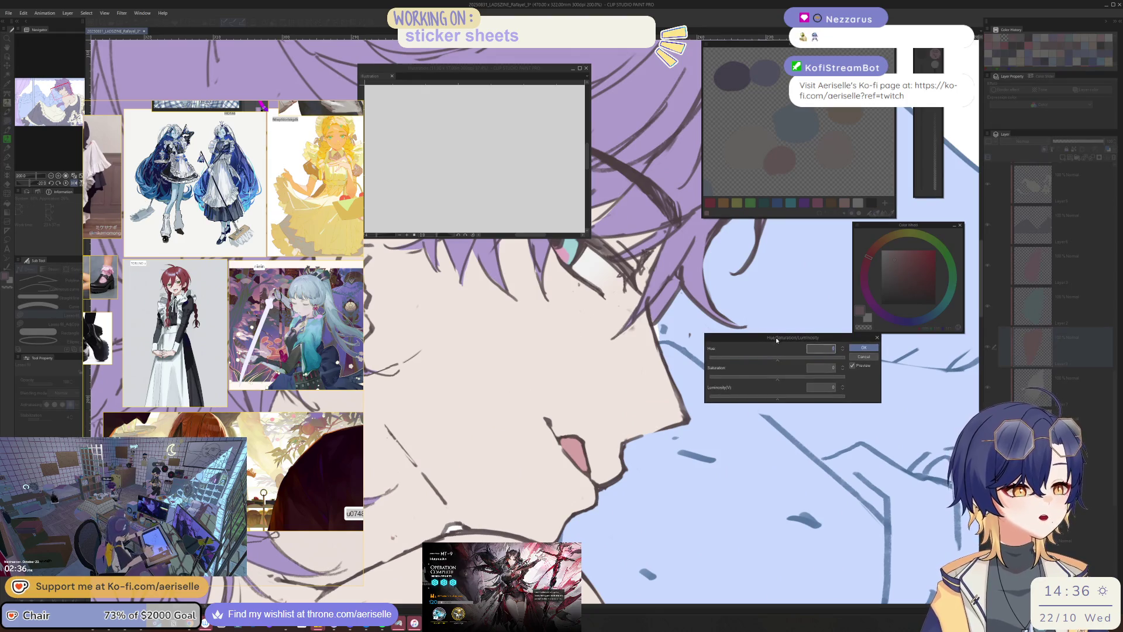
drag(776, 337, 657, 477)
click(655, 498)
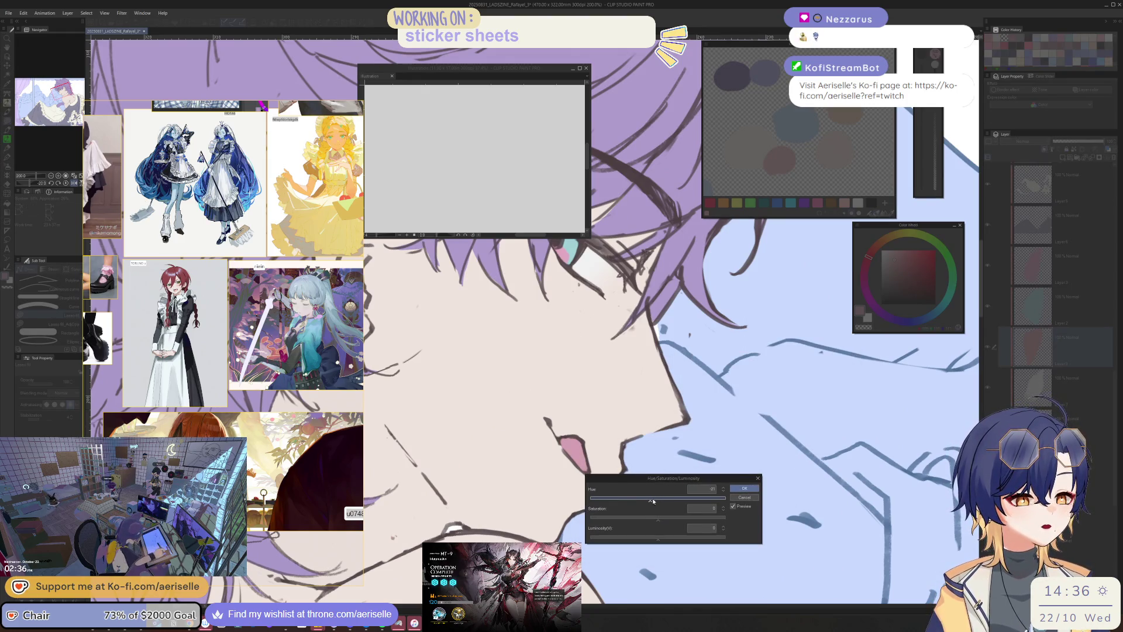
click(662, 519)
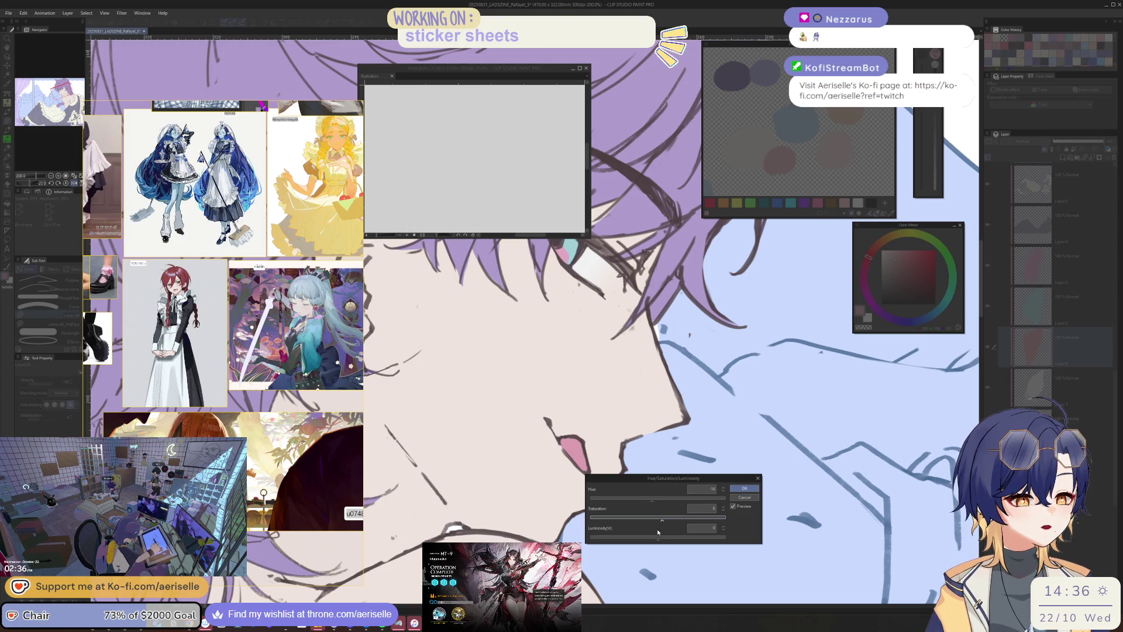
key(Return)
key(ctrl+0)
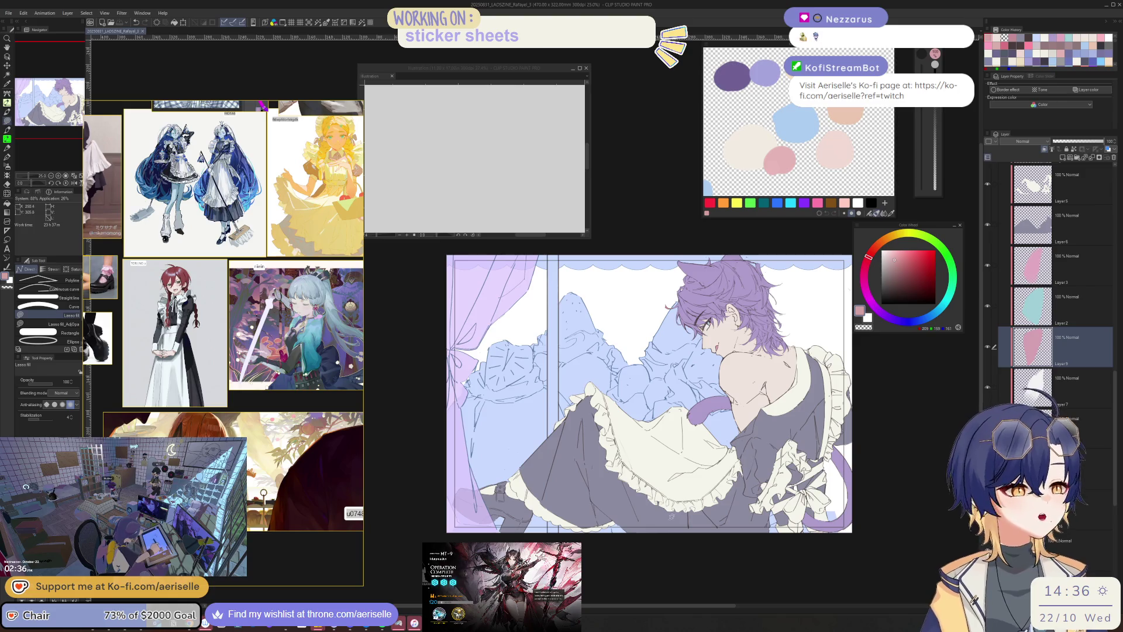
- Choose a light blue on the colour wheel
scroll(671, 516, up, 4)
scroll(660, 536, down, 4)
mouse_move(659, 536)
mouse_down()
mouse_move(642, 541)
mouse_move(708, 532)
mouse_move(695, 534)
mouse_up()
drag(1116, 410, 1096, 345)
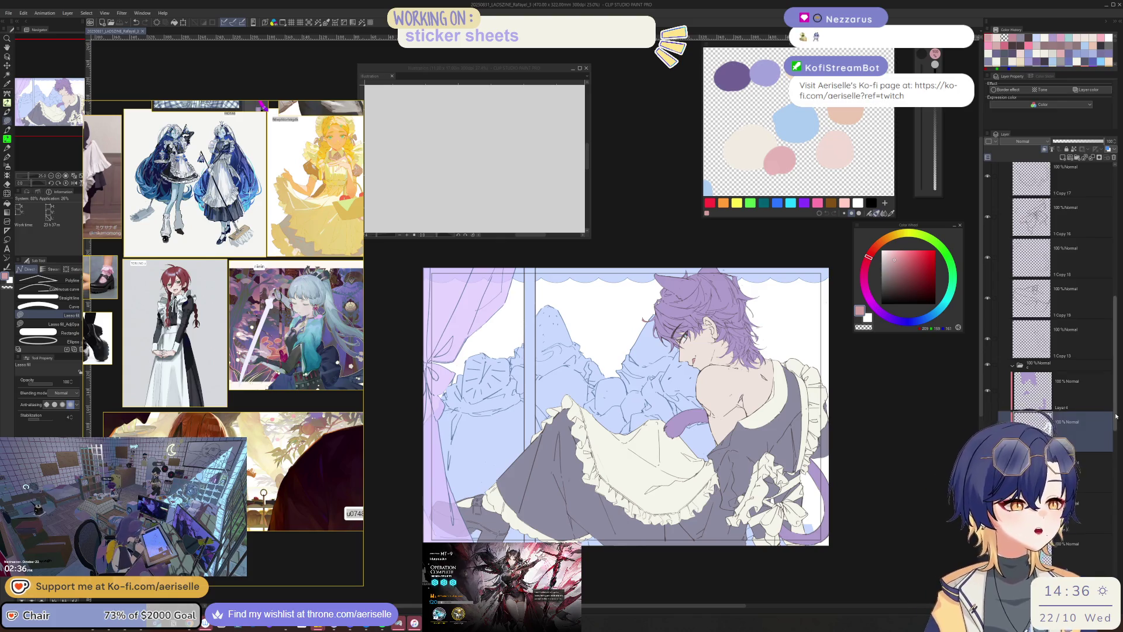
scroll(1116, 412, up, 1)
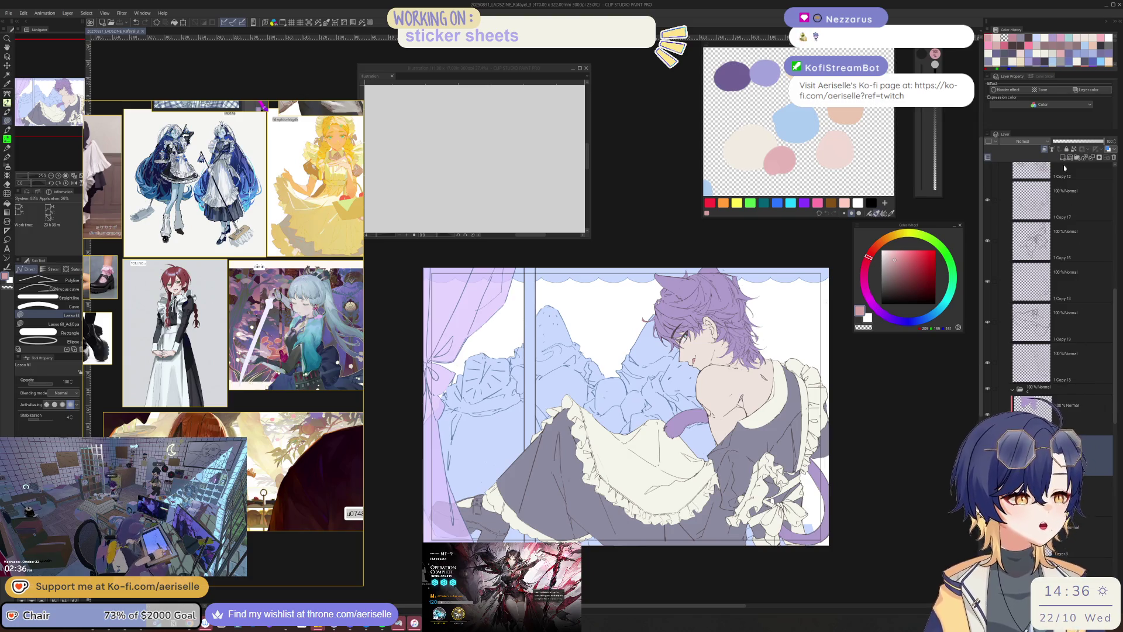
click(932, 319)
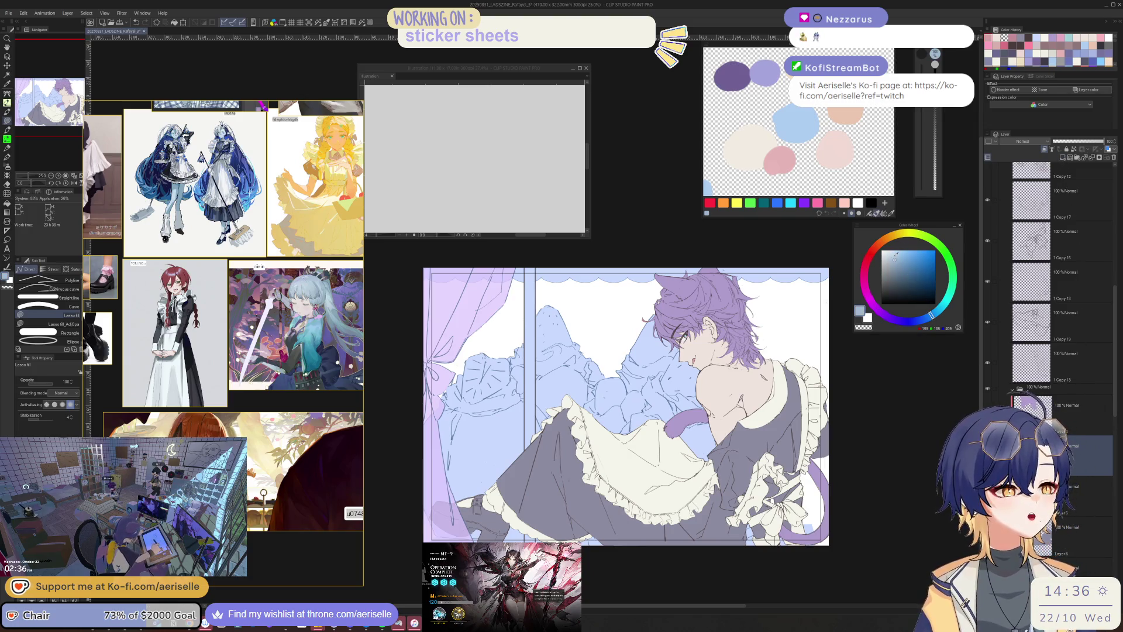
click(889, 256)
- Lasso-fill the buckle pin, strap and lower buckle in light blue
scroll(516, 435, up, 8)
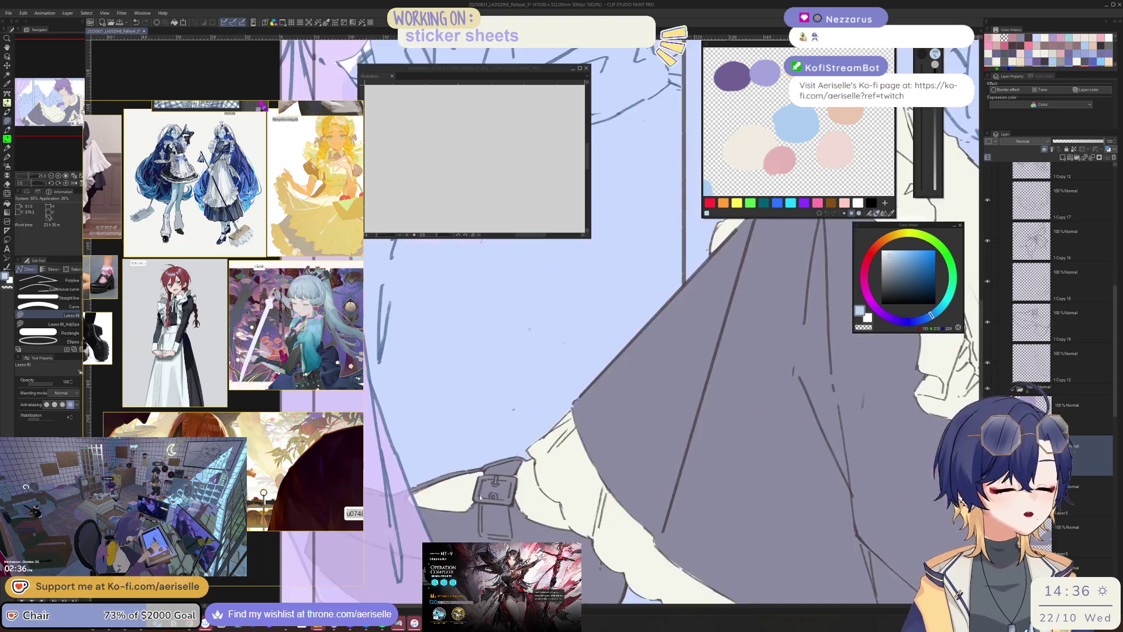
key(o)
mouse_move(517, 435)
mouse_down()
mouse_move(497, 471)
mouse_move(617, 431)
mouse_move(655, 432)
mouse_move(628, 403)
mouse_move(538, 453)
mouse_move(523, 494)
mouse_move(582, 445)
mouse_up()
key(minus)
key(minus)
mouse_move(528, 497)
mouse_down()
mouse_move(535, 540)
mouse_move(661, 518)
mouse_move(685, 481)
mouse_move(566, 537)
mouse_move(542, 489)
mouse_up()
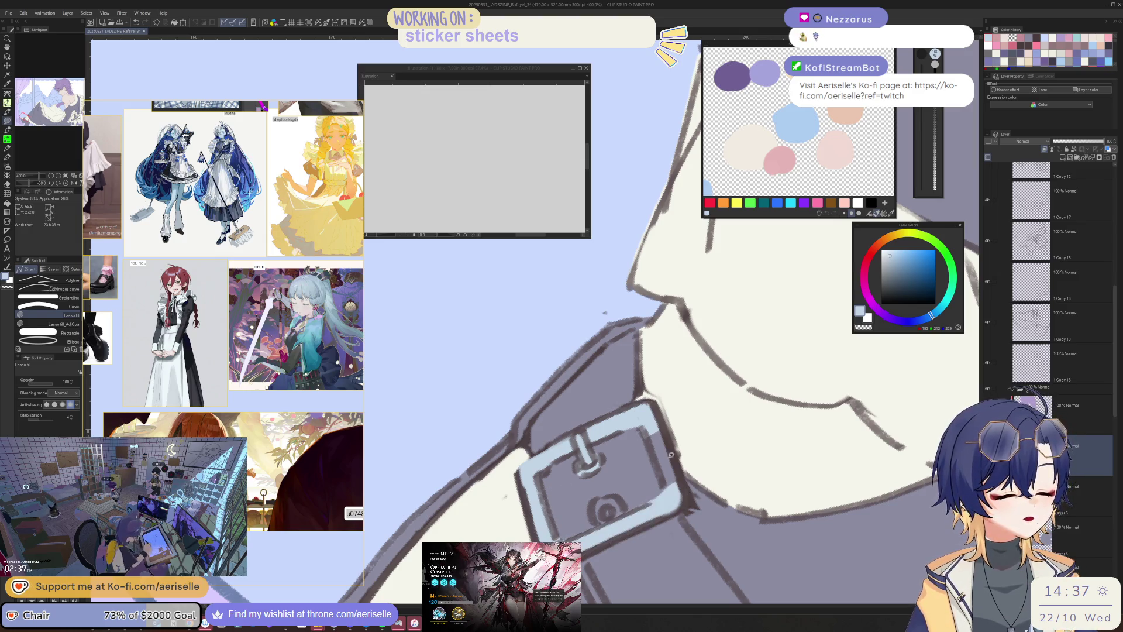
mouse_move(667, 445)
mouse_down()
mouse_move(678, 488)
mouse_move(673, 431)
mouse_up()
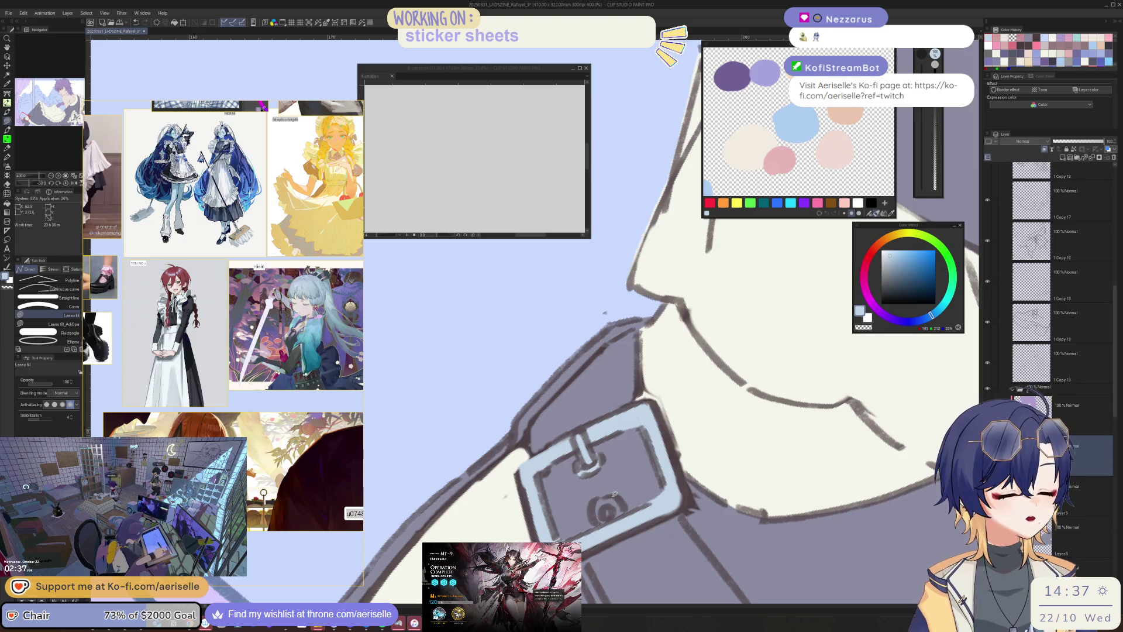
key(e)
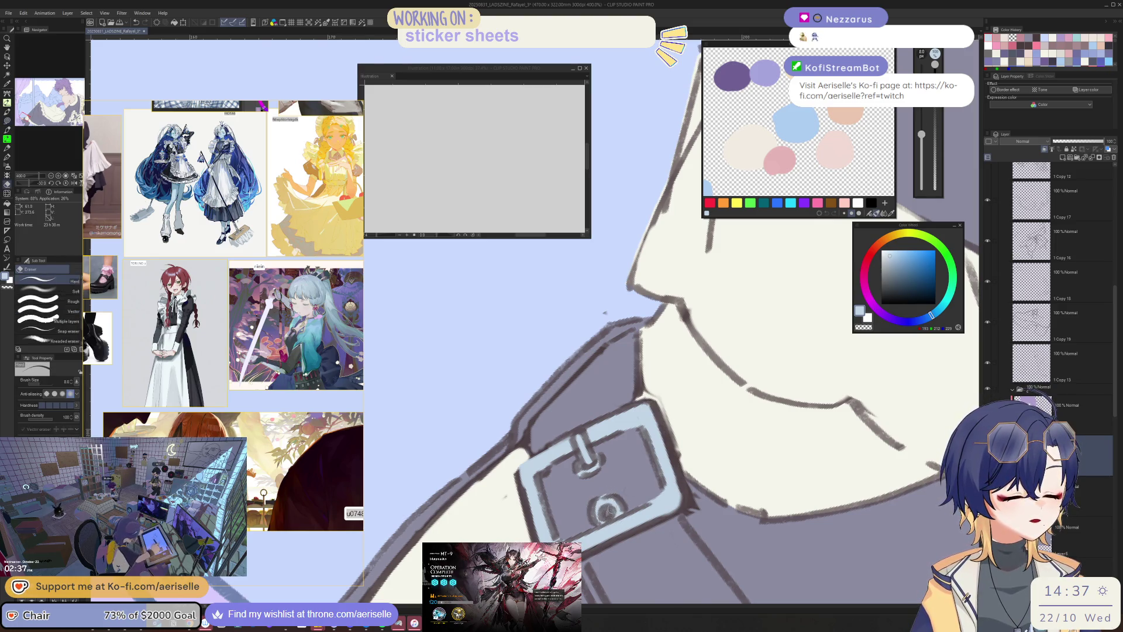
scroll(604, 312, down, 5)
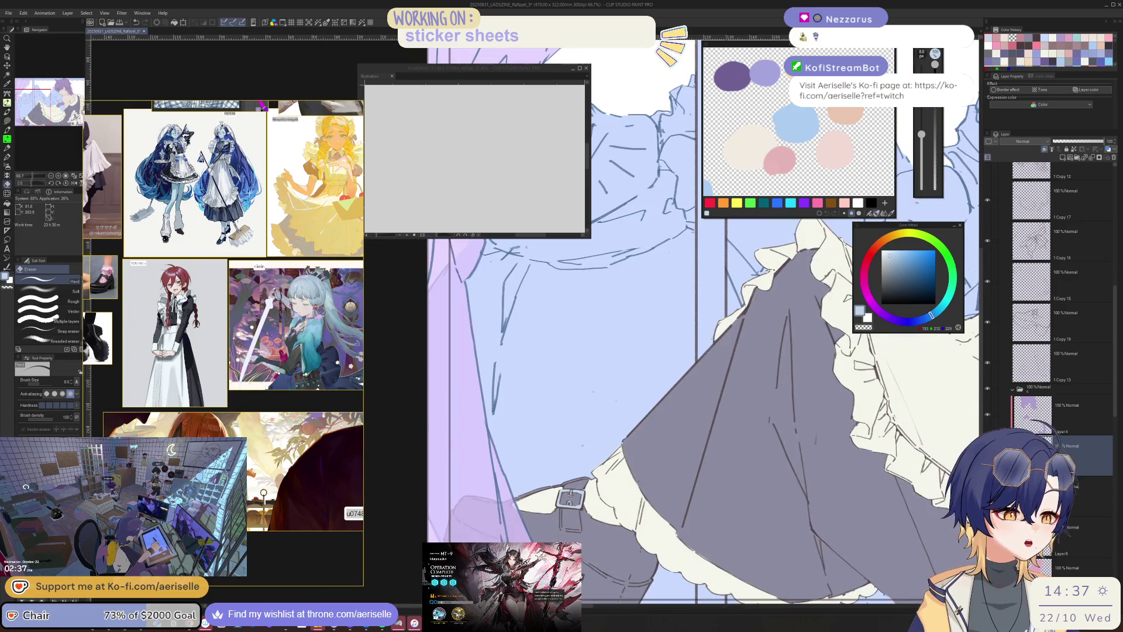
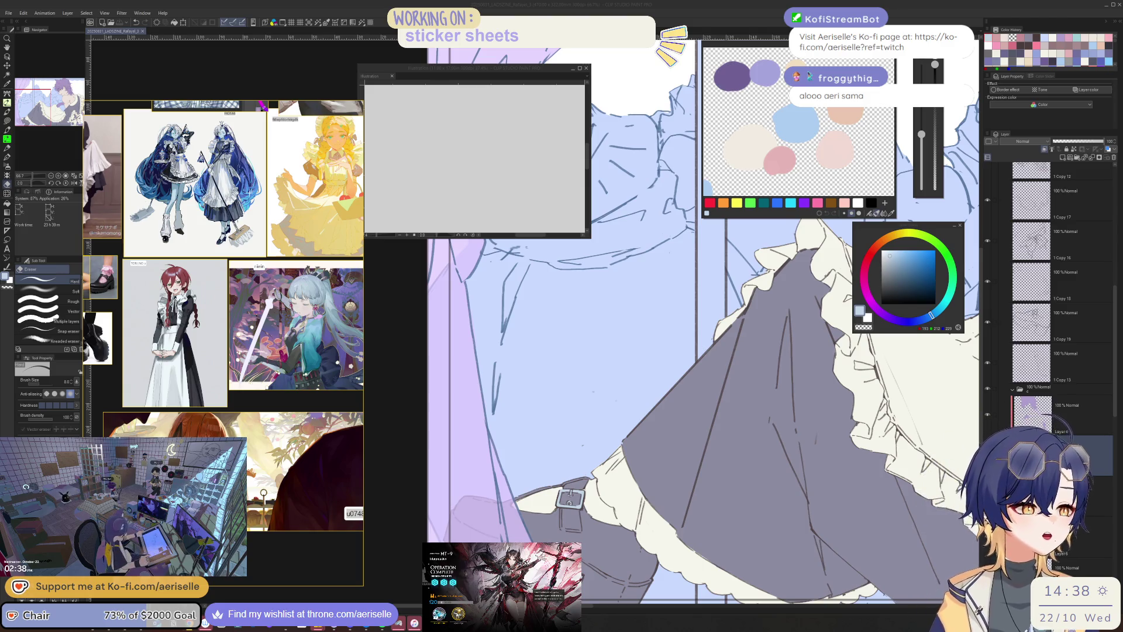
- Zoom out and show the foreground Copy 2 folder with the pink curtains and ribbon
key(ctrl+minus)
key(ctrl+minus)
key(ctrl+minus)
drag(620, 410, 615, 431)
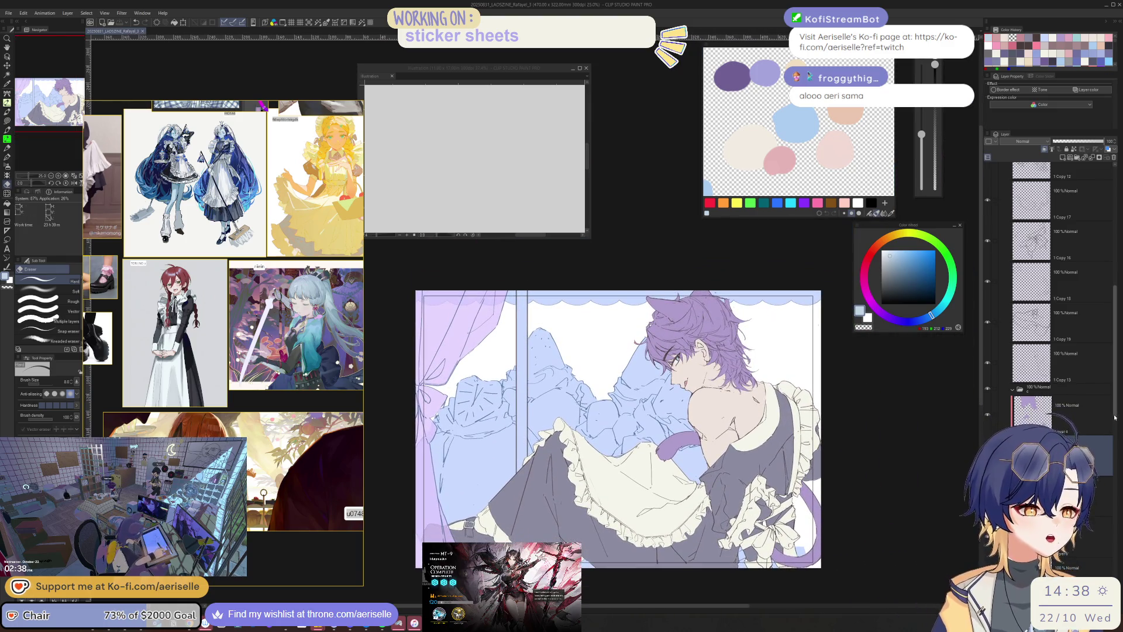
scroll(1029, 351, up, 10)
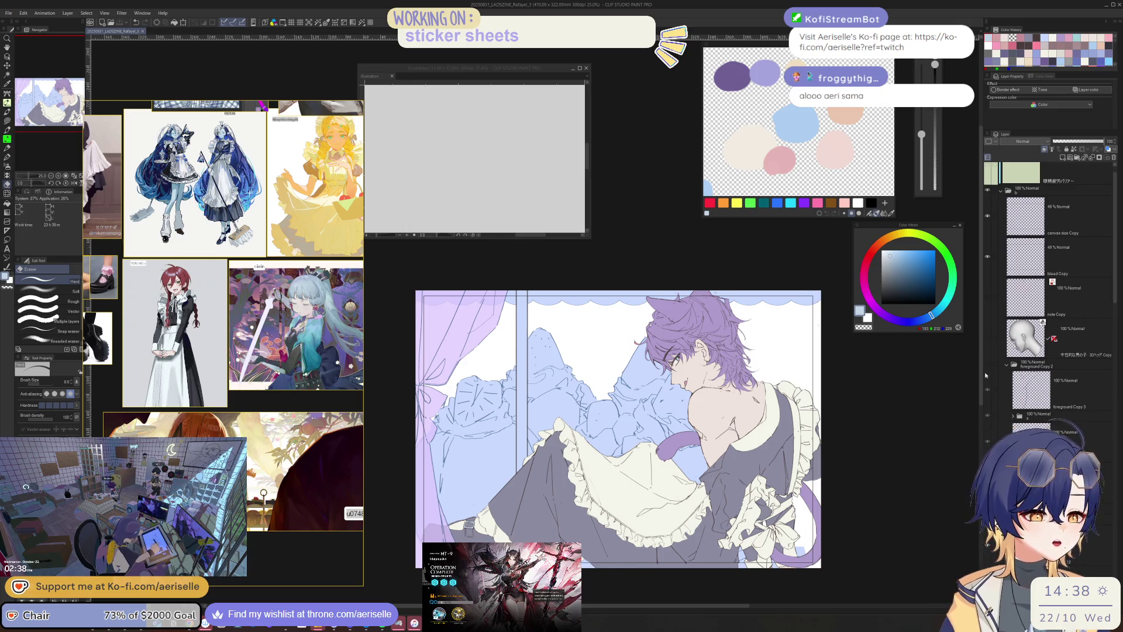
click(987, 364)
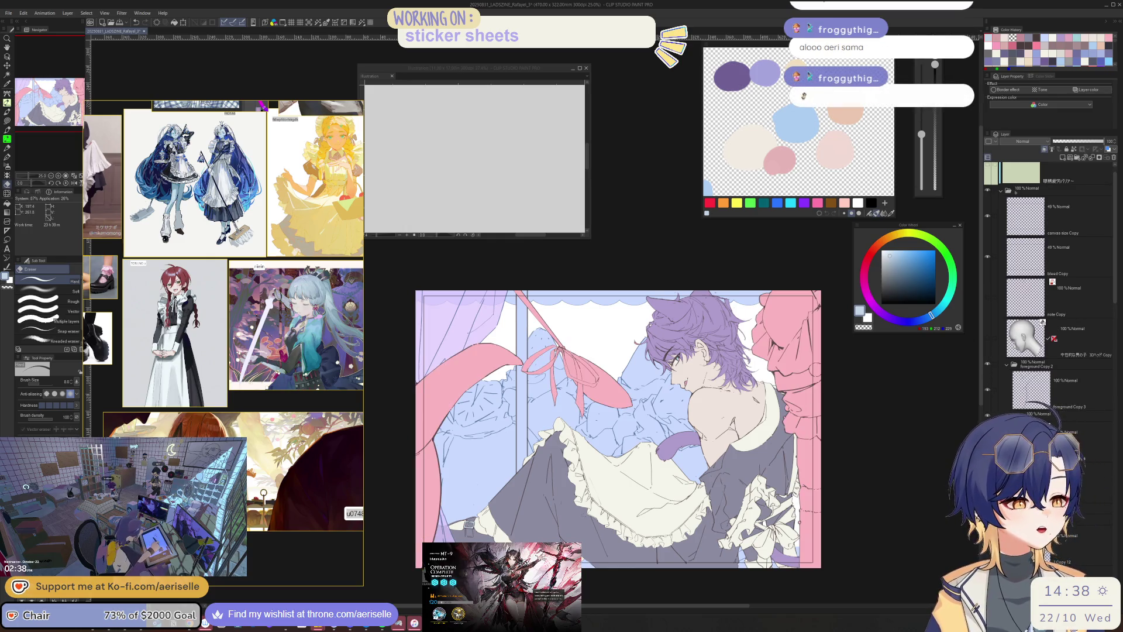
- Move the pink ribbon layer into the foreground Copy 2 folder, nudge it slightly left, and save
click(1047, 414)
key(k)
drag(699, 530, 673, 529)
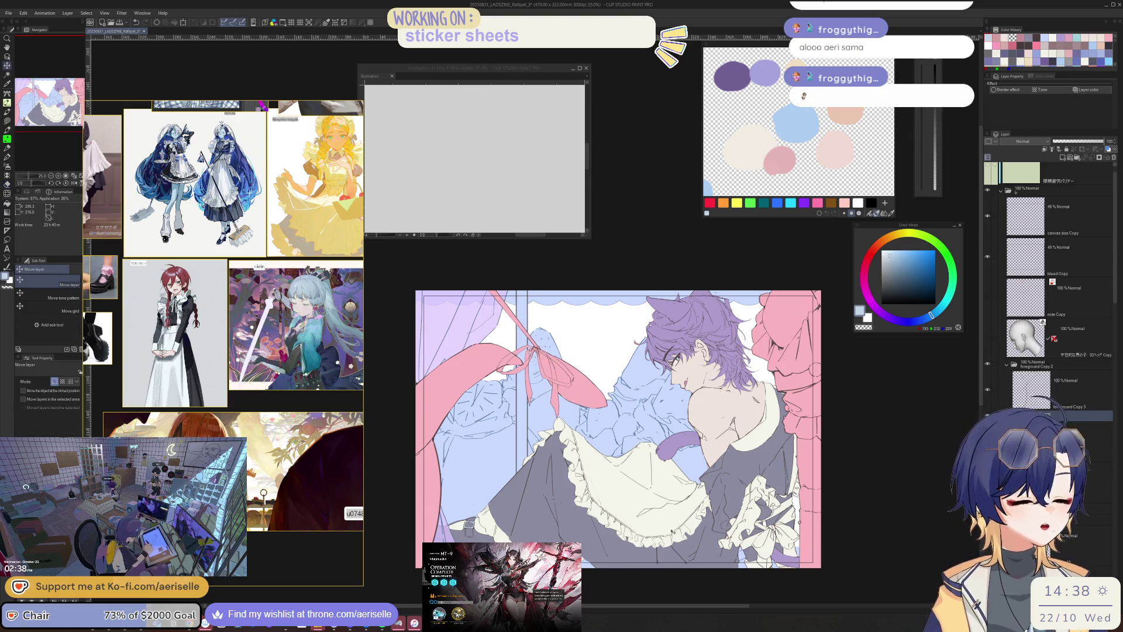
drag(1045, 400, 1045, 377)
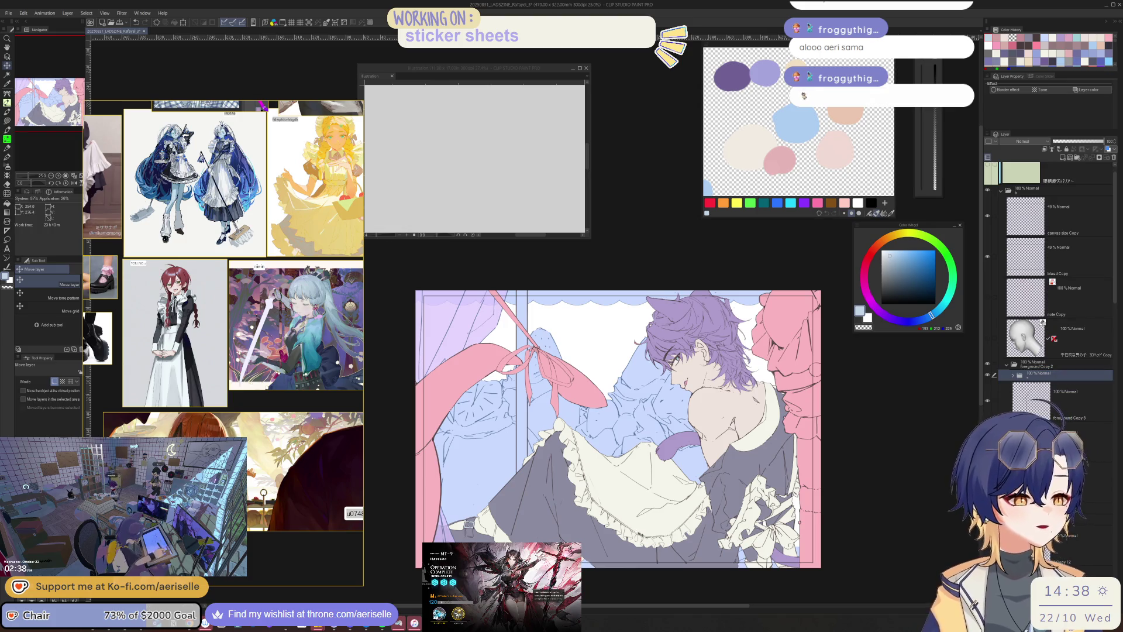
mouse_move(649, 544)
mouse_down()
mouse_move(636, 523)
mouse_move(677, 527)
mouse_move(674, 539)
mouse_up()
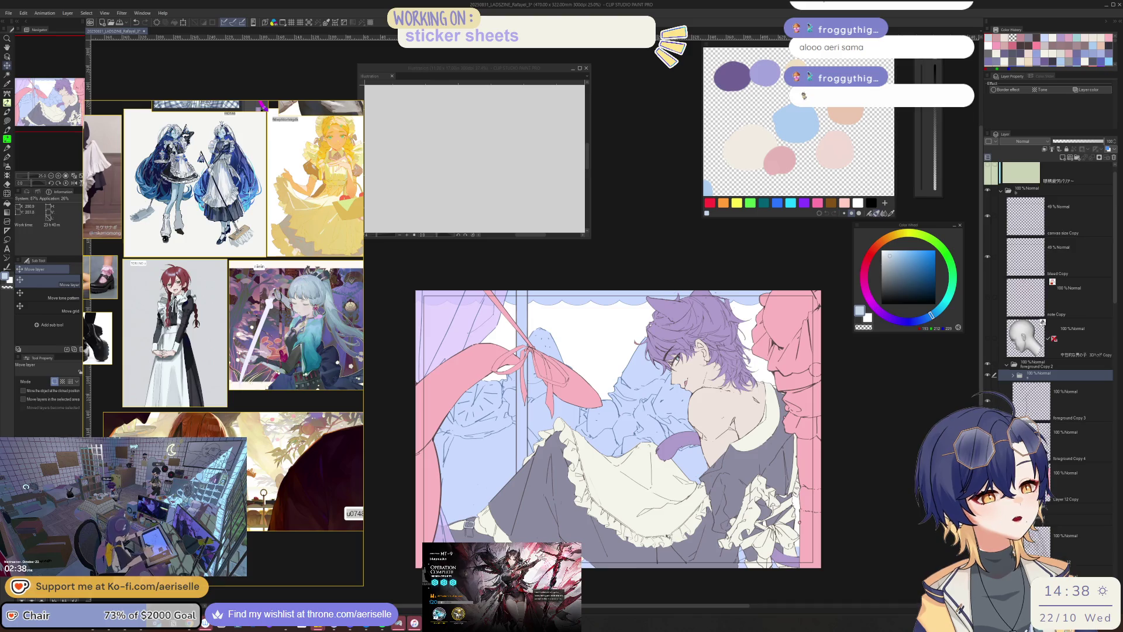
key(ctrl+s)
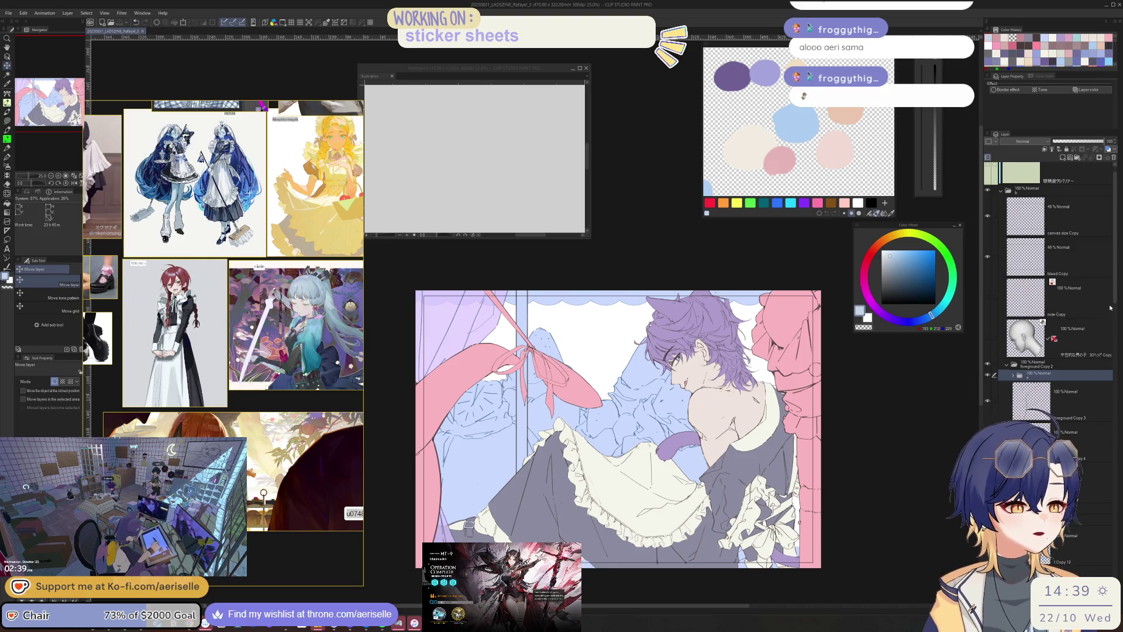
click(1001, 206)
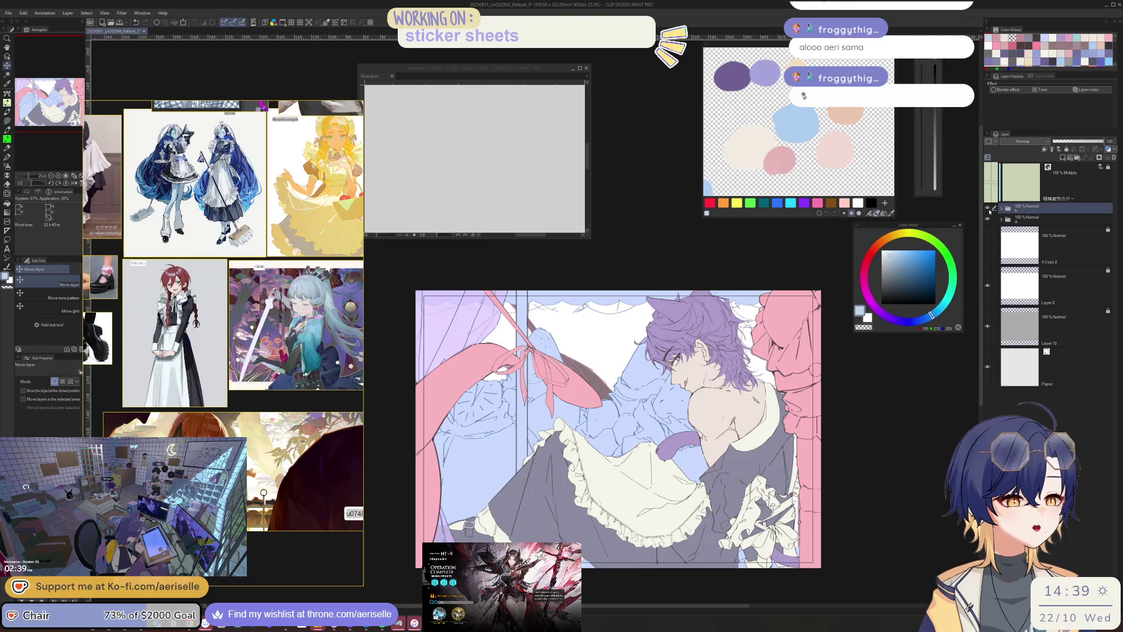
- Toggle the colour folder to compare against the line art, then hide the curtain and window colouring
click(988, 208)
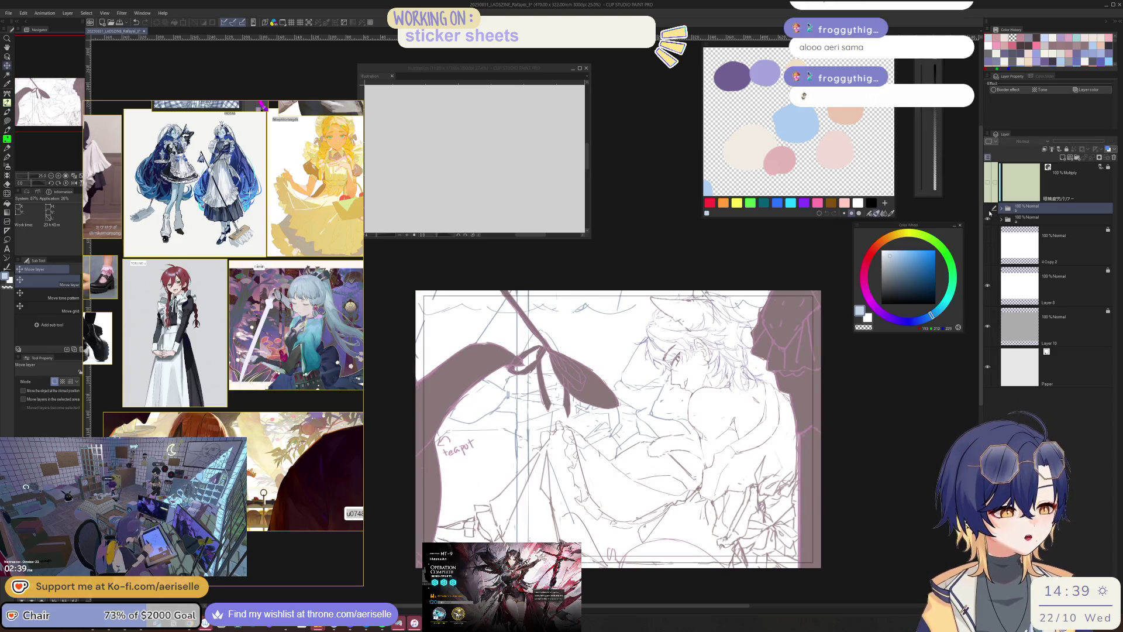
click(988, 210)
click(988, 210)
click(988, 211)
click(988, 210)
click(987, 211)
click(988, 211)
click(988, 211)
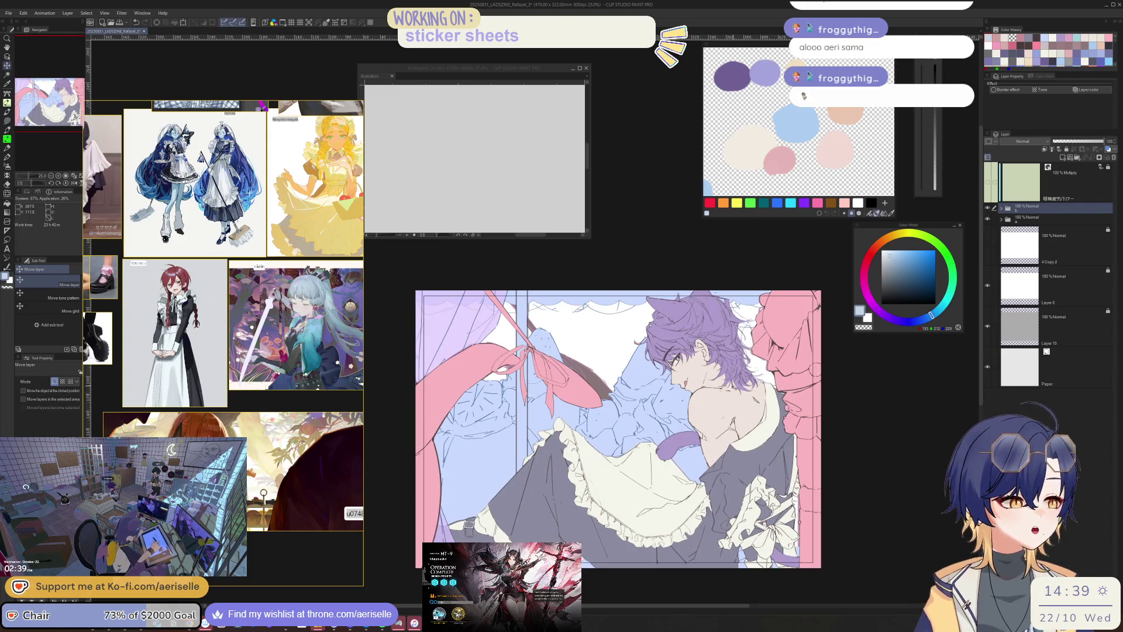
click(987, 220)
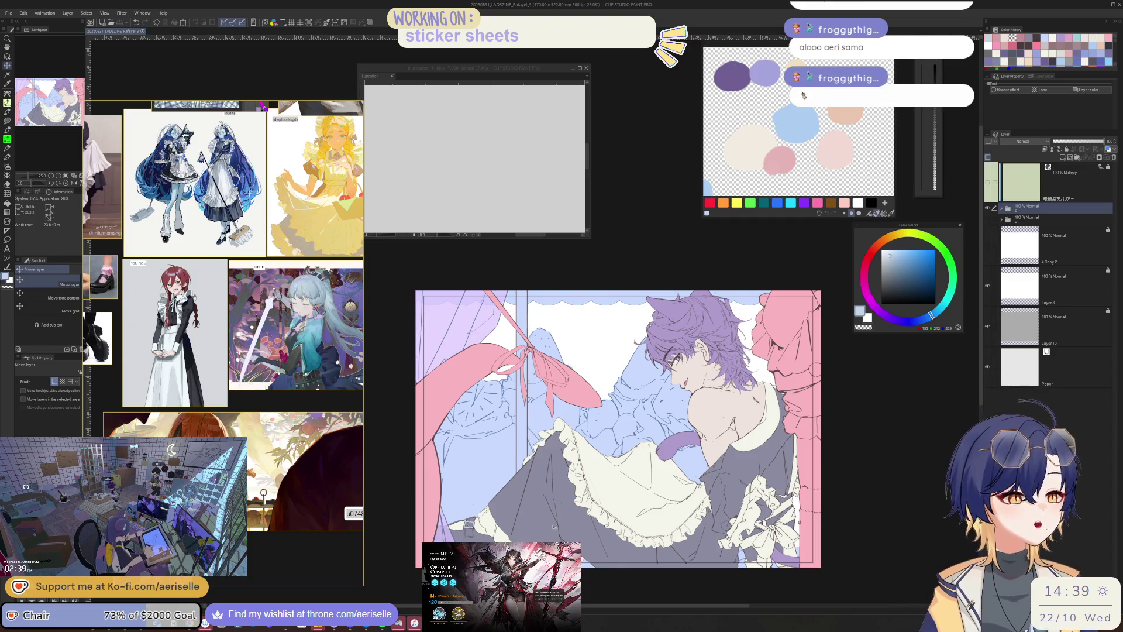
- Brighten the pale blue background colour by raising Luminosity to 59
key(o)
click(1001, 207)
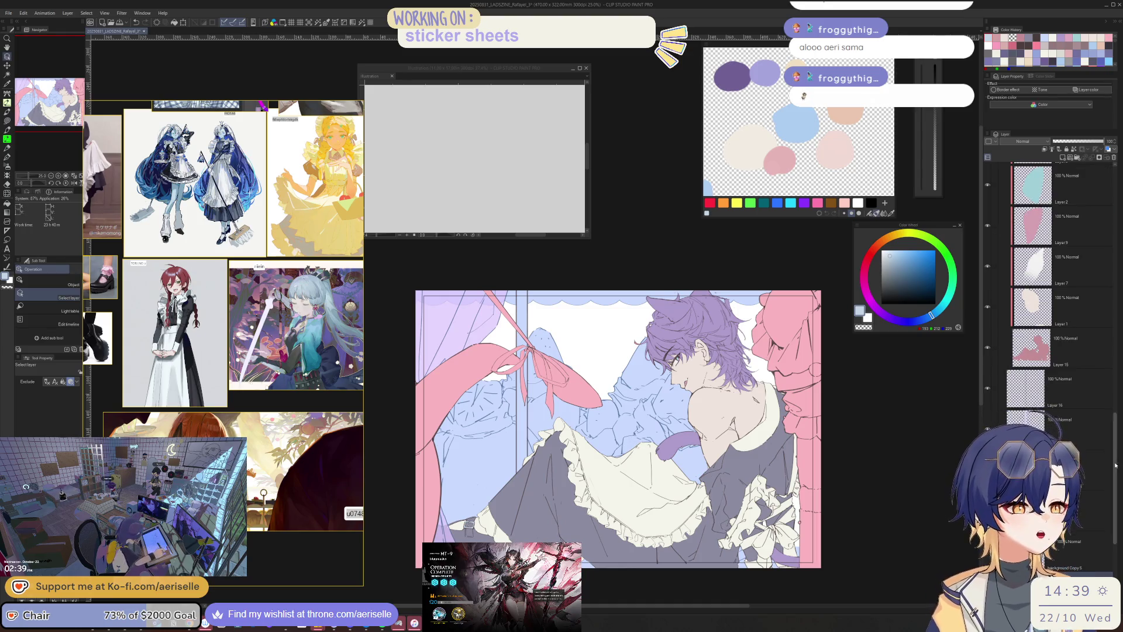
key(ctrl+u)
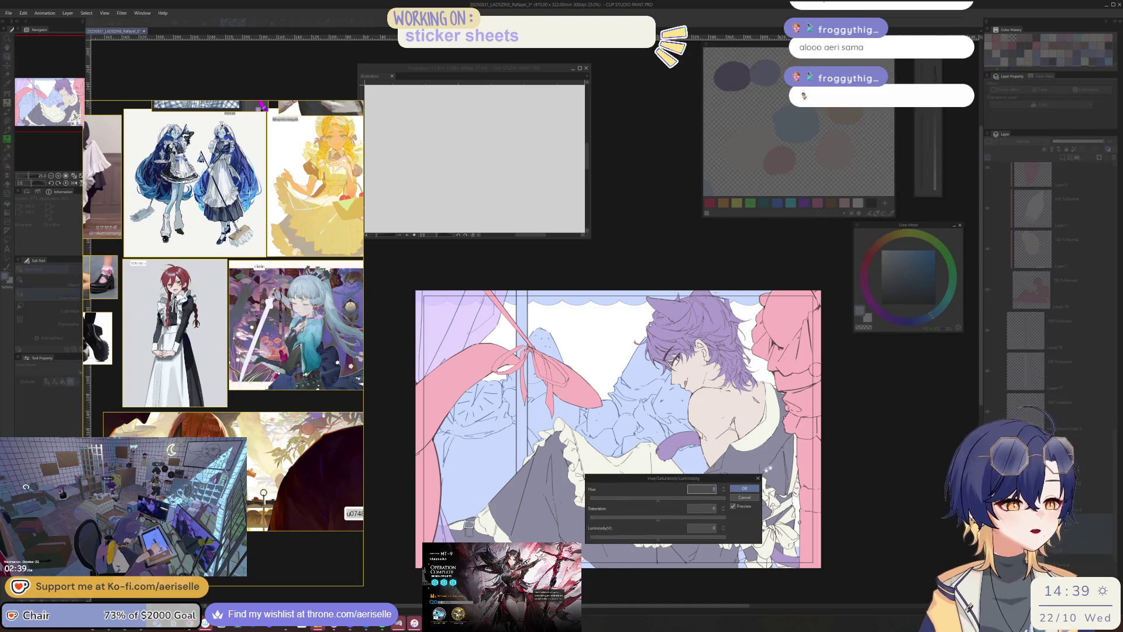
drag(679, 539, 698, 539)
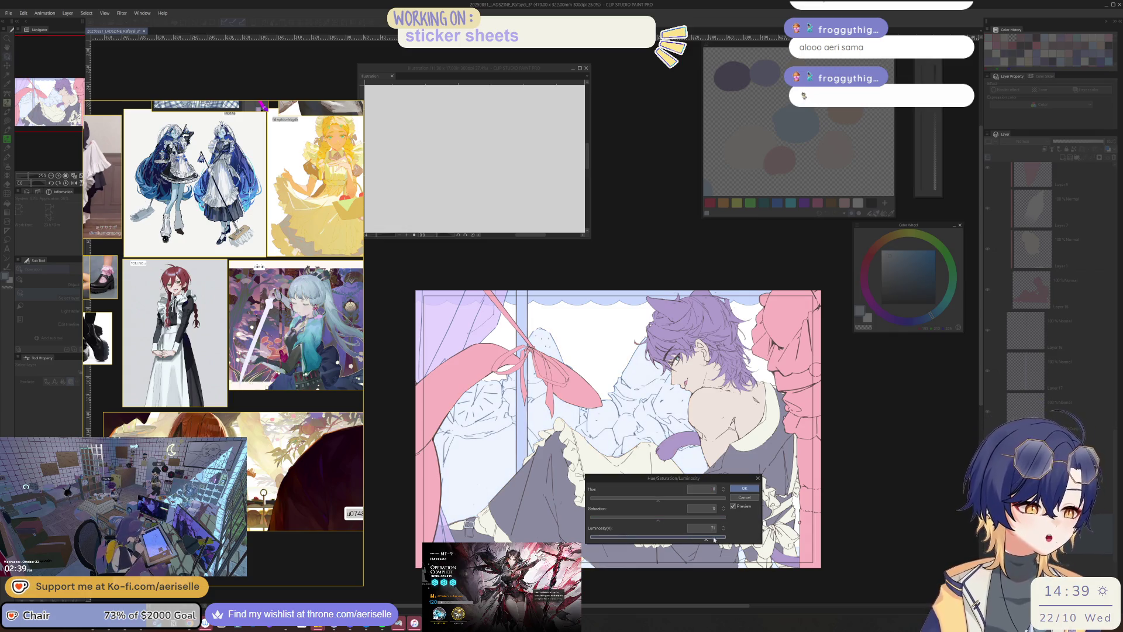
click(744, 488)
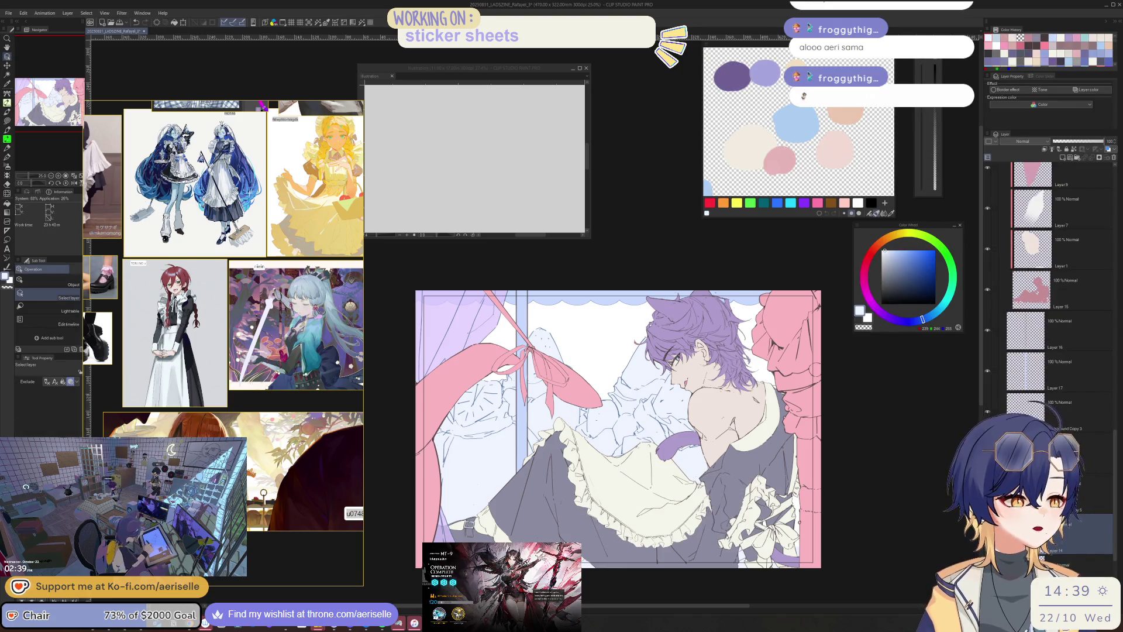
- Fill the vertical window-frame stripe on Layer 17
key(g)
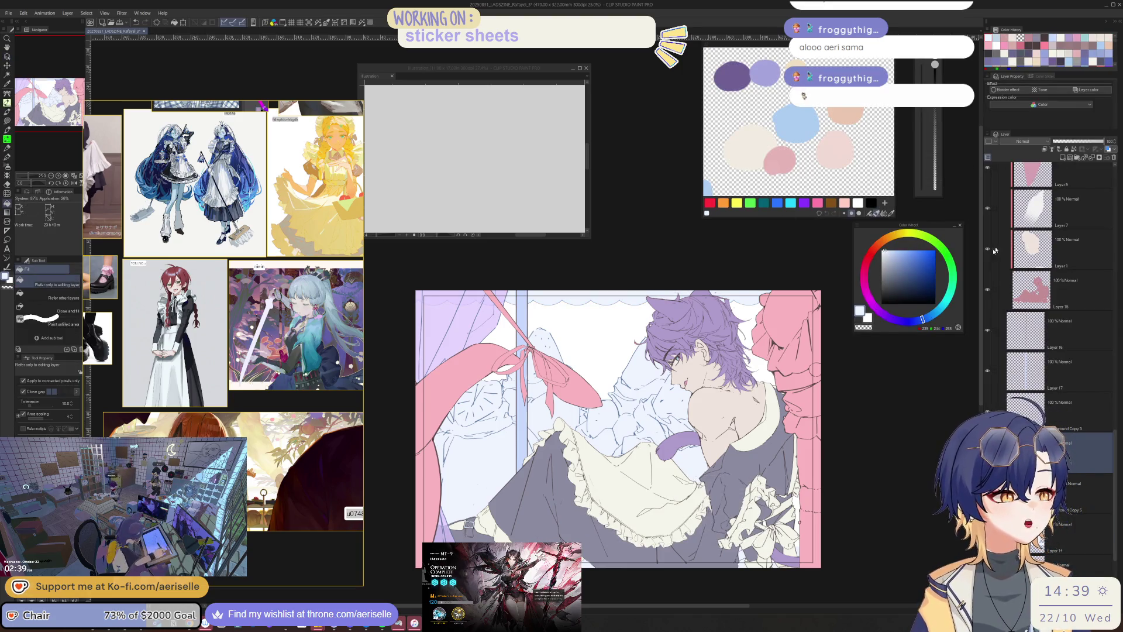
click(1026, 370)
click(521, 416)
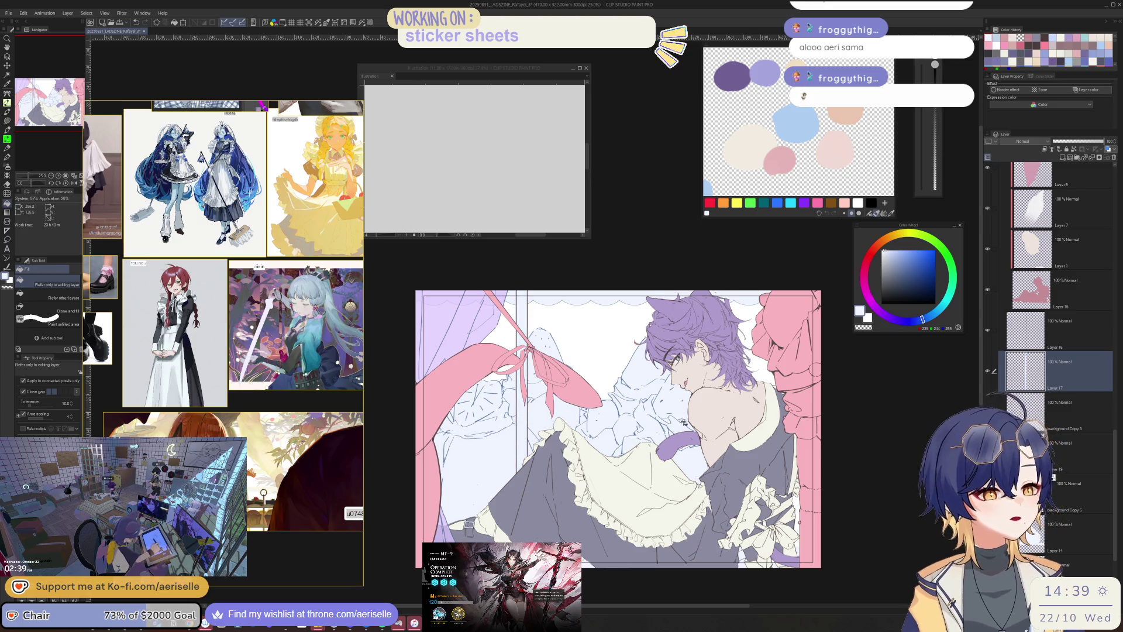
scroll(584, 518, down, 5)
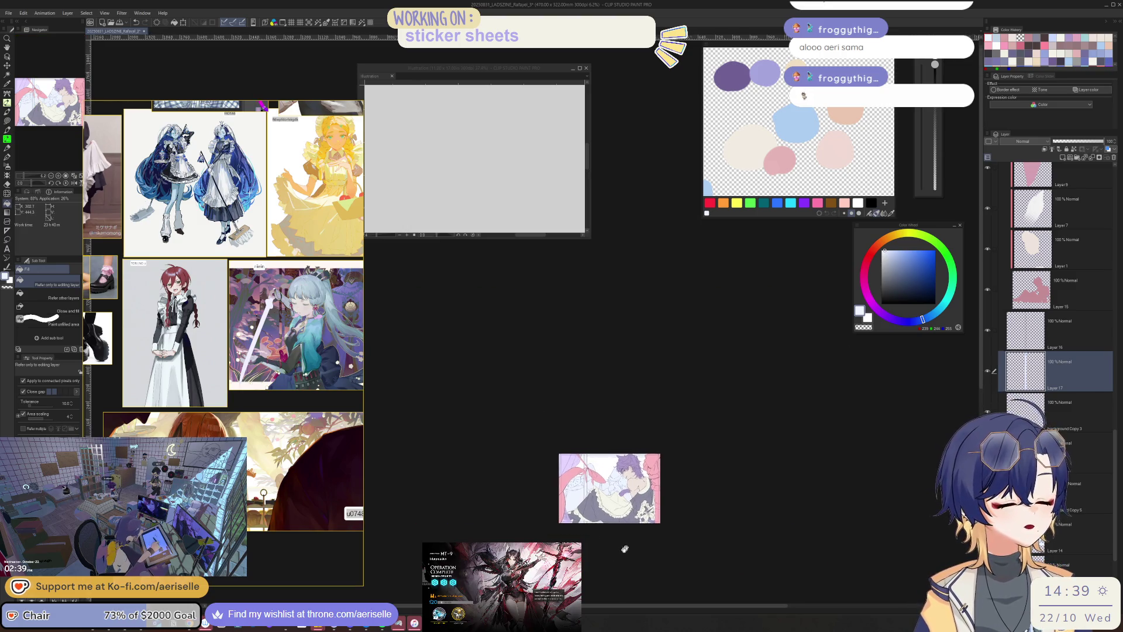
- Scroll and pan around the illustration to inspect the curtain area
scroll(625, 494, up, 8)
scroll(625, 495, down, 3)
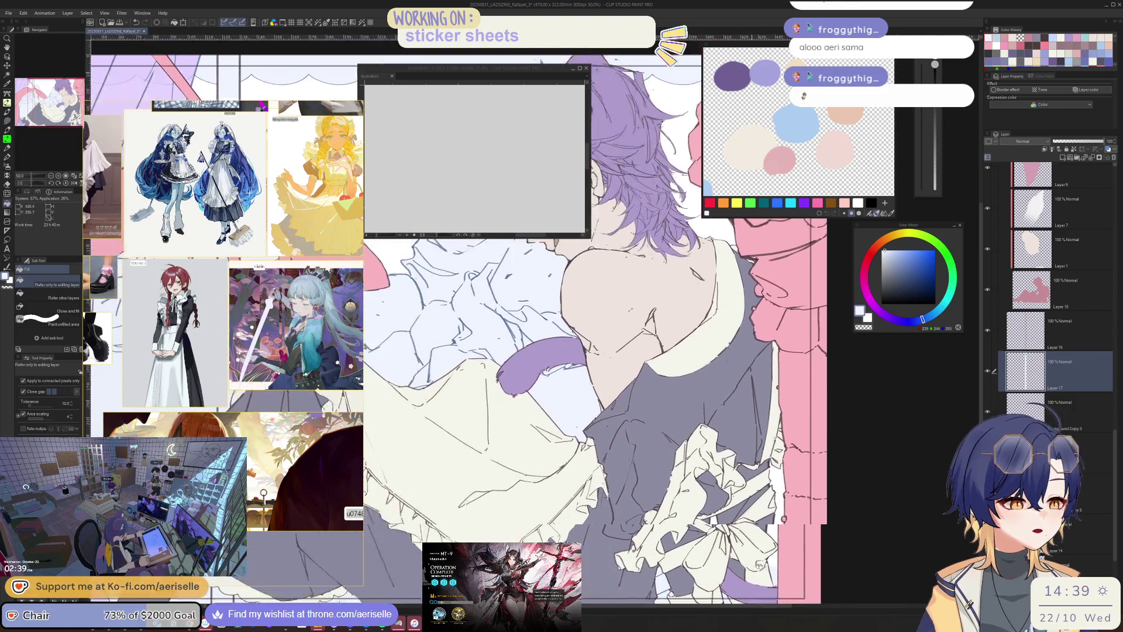
drag(774, 533, 747, 569)
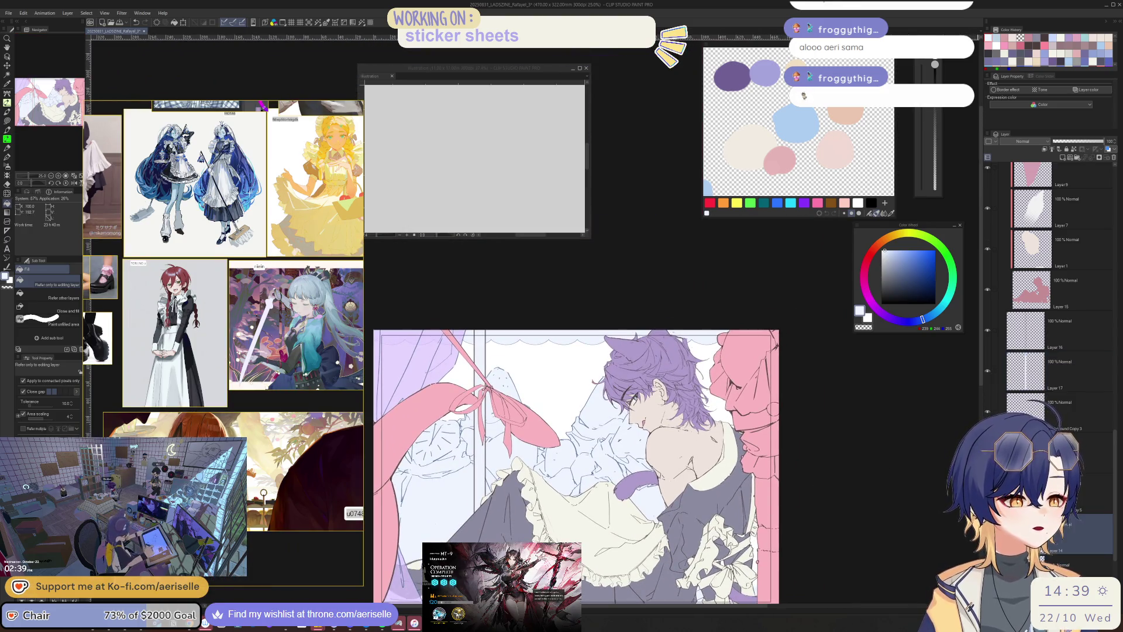
scroll(731, 451, up, 2)
key(u)
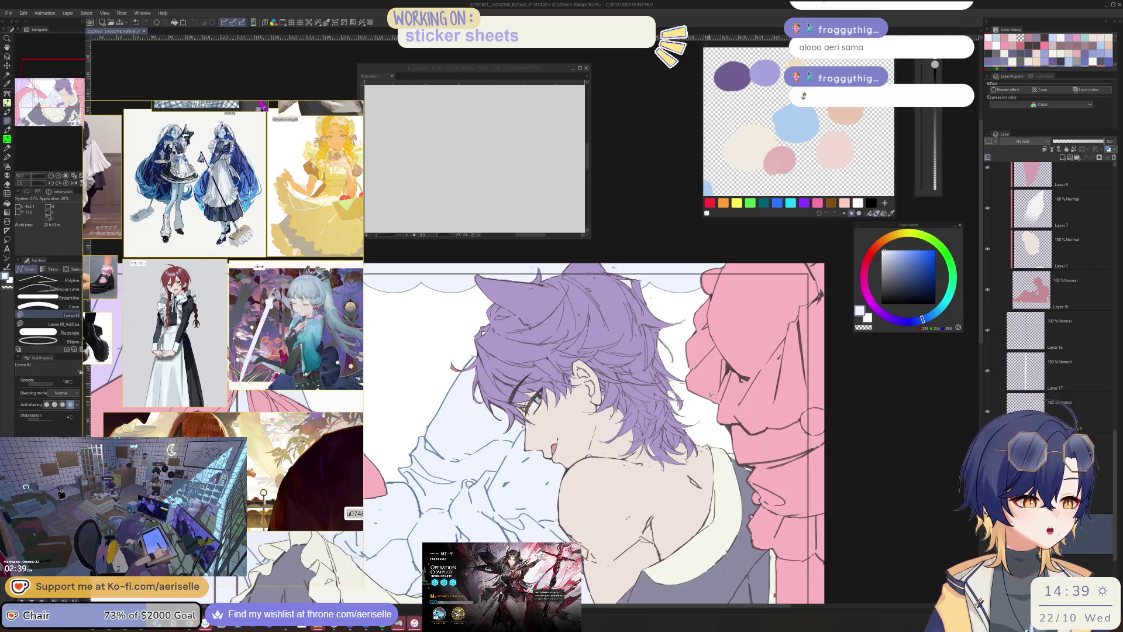
scroll(754, 409, down, 7)
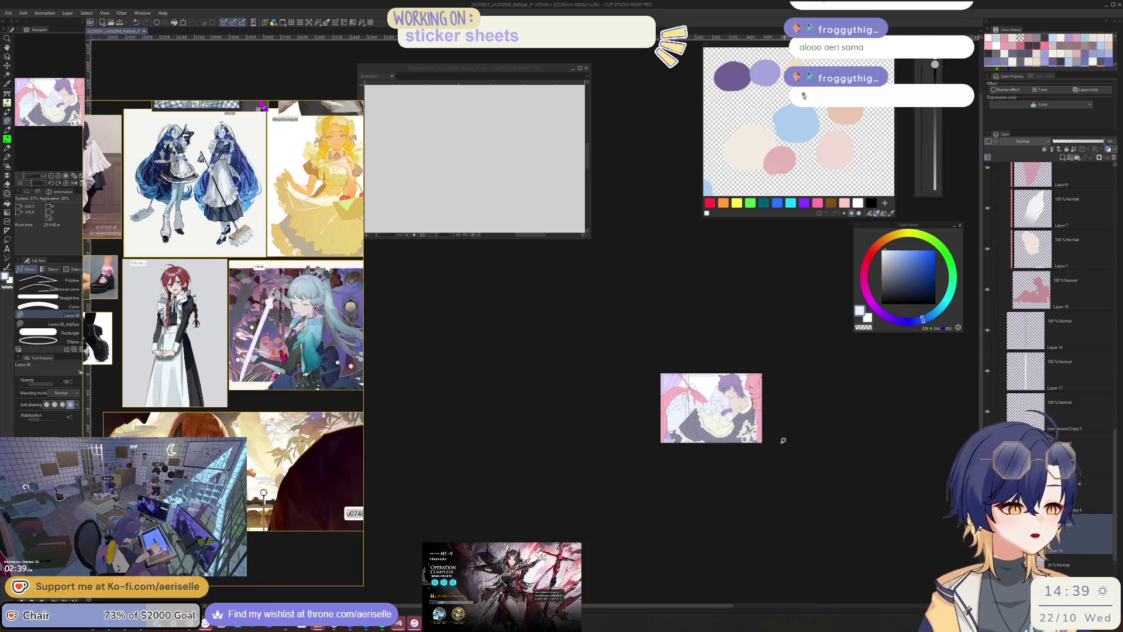
scroll(783, 440, up, 5)
scroll(783, 440, down, 2)
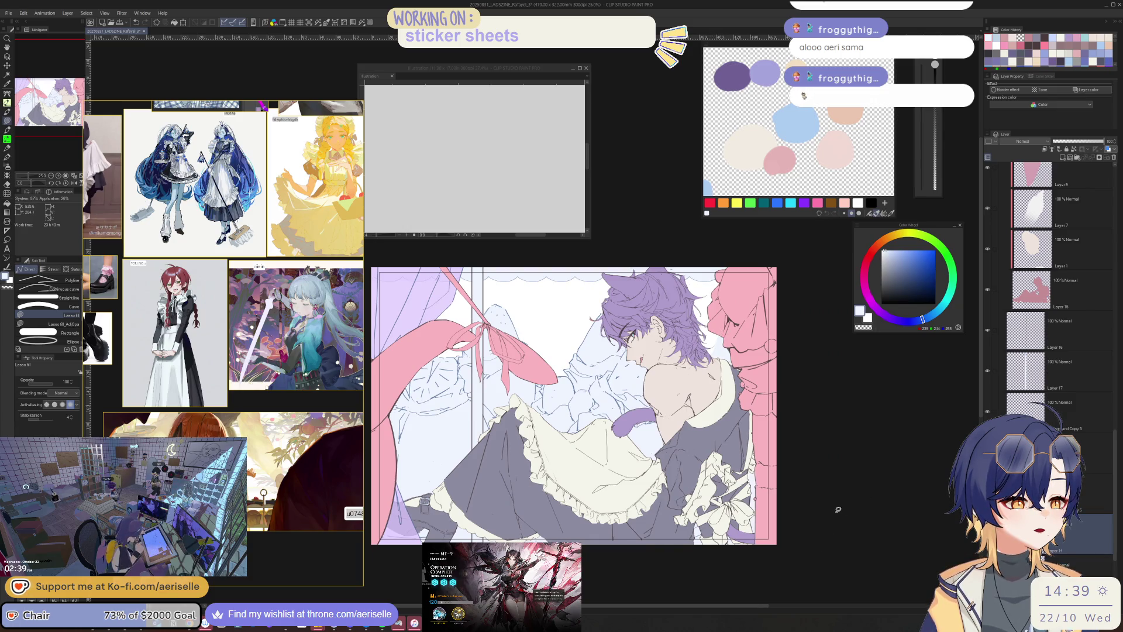
scroll(838, 508, down, 2)
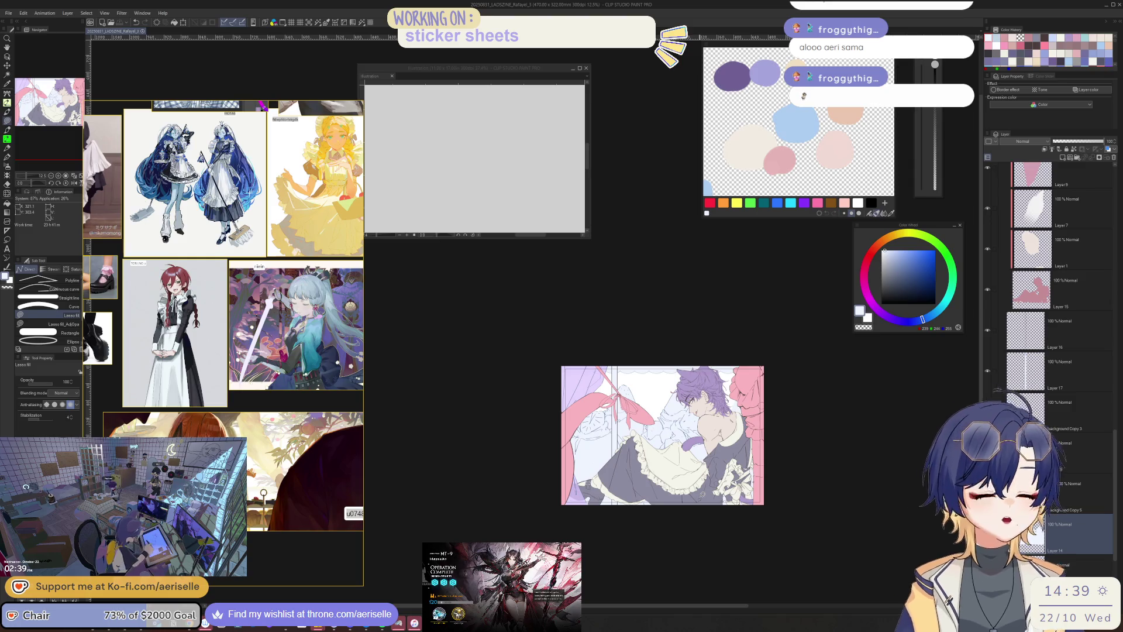
scroll(646, 431, up, 3)
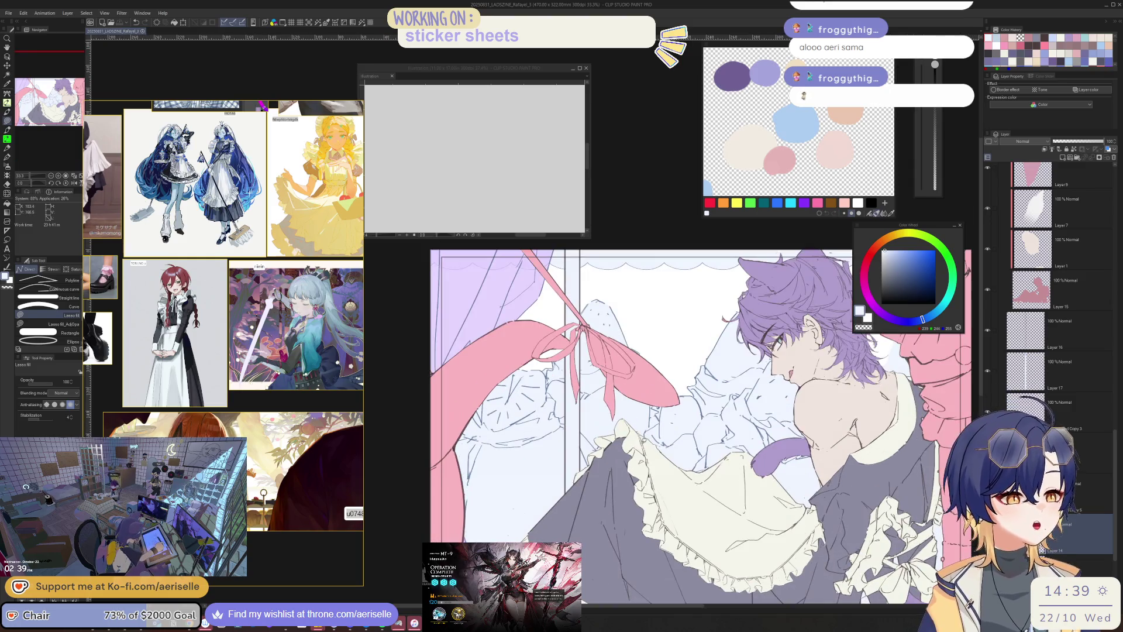
- Select the pink curtain layer, Layer 12 Copy, and bring the illustration back into view
click(456, 411)
scroll(456, 411, down, 1)
mouse_move(602, 570)
mouse_down()
mouse_move(713, 529)
mouse_move(705, 539)
mouse_up()
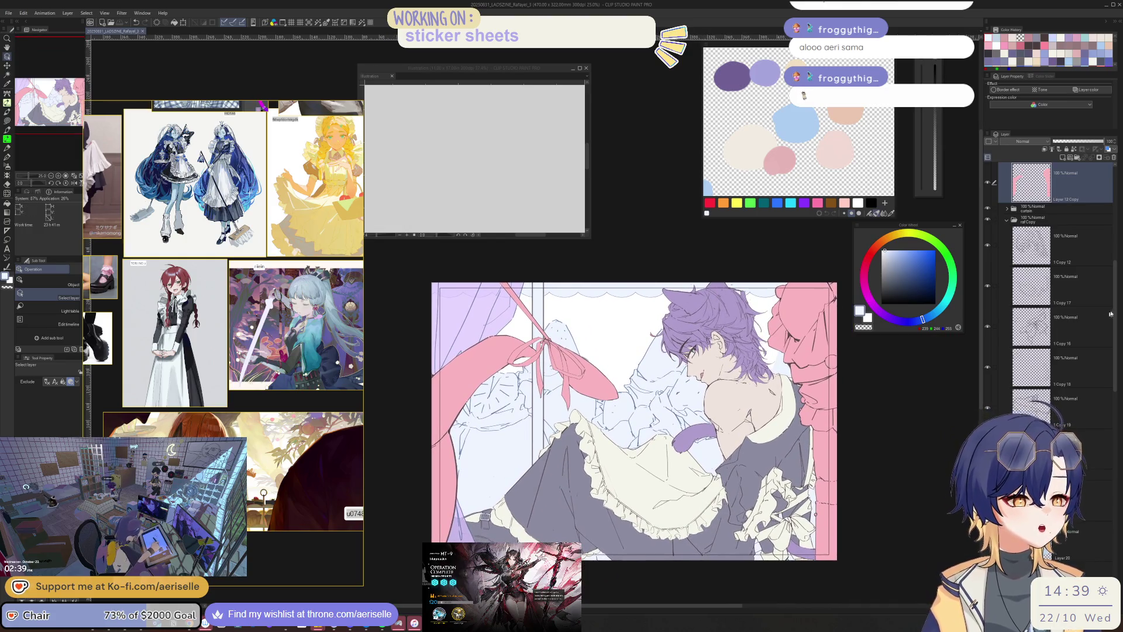
scroll(1115, 272, up, 3)
scroll(1115, 272, up, 1)
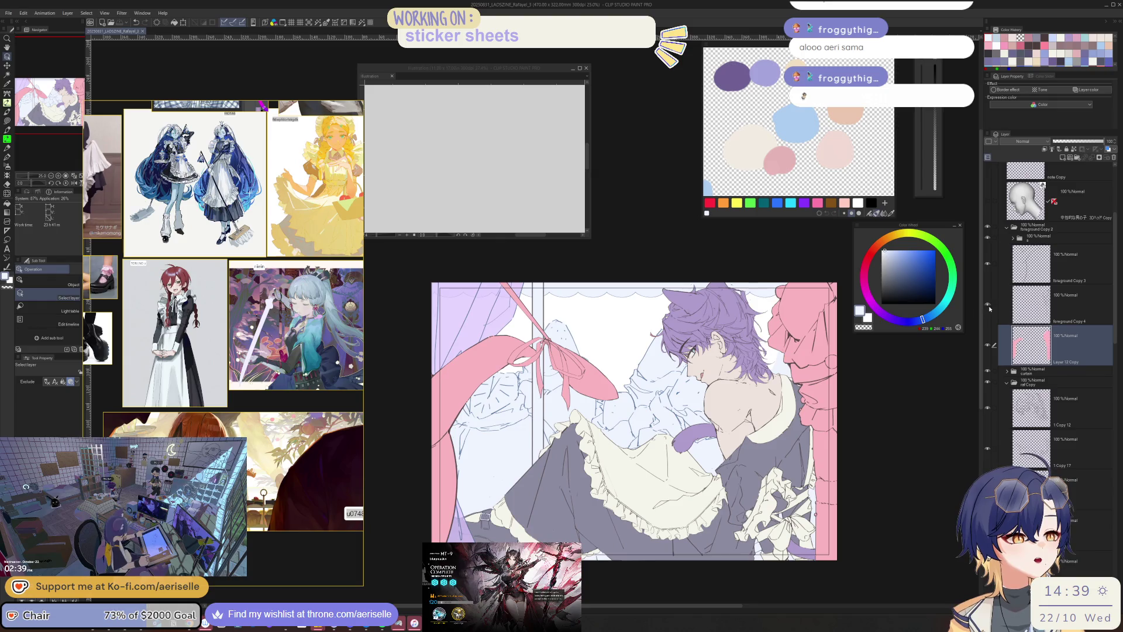
- Delete the foreground Copy 3 layer and create a new layer folder for the curtain
click(1031, 263)
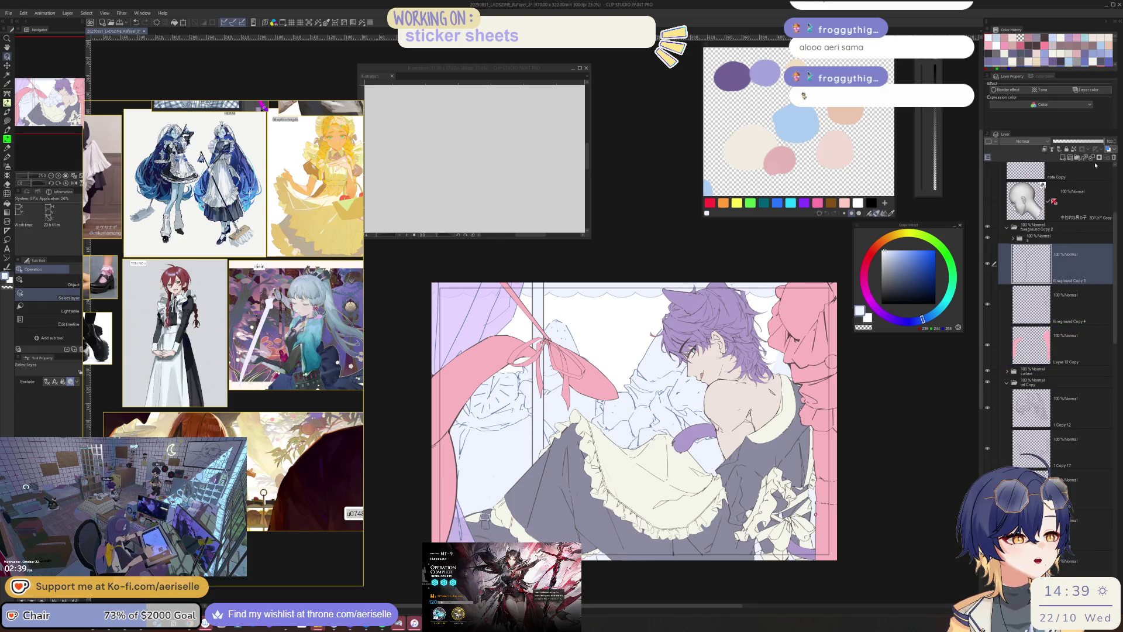
click(1093, 158)
click(1075, 159)
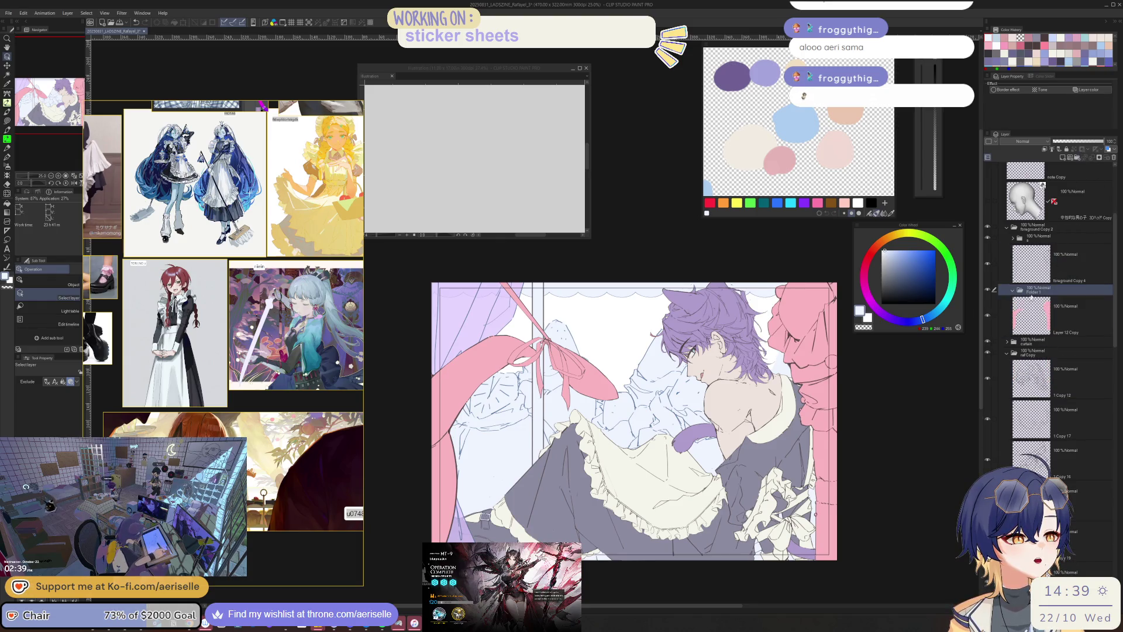
double_click(1034, 289)
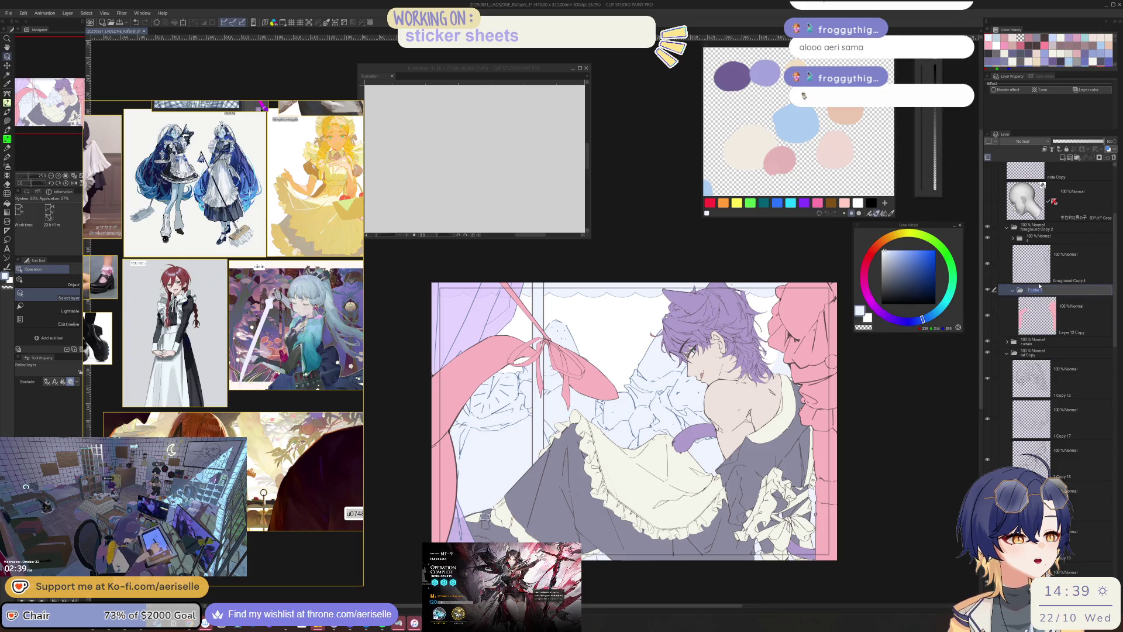
- Name the new folder 'colour', then bring the merchandise store page over the canvas
text(colo)
key(Return)
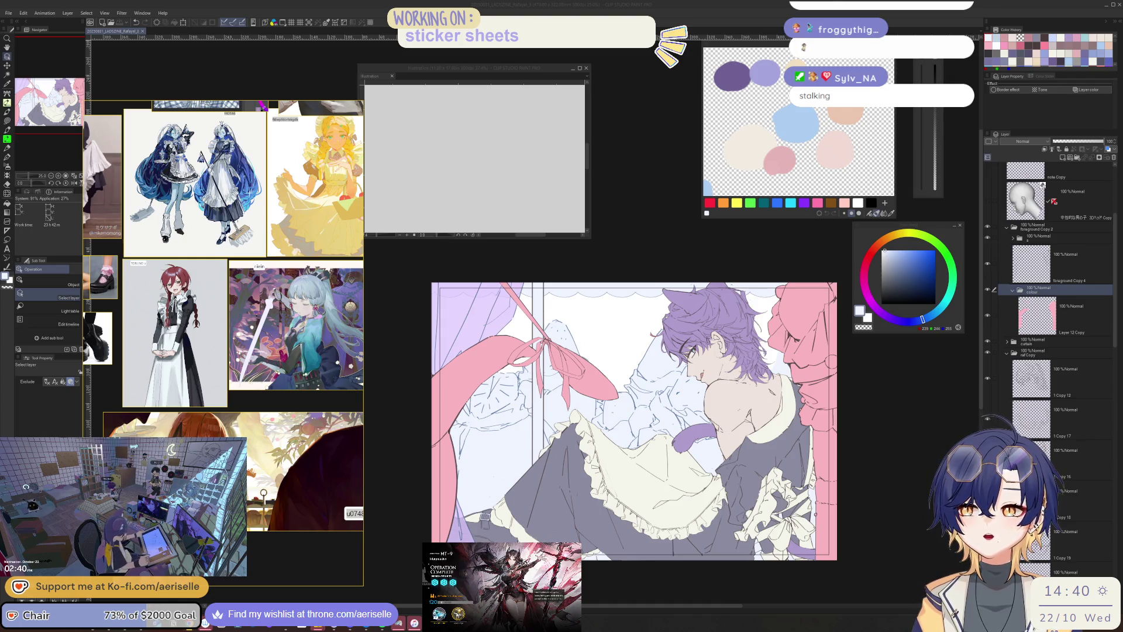
mouse_move(0, 268)
mouse_down()
mouse_move(443, 267)
mouse_move(596, 321)
mouse_move(759, 183)
mouse_move(762, 167)
mouse_up()
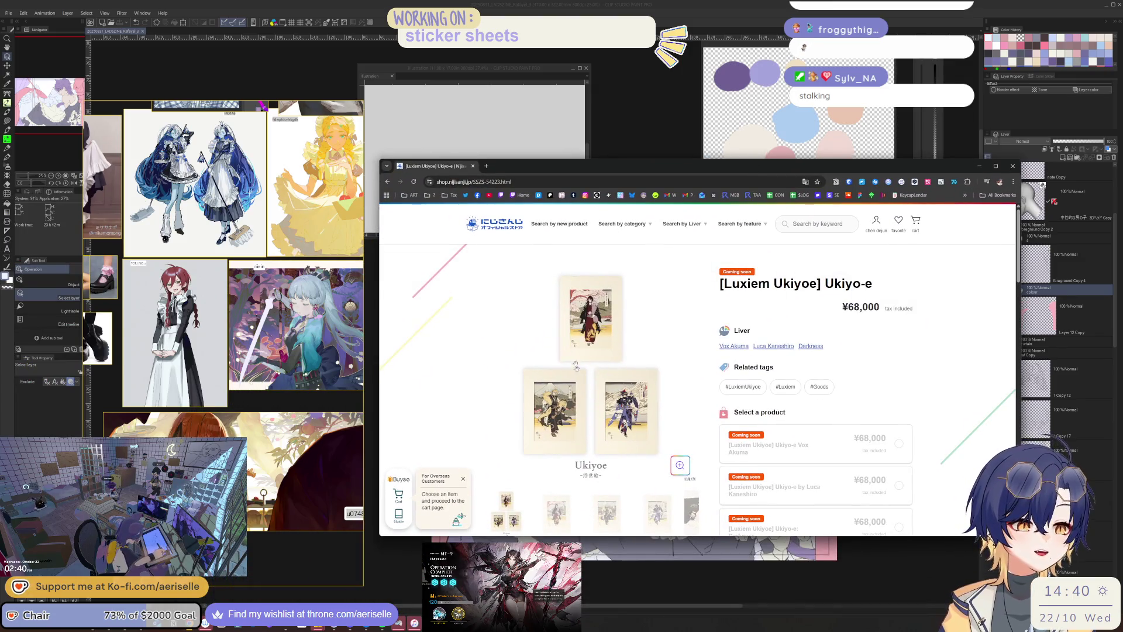
- Browse the Ukiyo-e print images in the enlarged product viewer, then close it
click(563, 514)
click(678, 465)
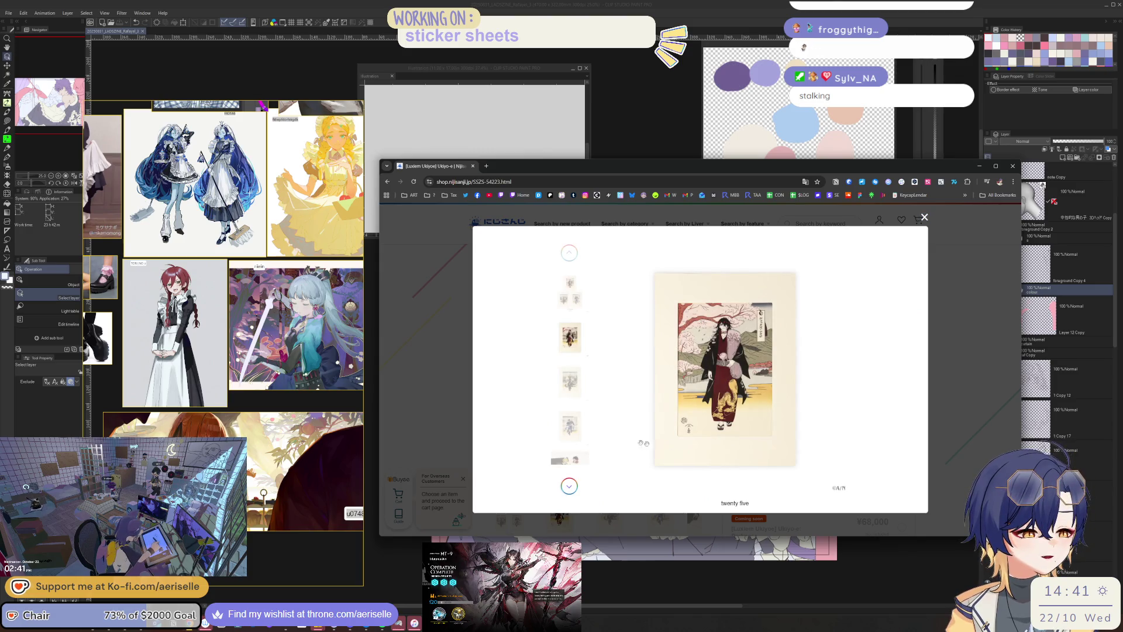
click(570, 381)
click(570, 426)
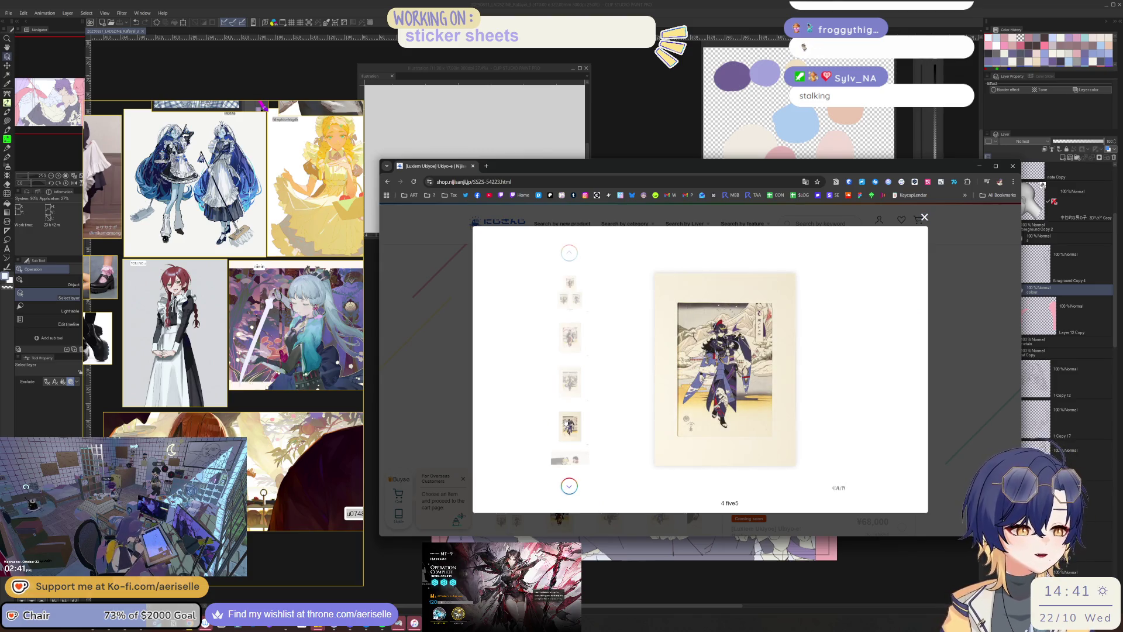
click(570, 285)
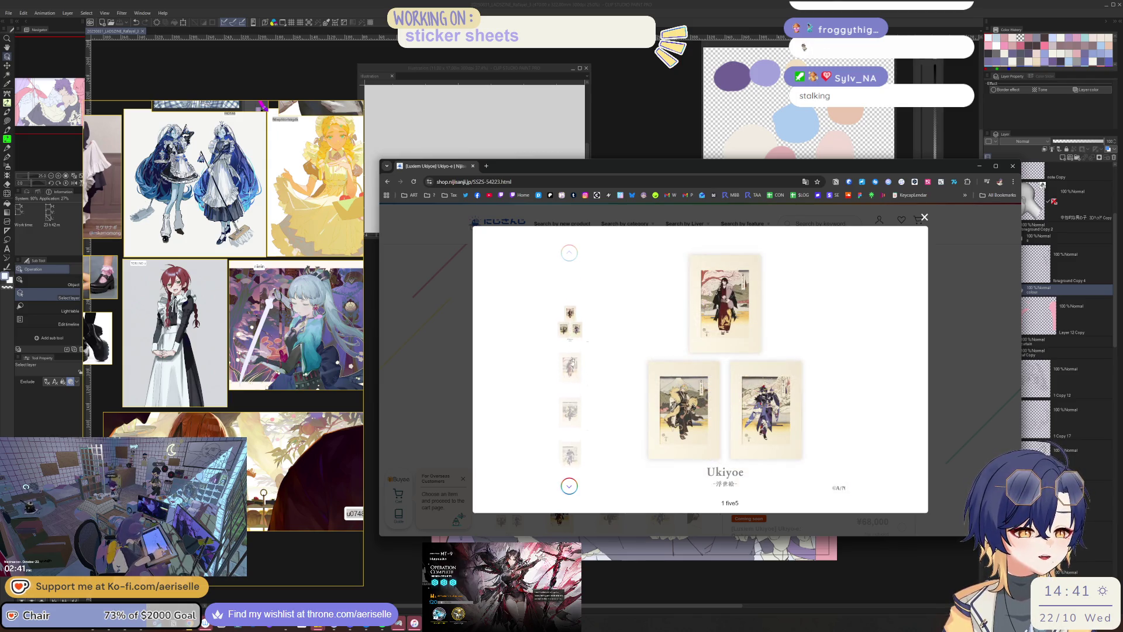
click(575, 337)
click(955, 367)
- Open the Luxiem Ukiyoe postcard set page and scroll through its details
scroll(787, 357, down, 3)
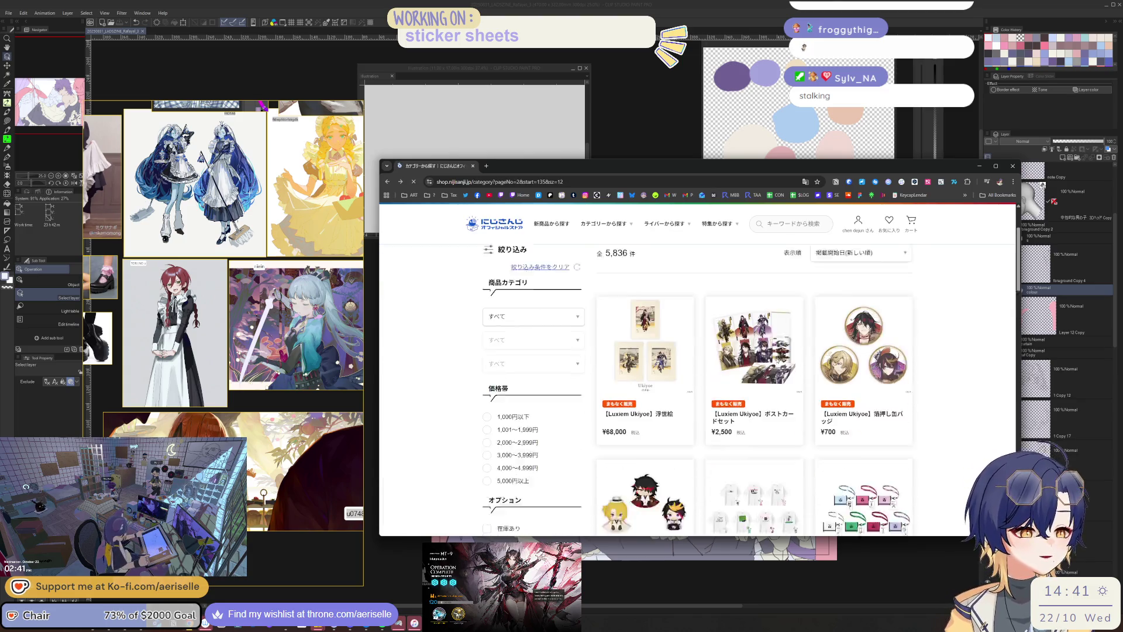
click(771, 334)
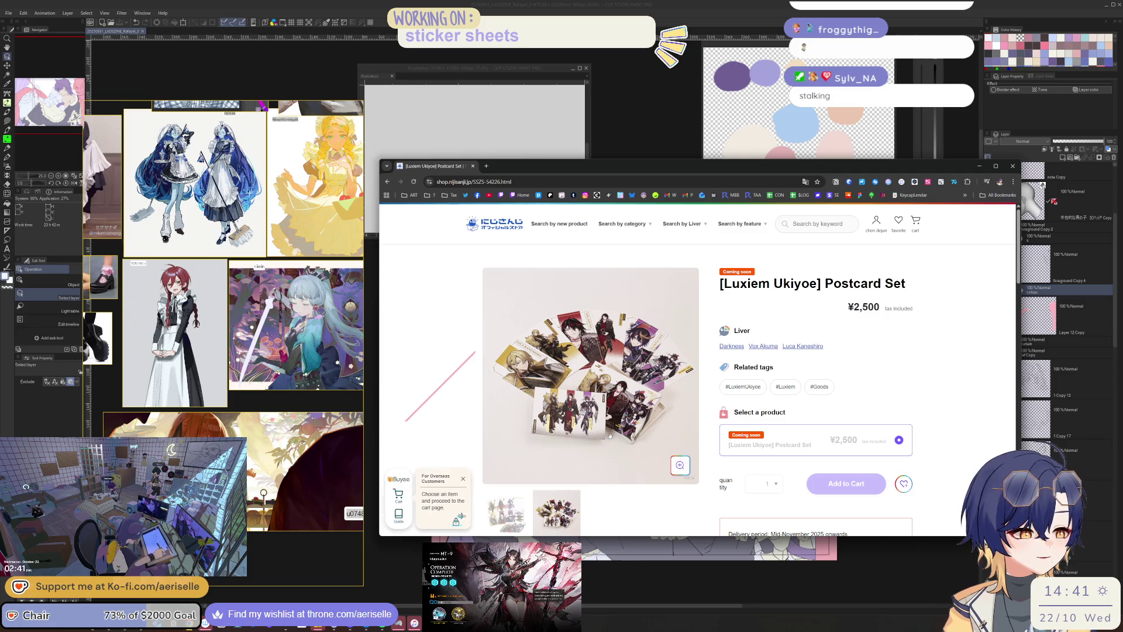
scroll(610, 436, down, 1)
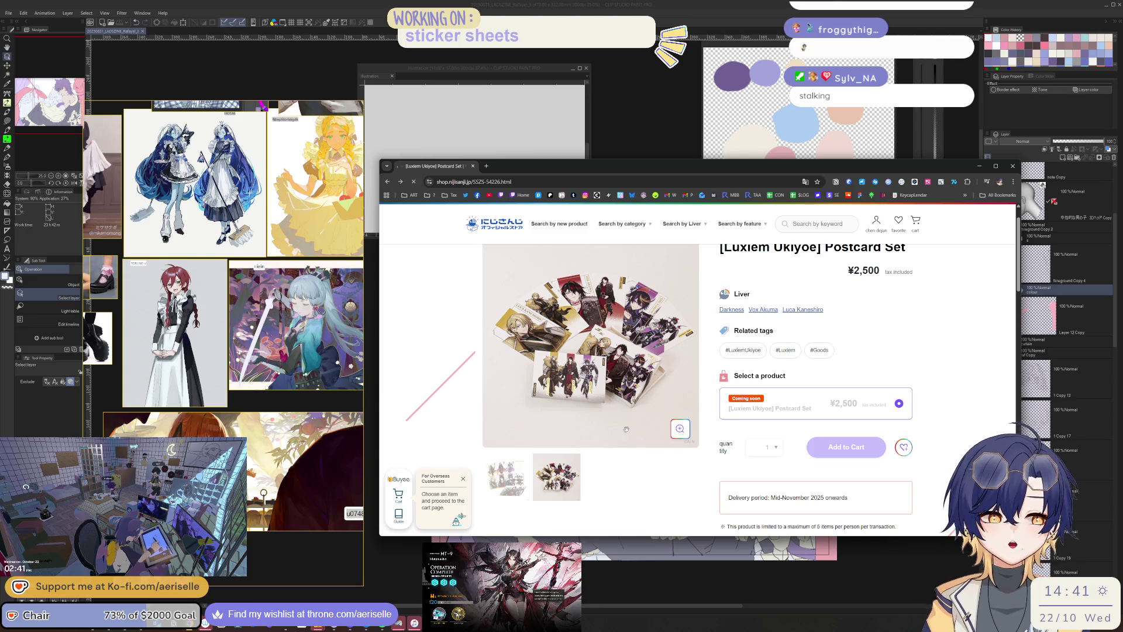
scroll(672, 438, down, 5)
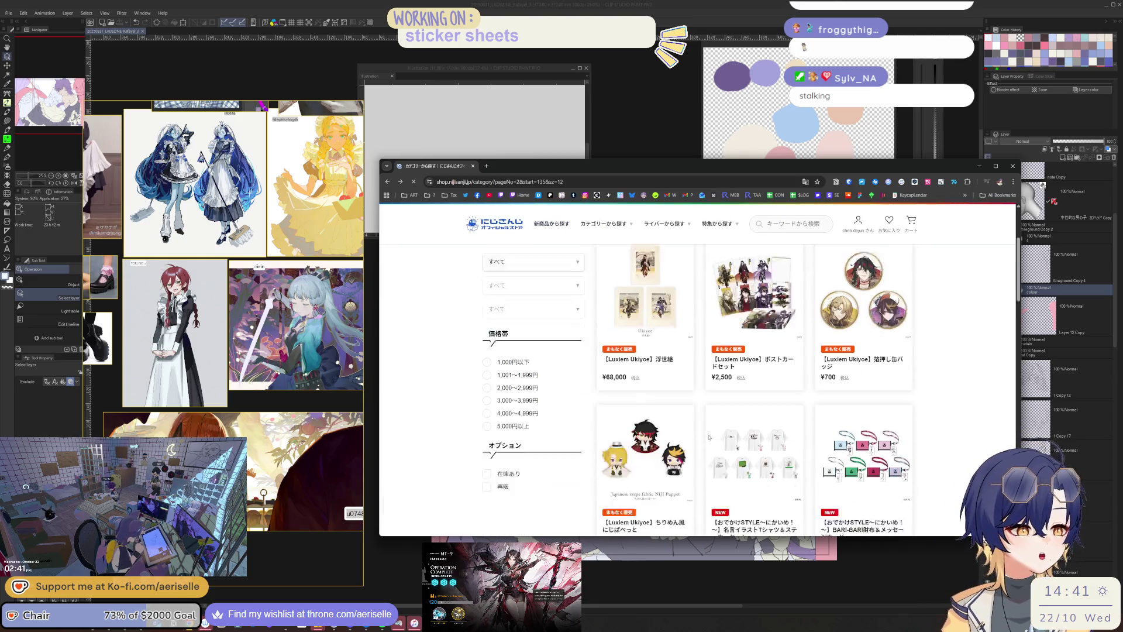
scroll(708, 452, up, 5)
scroll(711, 453, down, 10)
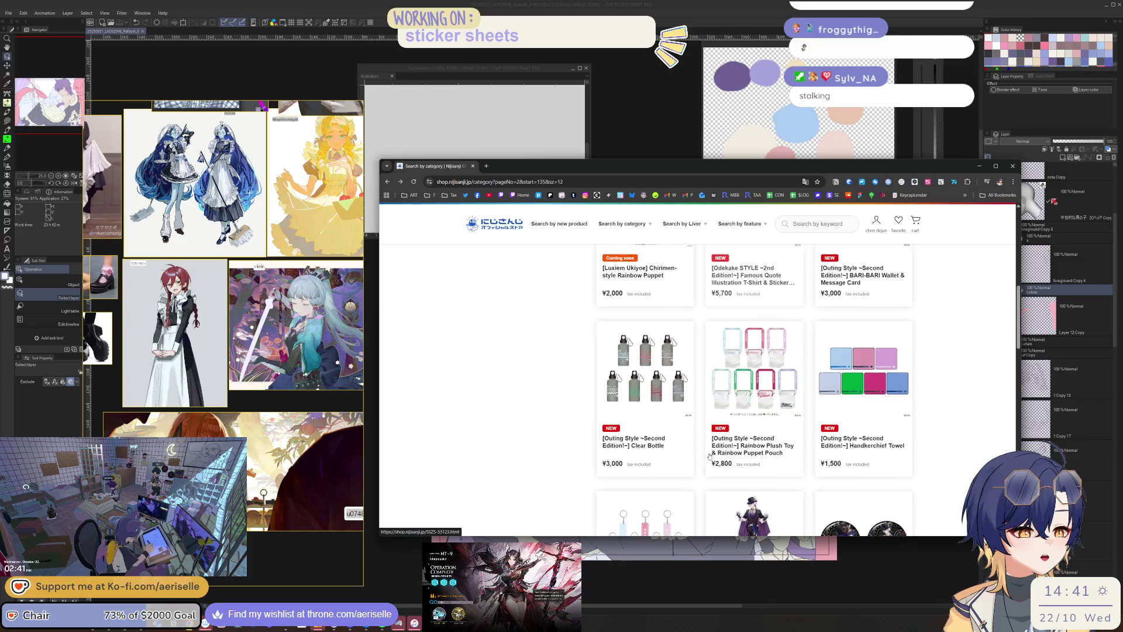
scroll(711, 454, down, 15)
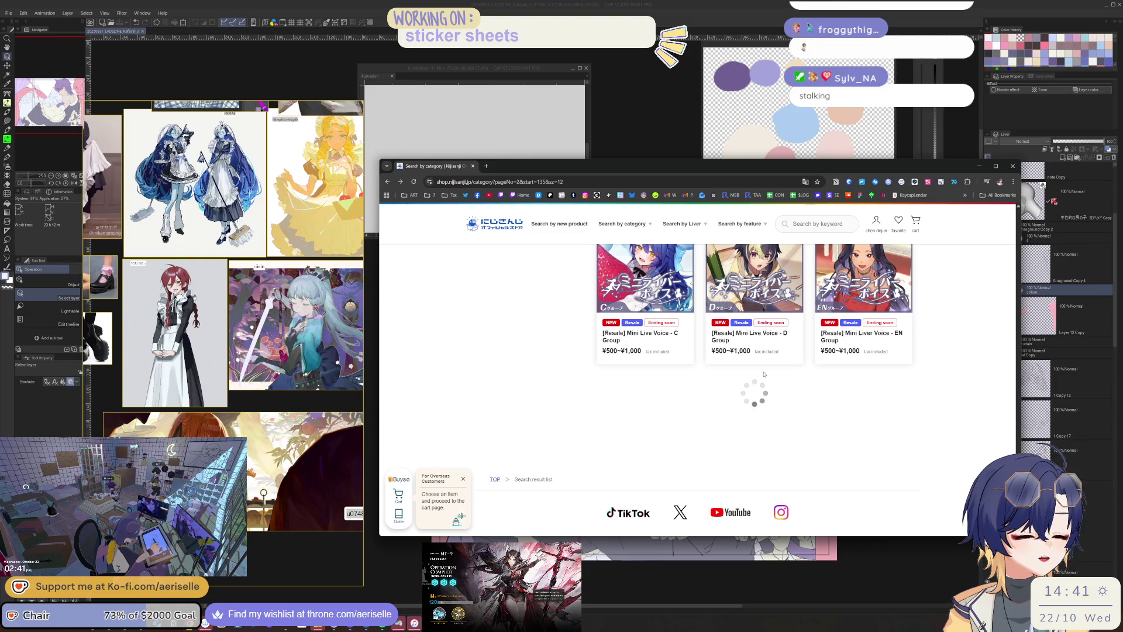
scroll(768, 370, down, 2)
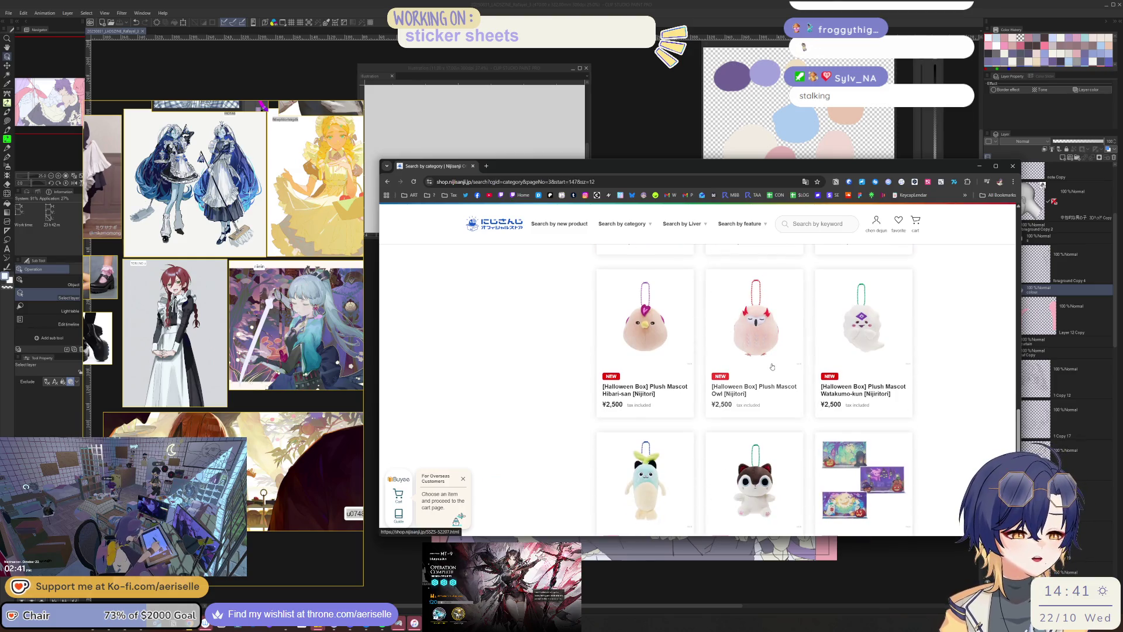
scroll(773, 370, down, 3)
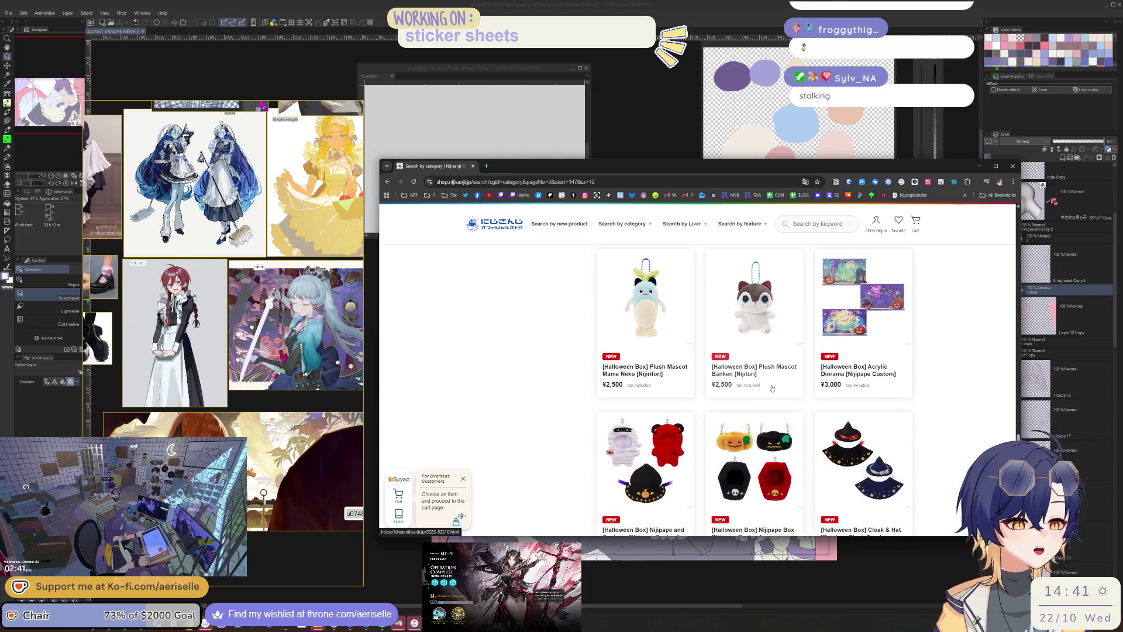
scroll(774, 394, down, 3)
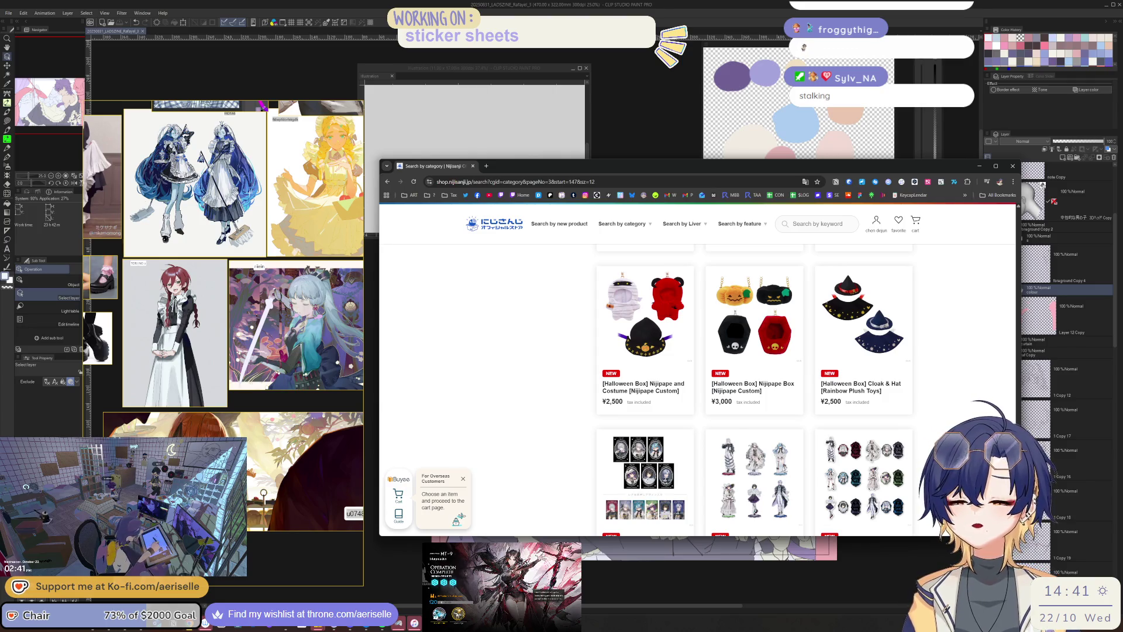
scroll(716, 383, down, 2)
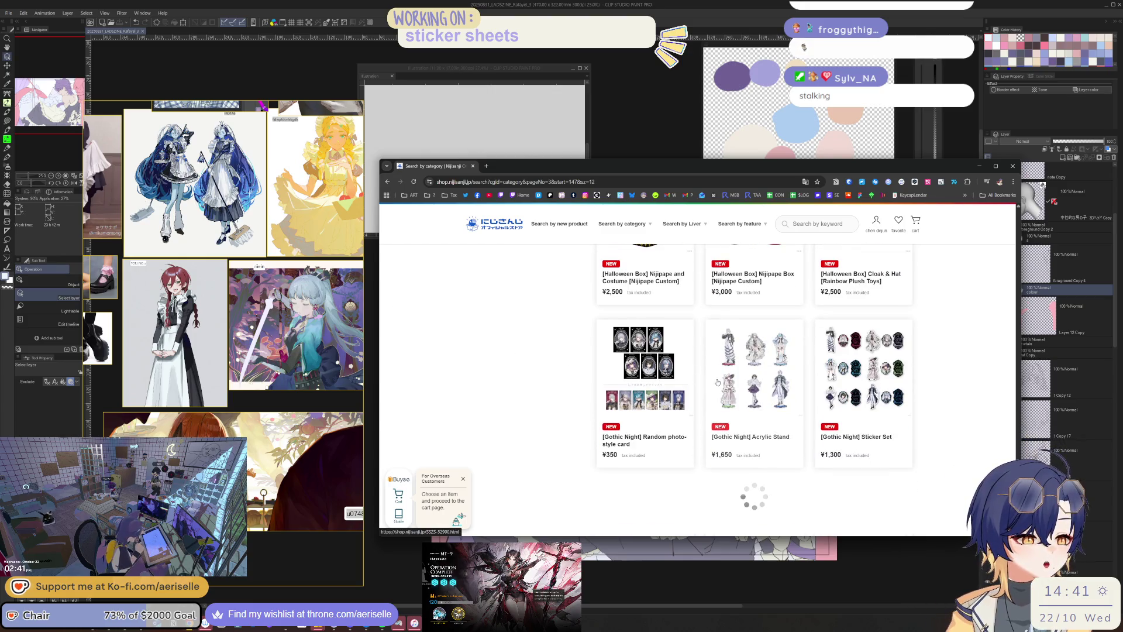
scroll(714, 381, down, 3)
scroll(711, 376, down, 4)
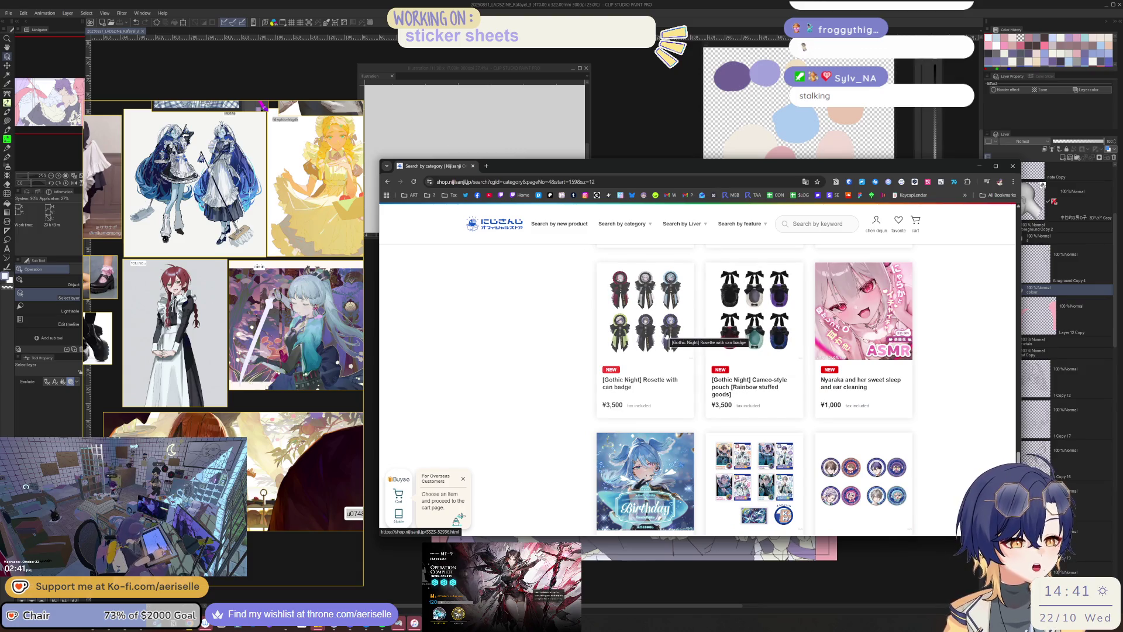
- View the Gothic Night Rosette variants (Sophia Valentine, Nana Tamanoi, Mashiro Meme), then close the shop window
click(667, 334)
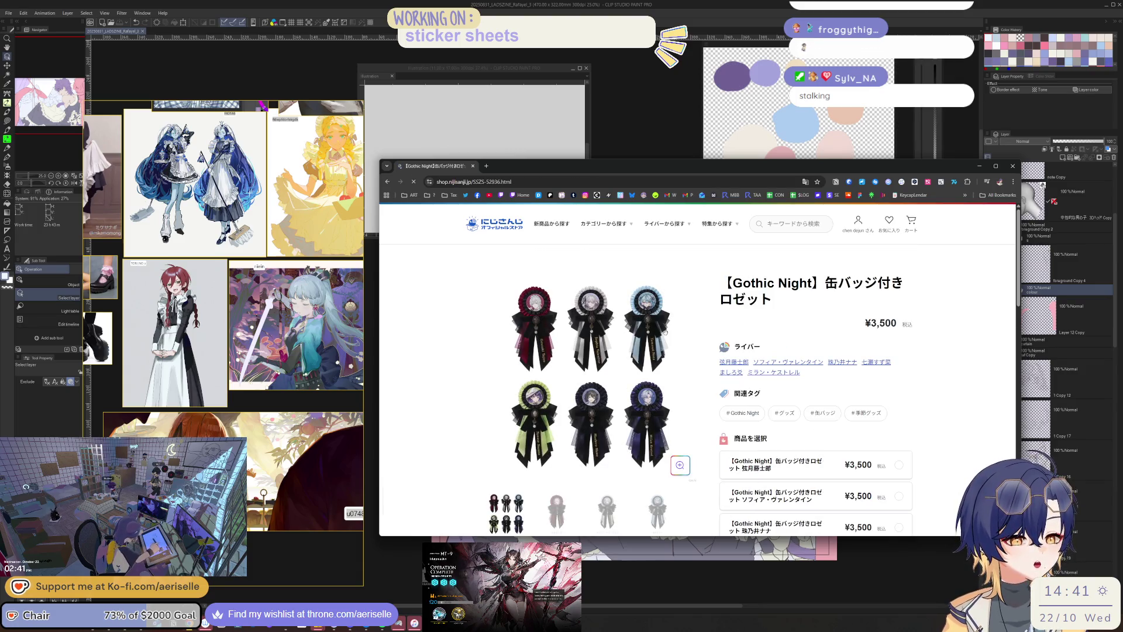
scroll(662, 339, down, 3)
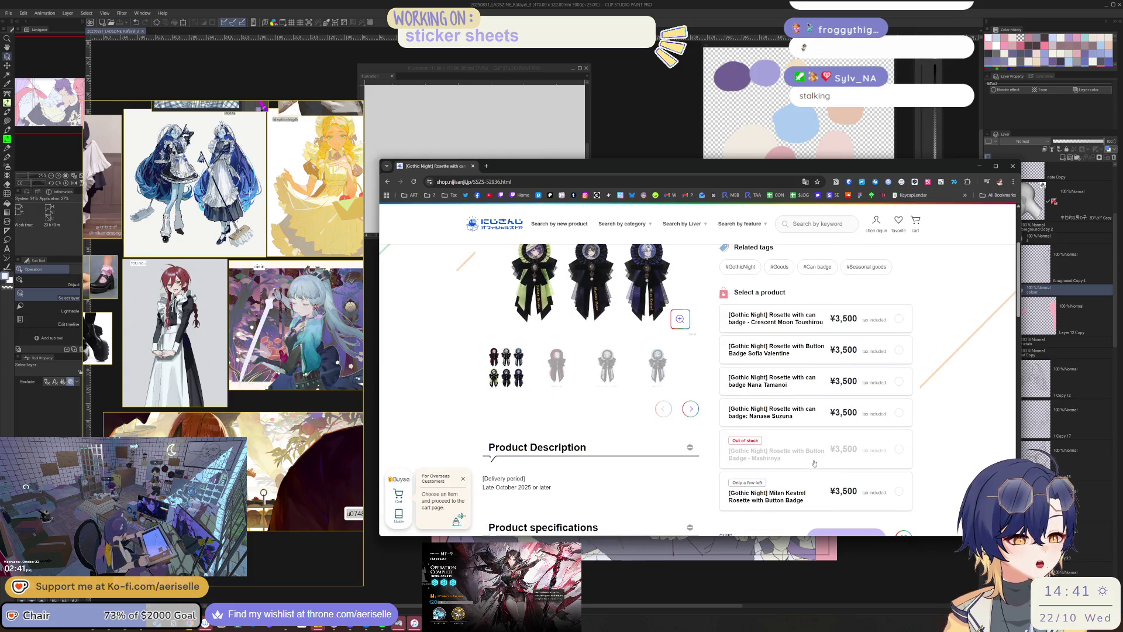
click(605, 380)
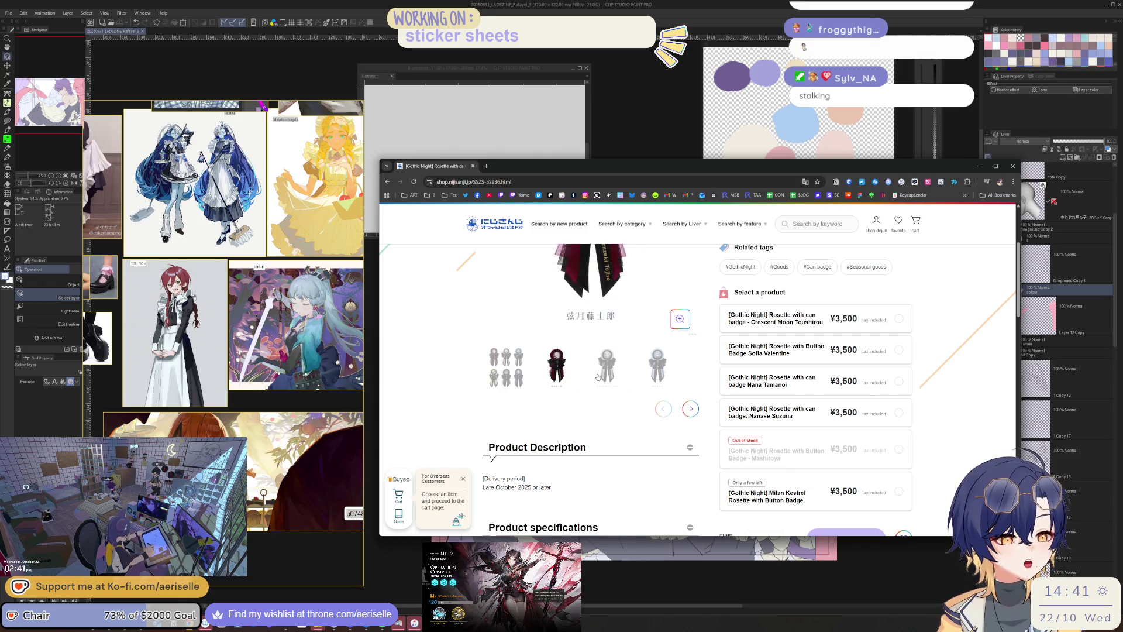
scroll(652, 435, up, 2)
click(651, 435)
scroll(652, 435, up, 1)
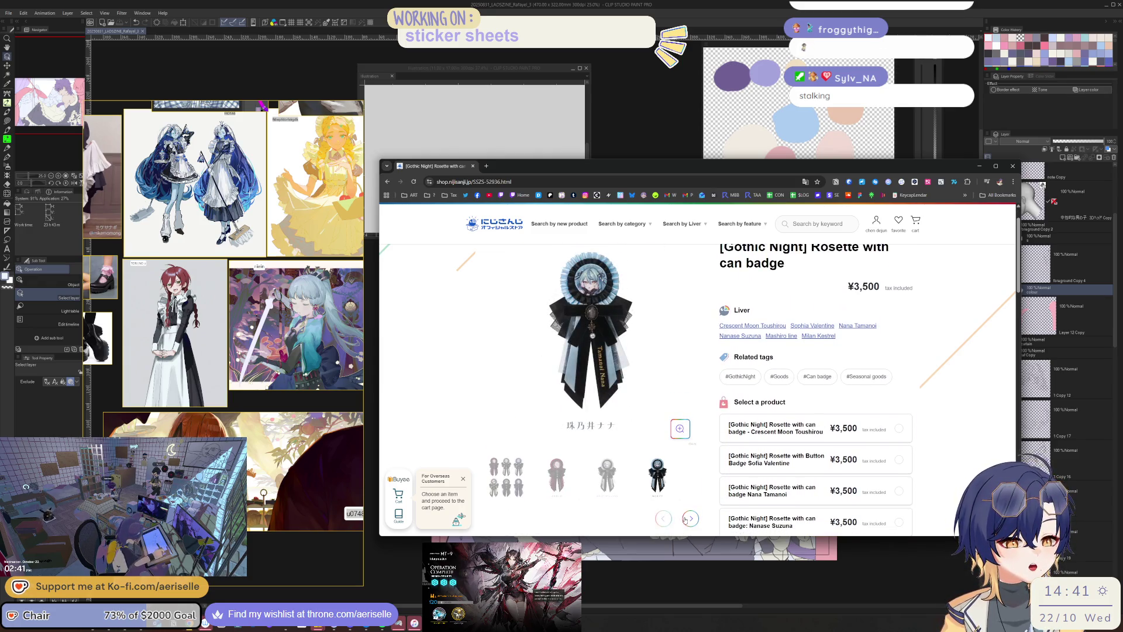
click(657, 477)
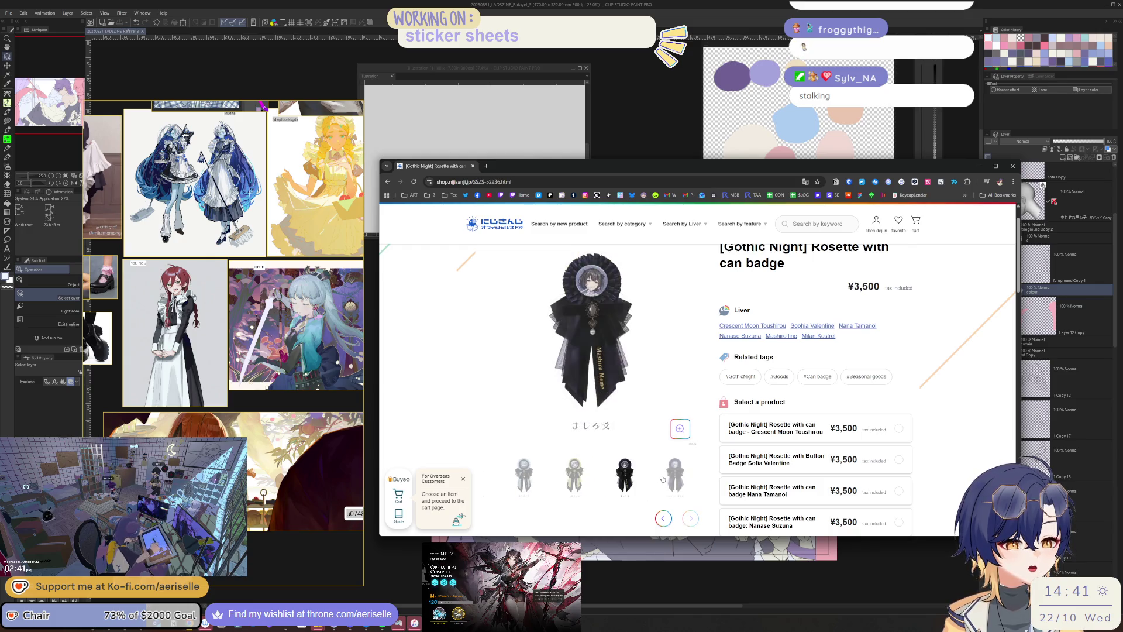
click(1013, 165)
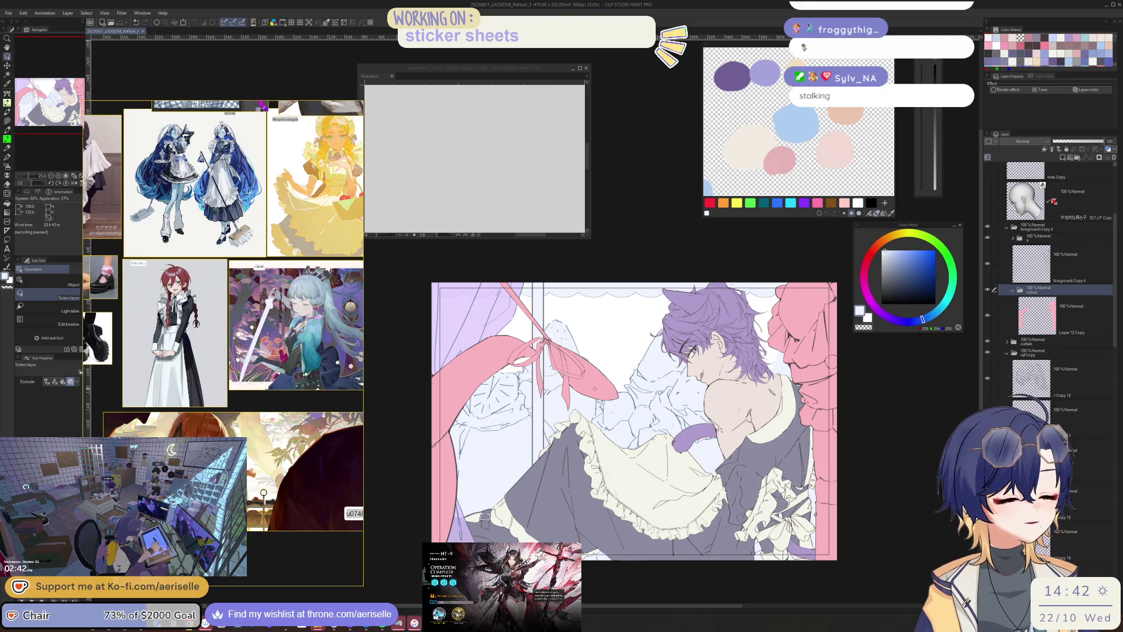
- Add a new raster layer, flip the view, and create and rename a new layer folder
key(ctrl+shift+n)
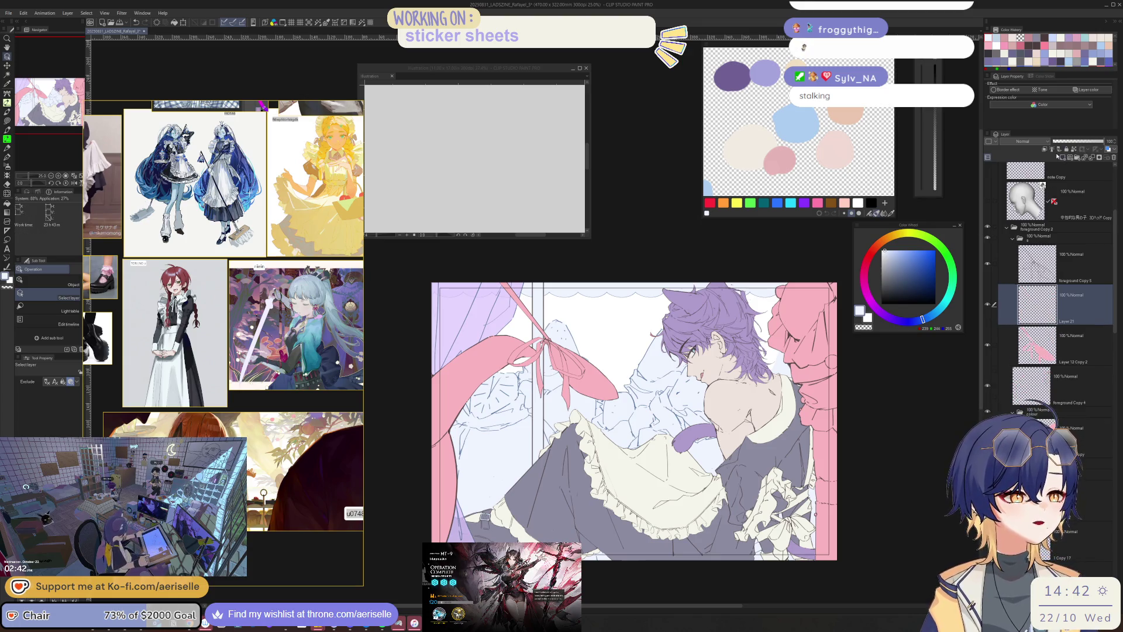
key(h)
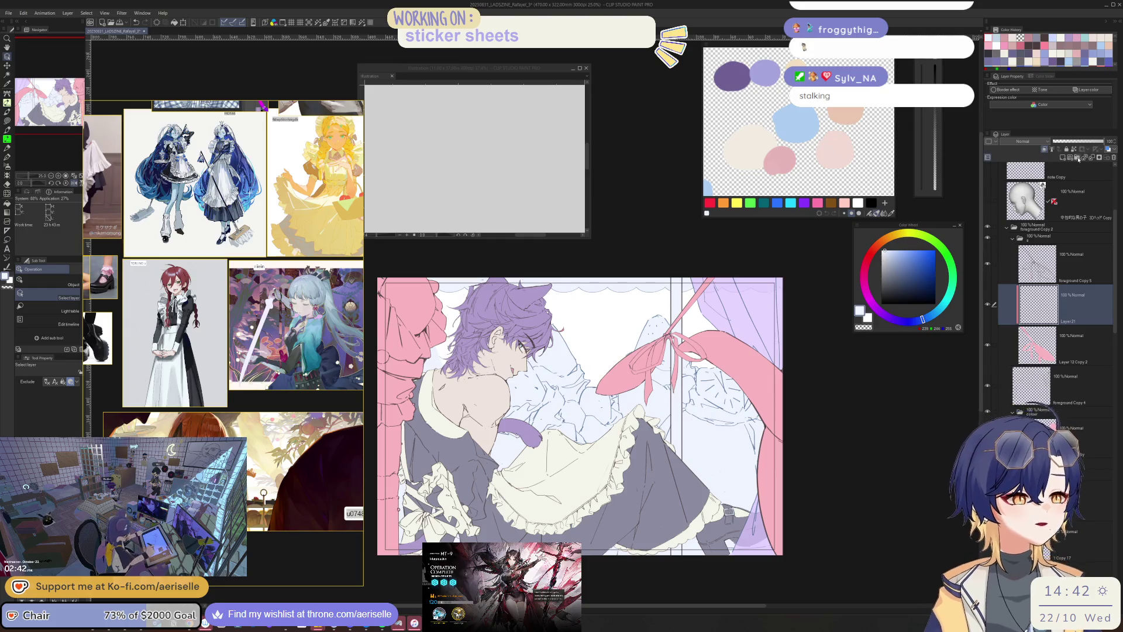
click(1078, 158)
double_click(1049, 292)
key(BackSpace)
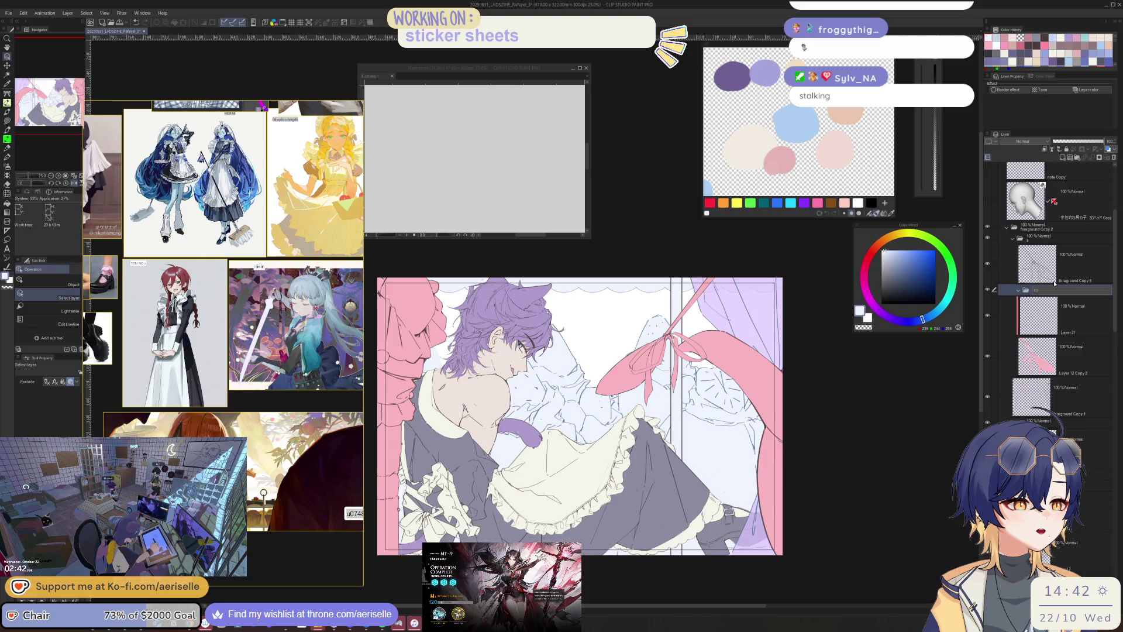
key(Return)
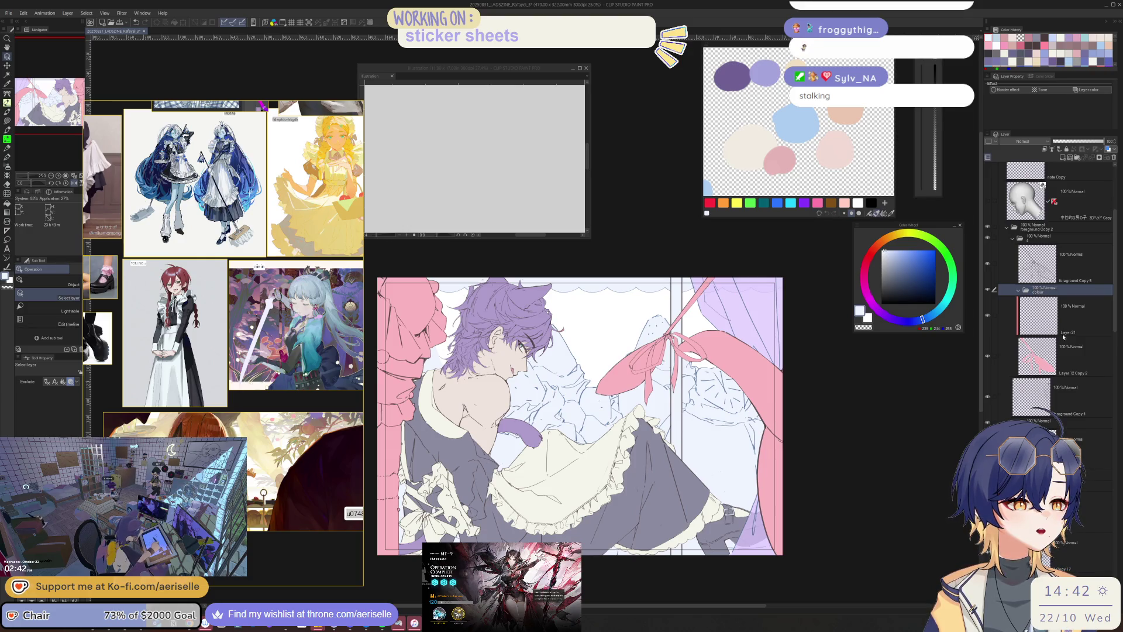
- Make Layer 21 the only selected layer and lasso-fill an area with white
click(993, 314)
click(994, 355)
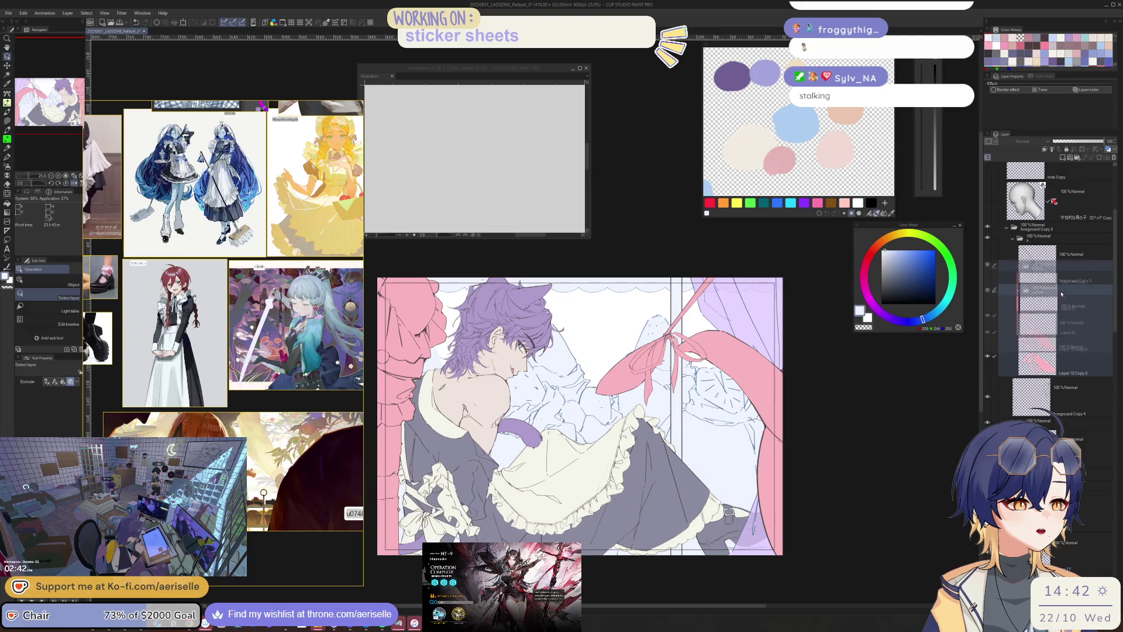
click(1058, 309)
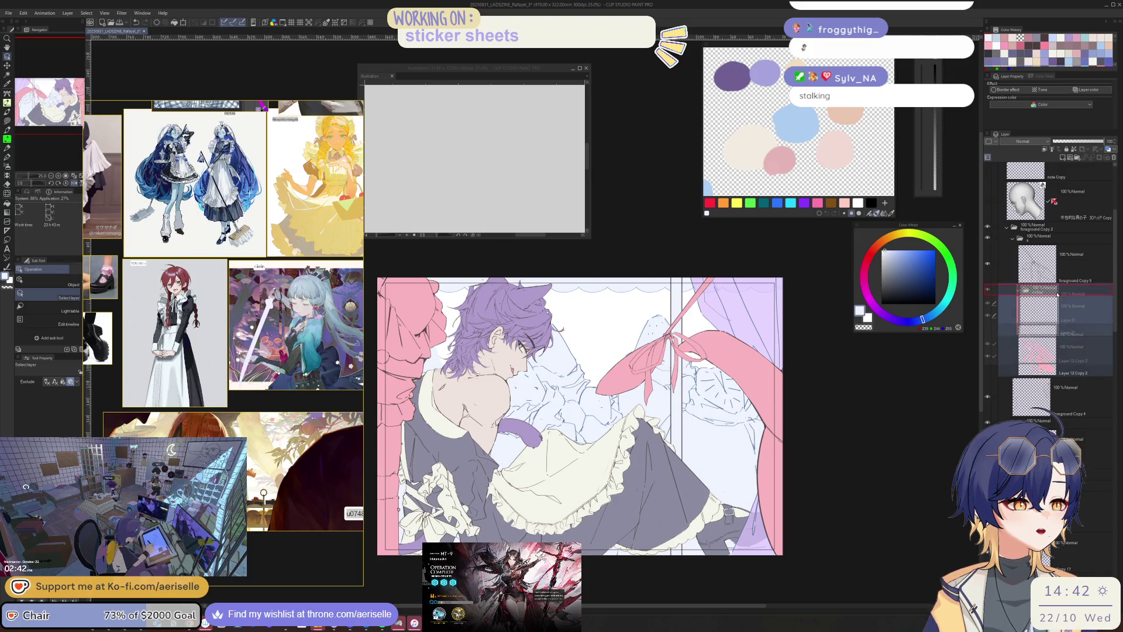
click(1033, 300)
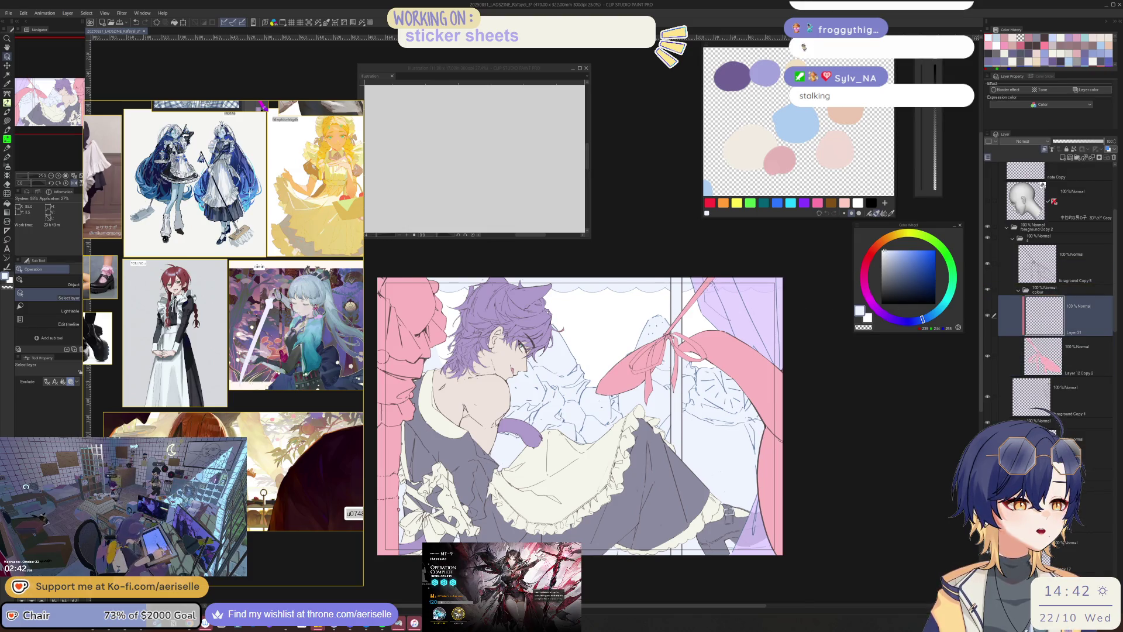
scroll(723, 283, up, 1)
key(u)
mouse_move(719, 279)
mouse_down()
mouse_move(728, 372)
mouse_move(526, 444)
mouse_move(717, 280)
mouse_up()
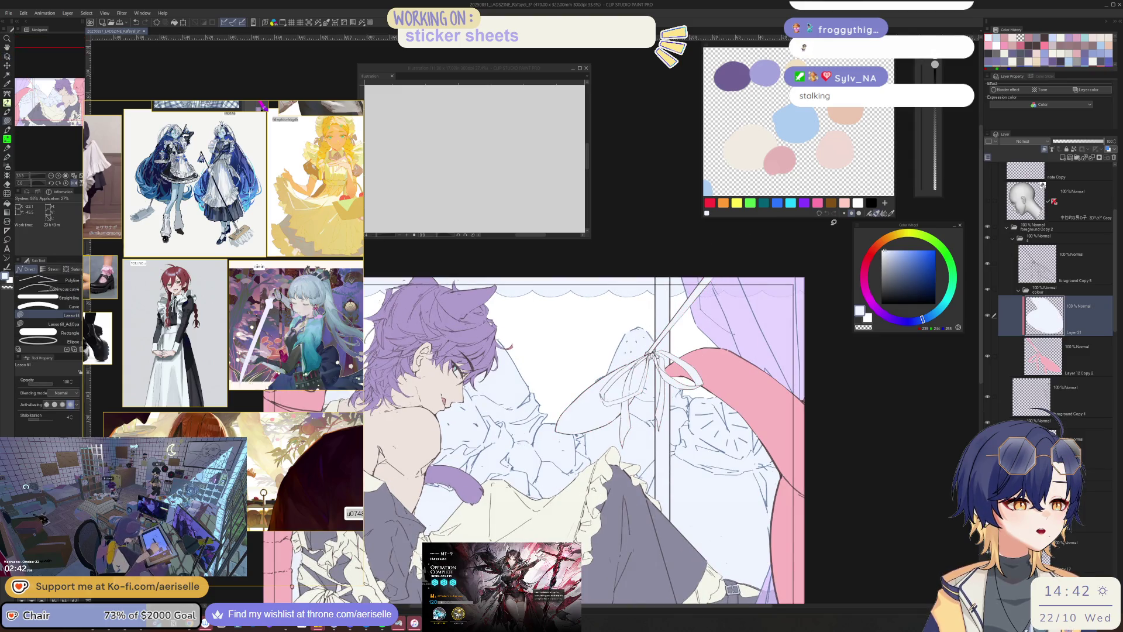
- Sample the buckle's light blue and fill the ribbon with it on Layer 21
key(h)
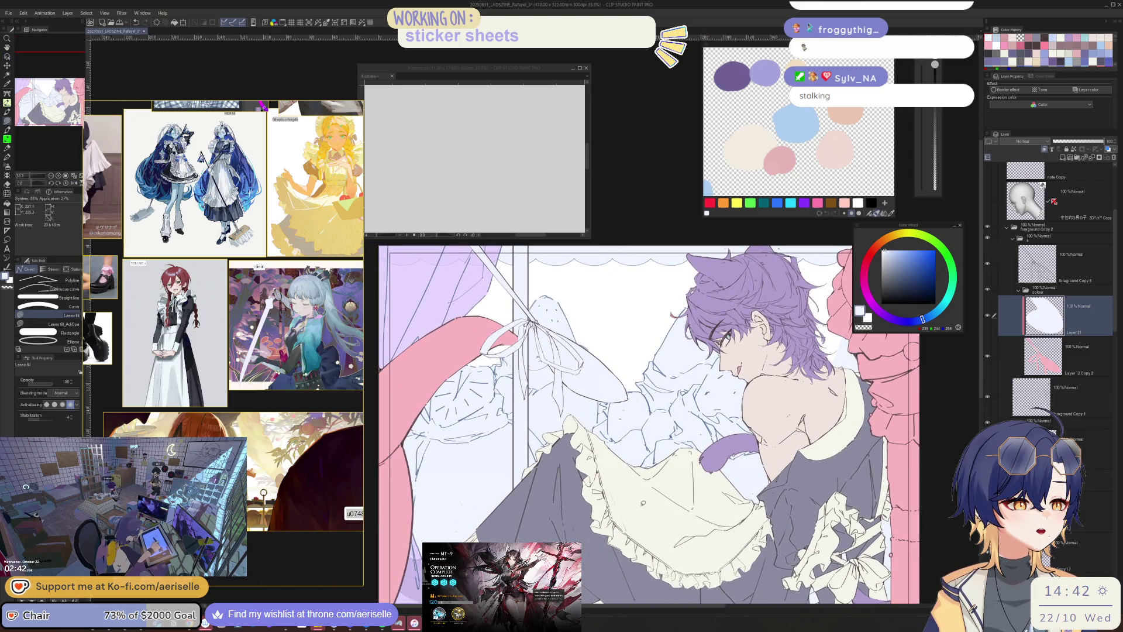
key(o)
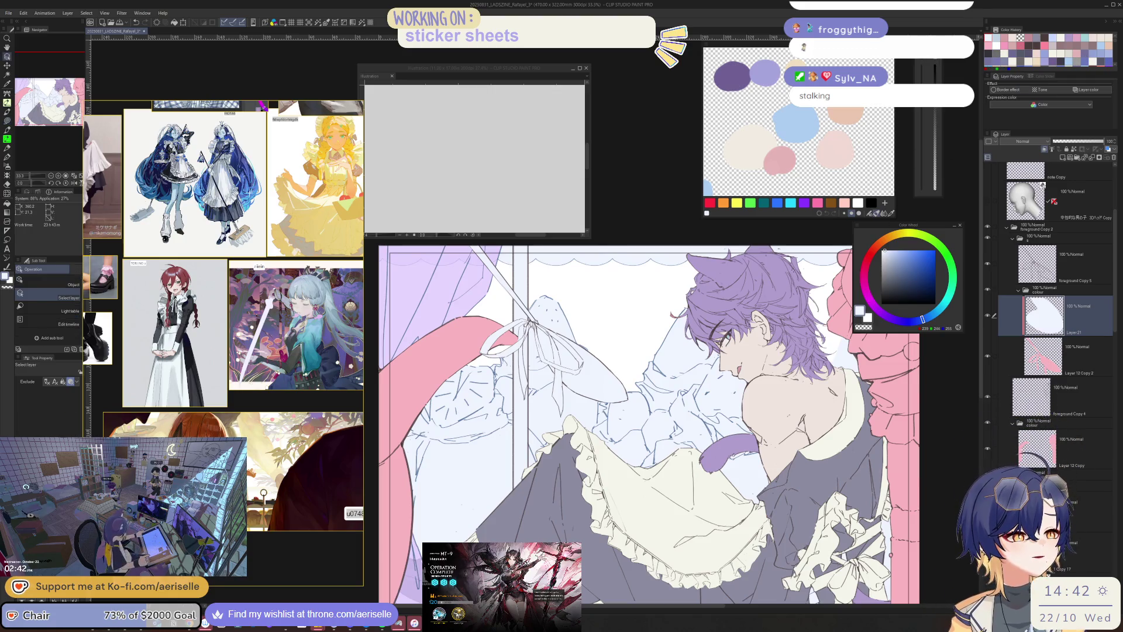
click(631, 468)
click(1091, 197)
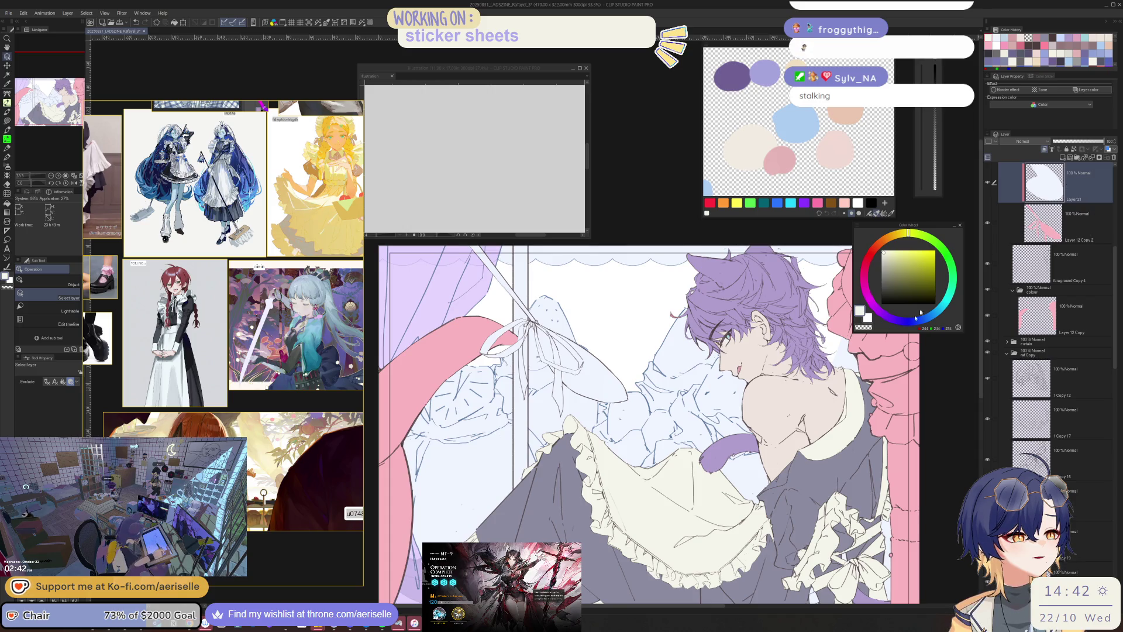
scroll(685, 564, up, 10)
click(757, 408)
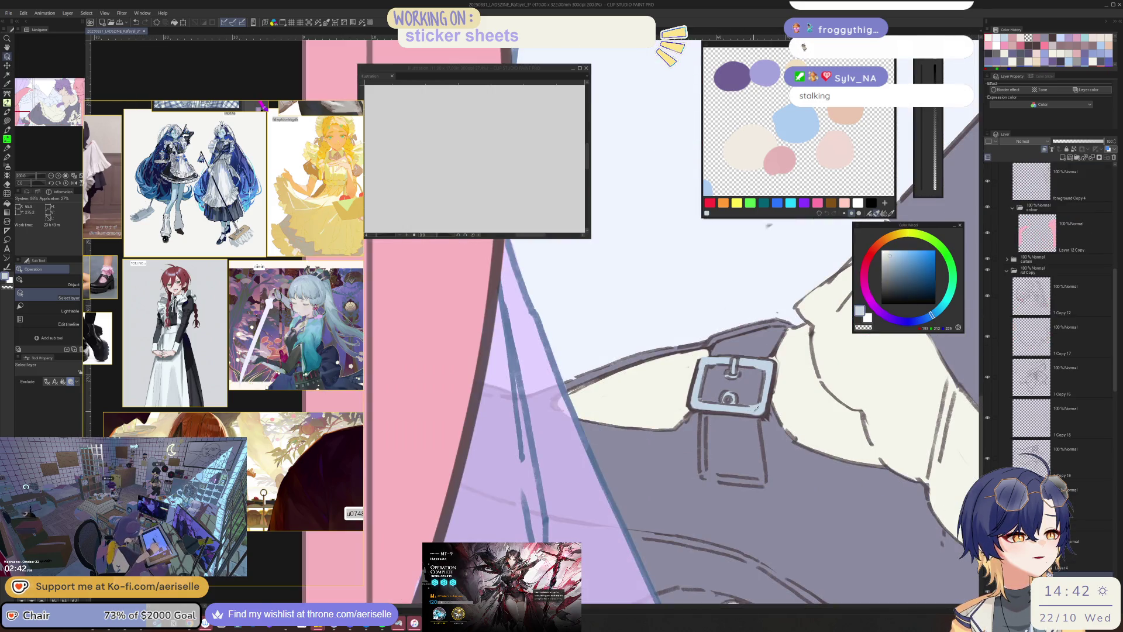
scroll(696, 448, down, 5)
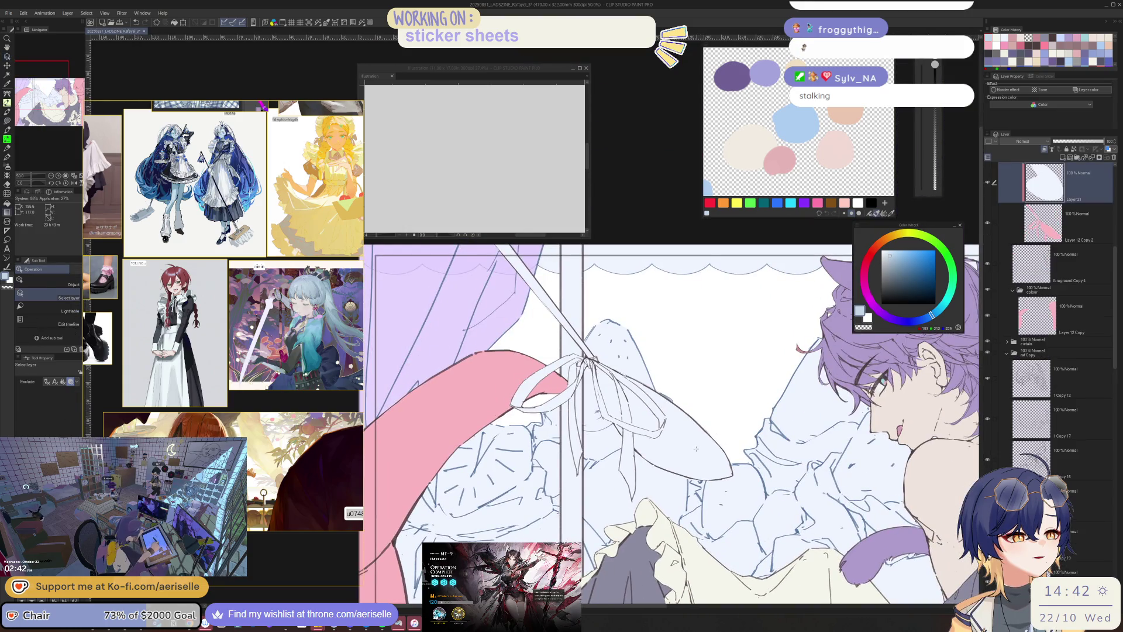
key(g)
click(696, 449)
scroll(702, 449, down, 8)
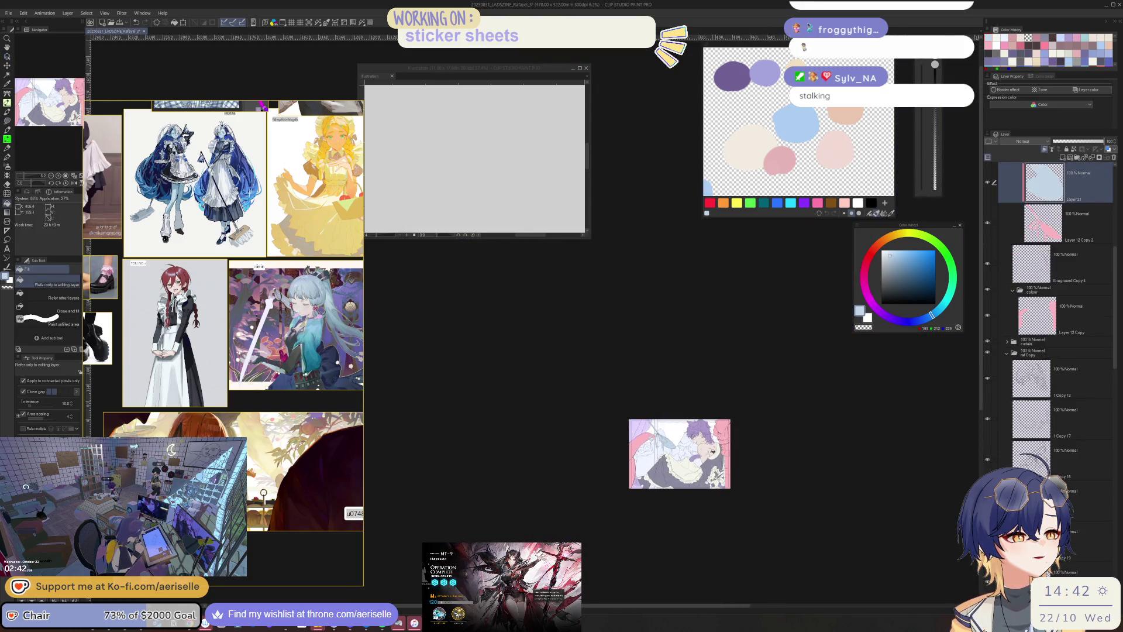
scroll(712, 453, up, 10)
- Select the blue ribbon fill layer and add a new layer above it
key(o)
click(533, 403)
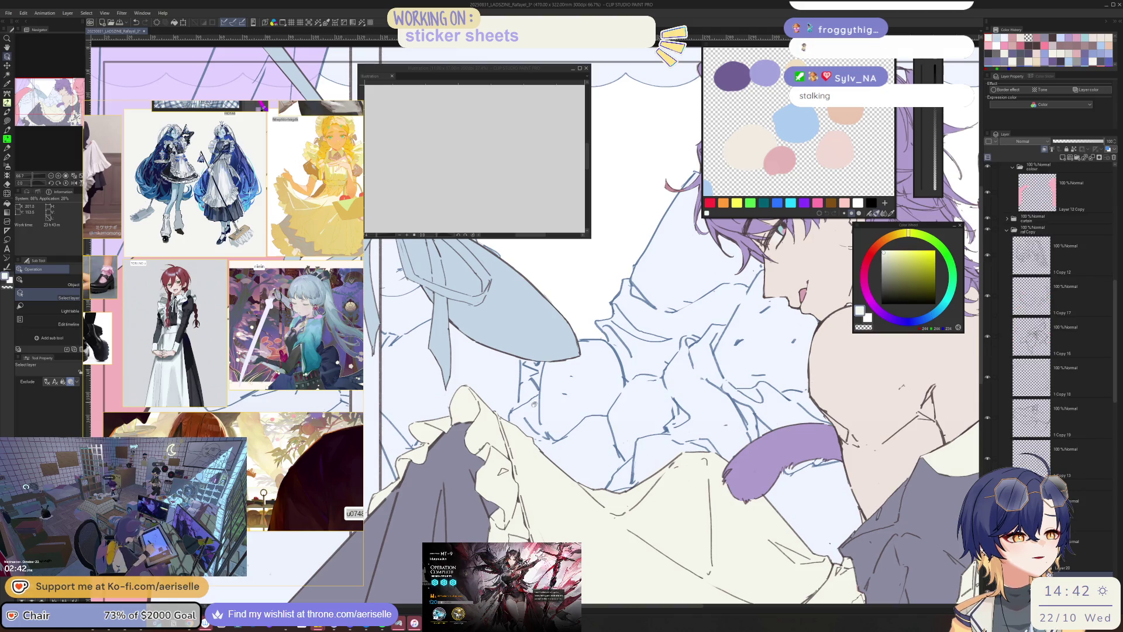
drag(534, 403, 708, 463)
click(708, 463)
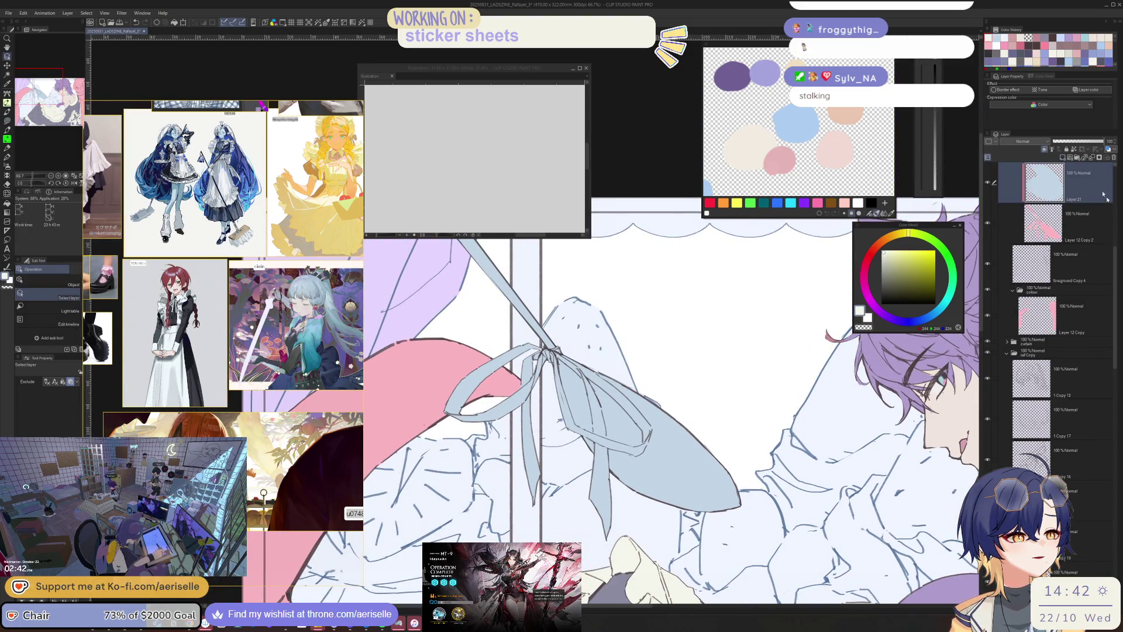
scroll(1056, 170, up, 3)
click(1065, 160)
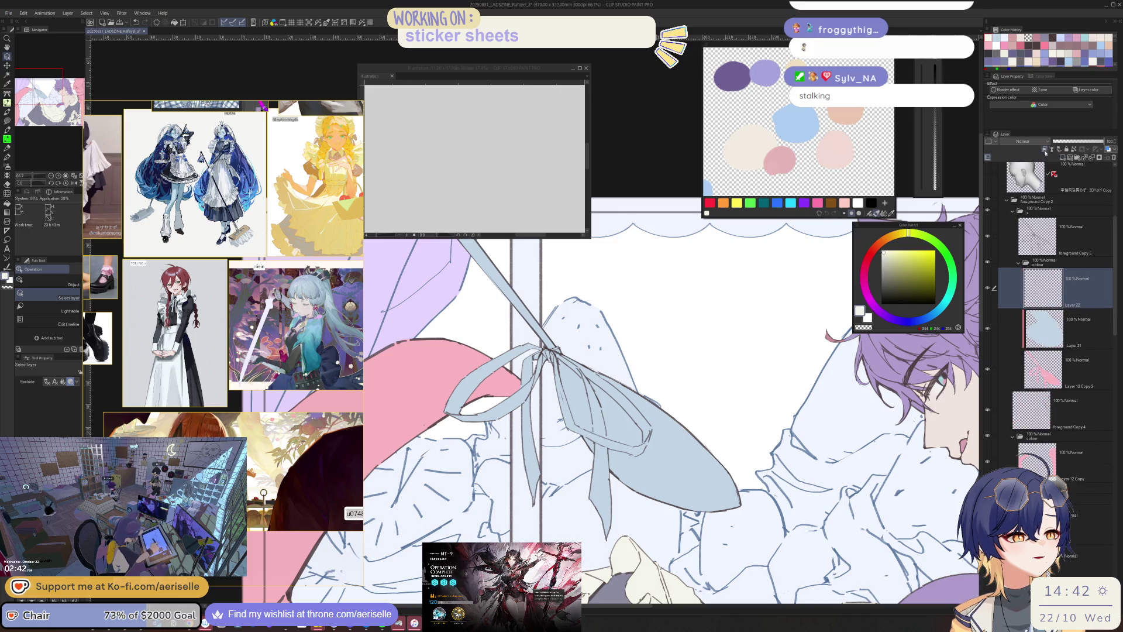
key(h)
drag(588, 452, 710, 511)
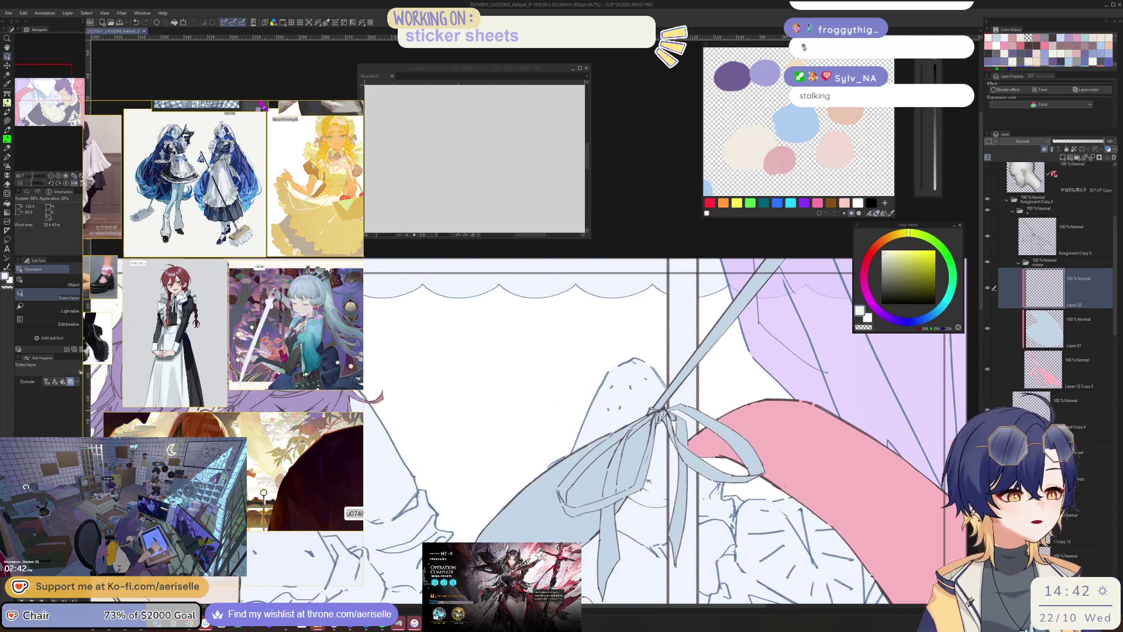
scroll(643, 409, up, 4)
key(u)
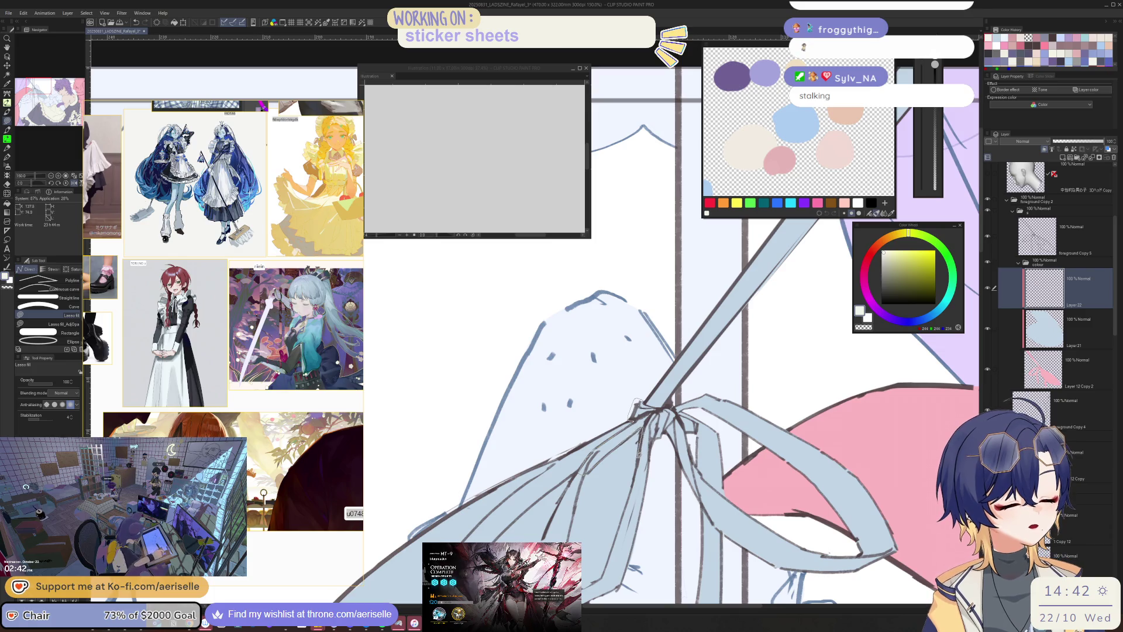
- Lasso-fill a ribbon loop, the lower-left tail and the ribbon band cream
mouse_move(666, 486)
mouse_down()
mouse_move(680, 514)
mouse_move(912, 456)
mouse_move(800, 386)
mouse_move(666, 393)
mouse_up()
scroll(667, 410, down, 5)
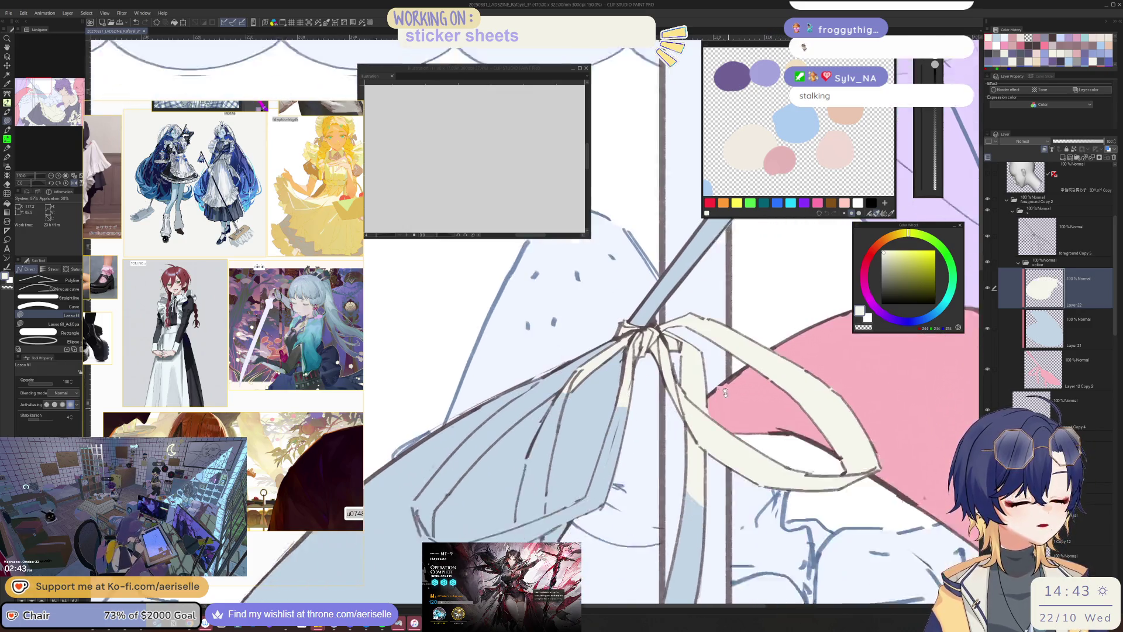
mouse_move(614, 319)
mouse_down()
mouse_move(665, 427)
mouse_move(675, 515)
mouse_move(644, 547)
mouse_move(633, 404)
mouse_up()
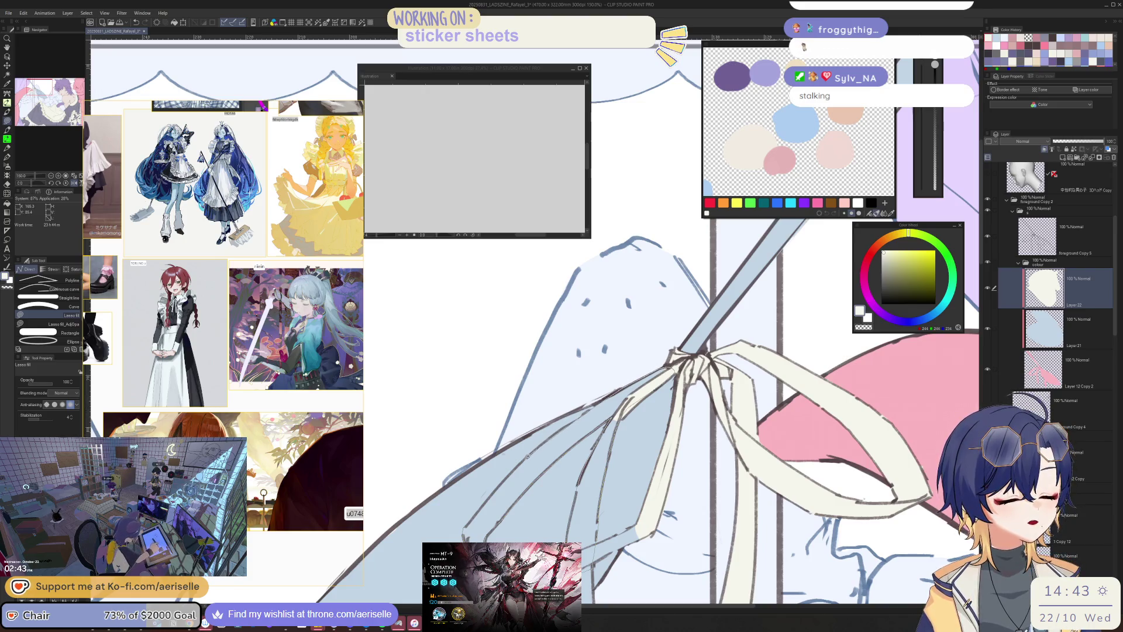
drag(465, 535, 468, 529)
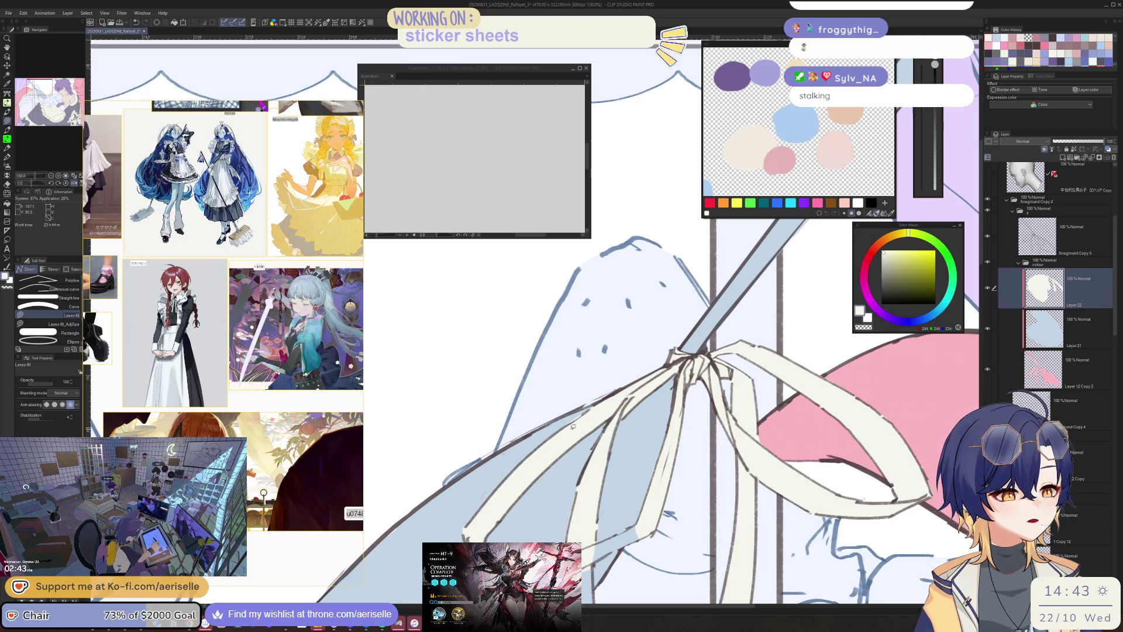
scroll(585, 497, up, 1)
scroll(521, 474, up, 1)
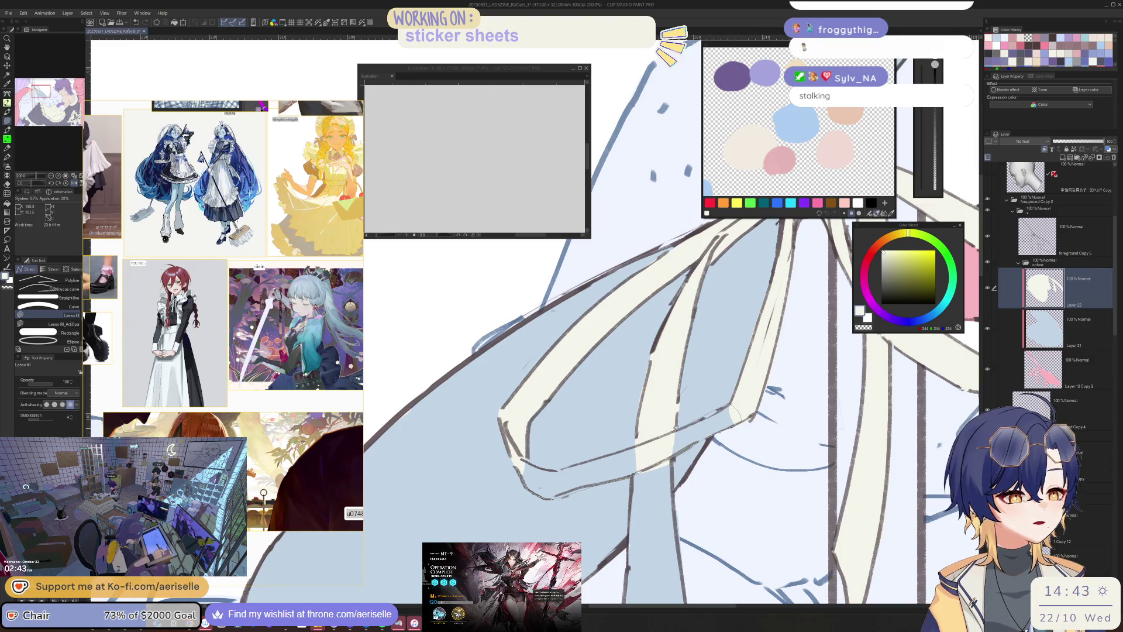
mouse_move(559, 468)
mouse_down()
mouse_move(532, 460)
mouse_move(522, 431)
mouse_up()
- Enlarge the eraser and lasso-fill the strap area cream
key(e)
key(bracketright)
key(bracketright)
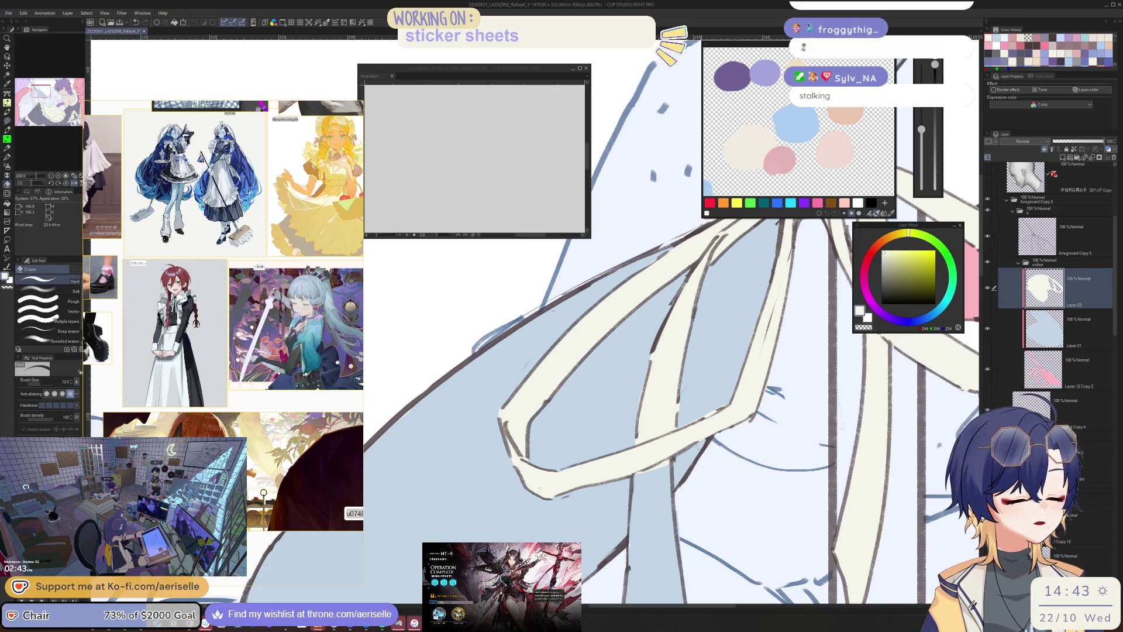
key(u)
mouse_move(680, 421)
mouse_down()
mouse_move(663, 549)
mouse_move(628, 540)
mouse_move(653, 404)
mouse_up()
mouse_move(629, 564)
mouse_down()
mouse_move(594, 441)
mouse_move(587, 485)
mouse_move(663, 555)
mouse_move(643, 367)
mouse_up()
- Move to the pink curtain layer with the eraser and reset the view to fit the illustration
key(e)
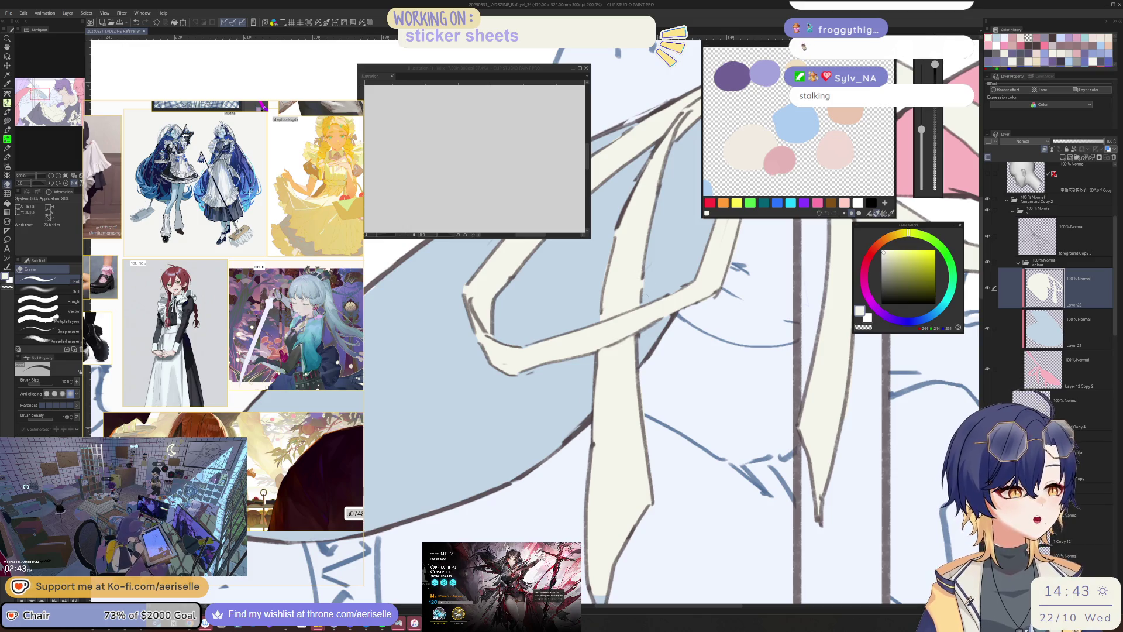
key(^)
key(u)
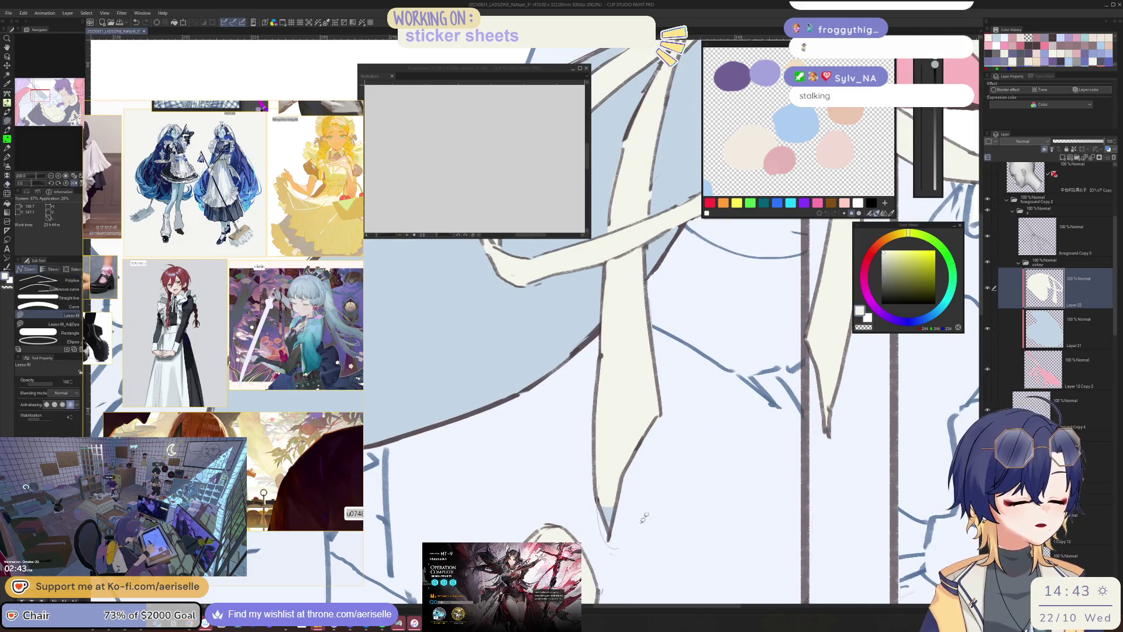
key(alt+bracketleft)
key(alt+bracketleft)
key(e)
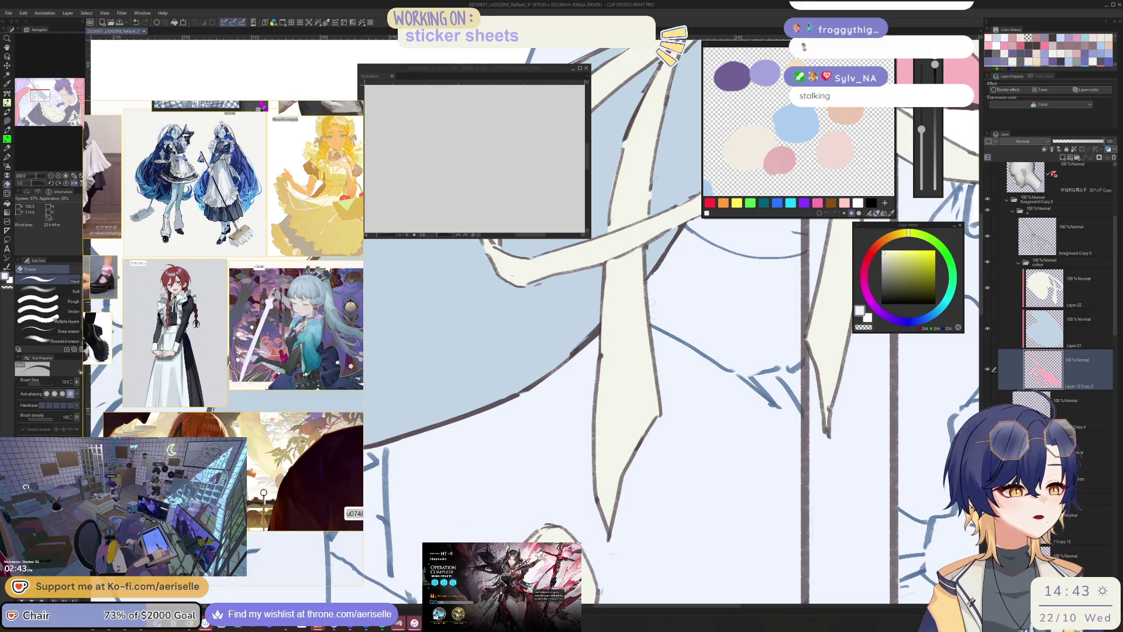
key(ctrl+0)
key(ctrl+minus)
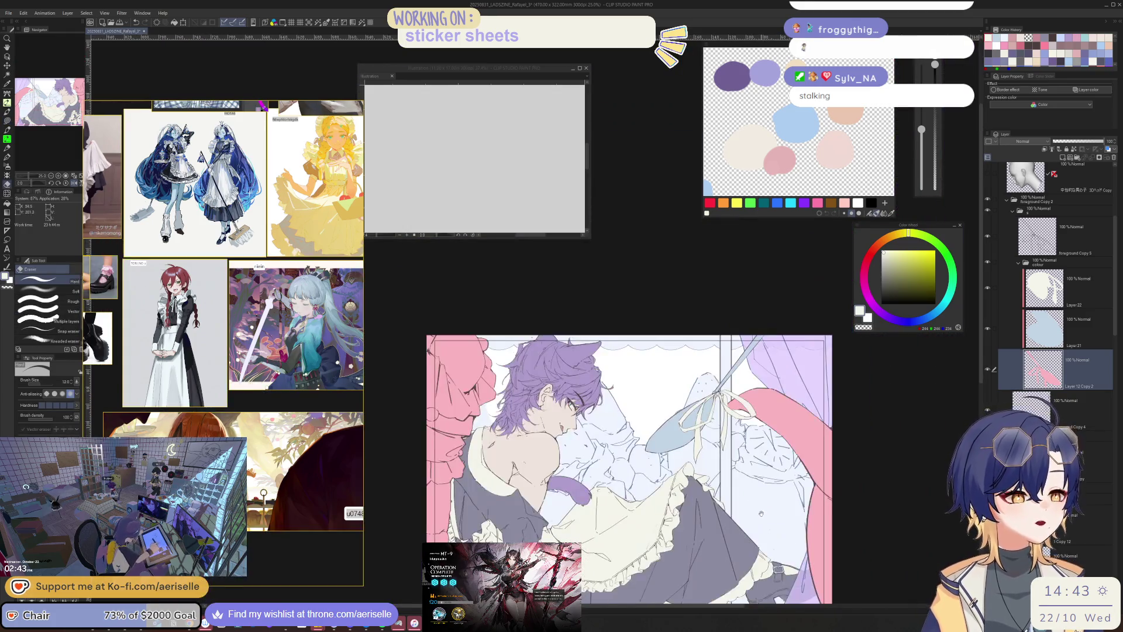
- Eyedrop the light blue, select the ribbon fill layer, and lasso-fill the vertical window bar
key(u)
key(alt+bracketright)
alt+click(726, 440)
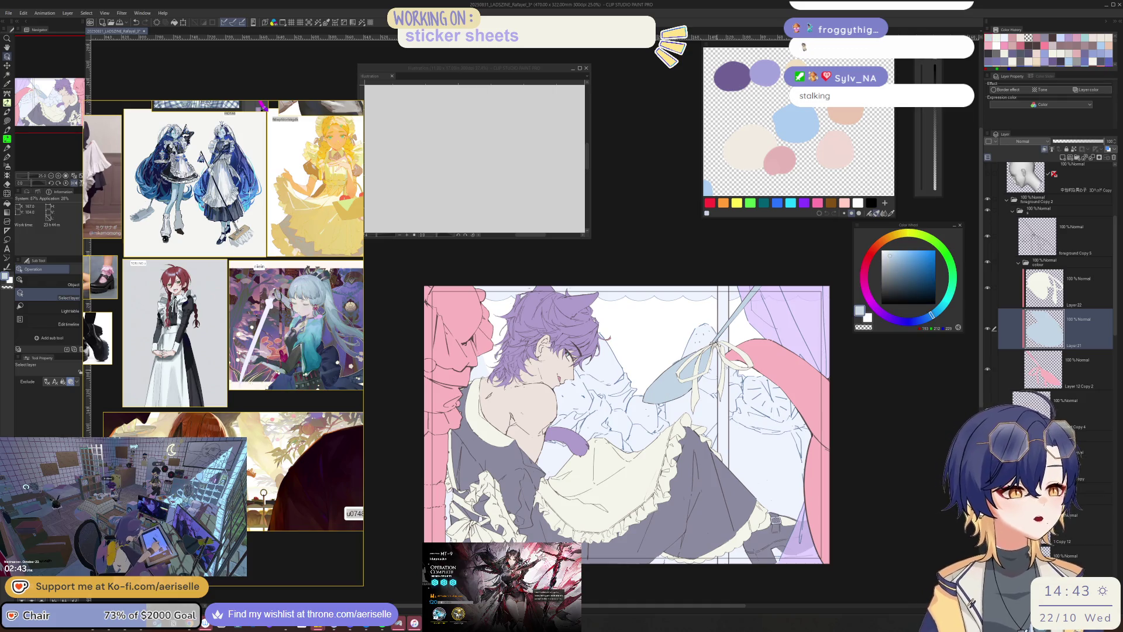
key(o)
click(723, 440)
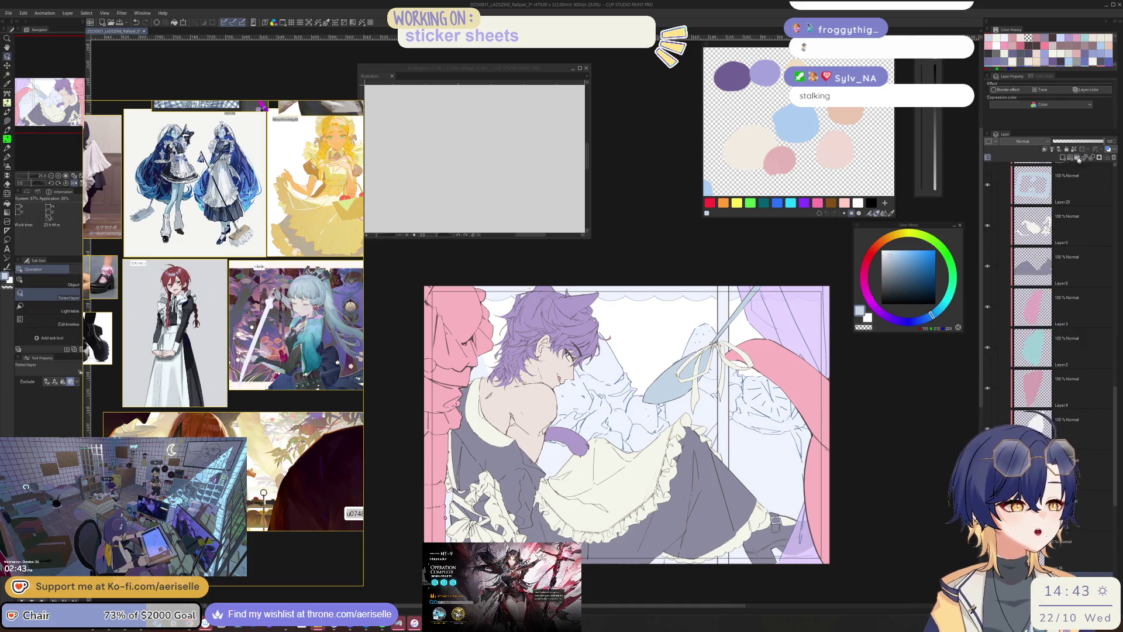
key(g)
key(u)
mouse_move(643, 527)
mouse_down()
mouse_move(731, 252)
mouse_move(730, 500)
mouse_up()
- Zoom and rotate the view around the bow and collar, then view the whole illustration
scroll(729, 501, down, 1)
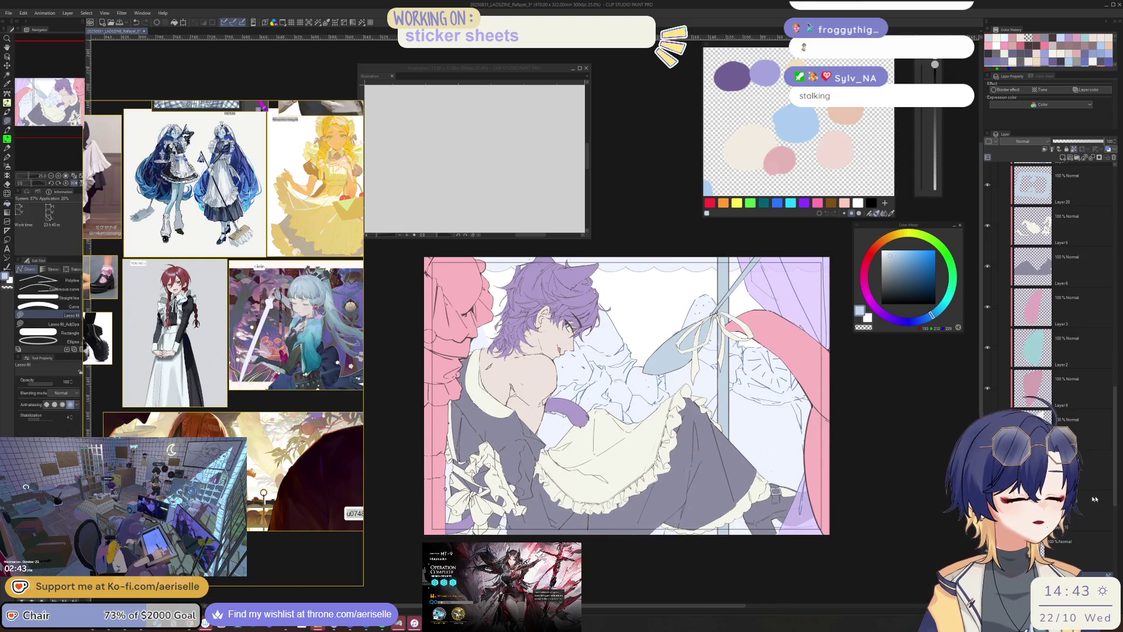
scroll(1033, 246, up, 1)
drag(760, 293, 796, 380)
scroll(718, 369, up, 5)
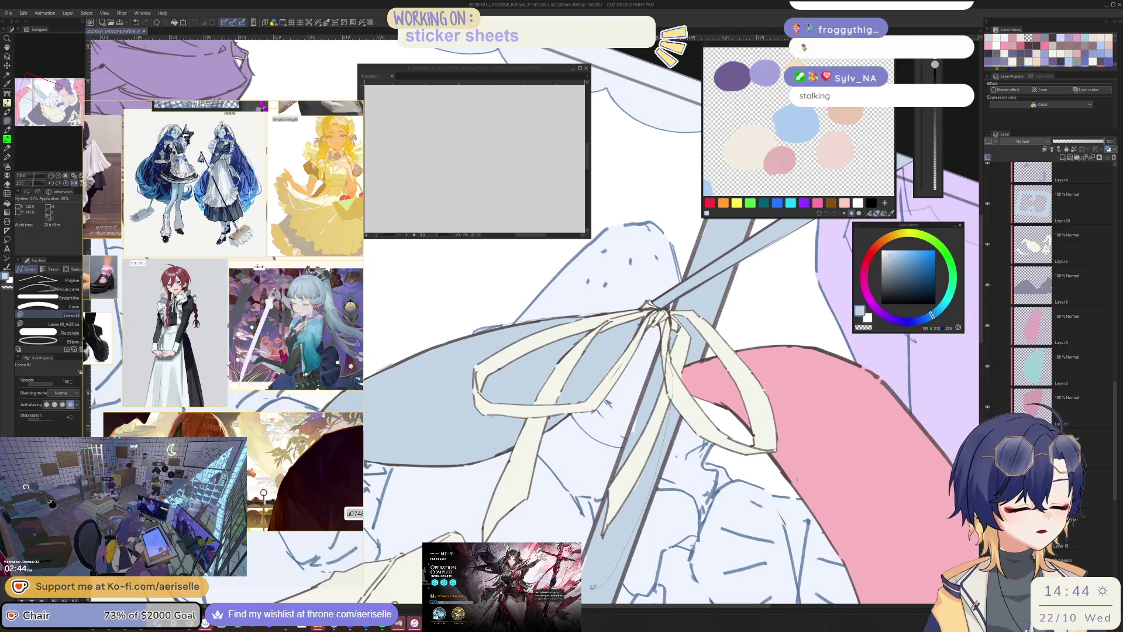
drag(602, 566, 594, 571)
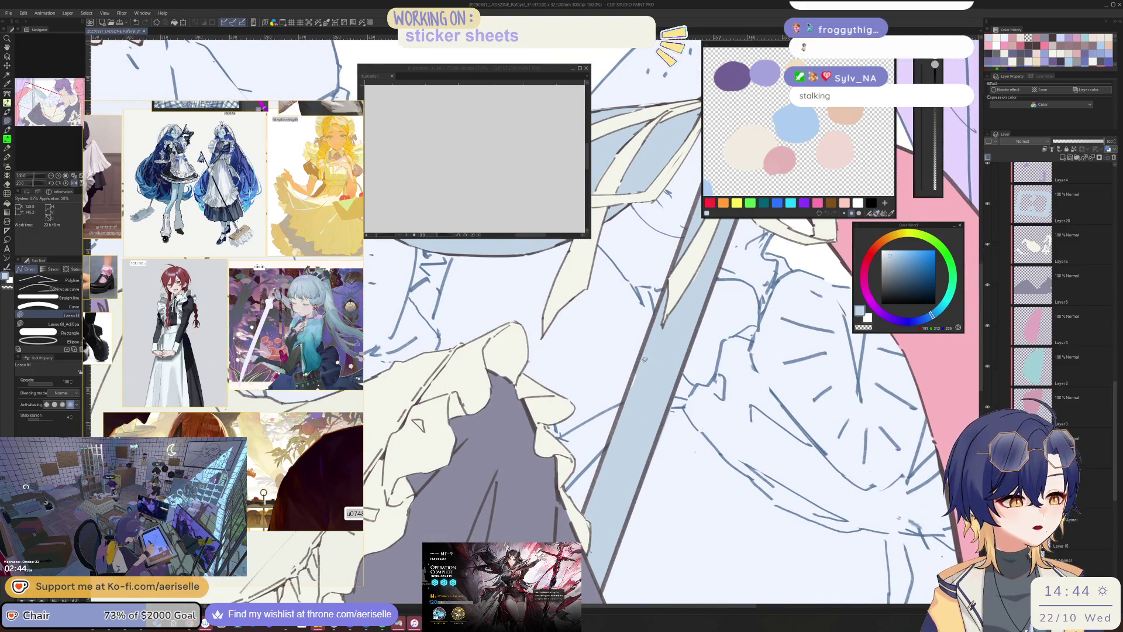
key(ctrl+0)
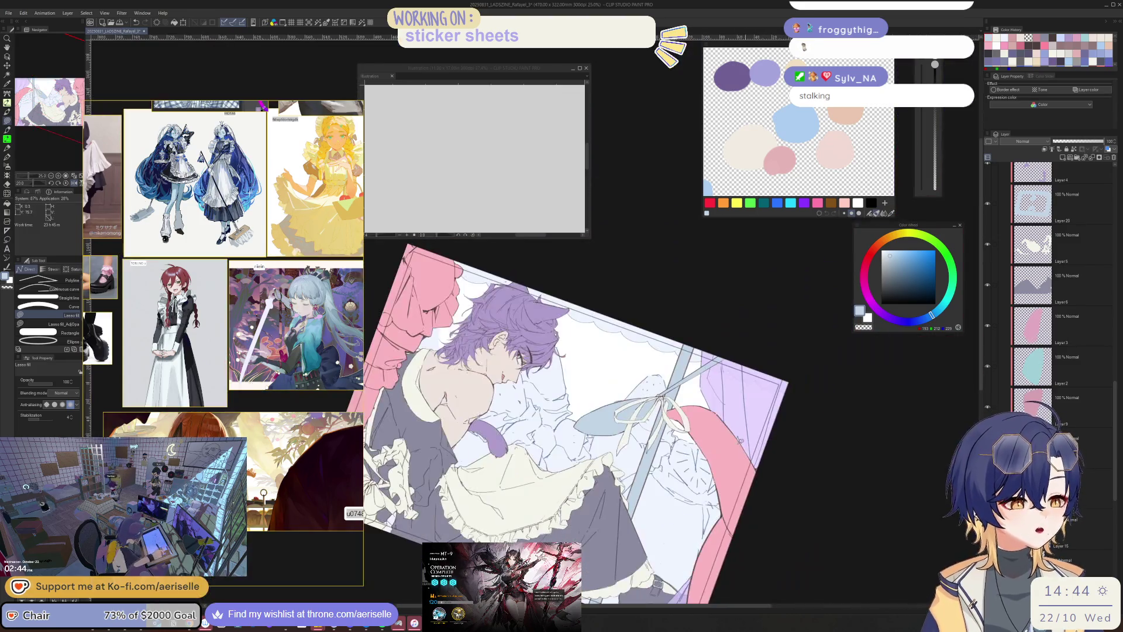
key(ctrl+alt+0)
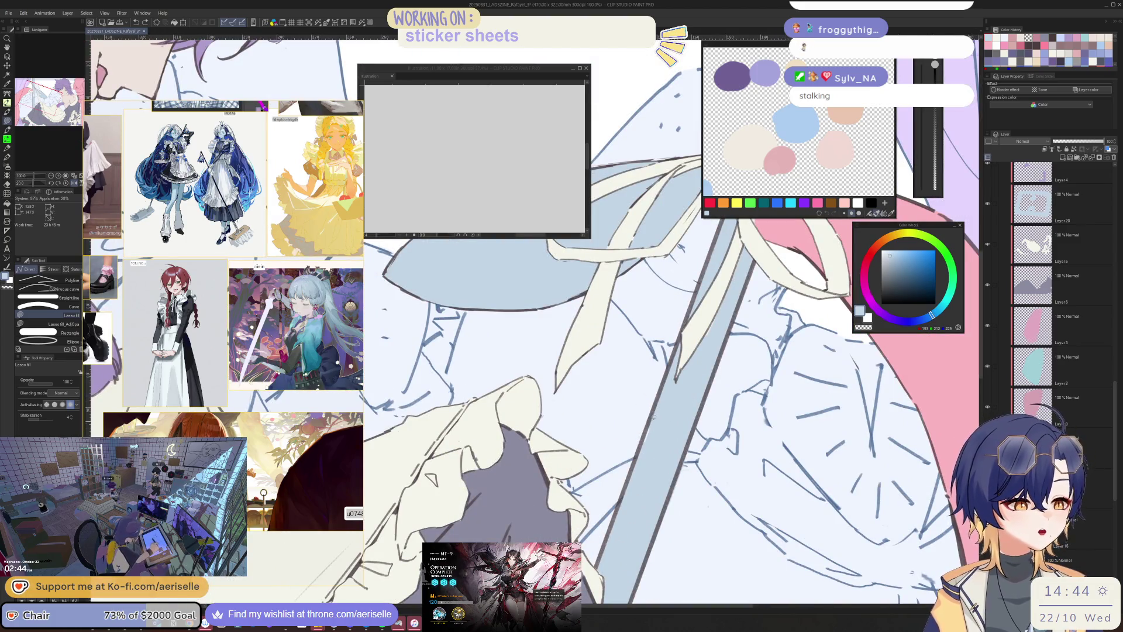
key(asciicircum)
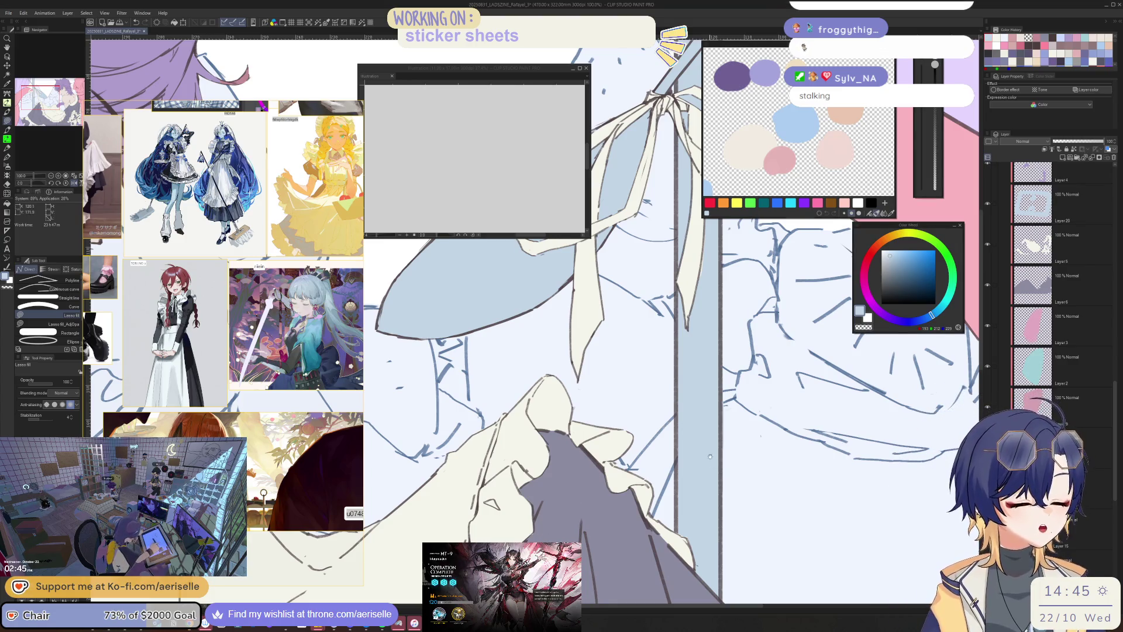
scroll(584, 468, down, 2)
scroll(651, 416, up, 4)
- Centre the illustration and add a new layer above the curtain layer
scroll(650, 416, up, 1)
key(e)
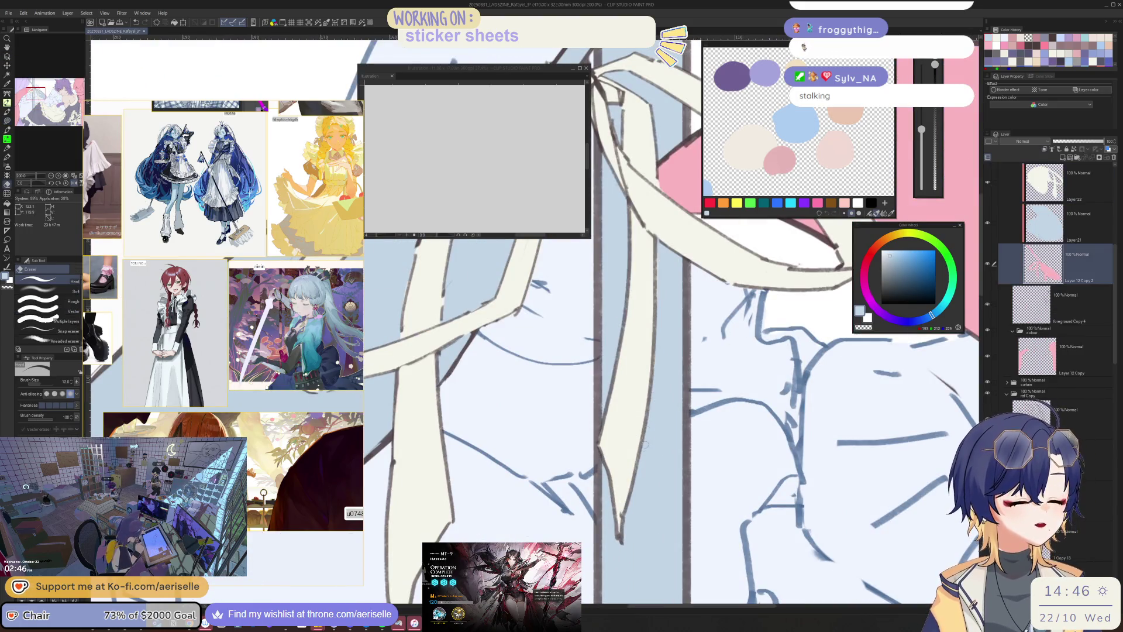
scroll(656, 375, down, 8)
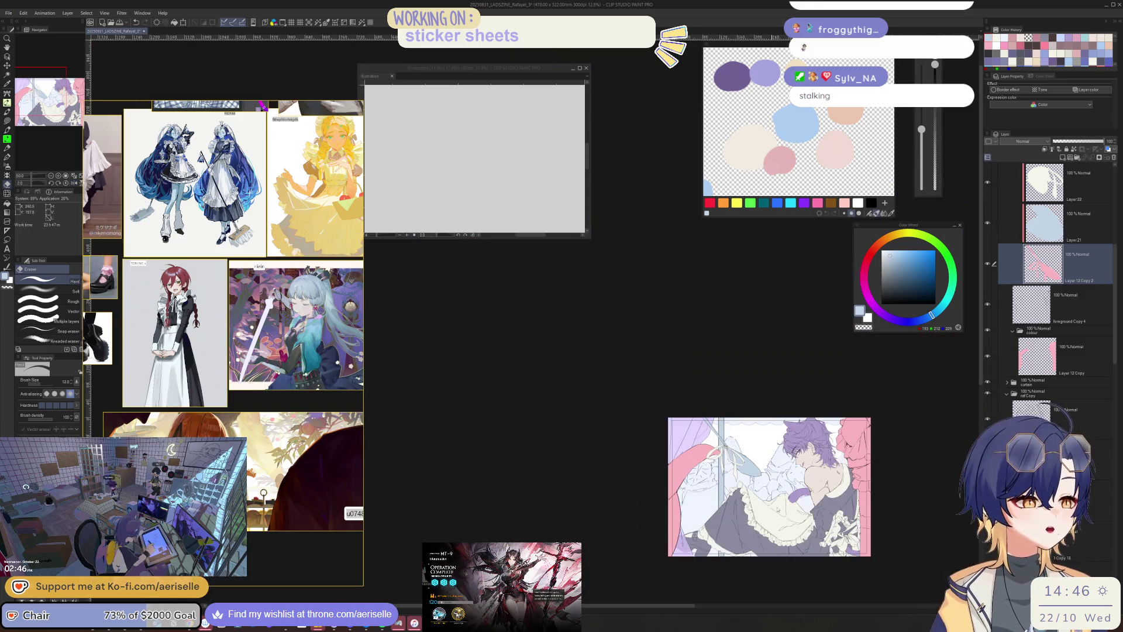
drag(800, 376, 715, 376)
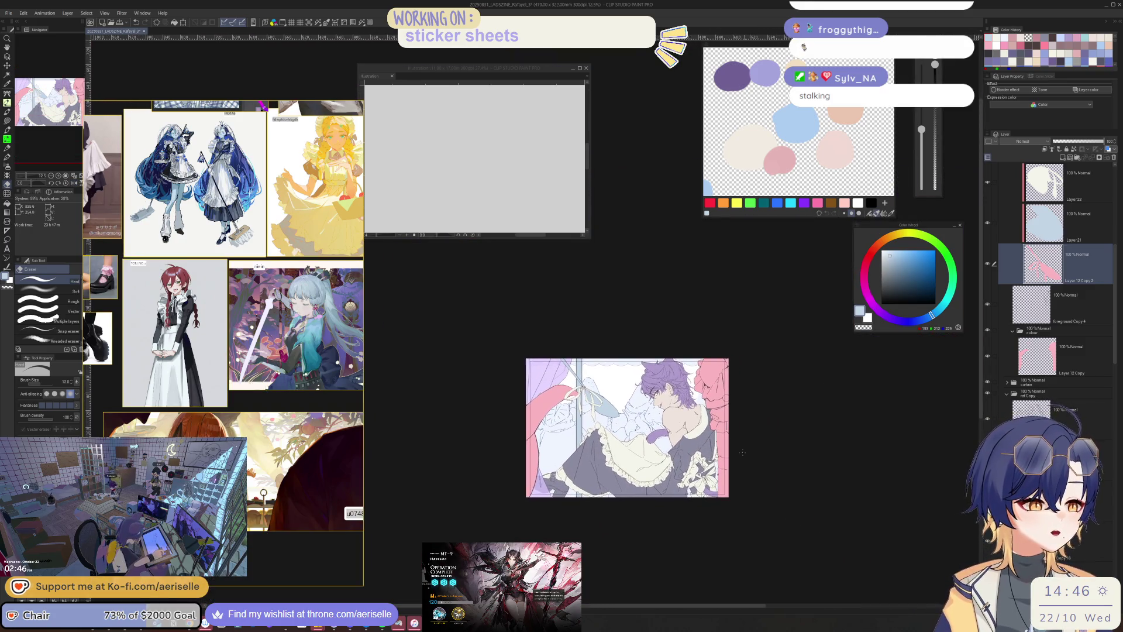
scroll(715, 376, up, 4)
key(o)
click(714, 376)
key(ctrl+shift+n)
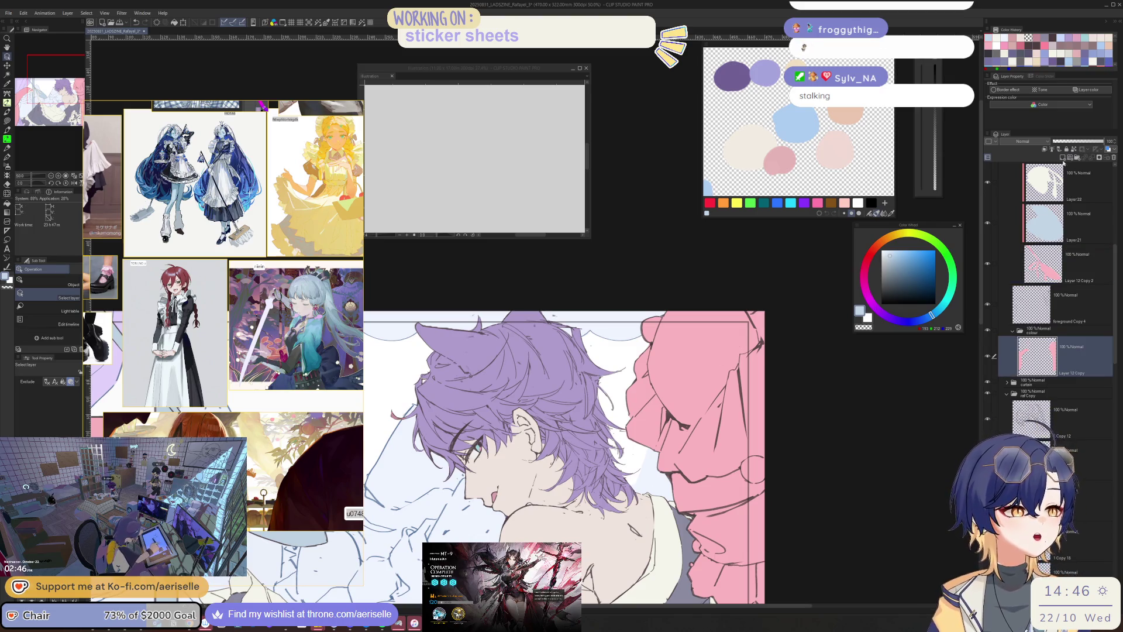
- Pick a saturated pink and lasso-fill a shadow area on the curtain
click(872, 252)
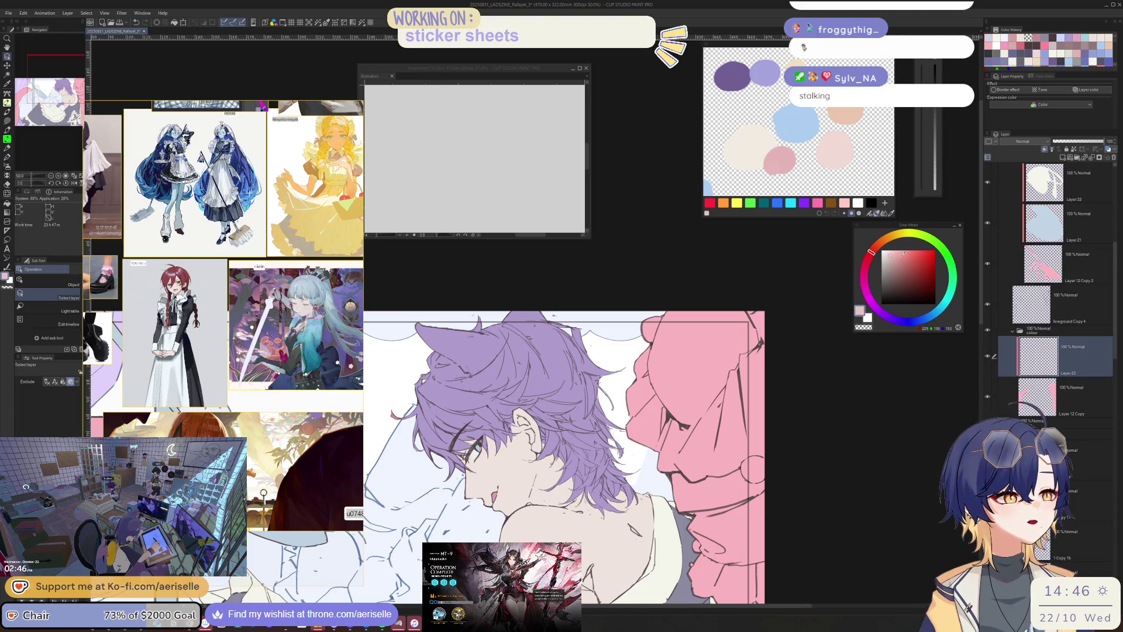
click(865, 264)
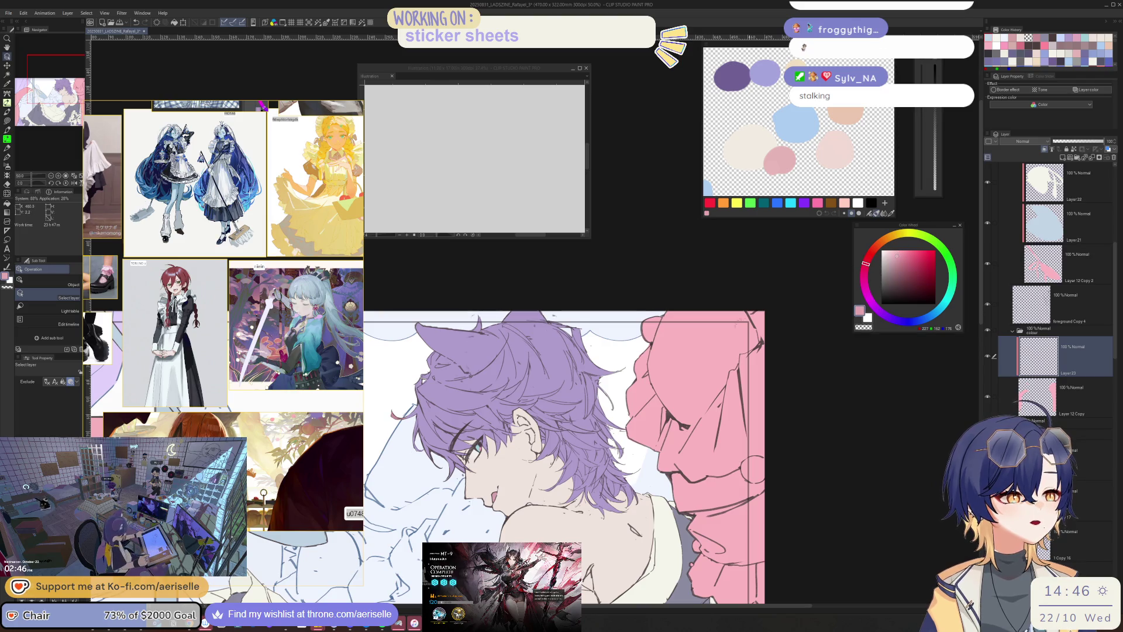
scroll(673, 345, up, 2)
key(u)
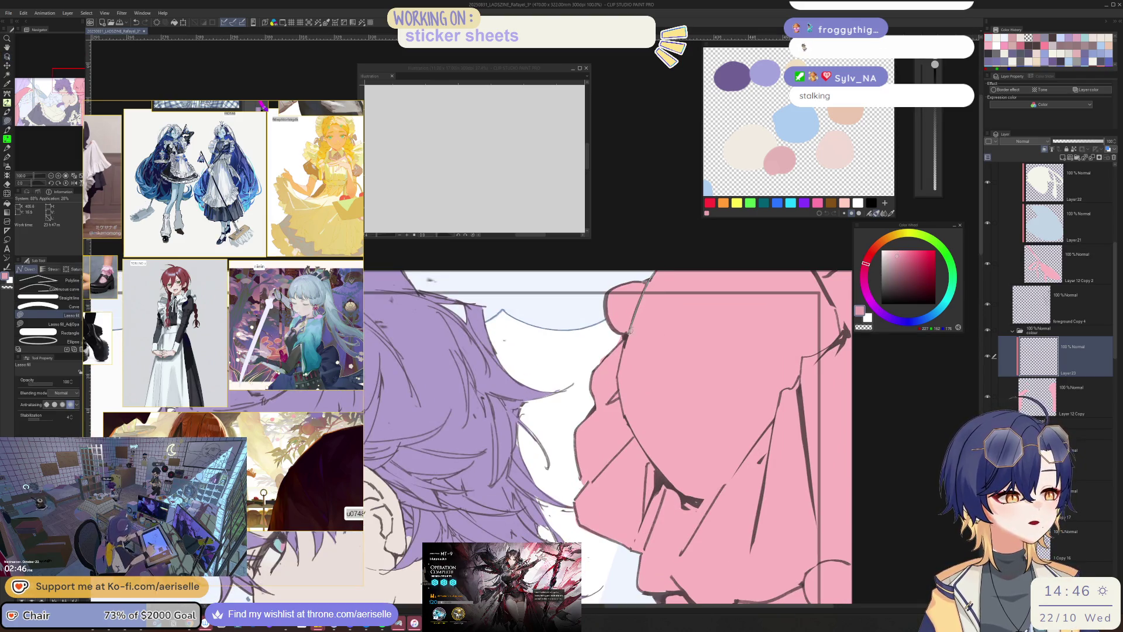
mouse_move(654, 456)
mouse_down()
mouse_move(676, 491)
mouse_move(712, 500)
mouse_move(822, 359)
mouse_move(842, 307)
mouse_move(807, 257)
mouse_up()
- Turn the pink fill grey with Saturation -100 in Hue/Saturation/Luminosity
key(e)
key(bracketright)
key(alt+bracketleft)
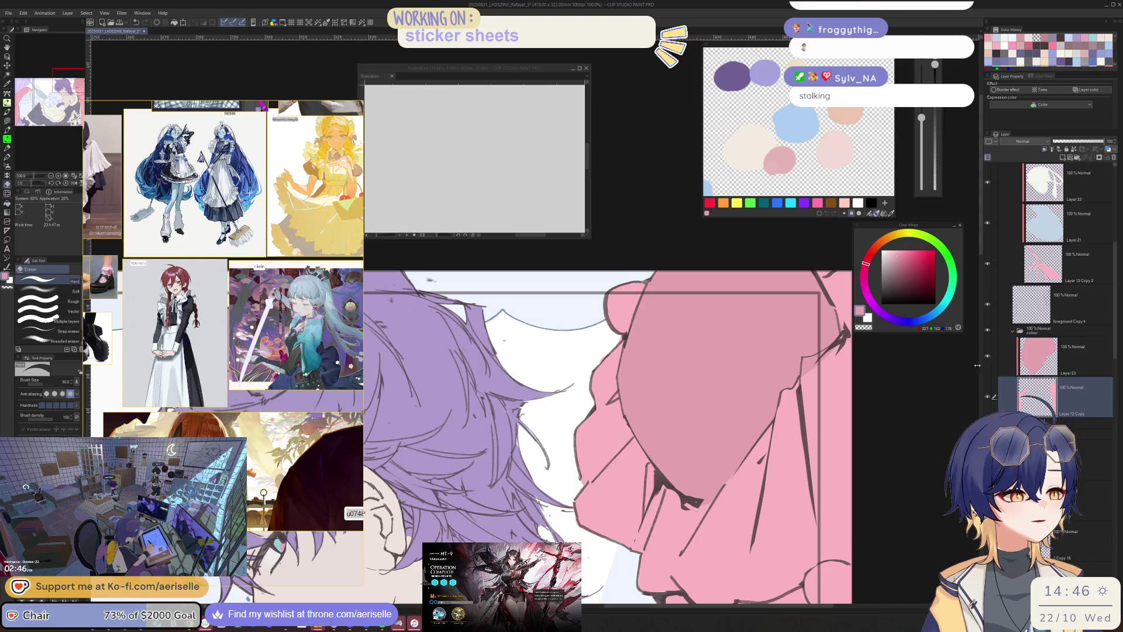
key(ctrl+u)
drag(648, 518, 591, 518)
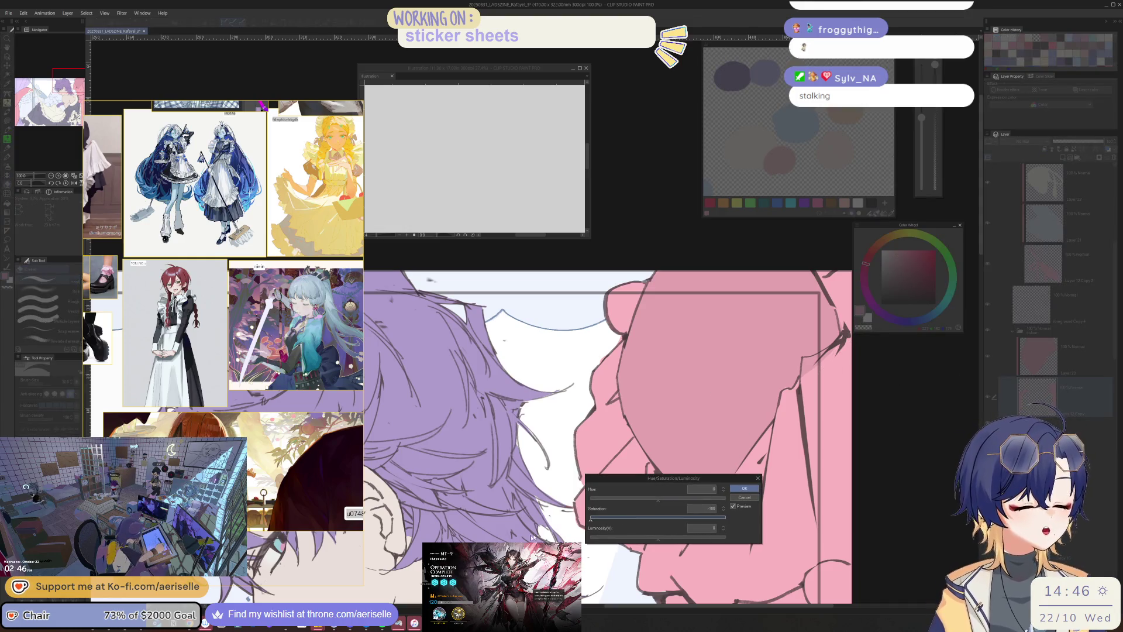
click(744, 488)
- Zoom out, move the colour wheel panel aside, and bring the dessert cups into view
key(ctrl+minus)
key(ctrl+minus)
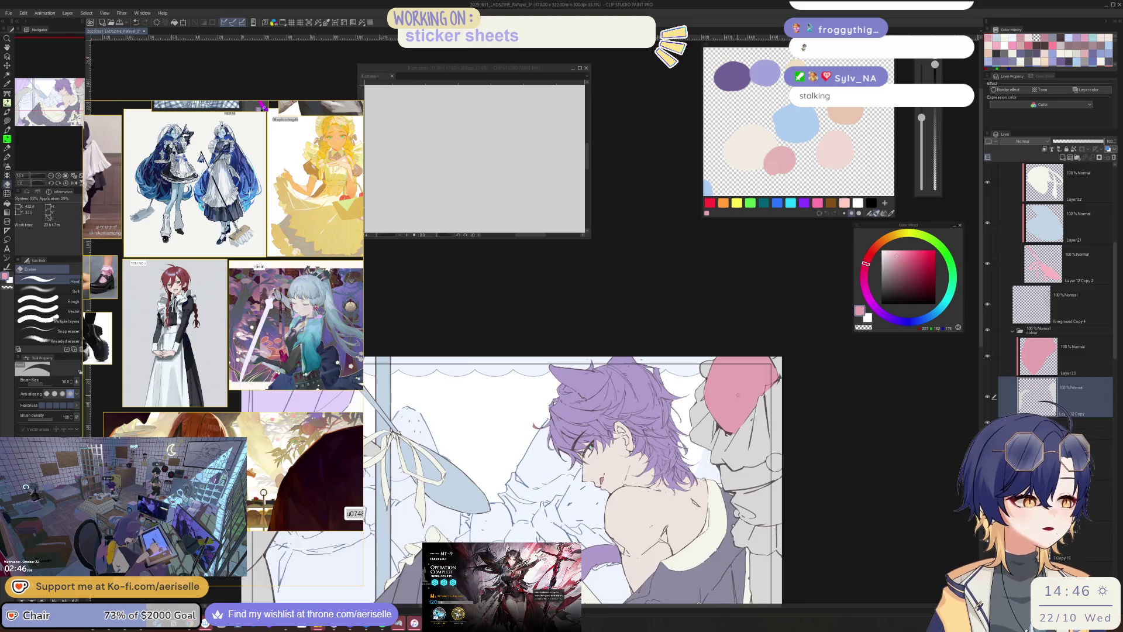
scroll(738, 395, up, 2)
ctrl+shift+click(738, 394)
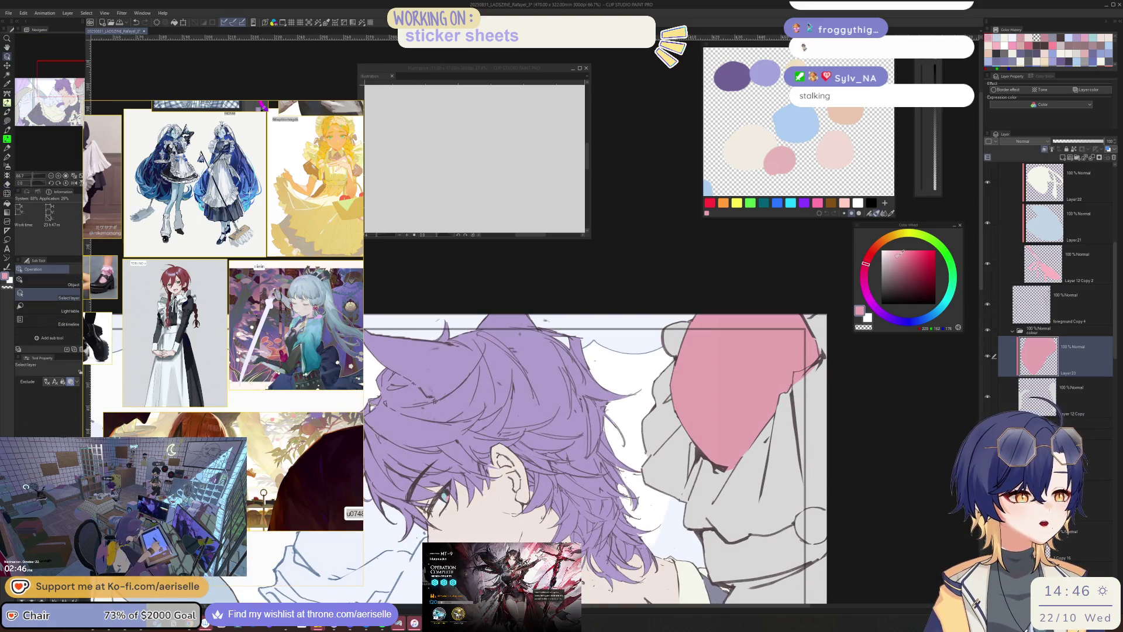
mouse_move(908, 224)
mouse_down()
mouse_move(871, 388)
mouse_move(824, 455)
mouse_move(858, 447)
mouse_move(914, 348)
mouse_up()
key(g)
scroll(747, 417, down, 3)
key(o)
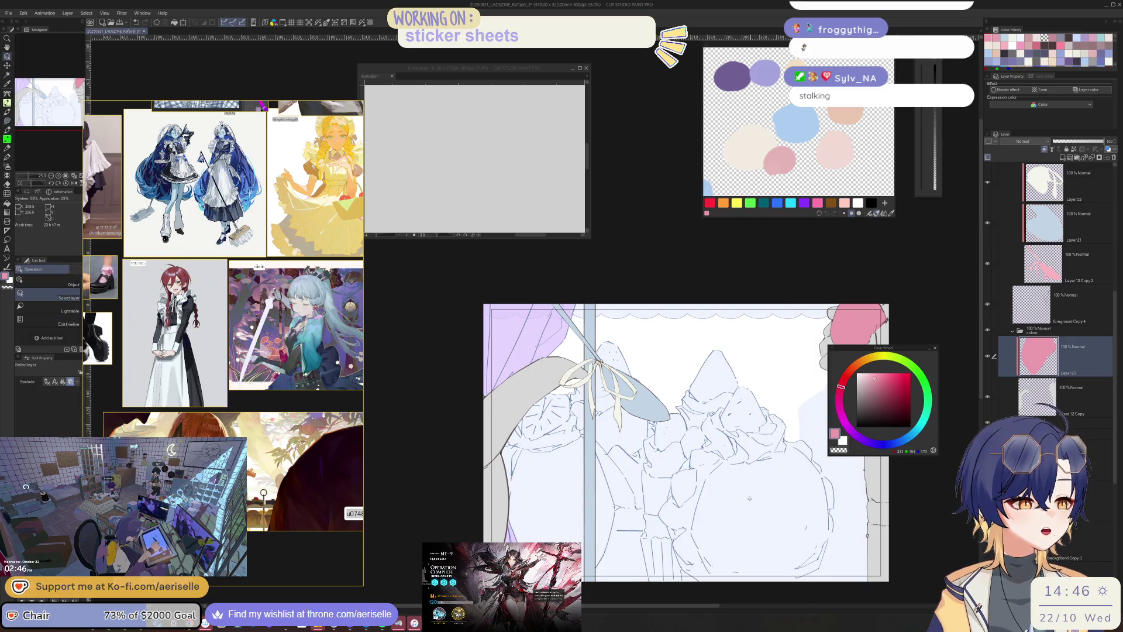
- Create a new empty layer for the strawberries in another layer folder
scroll(1053, 269, down, 2)
click(1076, 158)
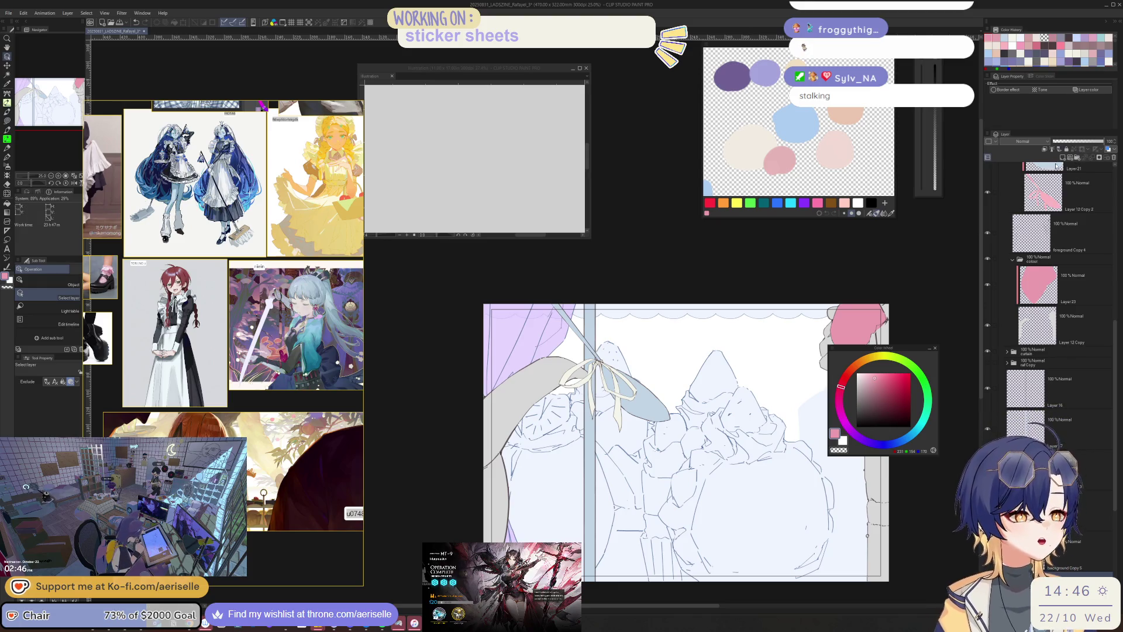
scroll(1111, 416, down, 3)
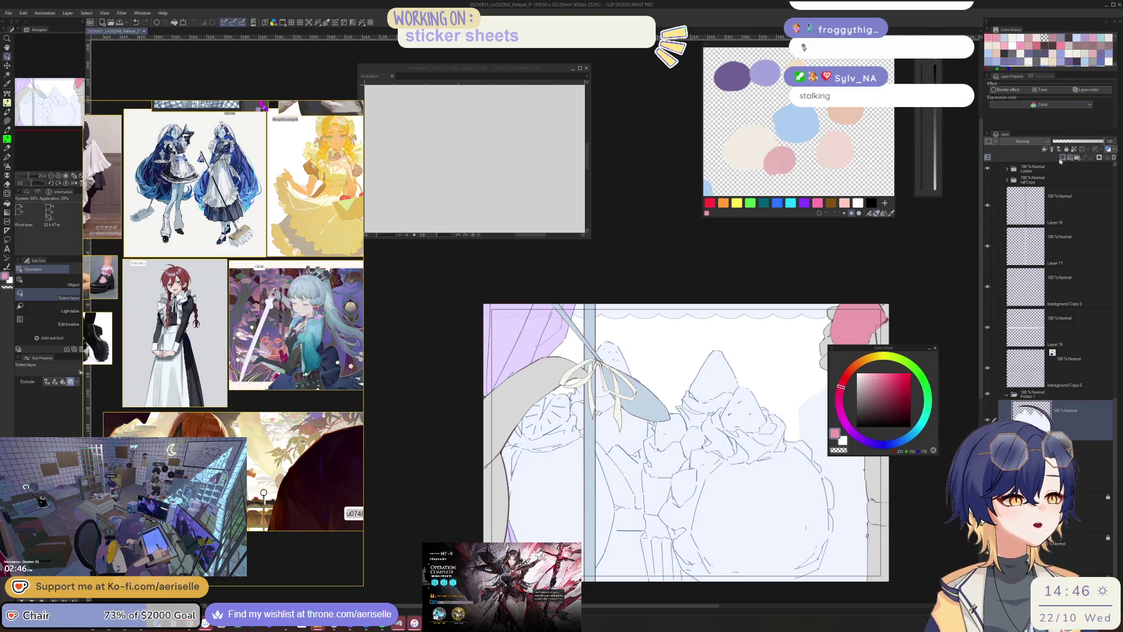
click(1043, 151)
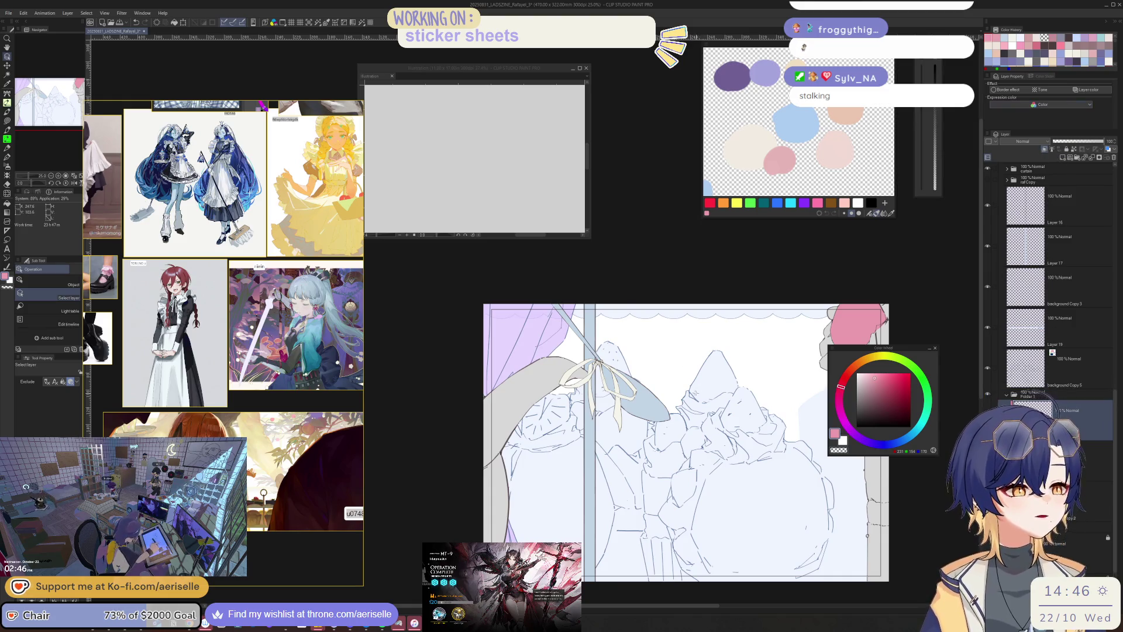
scroll(702, 424, up, 10)
- Lasso-fill the top and outline of the first strawberry in pink, cleaning its edge
key(u)
mouse_move(701, 423)
mouse_down()
mouse_move(877, 257)
mouse_move(678, 381)
mouse_up()
drag(760, 351, 690, 438)
mouse_move(622, 384)
mouse_down()
mouse_move(811, 417)
mouse_move(842, 517)
mouse_move(810, 553)
mouse_move(760, 549)
mouse_move(693, 580)
mouse_move(623, 480)
mouse_up()
scroll(711, 471, down, 3)
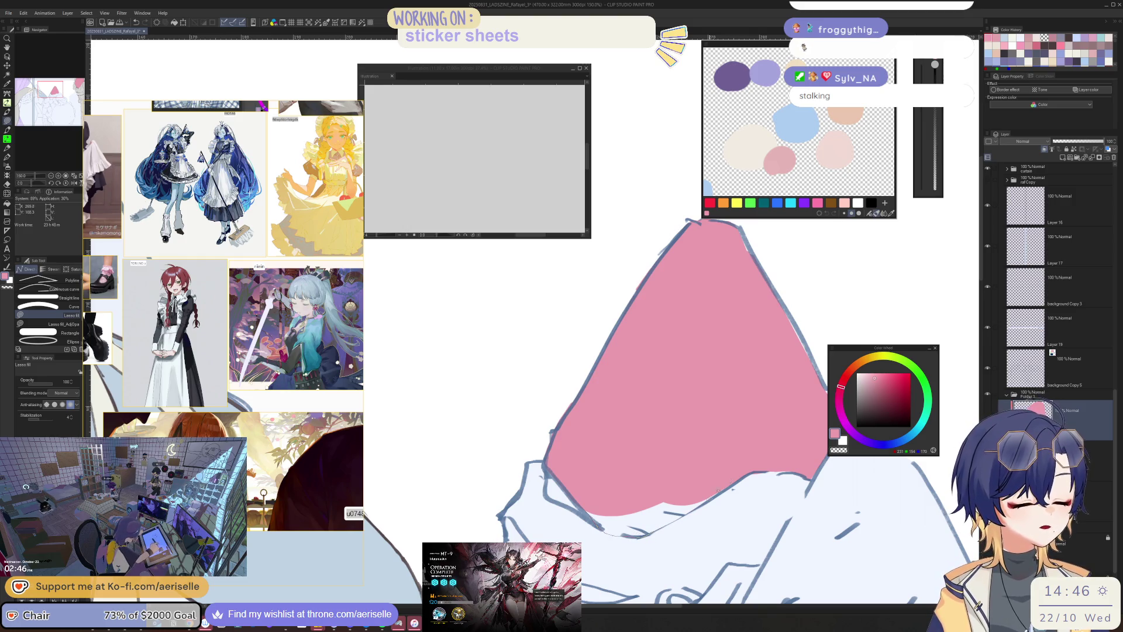
drag(719, 490, 641, 534)
key(e)
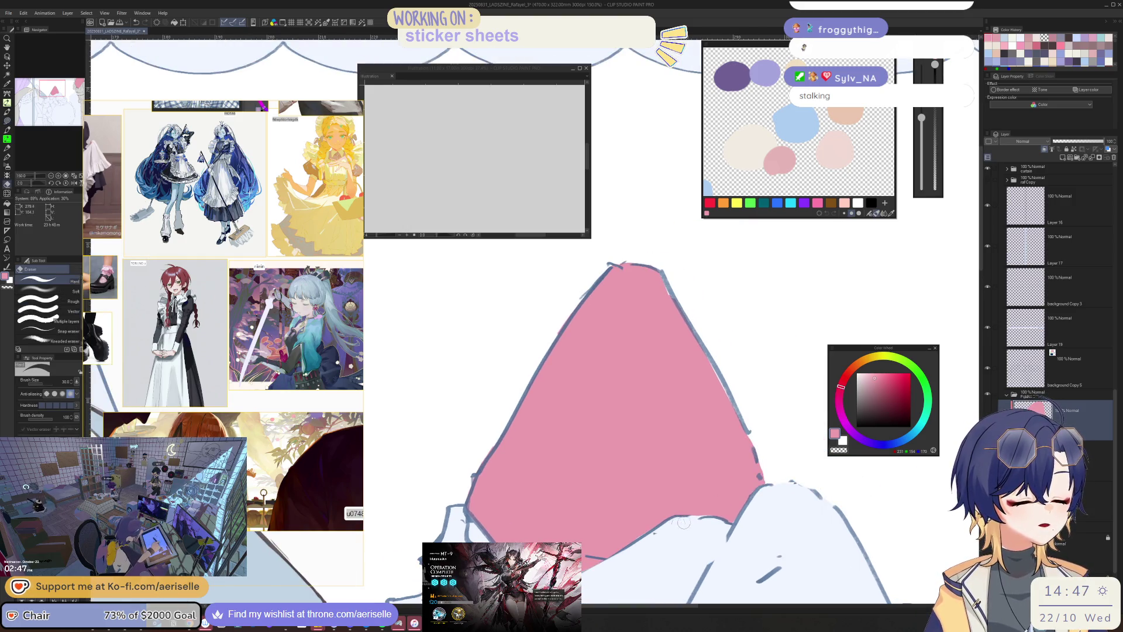
key(u)
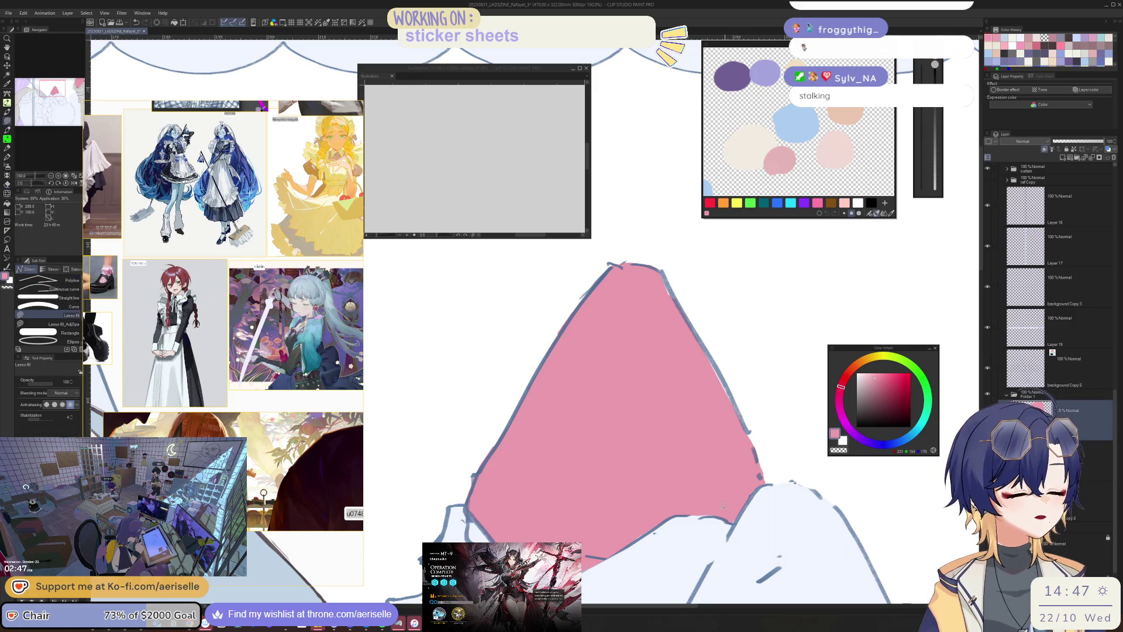
scroll(724, 507, down, 5)
scroll(673, 468, up, 3)
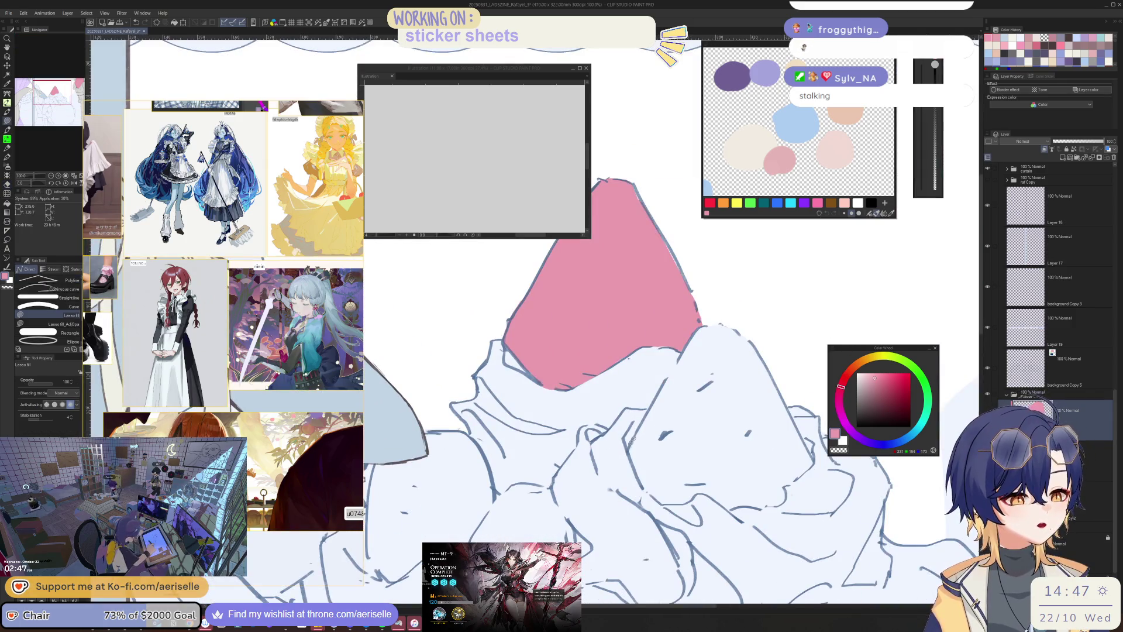
- Fill the strawberry's right side pink, tidy it, and mirror the view to check shapes
mouse_move(646, 490)
mouse_down()
mouse_move(716, 479)
mouse_move(775, 424)
mouse_move(705, 316)
mouse_move(637, 429)
mouse_move(609, 430)
mouse_move(611, 460)
mouse_move(710, 380)
mouse_up()
scroll(600, 440, up, 2)
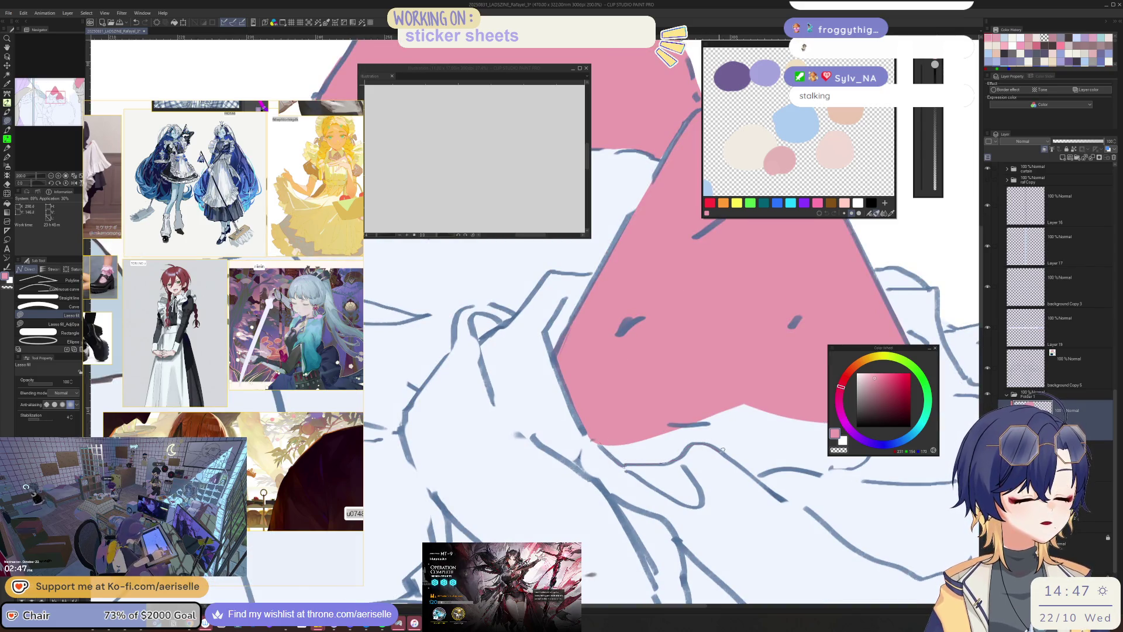
drag(839, 469, 717, 481)
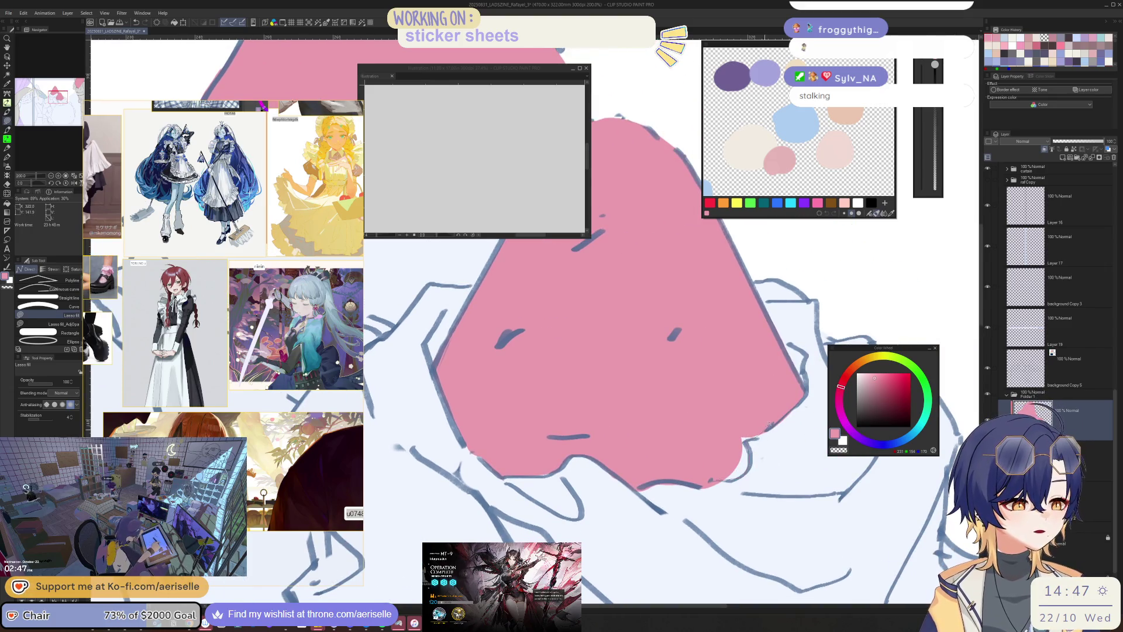
key(e)
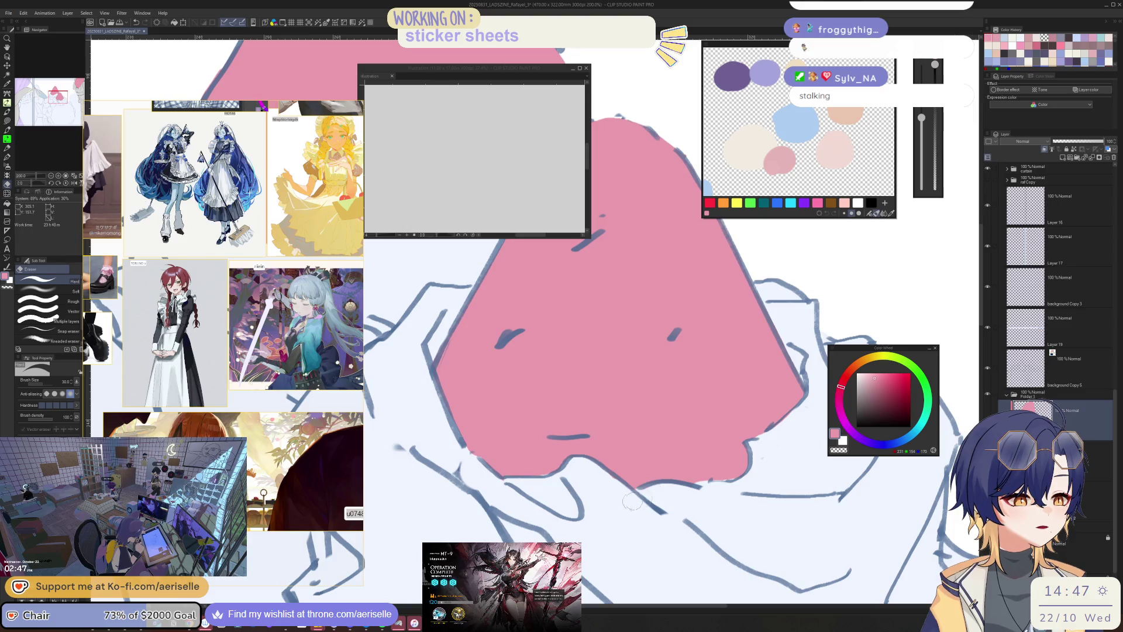
scroll(632, 501, down, 4)
mouse_move(632, 501)
mouse_down()
mouse_move(655, 438)
mouse_move(760, 444)
mouse_move(791, 466)
mouse_up()
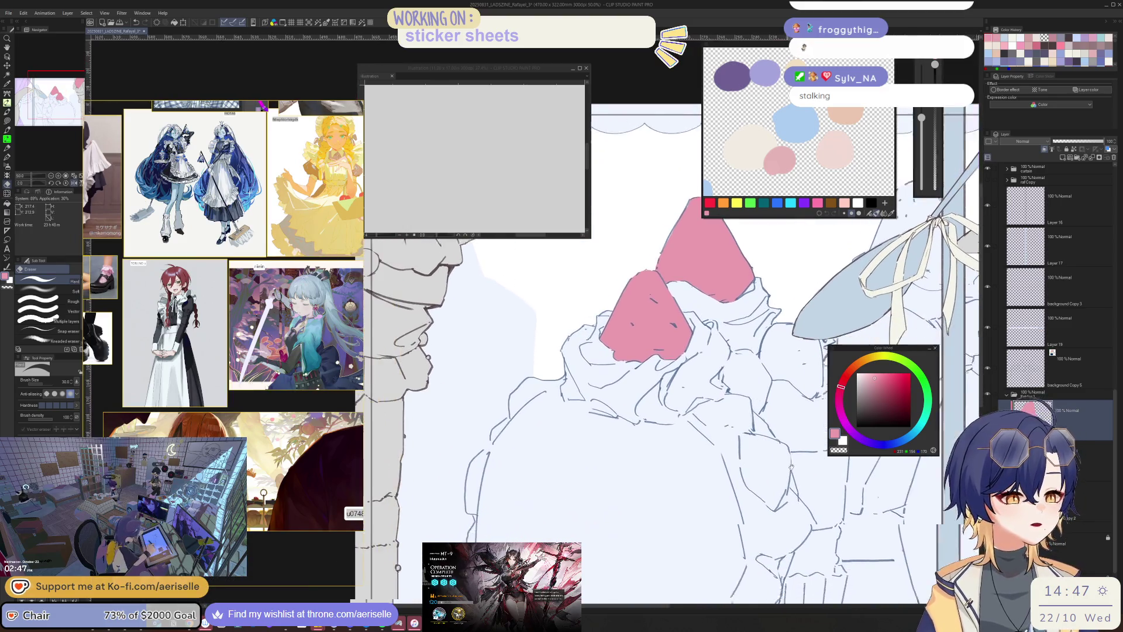
key(h)
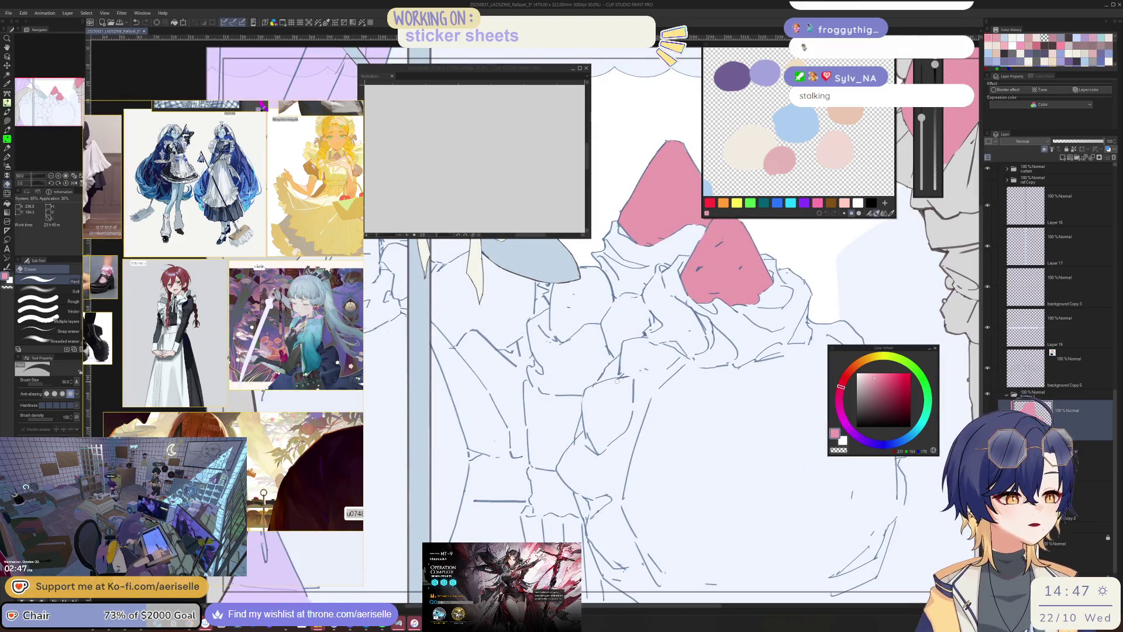
scroll(617, 380, up, 2)
- Lasso-fill strawberries in the lower cream and beside the blue bow in pink
key(u)
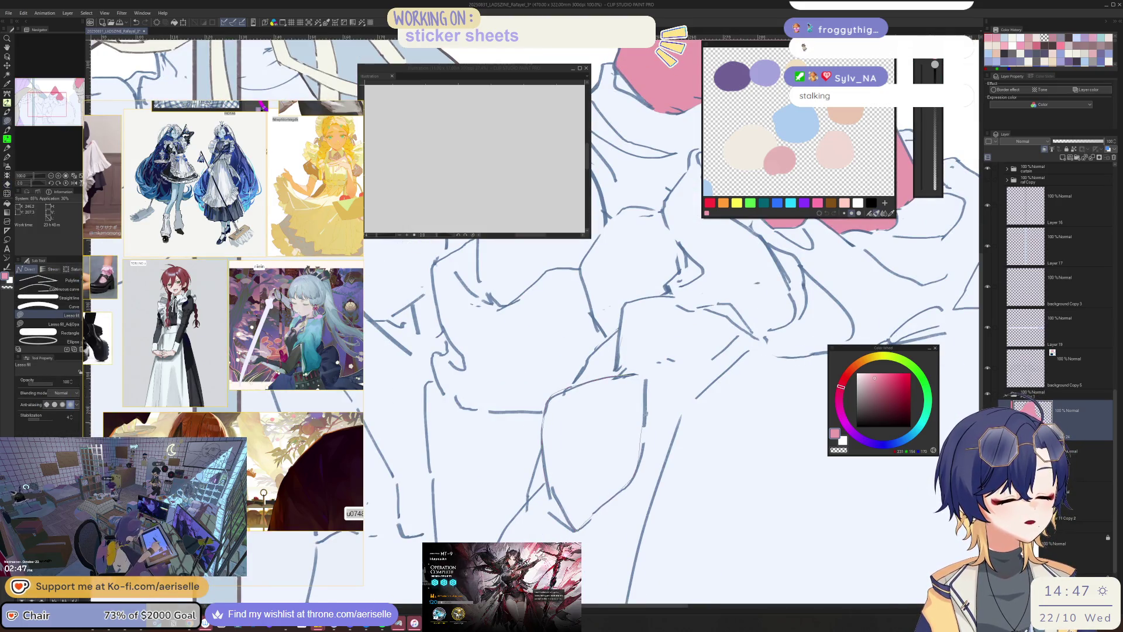
drag(645, 413, 645, 383)
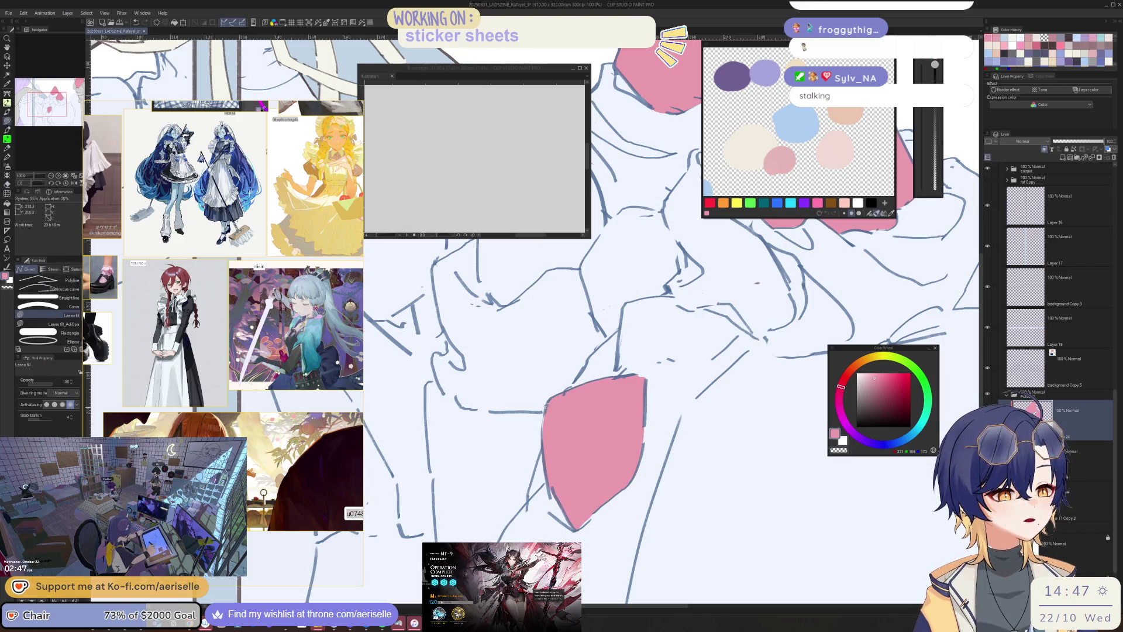
key(ctrl+minus)
key(ctrl+minus)
key(ctrl+minus)
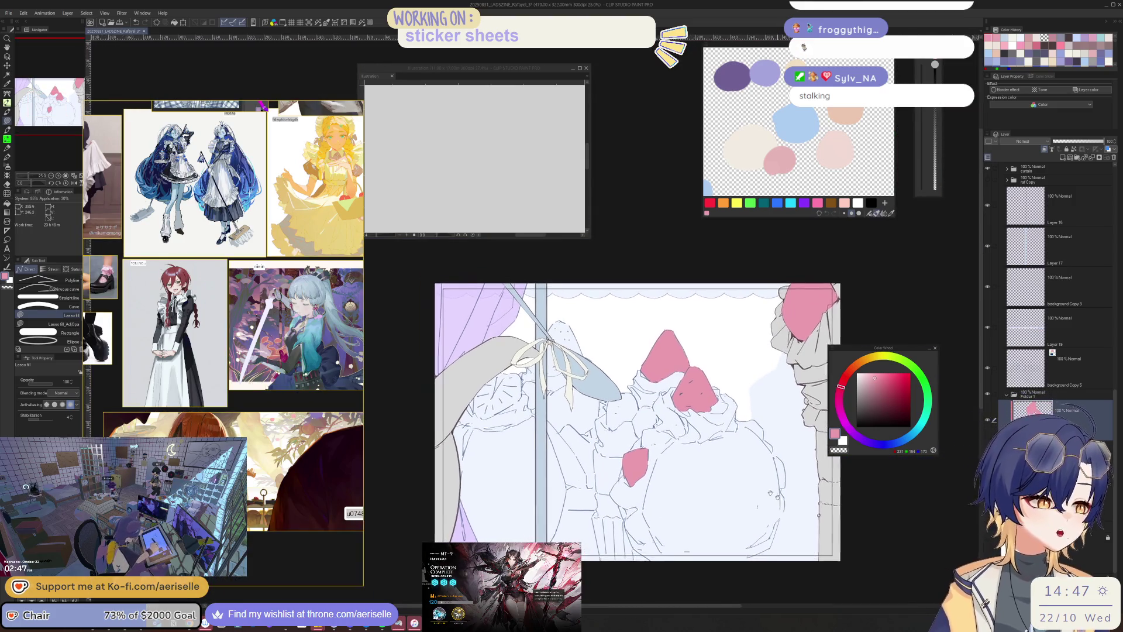
key(ctrl+plus)
key(ctrl+plus)
key(ctrl+plus)
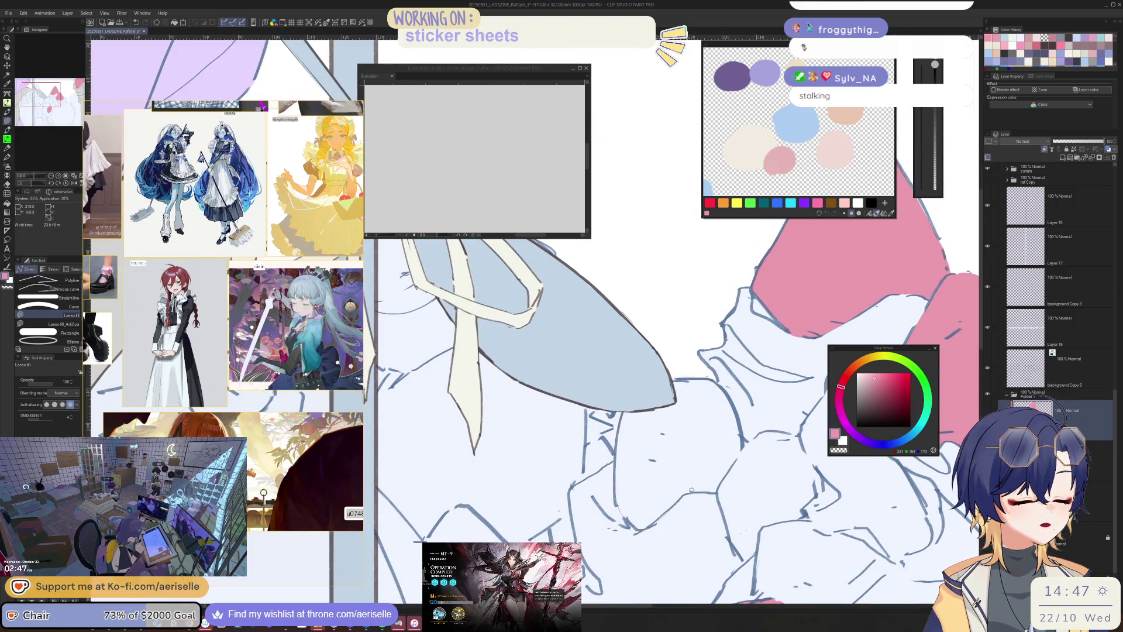
mouse_move(718, 489)
mouse_down()
mouse_move(734, 409)
mouse_move(655, 378)
mouse_up()
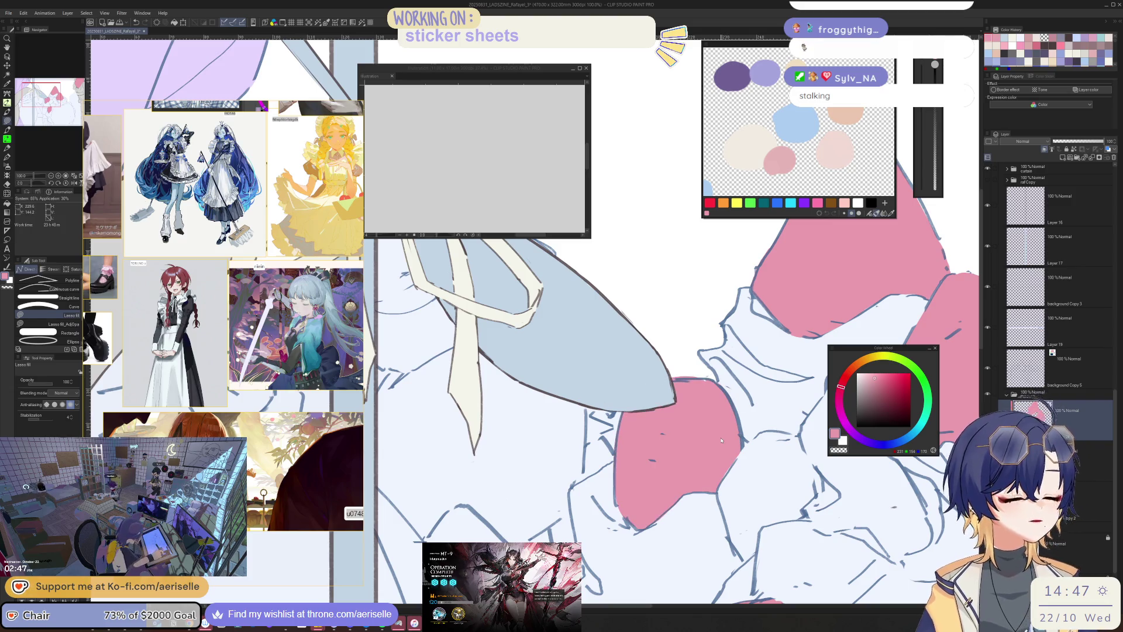
- Tilt the canvas slightly and lasso-fill another pink strawberry outline in the cream
key(minus)
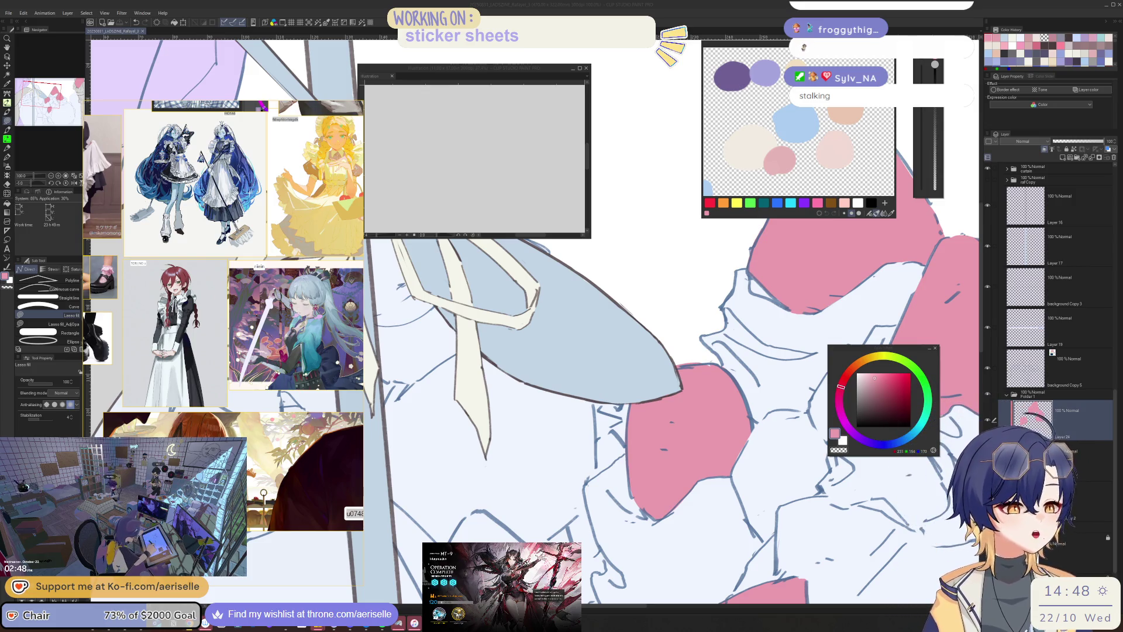
key(ctrl+minus)
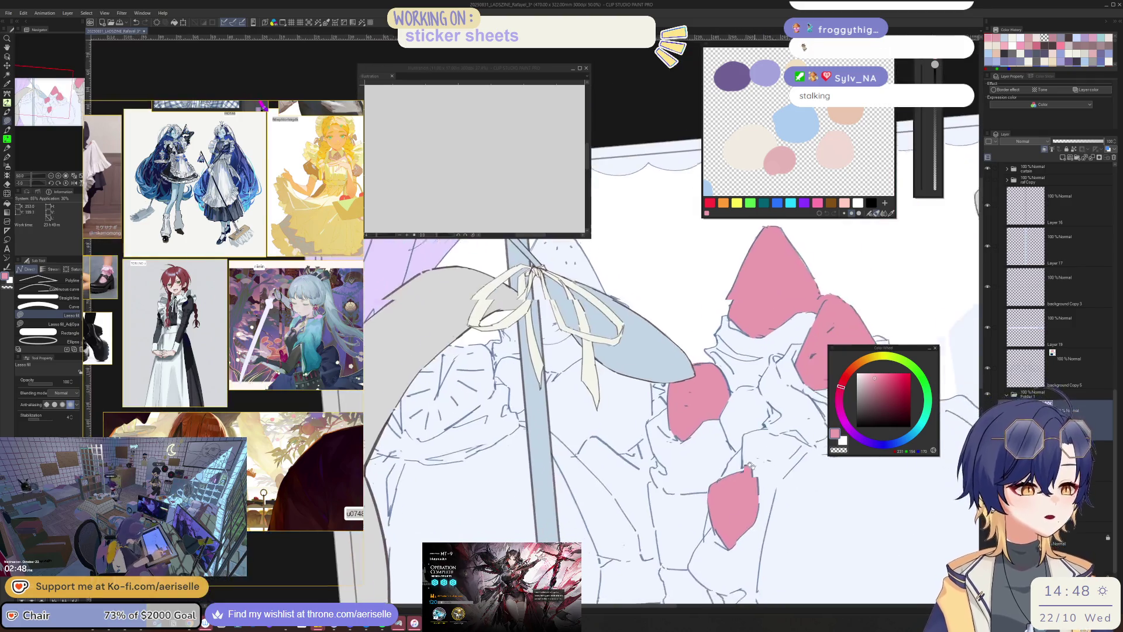
key(ctrl+plus)
key(ctrl+plus)
key(ctrl+plus)
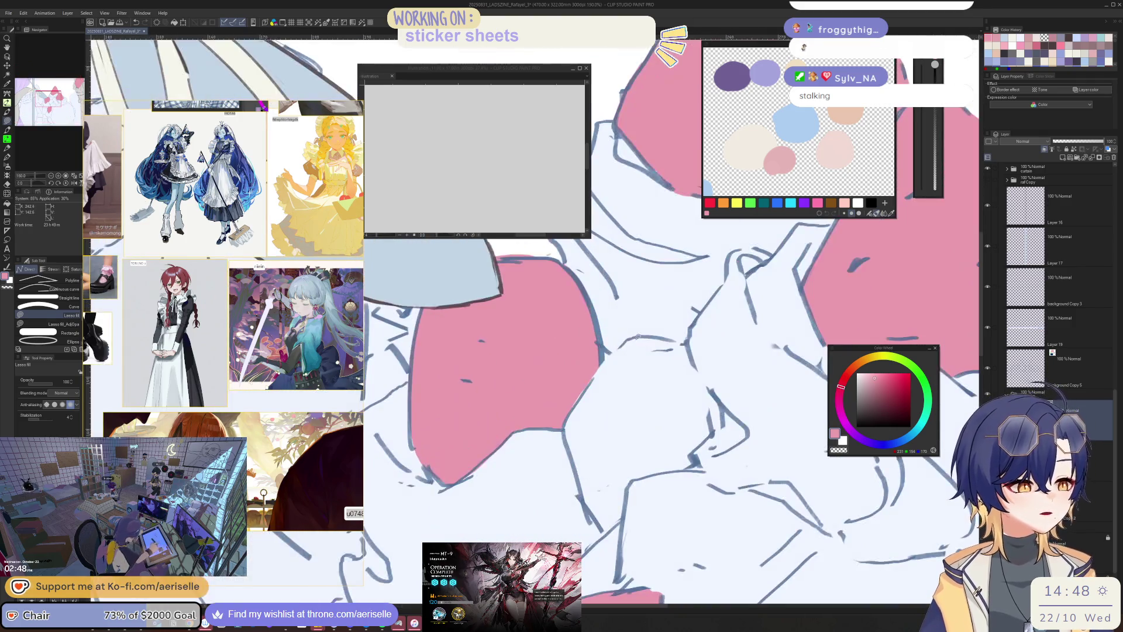
drag(618, 349, 569, 415)
mouse_move(572, 463)
mouse_down()
mouse_move(605, 526)
mouse_move(696, 452)
mouse_move(690, 346)
mouse_move(661, 335)
mouse_move(673, 339)
mouse_up()
key(ctrl+0)
key(ctrl+alt+0)
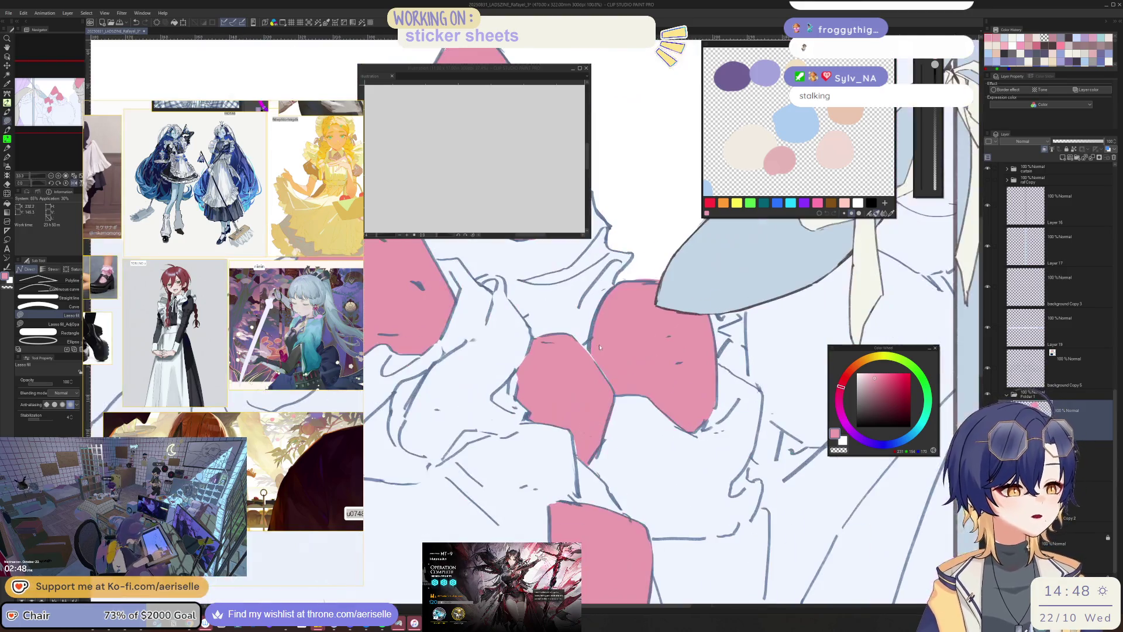
scroll(599, 346, down, 4)
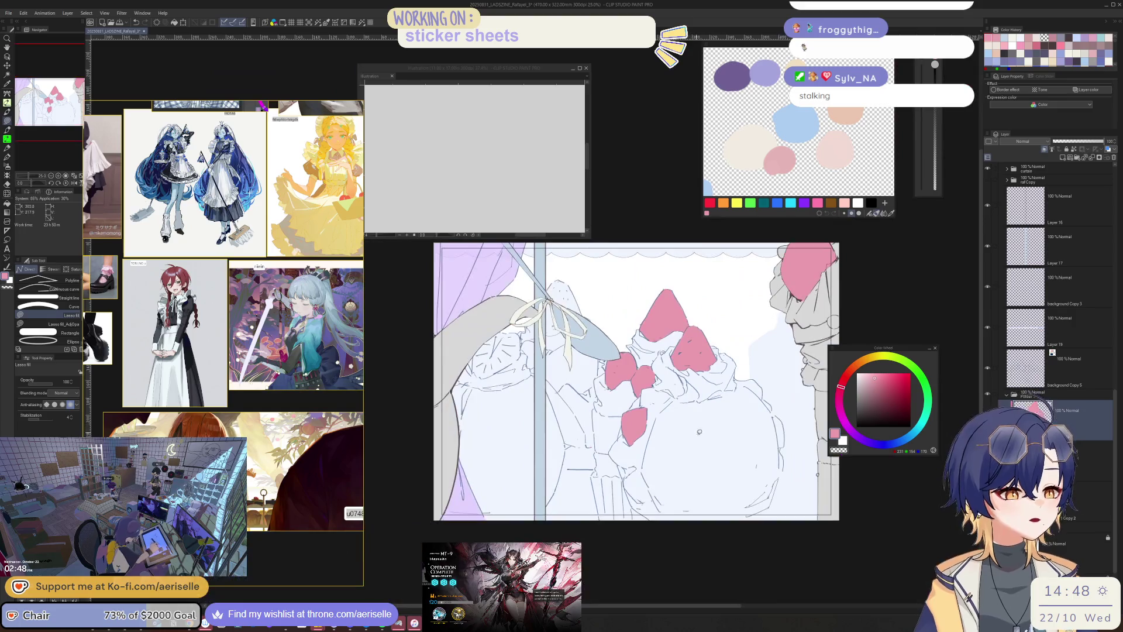
- Select Layer 16, collapse the colour folder, and hide the foreground Copy 2 sketch folder
key(h)
scroll(699, 432, up, 1)
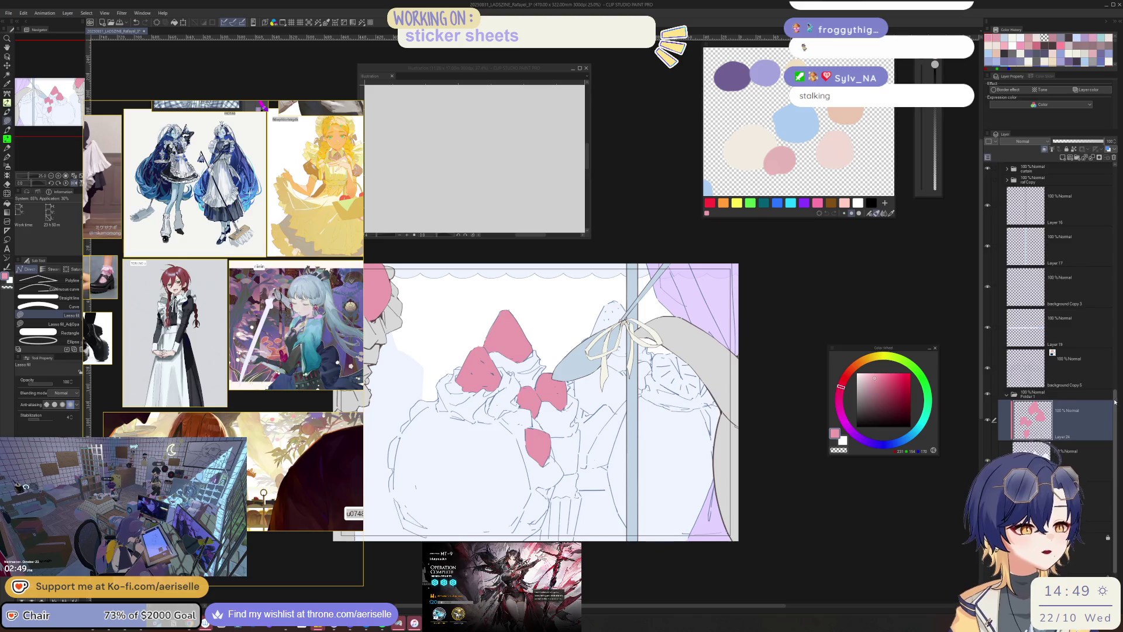
scroll(1115, 402, up, 3)
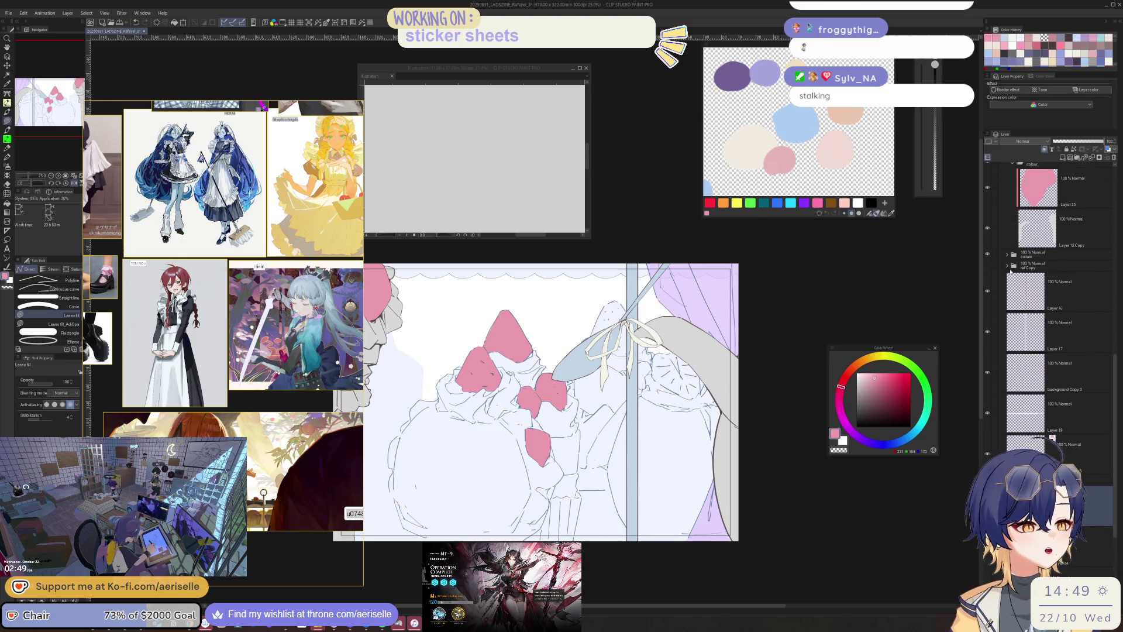
click(1036, 307)
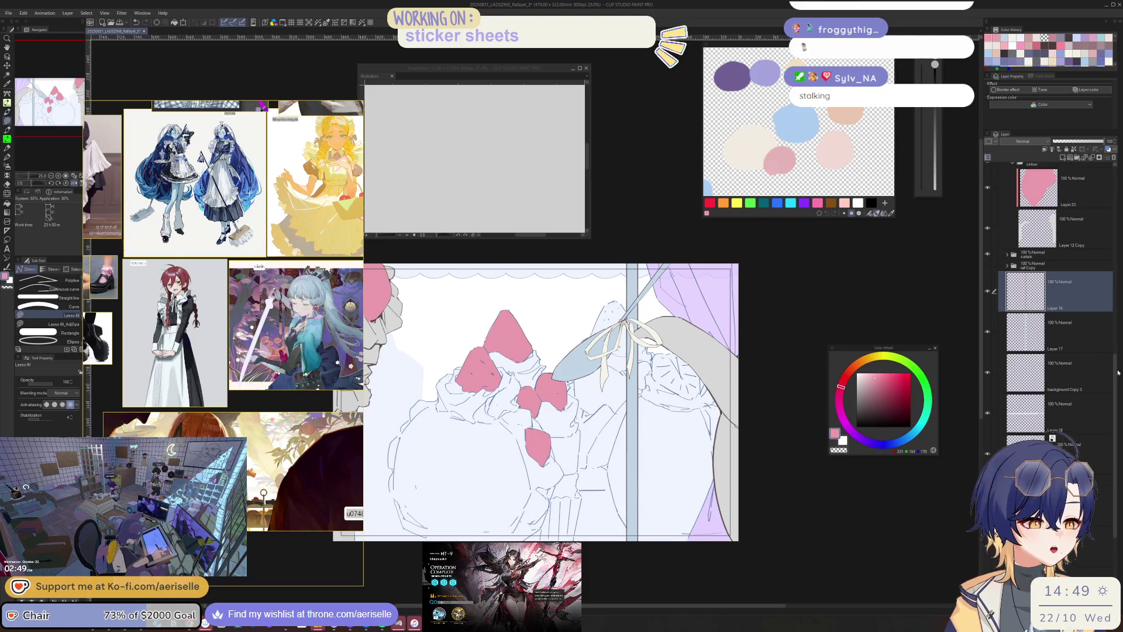
scroll(1009, 295, up, 4)
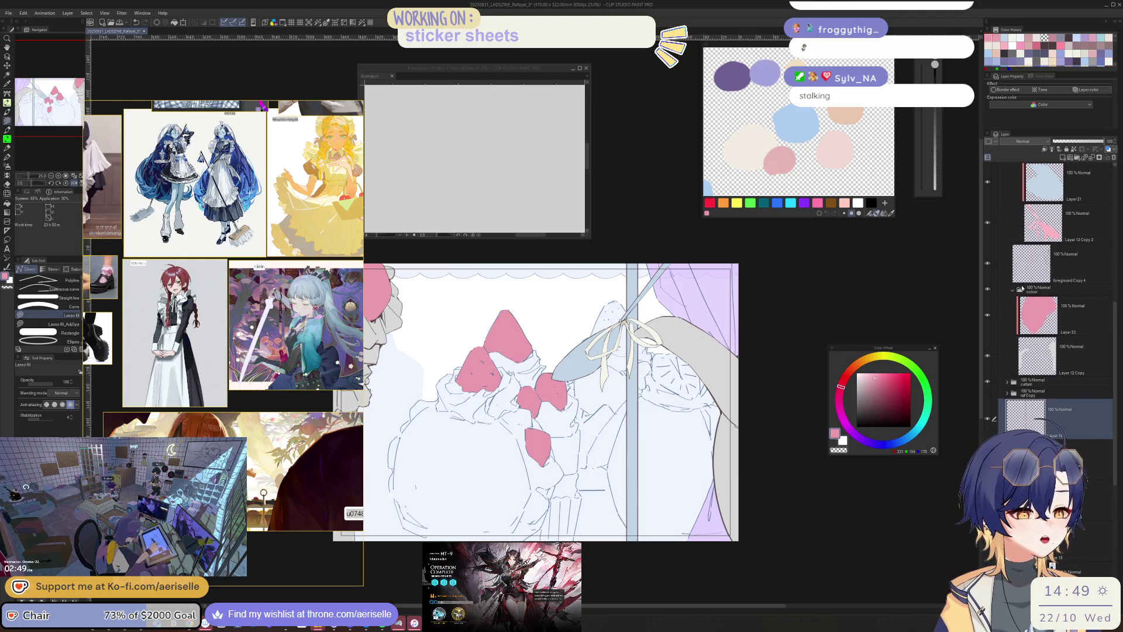
scroll(1082, 271, up, 5)
click(1017, 270)
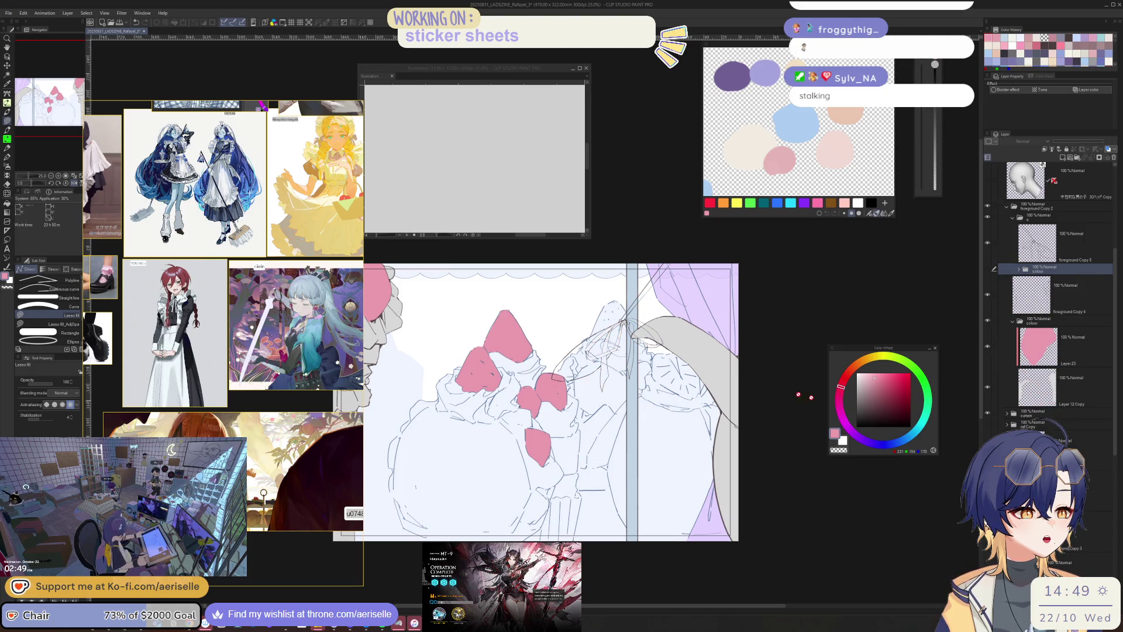
scroll(614, 321, up, 3)
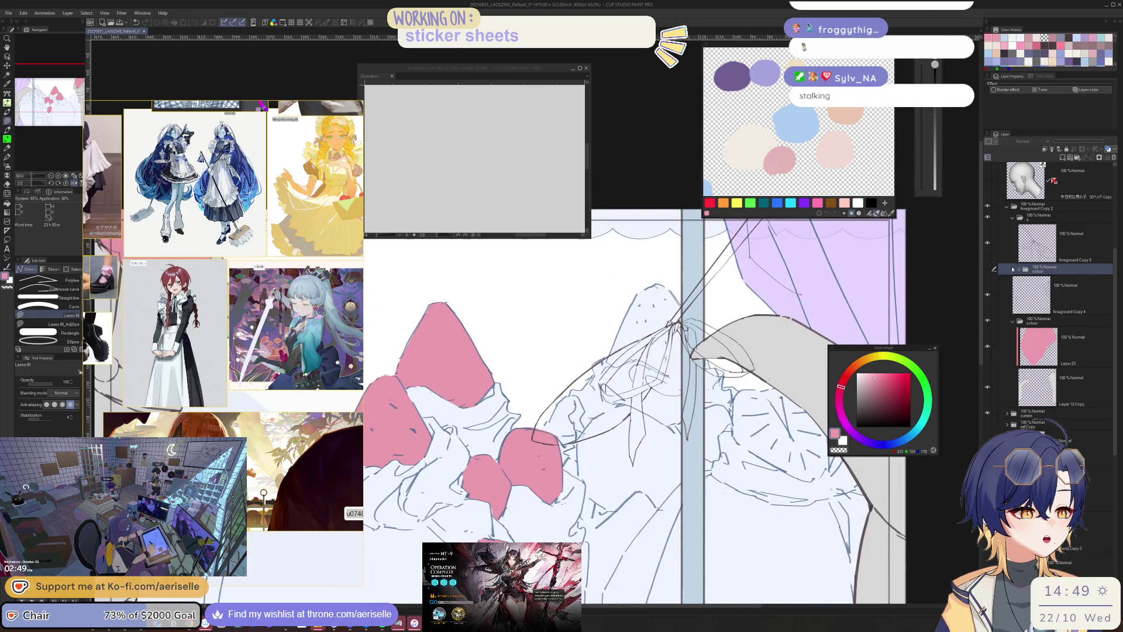
click(987, 206)
click(1007, 206)
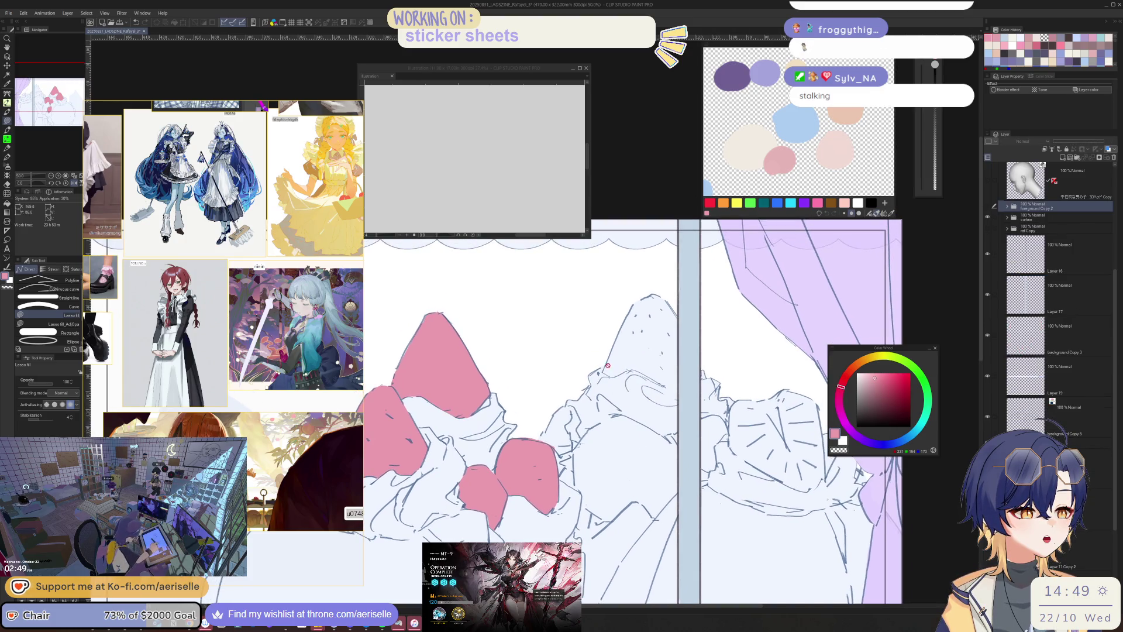
- Pick the strawberry layer from the canvas and lasso-fill another strawberry in pink
scroll(608, 327, up, 3)
key(o)
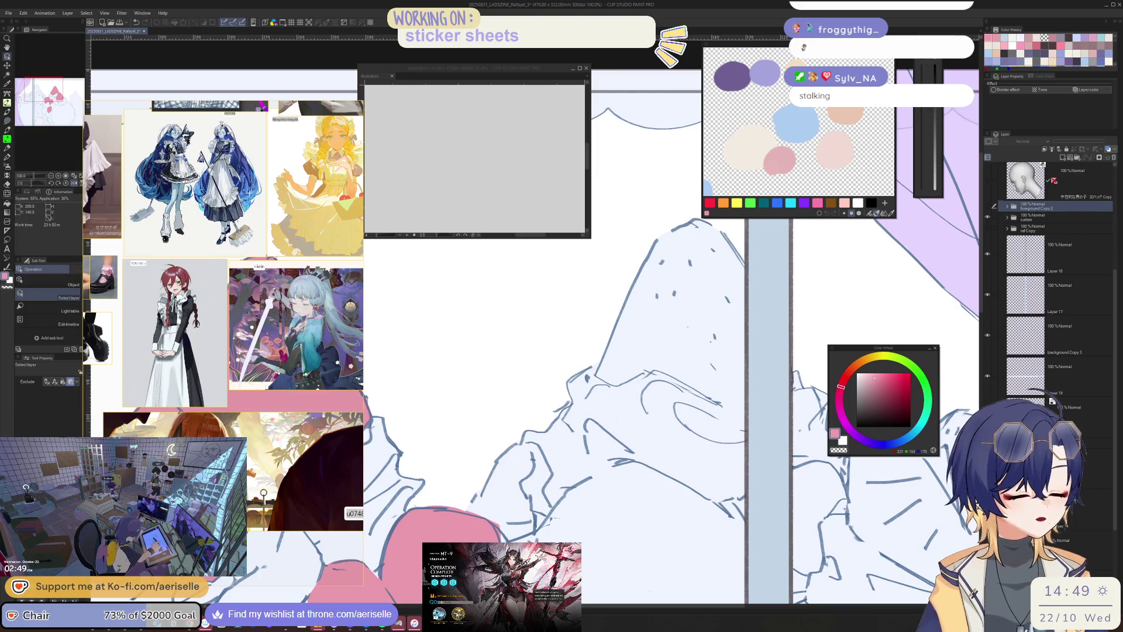
click(477, 500)
drag(475, 537, 773, 355)
scroll(549, 407, up, 3)
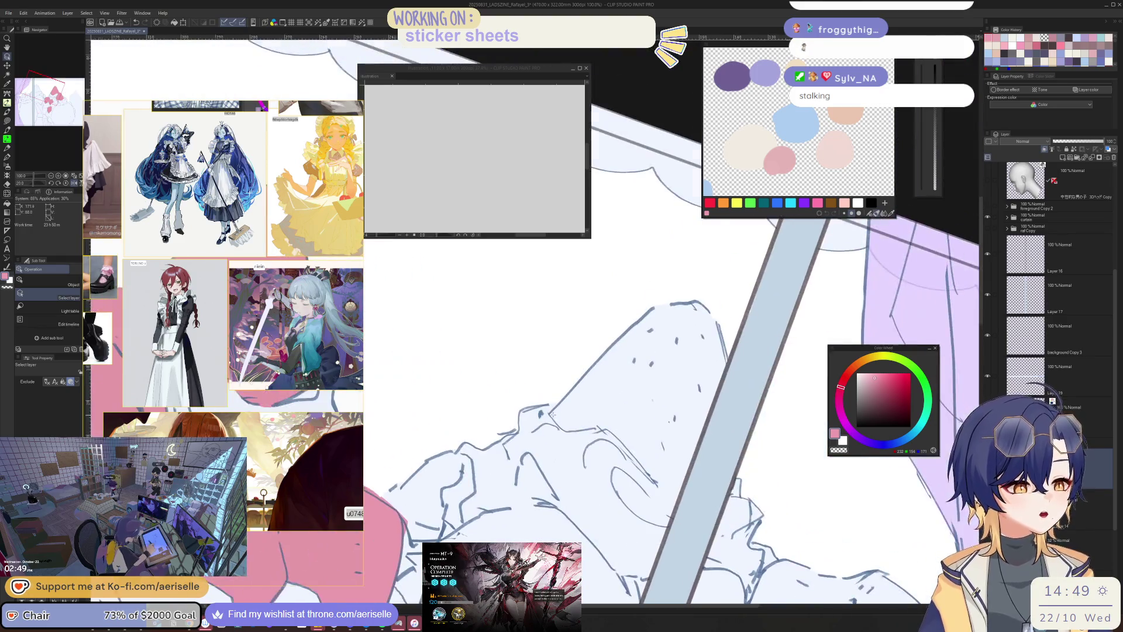
mouse_move(560, 430)
mouse_down()
mouse_move(790, 240)
mouse_move(550, 427)
mouse_up()
key(minus)
key(minus)
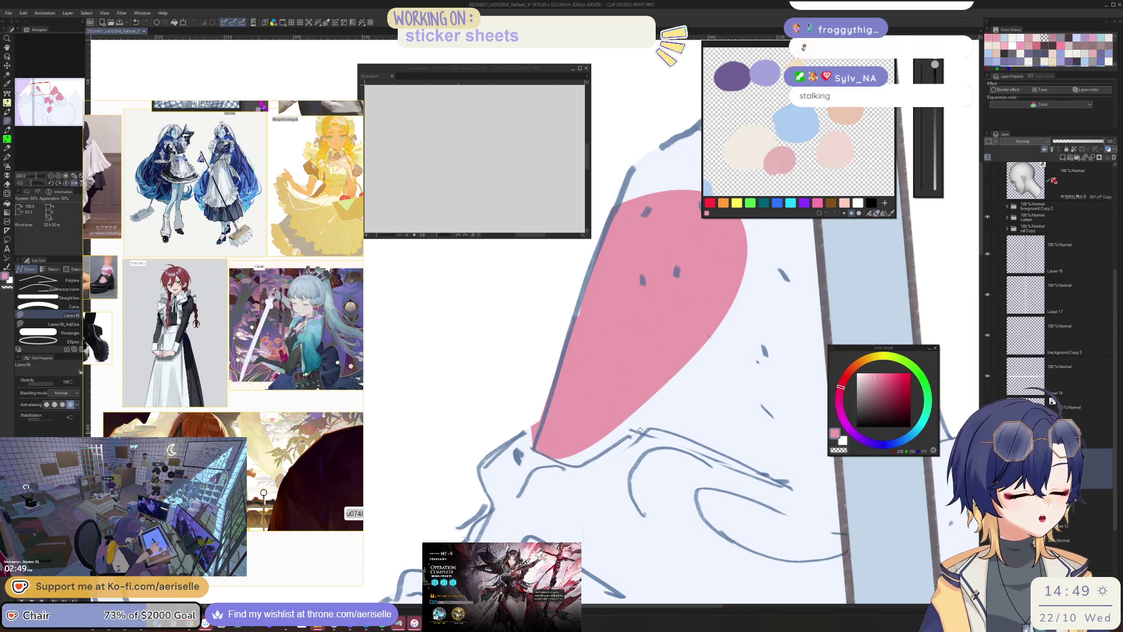
key(minus)
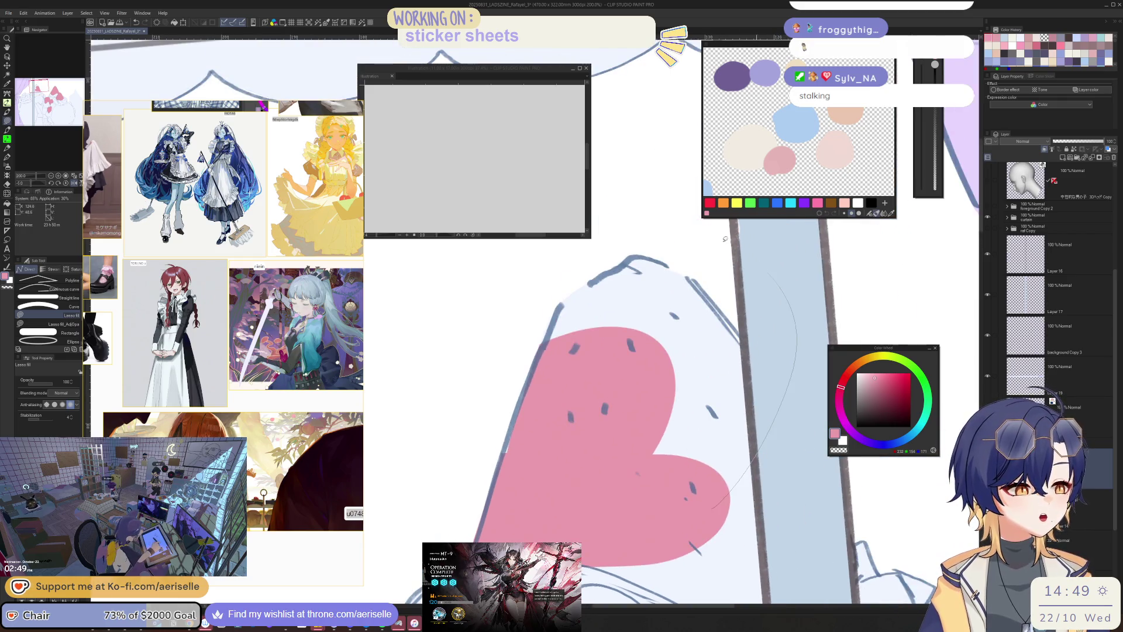
drag(725, 239, 723, 236)
scroll(659, 436, down, 2)
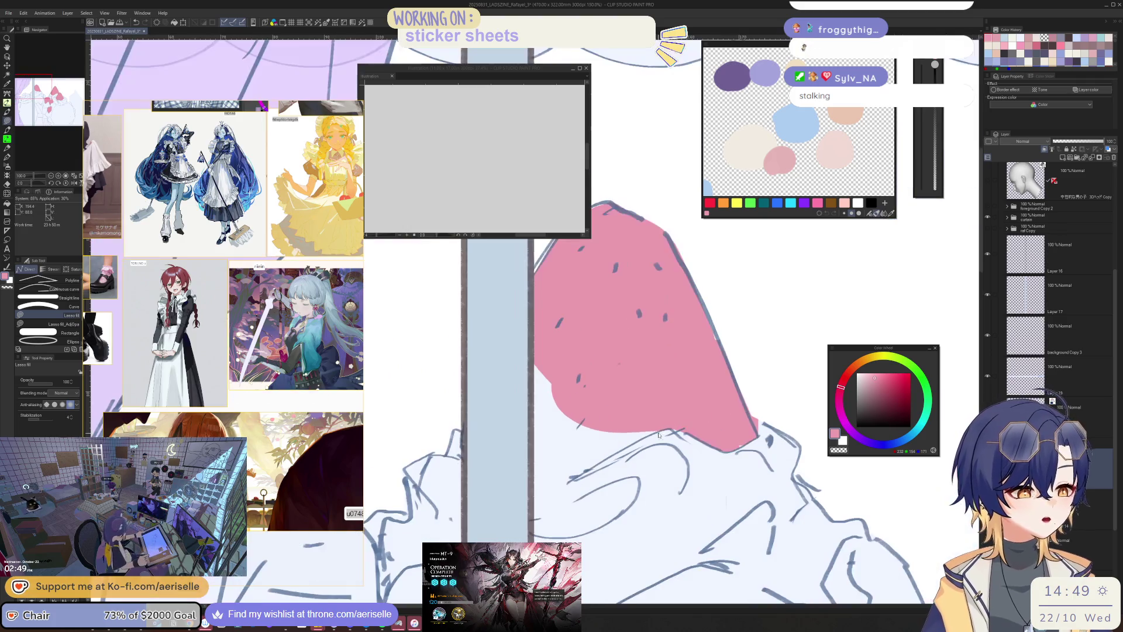
mouse_move(651, 436)
mouse_down()
mouse_move(544, 483)
mouse_move(695, 295)
mouse_up()
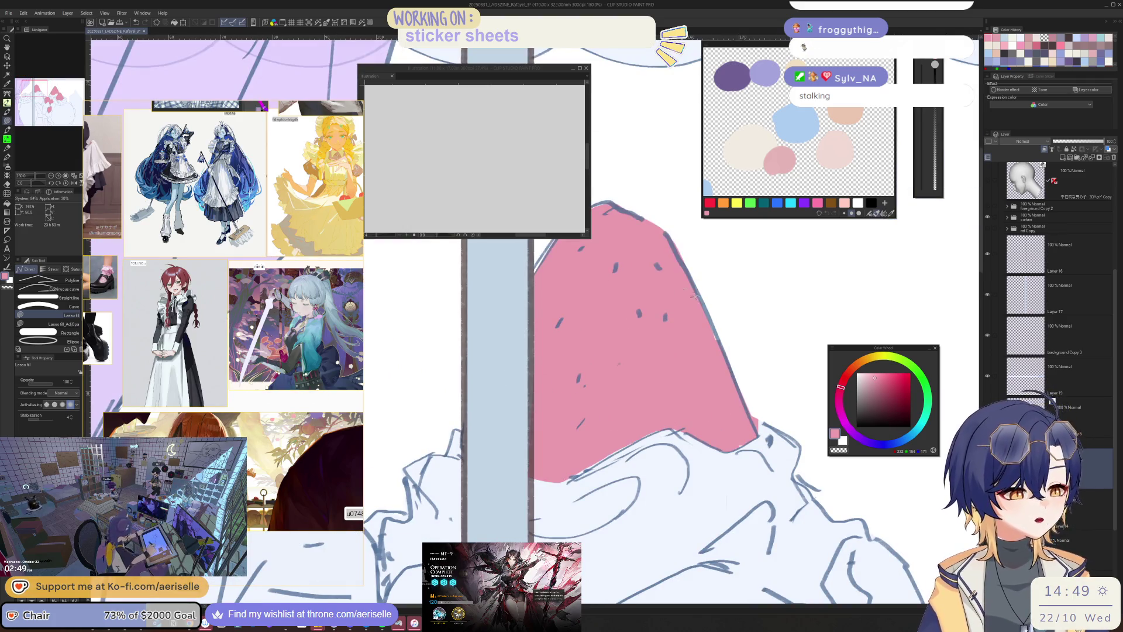
- Hide Layer 17's light-blue pole and fill the strawberry under the ruffle pink
click(988, 296)
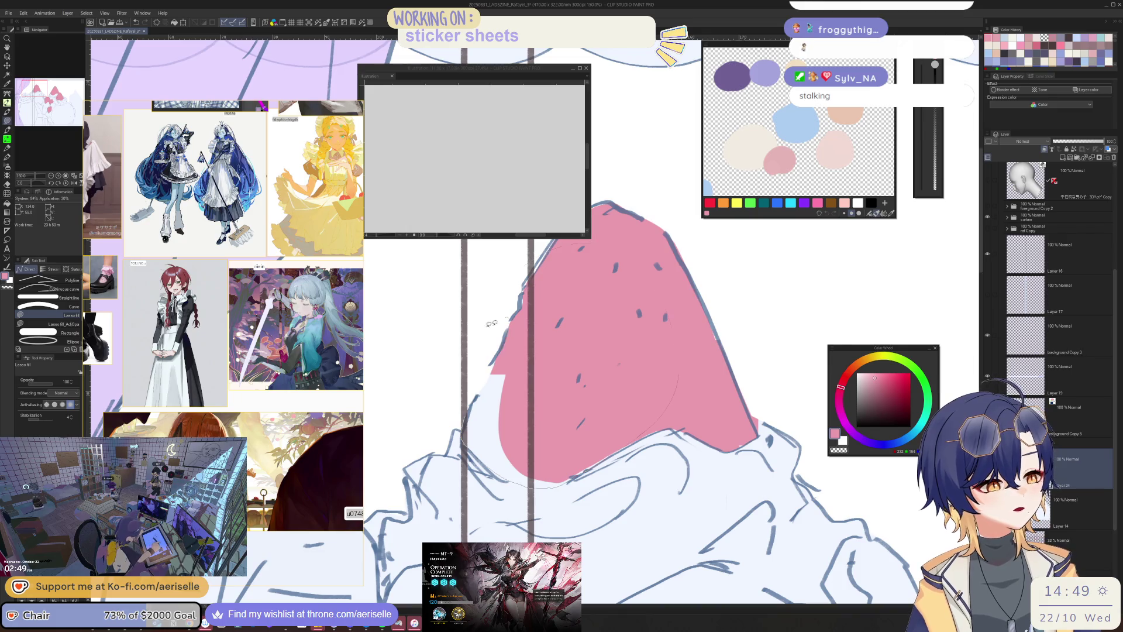
scroll(787, 404, down, 3)
scroll(788, 403, up, 2)
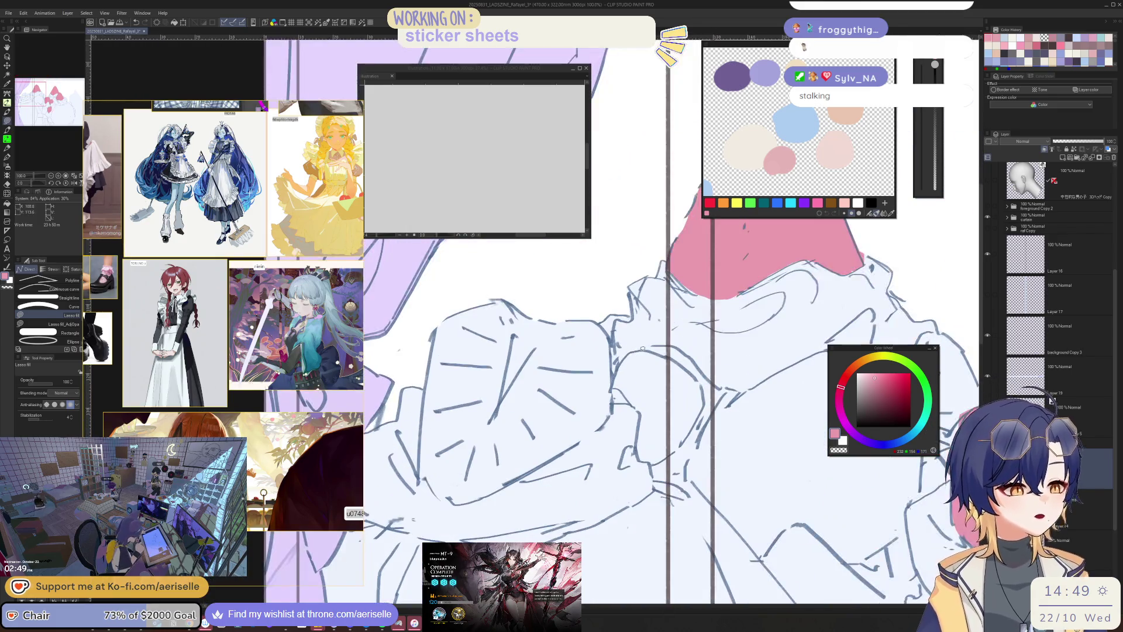
mouse_move(613, 383)
mouse_down()
mouse_move(641, 411)
mouse_move(644, 460)
mouse_move(689, 434)
mouse_up()
mouse_move(700, 383)
mouse_down()
mouse_move(643, 350)
mouse_move(605, 420)
mouse_move(673, 436)
mouse_move(714, 409)
mouse_move(699, 372)
mouse_up()
scroll(666, 363, up, 2)
scroll(700, 369, down, 3)
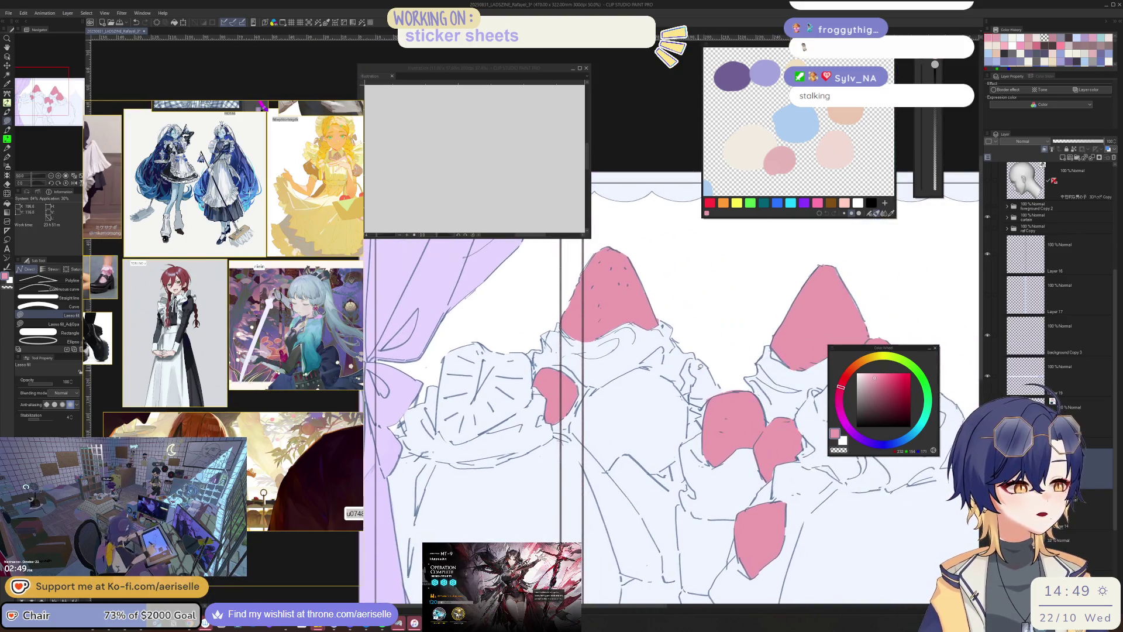
scroll(705, 361, up, 1)
scroll(643, 374, up, 3)
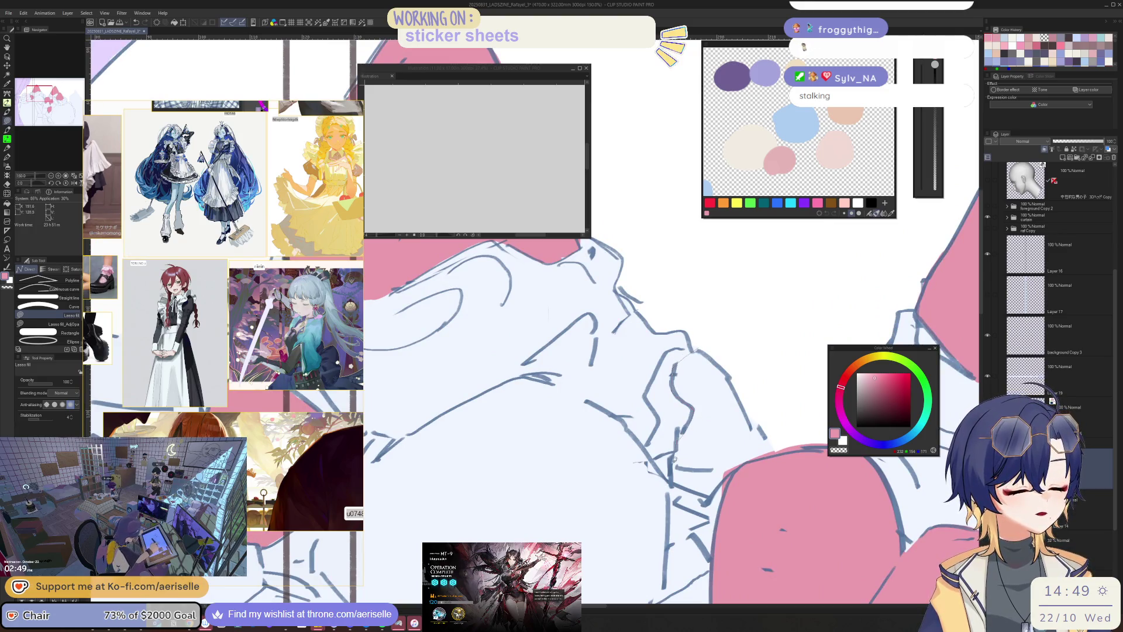
scroll(771, 421, down, 8)
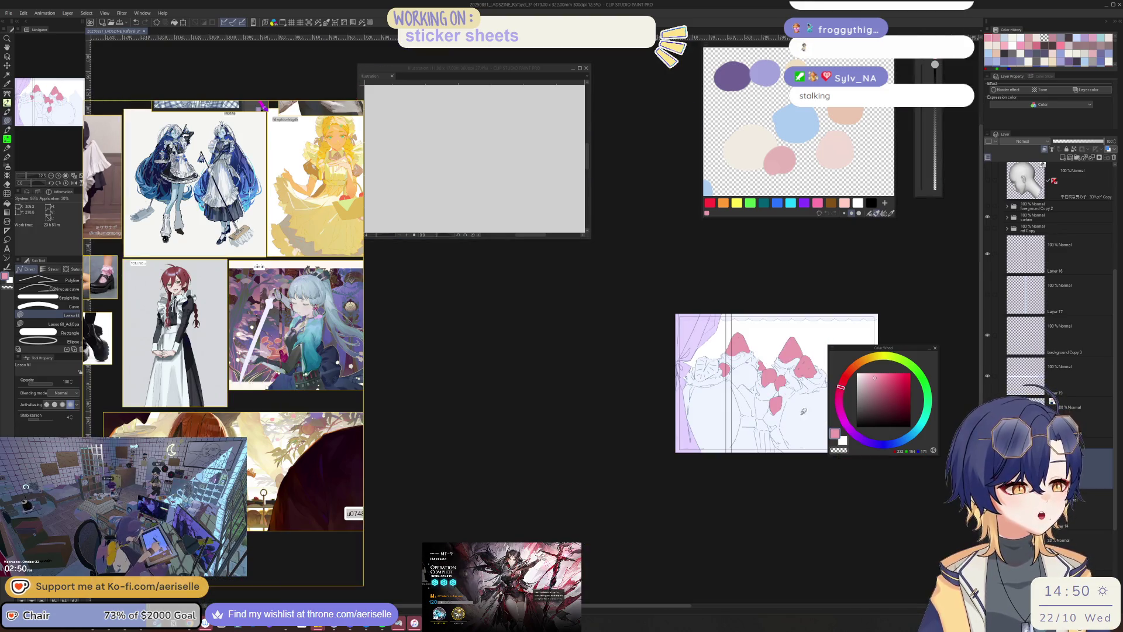
scroll(718, 405, up, 6)
- Fill one more strawberry area pink and centre the illustration
mouse_move(644, 343)
mouse_down()
mouse_move(588, 358)
mouse_move(567, 408)
mouse_move(559, 510)
mouse_up()
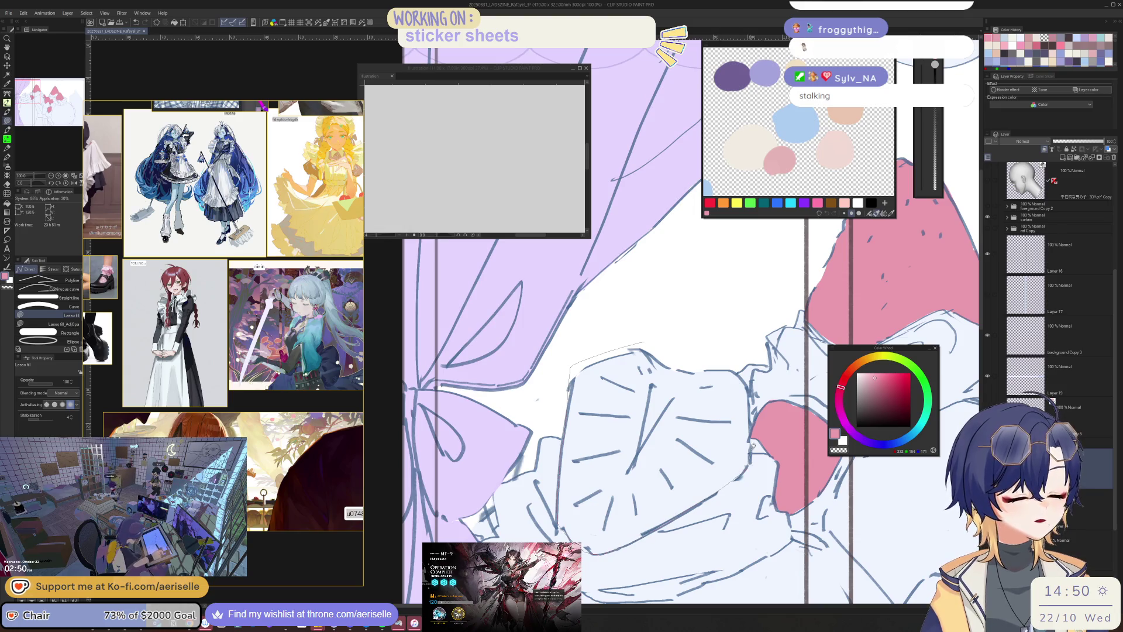
key(ctrl+minus)
key(ctrl+minus)
key(ctrl+minus)
mouse_move(965, 514)
mouse_down()
mouse_move(731, 500)
mouse_move(768, 460)
mouse_up()
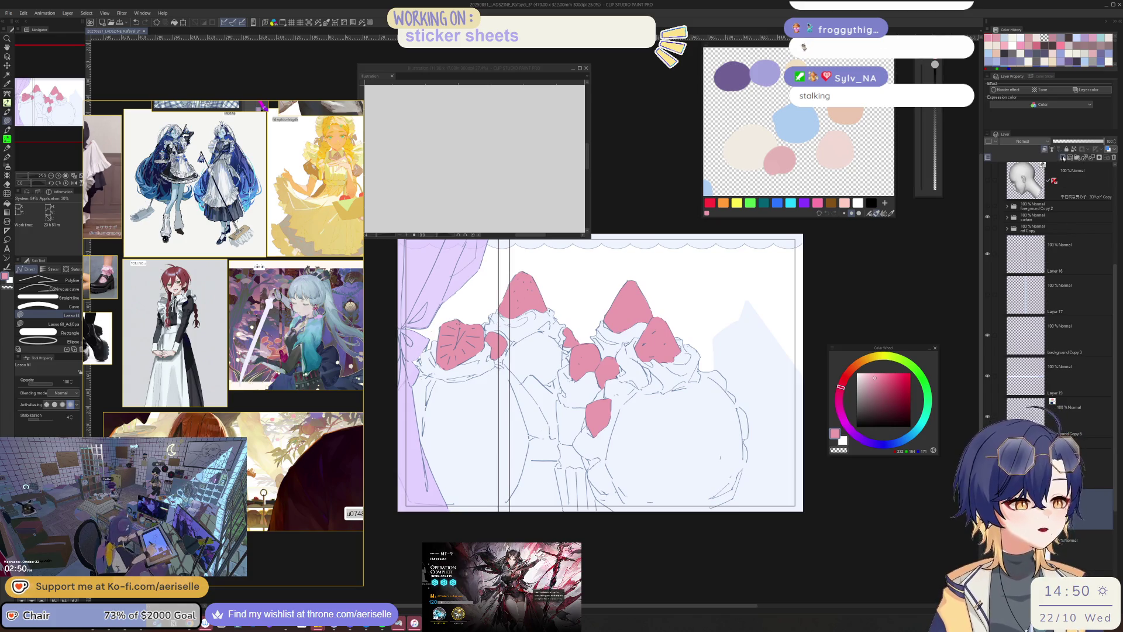
- Pick a near-white yellowish cream and lasso-fill around the whipped cream area
click(881, 356)
click(859, 374)
scroll(468, 307, up, 5)
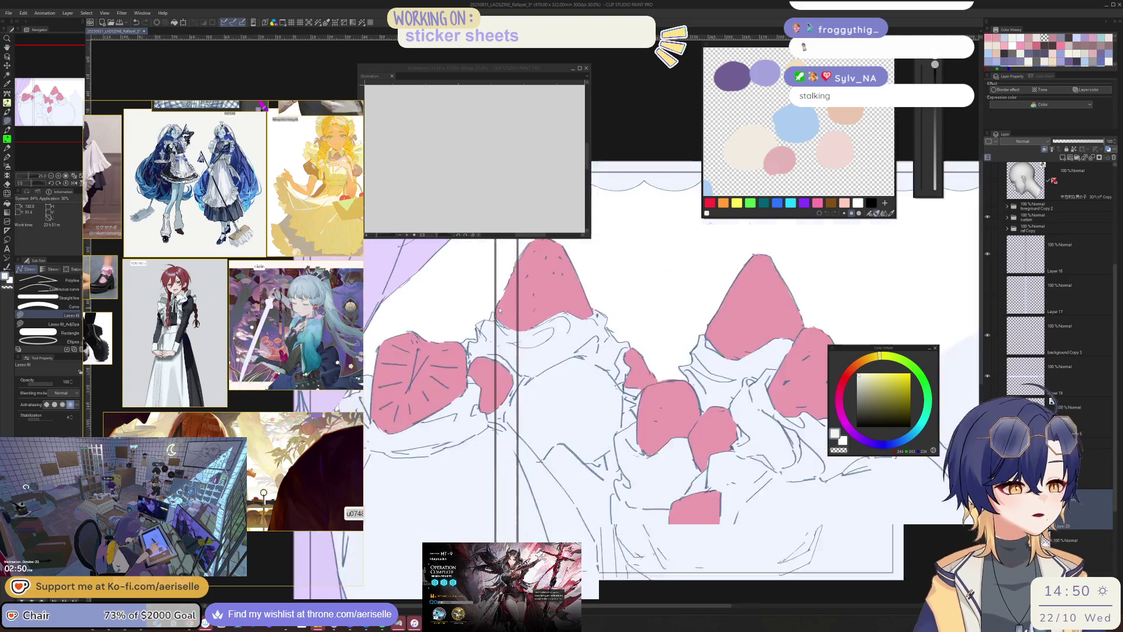
drag(462, 307, 438, 345)
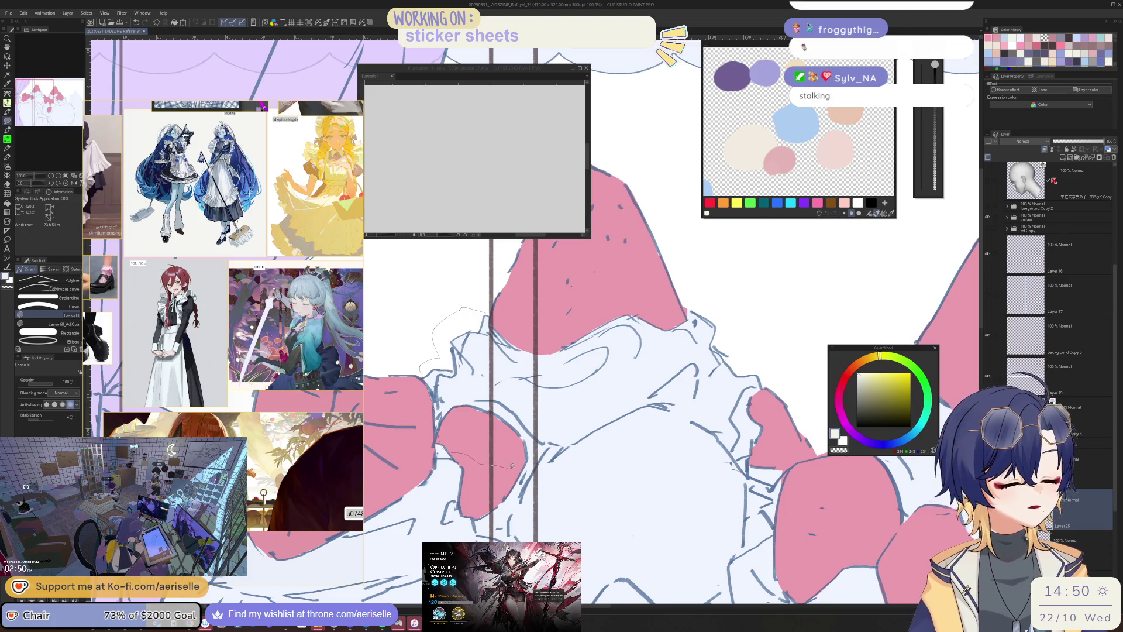
mouse_move(509, 538)
mouse_down()
mouse_move(526, 491)
mouse_move(558, 462)
mouse_move(649, 266)
mouse_up()
scroll(702, 257, down, 4)
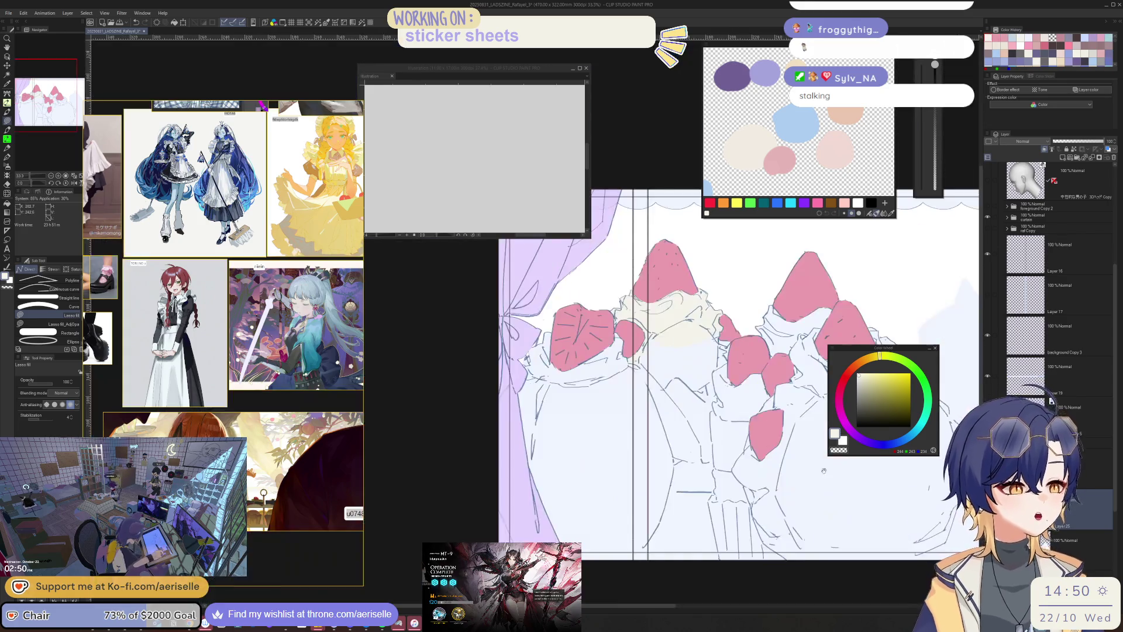
- Lasso-fill the right side and bucket-fill the remaining area with a slightly lighter cream
scroll(819, 240, up, 1)
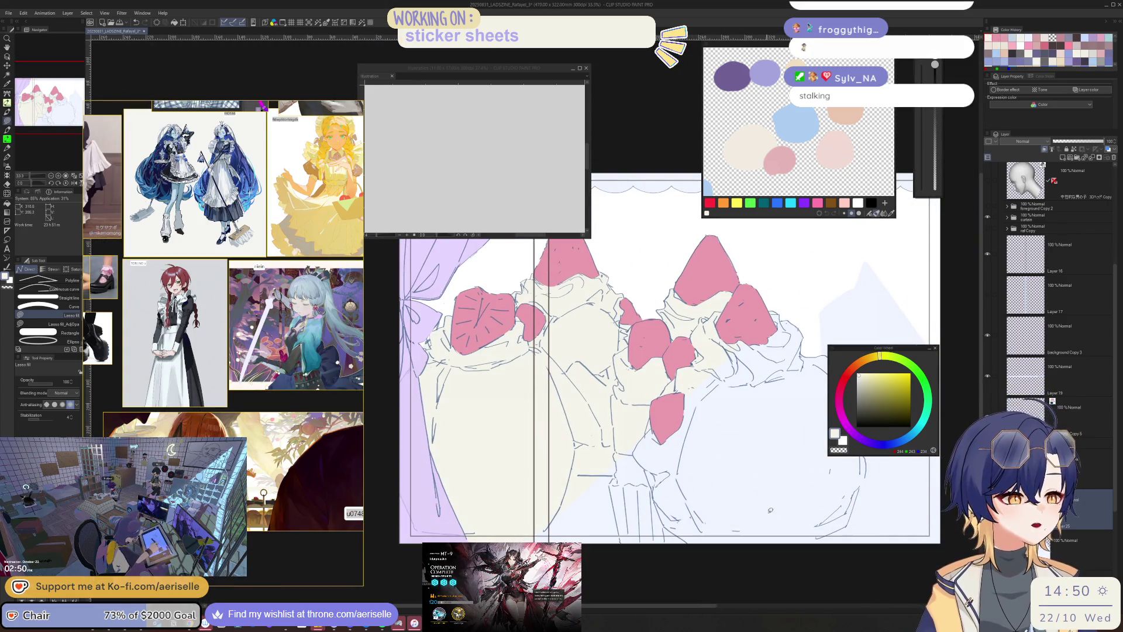
scroll(844, 509, down, 3)
drag(839, 530, 727, 513)
mouse_move(657, 349)
mouse_down()
mouse_move(801, 523)
mouse_move(663, 352)
mouse_up()
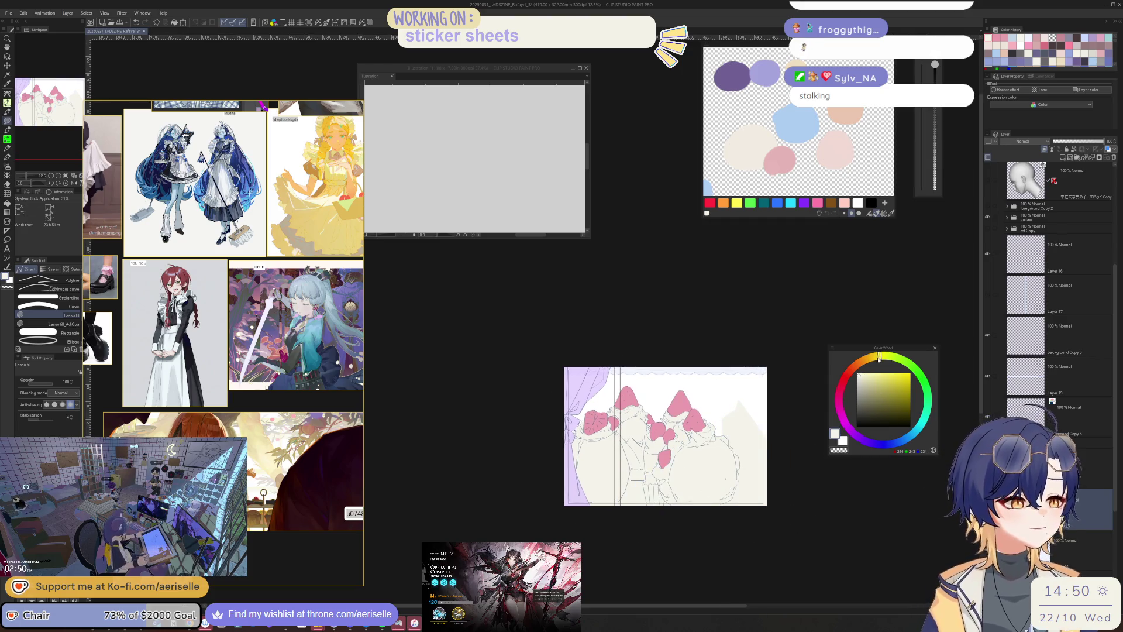
click(860, 374)
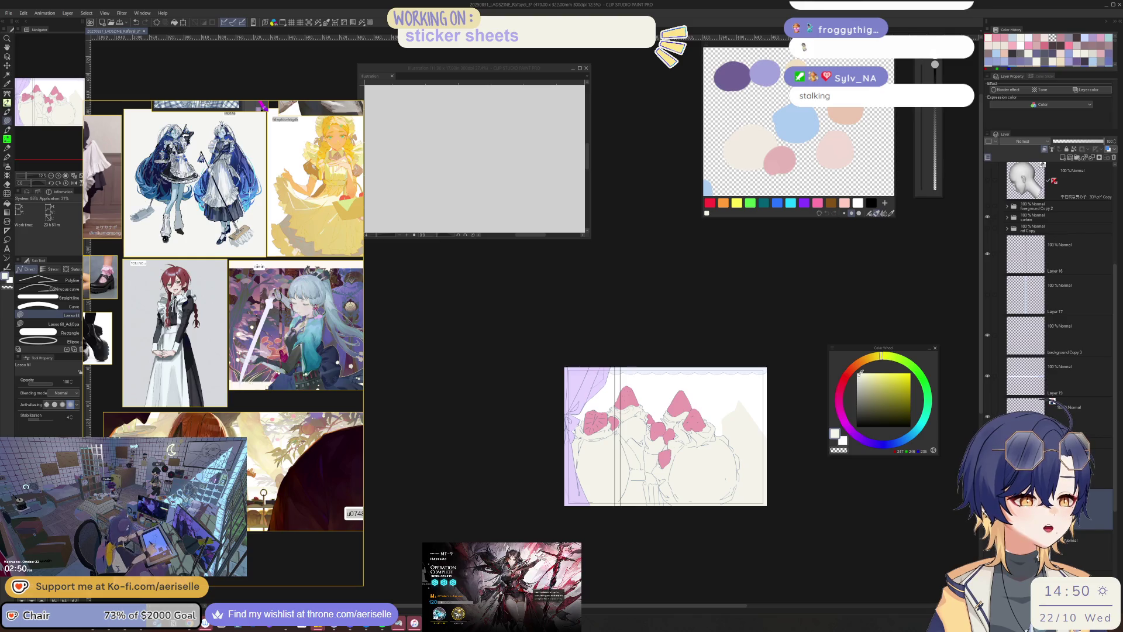
scroll(667, 472, up, 2)
key(g)
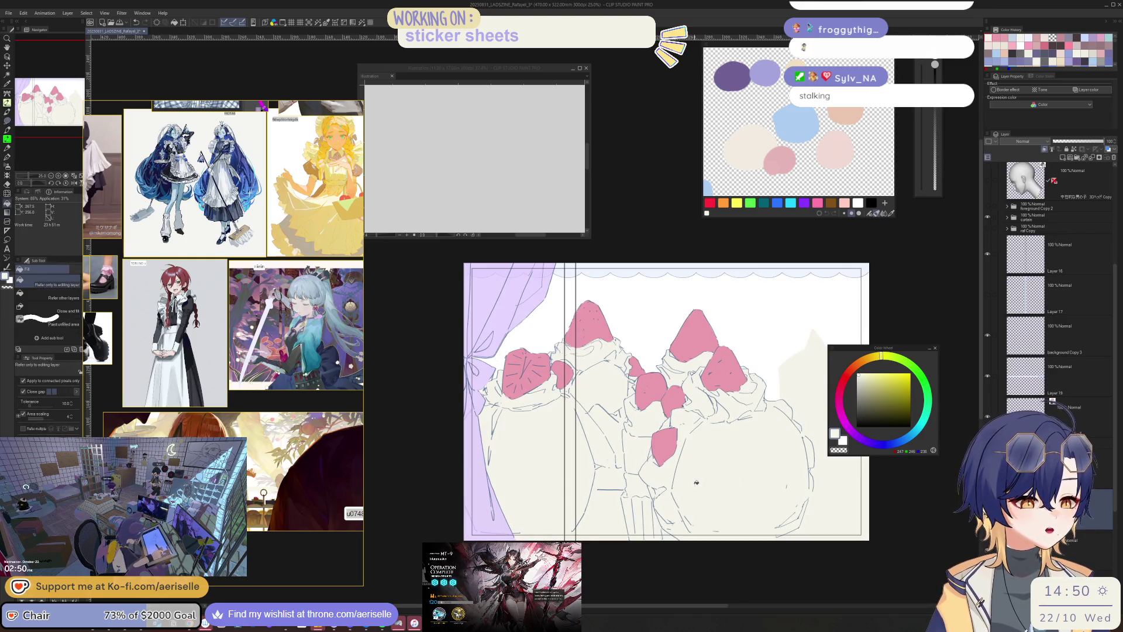
click(692, 486)
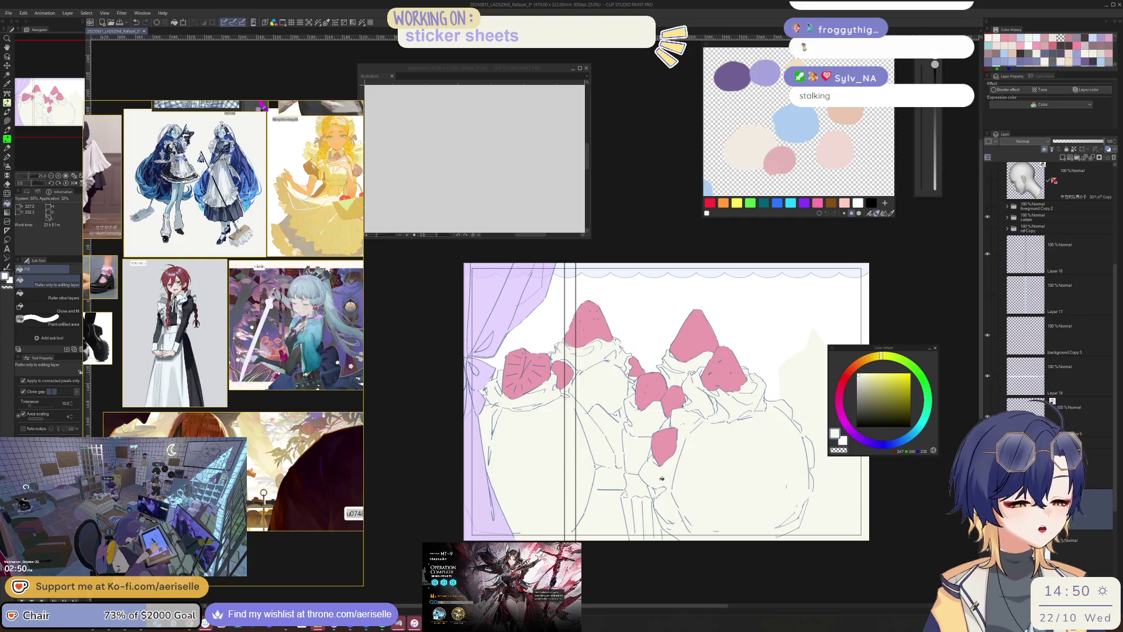
scroll(663, 473, up, 2)
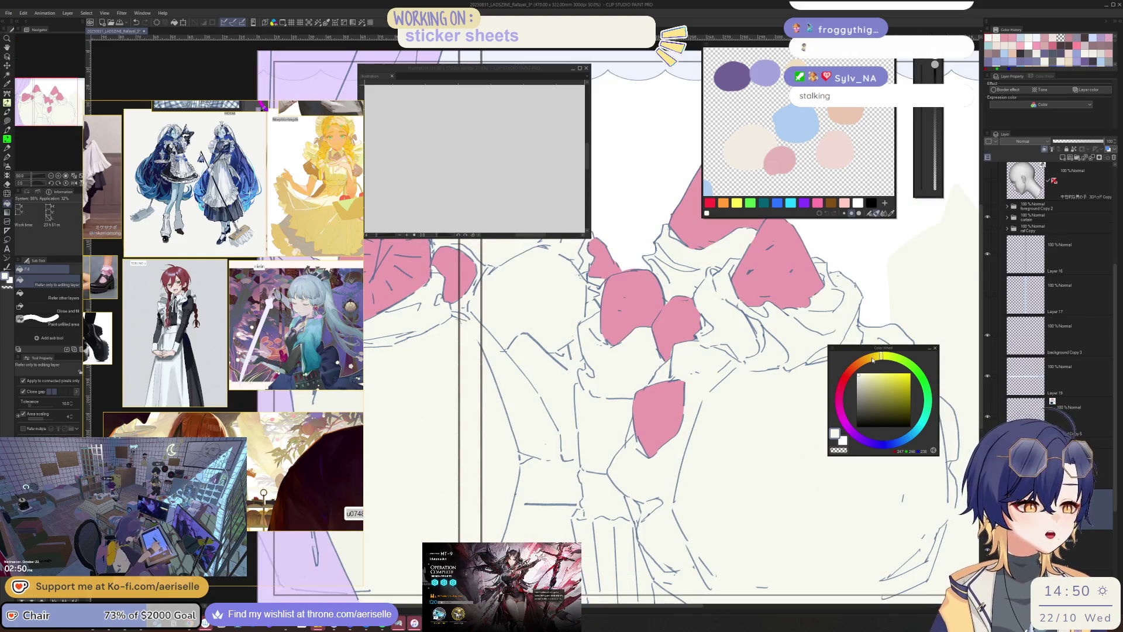
- Choose beige (224,208,175) for the cups on the Color Wheel
click(871, 357)
click(868, 379)
click(866, 359)
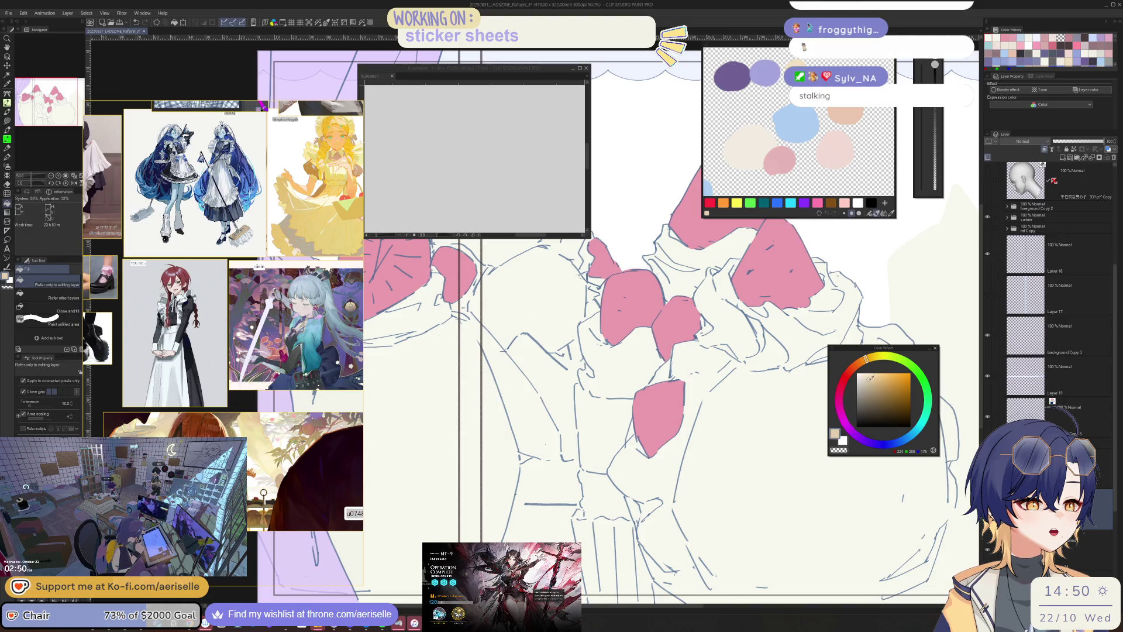
mouse_move(734, 389)
mouse_down()
mouse_move(671, 366)
mouse_move(641, 380)
mouse_move(614, 486)
mouse_move(629, 543)
mouse_move(857, 548)
mouse_move(893, 450)
mouse_move(824, 296)
mouse_move(783, 310)
mouse_move(705, 389)
mouse_up()
key(u)
- Lasso-fill the front dessert cup with flat beige
drag(800, 397, 760, 462)
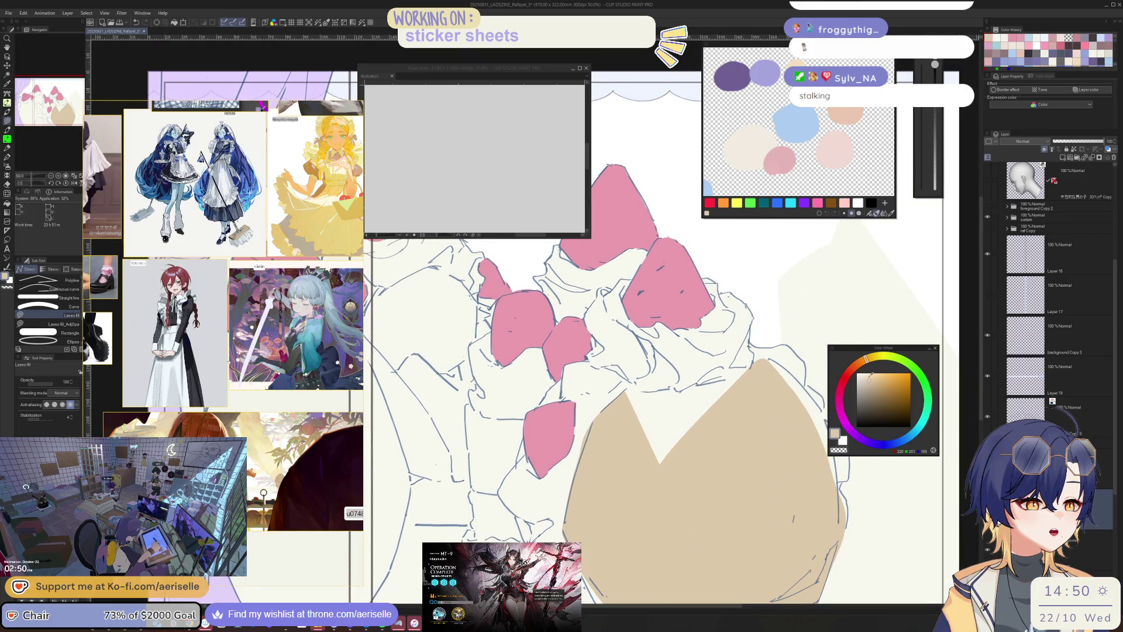
key(g)
scroll(632, 388, up, 2)
key(u)
mouse_move(620, 389)
mouse_down()
mouse_move(576, 462)
mouse_move(865, 519)
mouse_move(829, 386)
mouse_move(804, 369)
mouse_move(682, 393)
mouse_up()
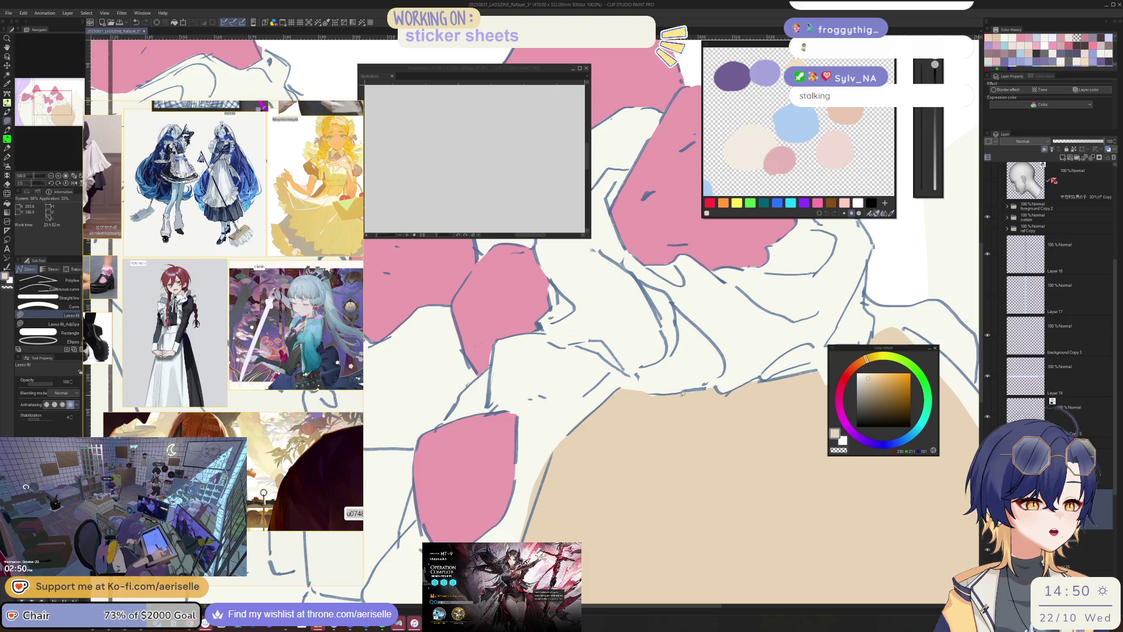
scroll(659, 393, down, 4)
scroll(614, 404, up, 3)
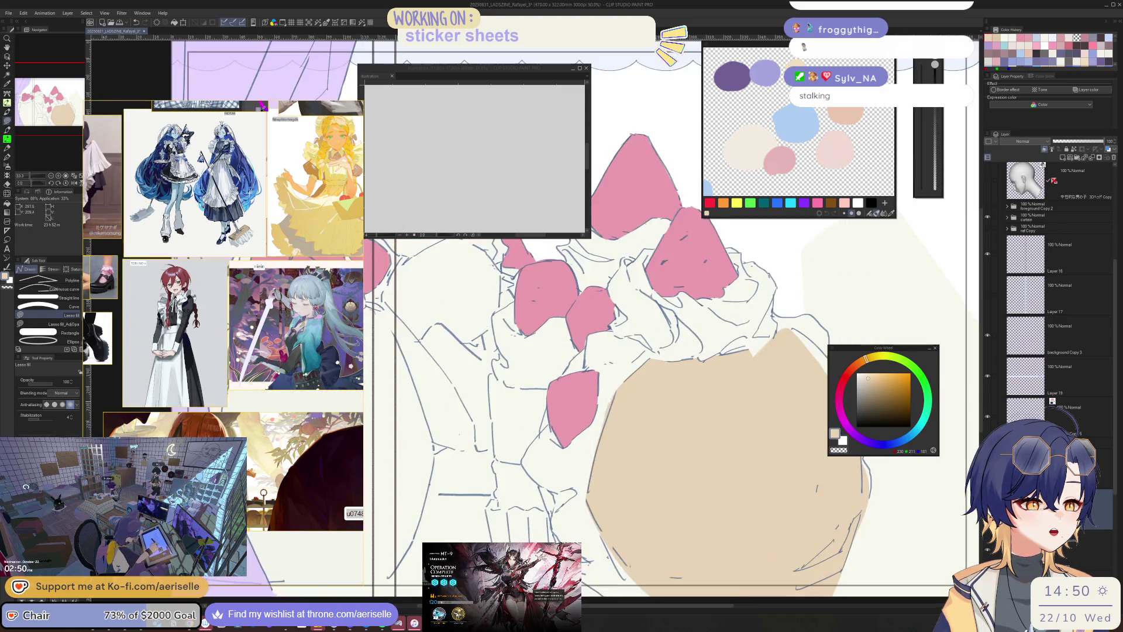
key(e)
scroll(544, 418, up, 3)
key(u)
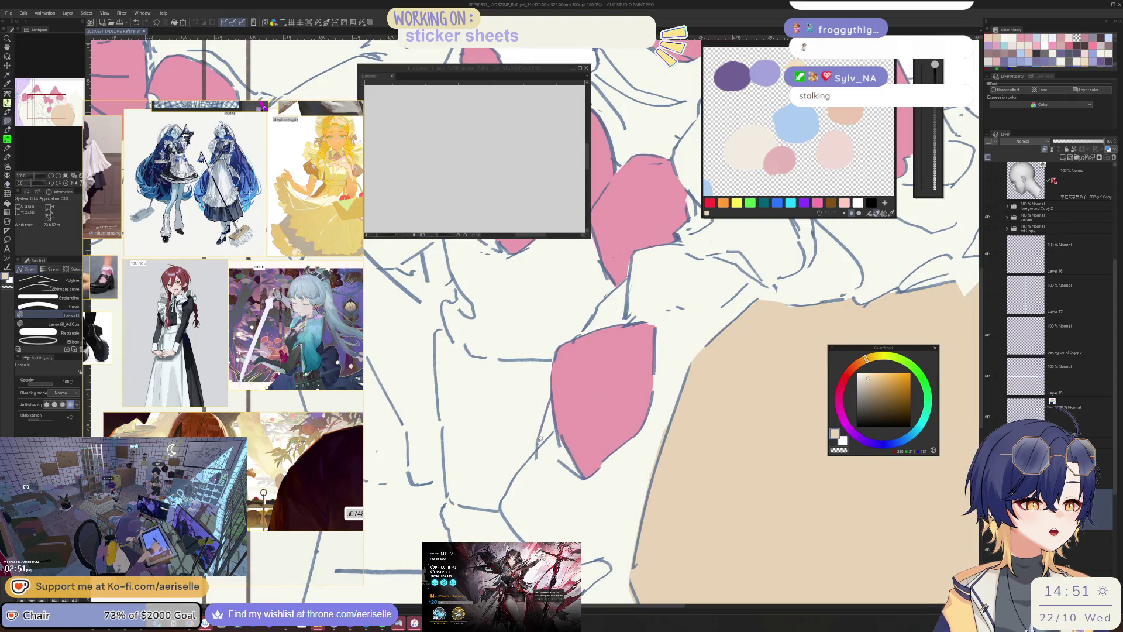
- Fill beige below the pink strawberry, between the cup's leg lines and down to its lower edge
drag(555, 427, 540, 520)
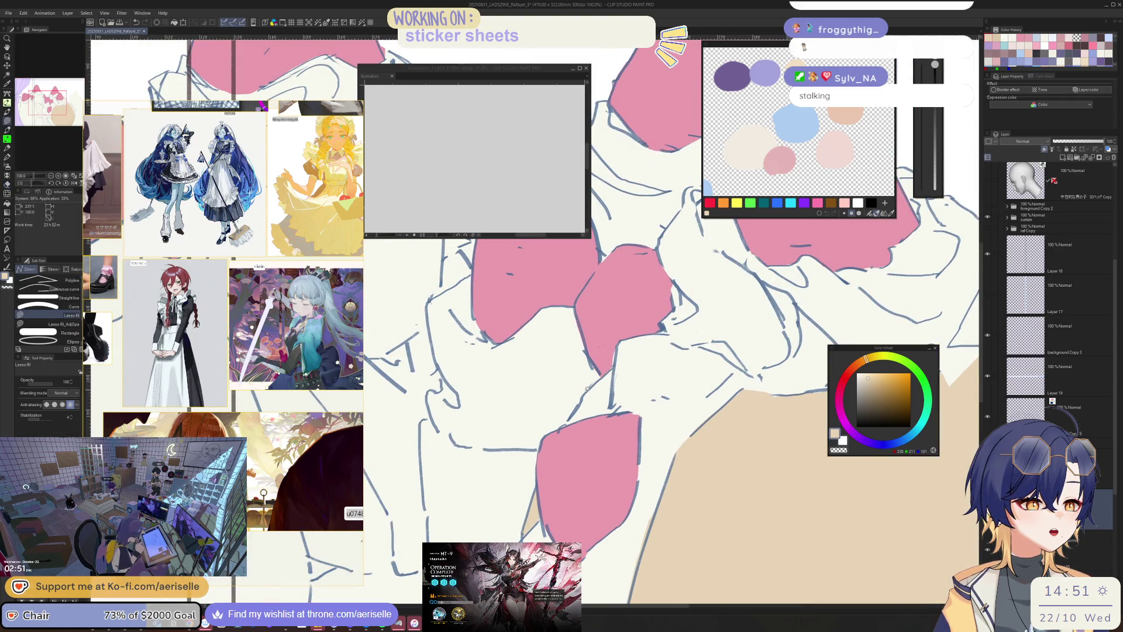
drag(615, 368, 614, 371)
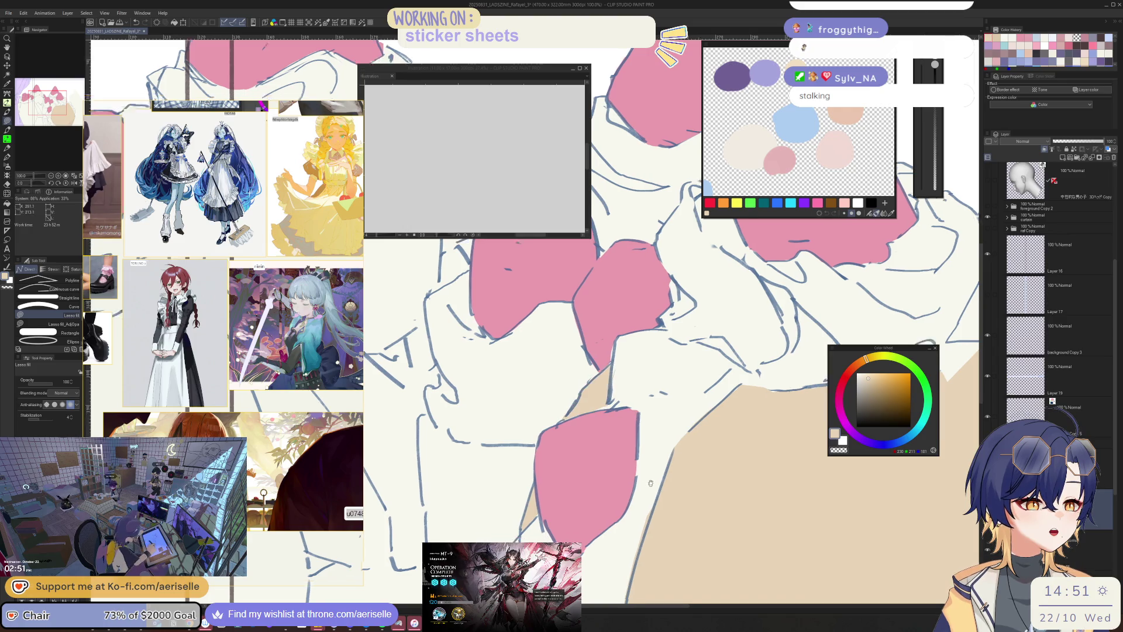
scroll(633, 440, down, 2)
scroll(630, 443, down, 5)
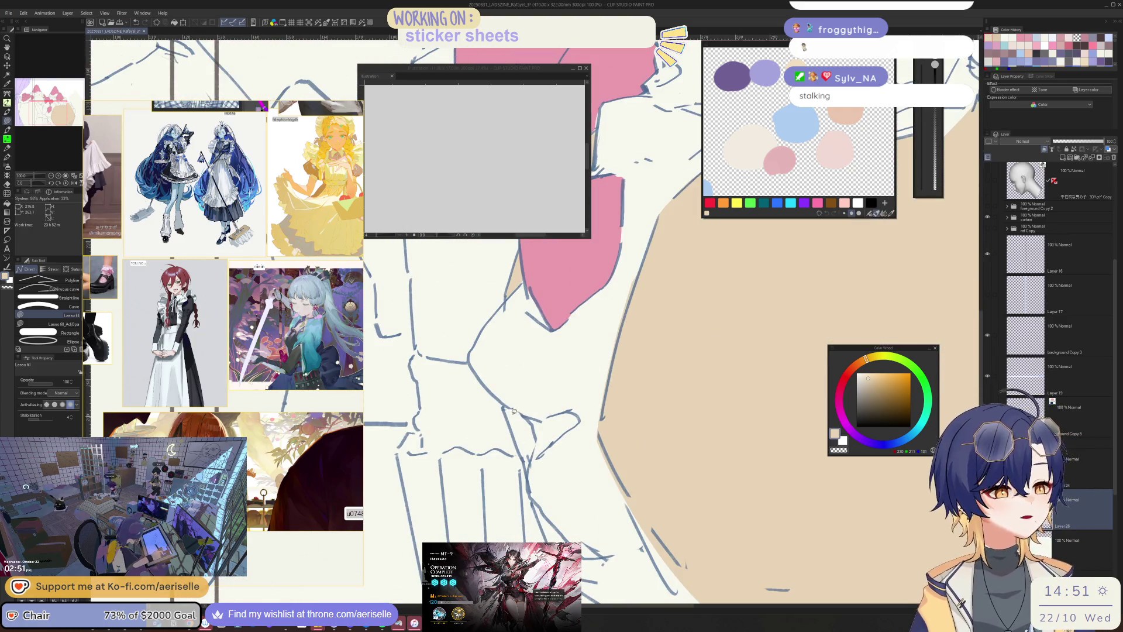
mouse_move(513, 431)
mouse_down()
mouse_move(510, 462)
mouse_move(538, 436)
mouse_move(528, 413)
mouse_up()
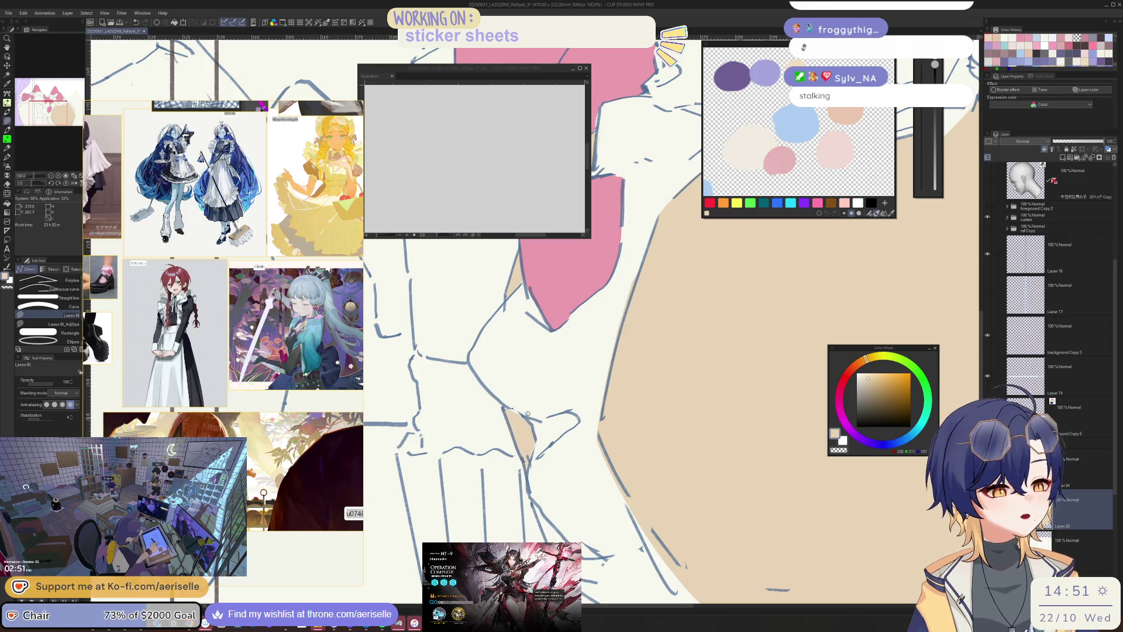
scroll(594, 456, down, 3)
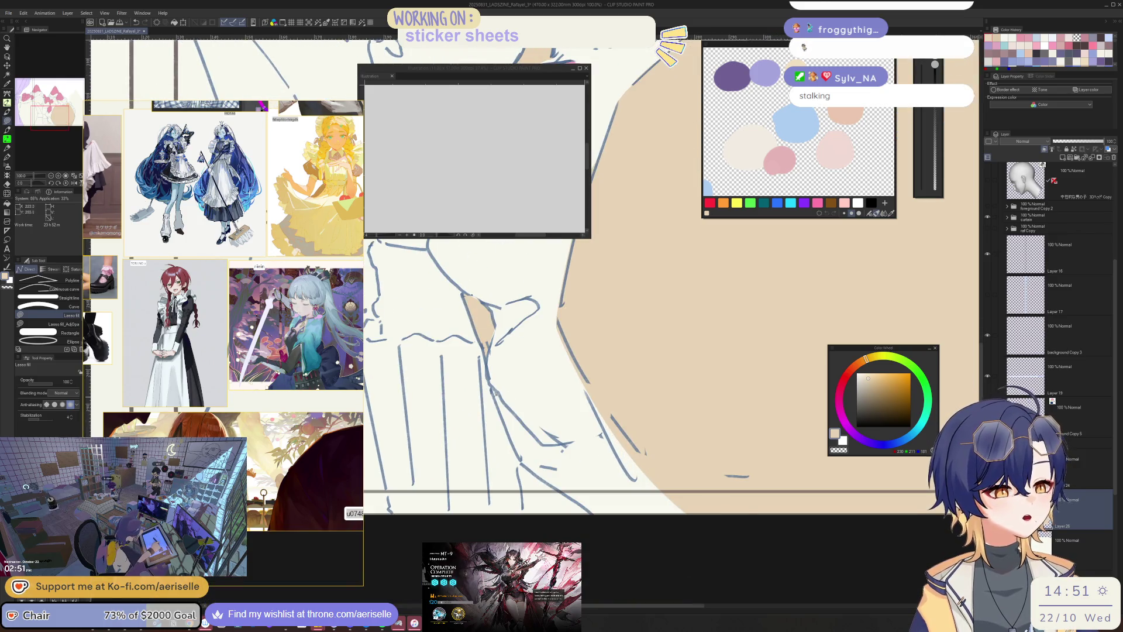
drag(579, 500, 686, 508)
mouse_move(616, 412)
mouse_down()
mouse_move(583, 380)
mouse_move(613, 449)
mouse_move(598, 487)
mouse_up()
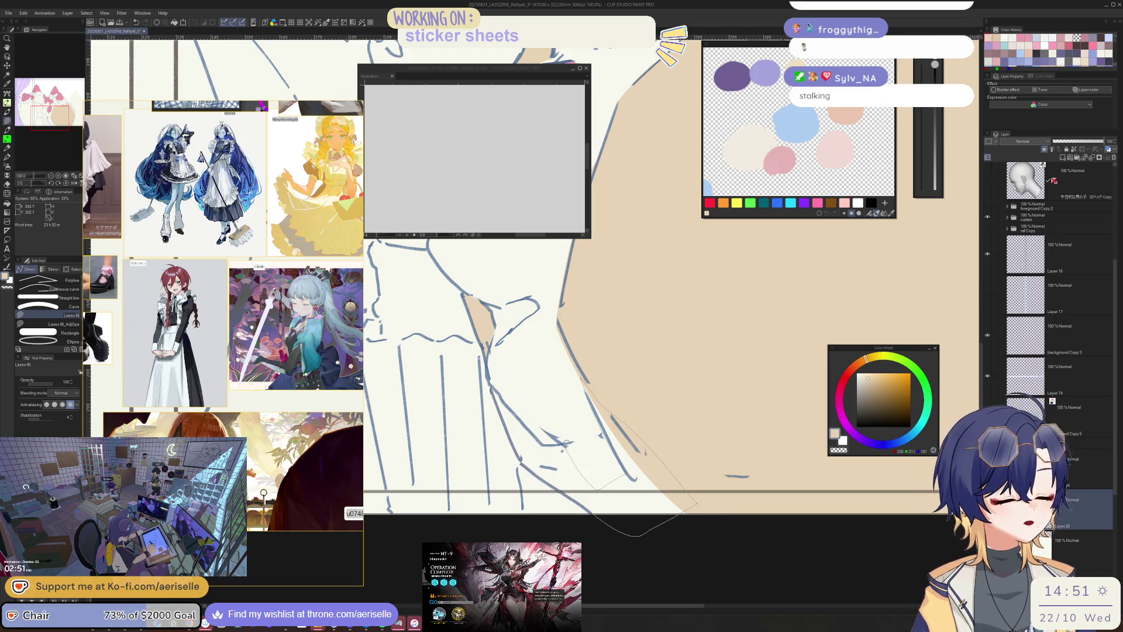
drag(526, 421, 512, 404)
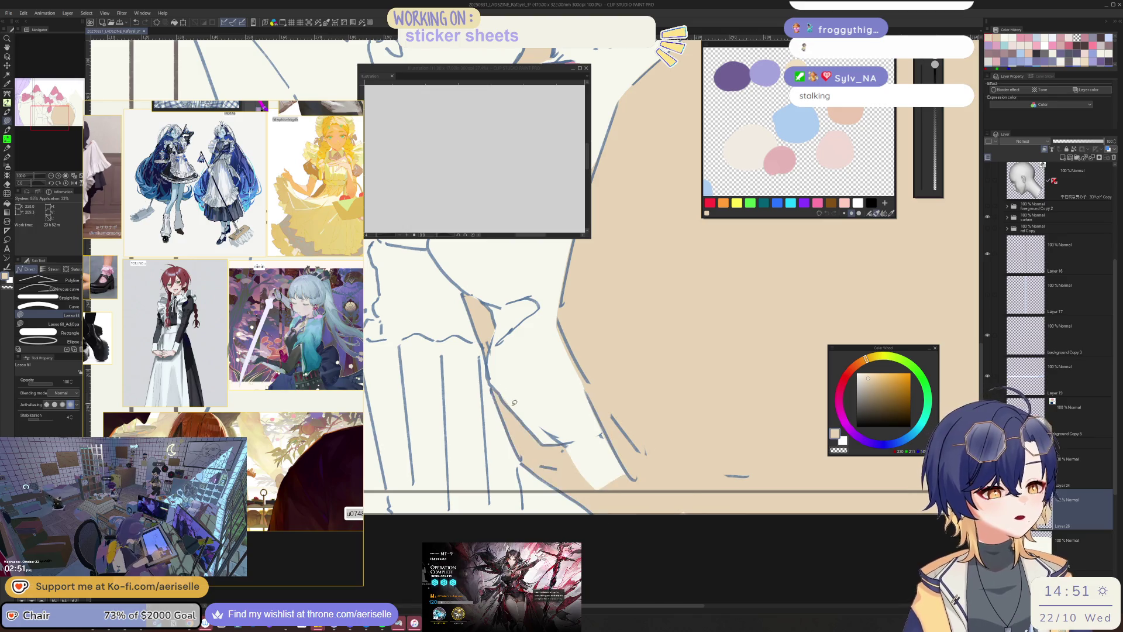
key(e)
- Rotate the view back to upright while erasing stray beige along the cup edges
key(ctrl+minus)
key(ctrl+plus)
key(ctrl+plus)
key(ctrl+plus)
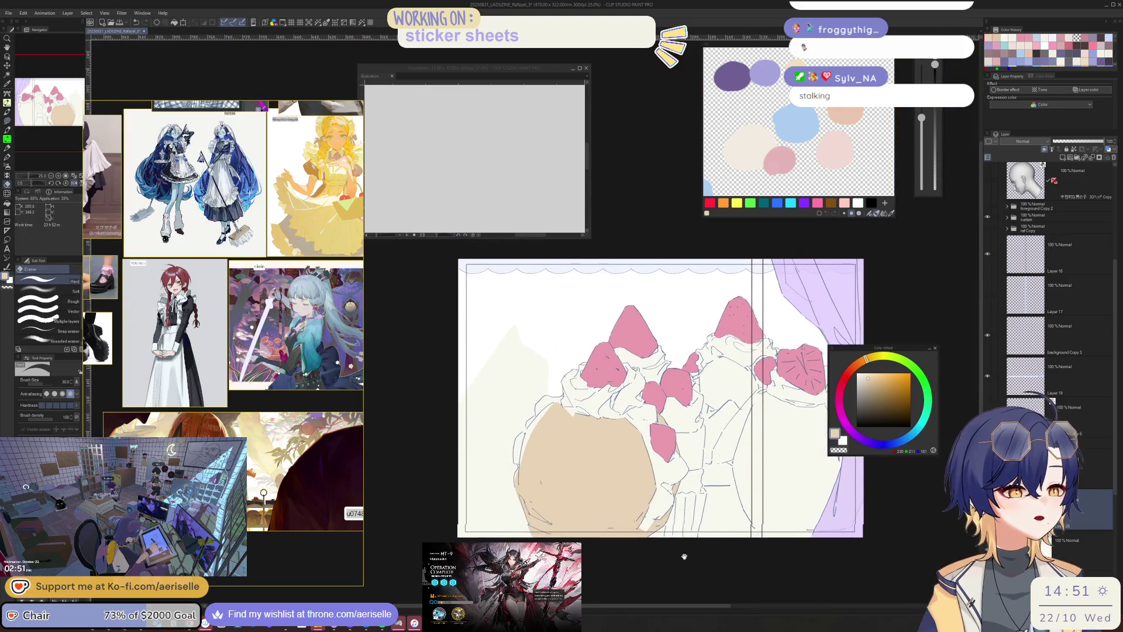
key(minus)
key(minus)
key(minus)
key(u)
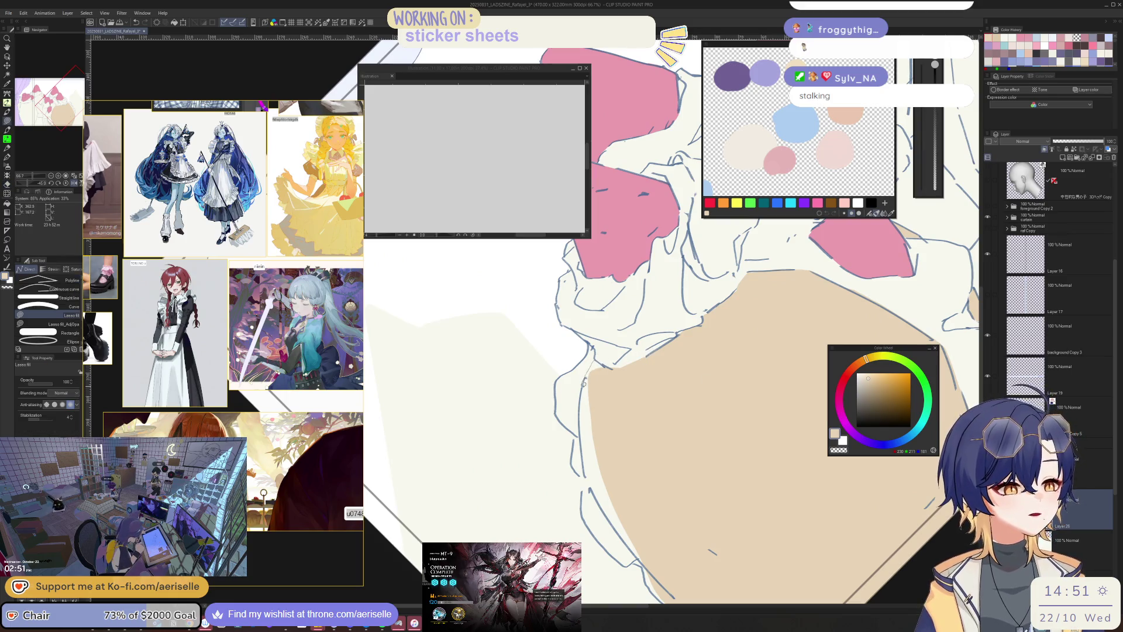
drag(609, 368, 591, 412)
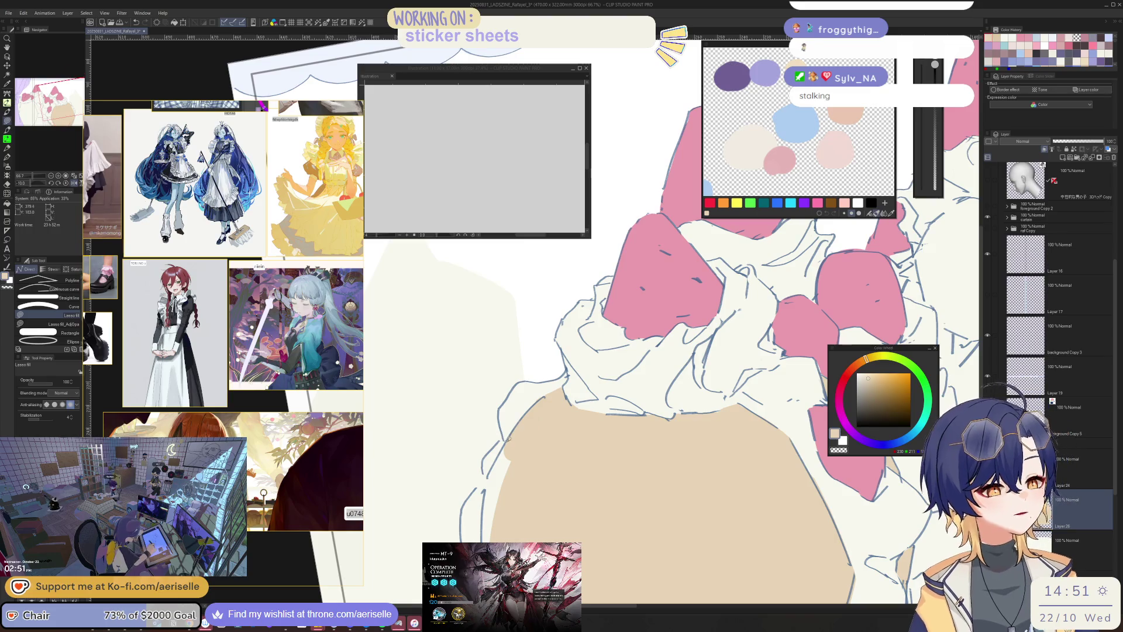
scroll(503, 472, down, 5)
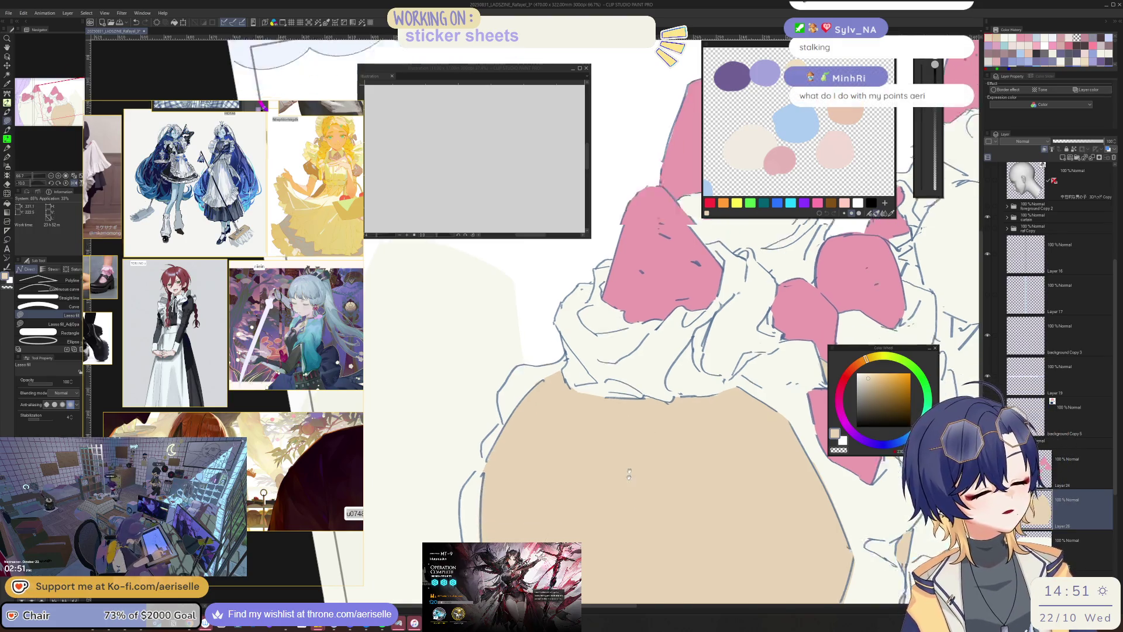
key(e)
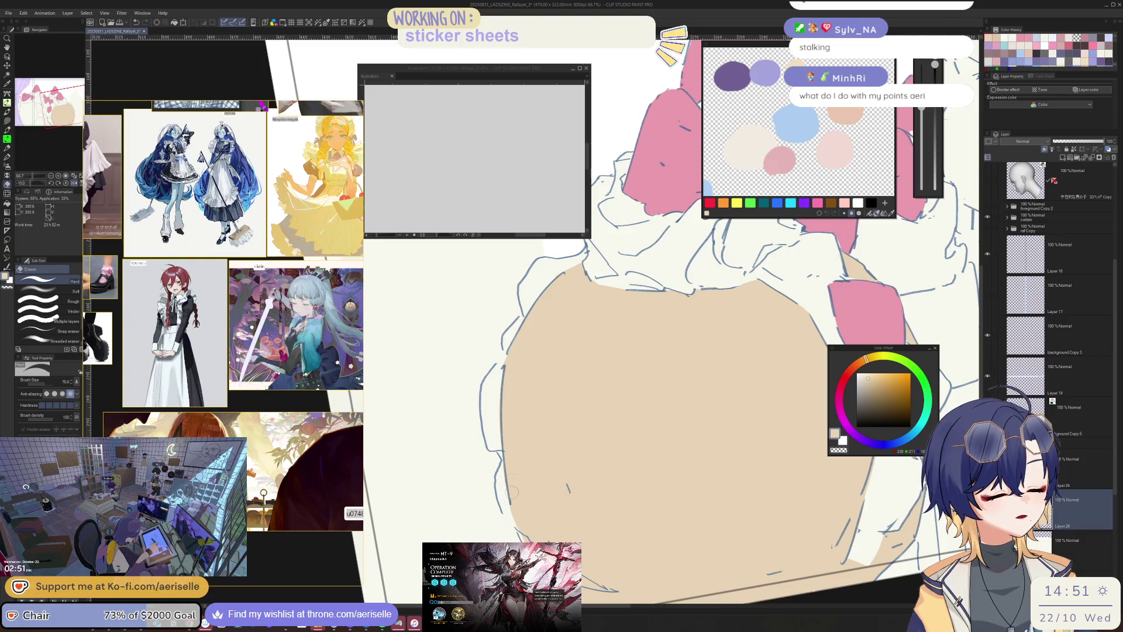
drag(520, 526, 735, 449)
scroll(688, 462, down, 5)
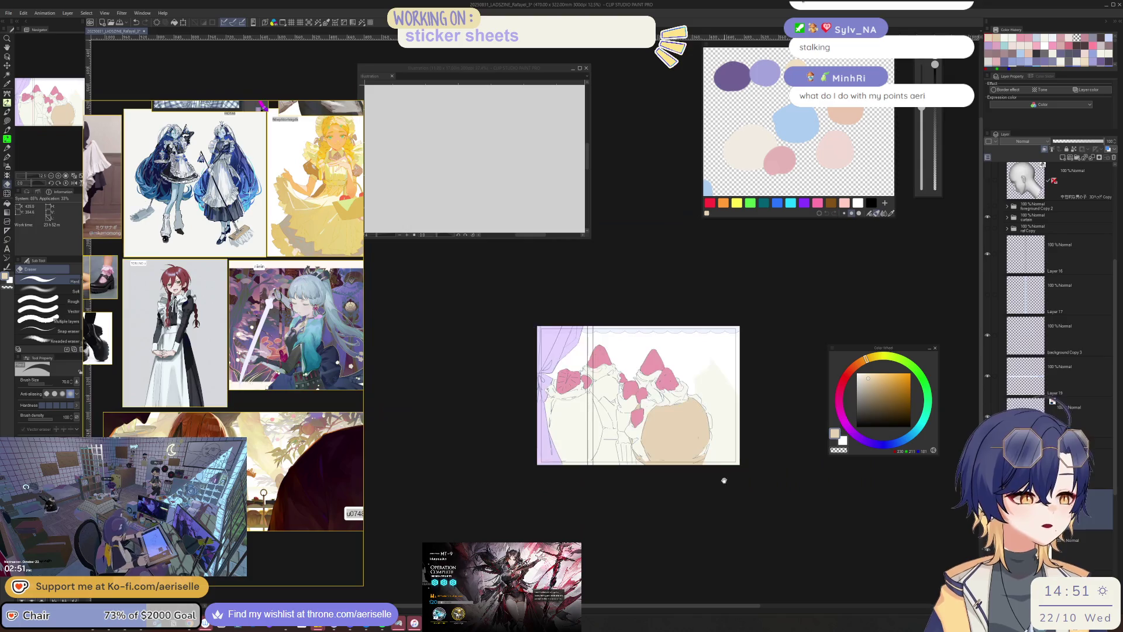
scroll(719, 467, up, 5)
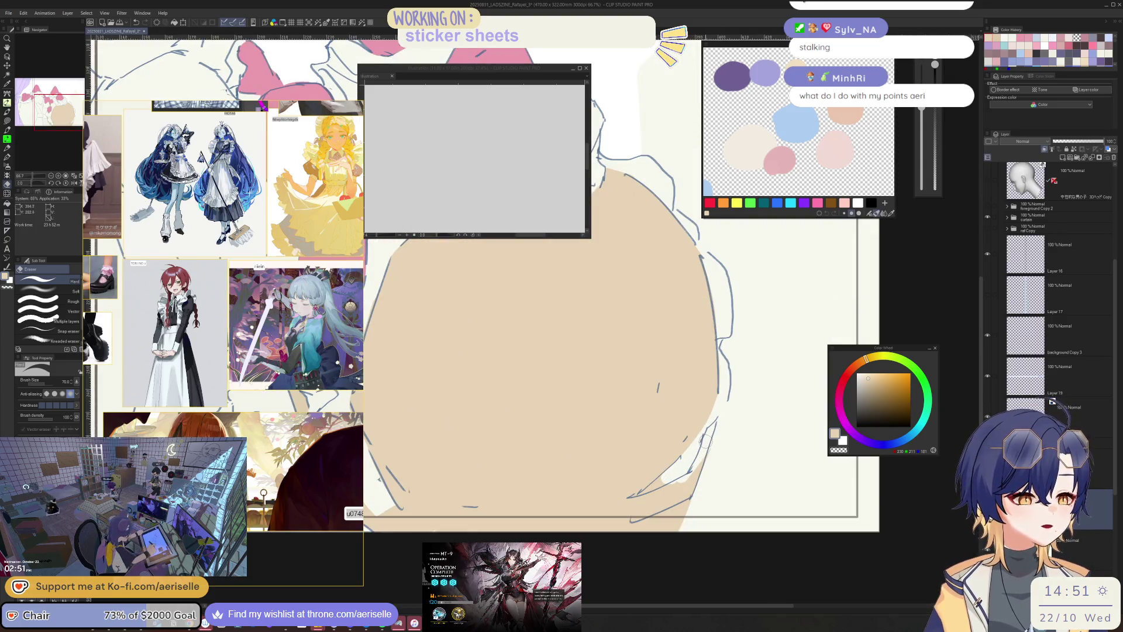
- Fill a small remaining gap in the cup with beige
key(u)
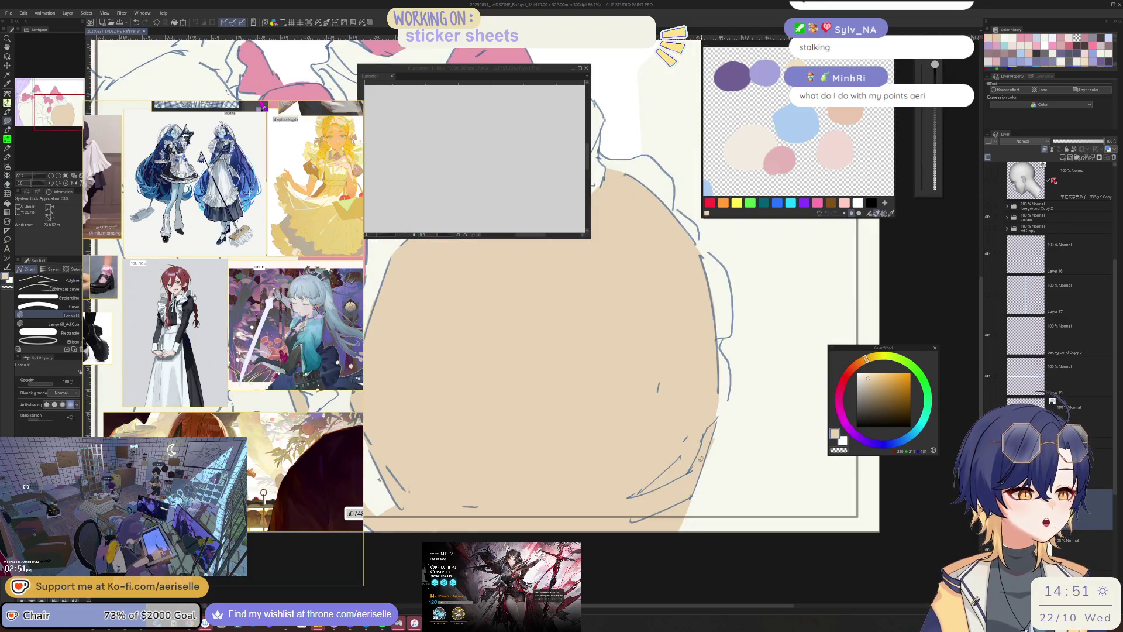
key(e)
scroll(734, 500, down, 3)
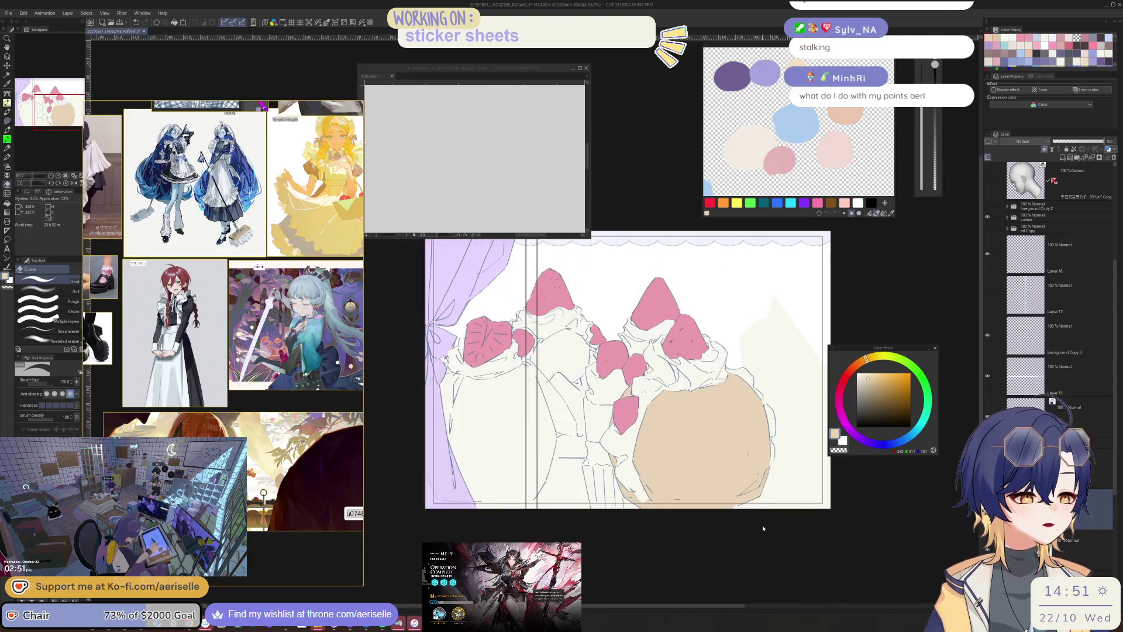
scroll(540, 408, up, 3)
key(u)
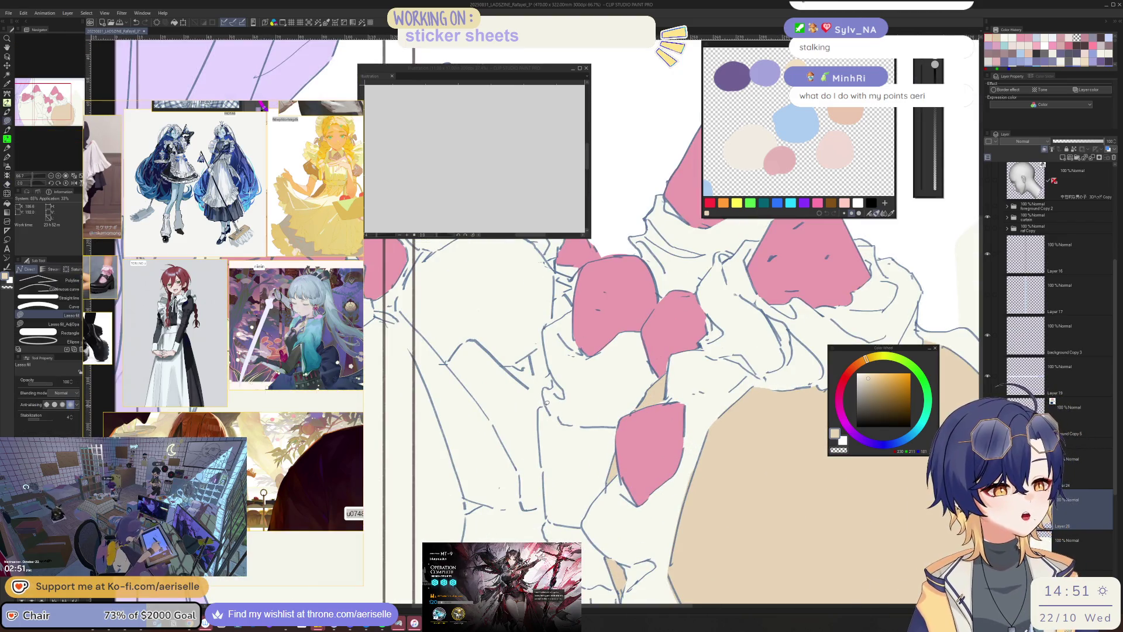
scroll(547, 506, down, 3)
mouse_move(555, 486)
mouse_down()
mouse_move(618, 497)
mouse_move(625, 477)
mouse_up()
scroll(624, 477, down, 3)
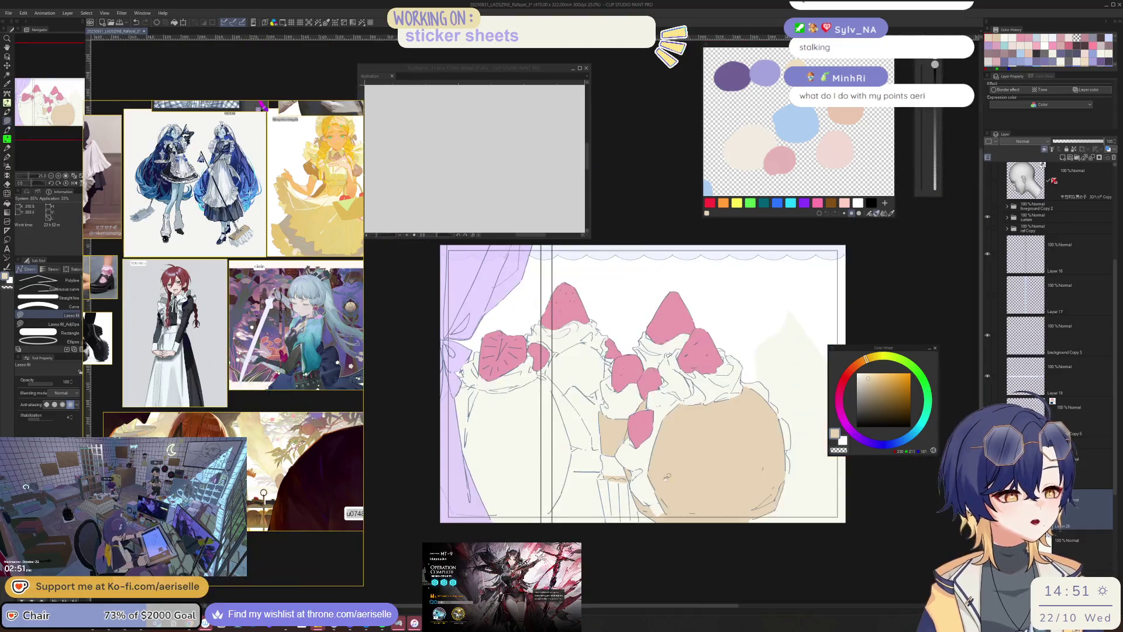
scroll(606, 384, up, 4)
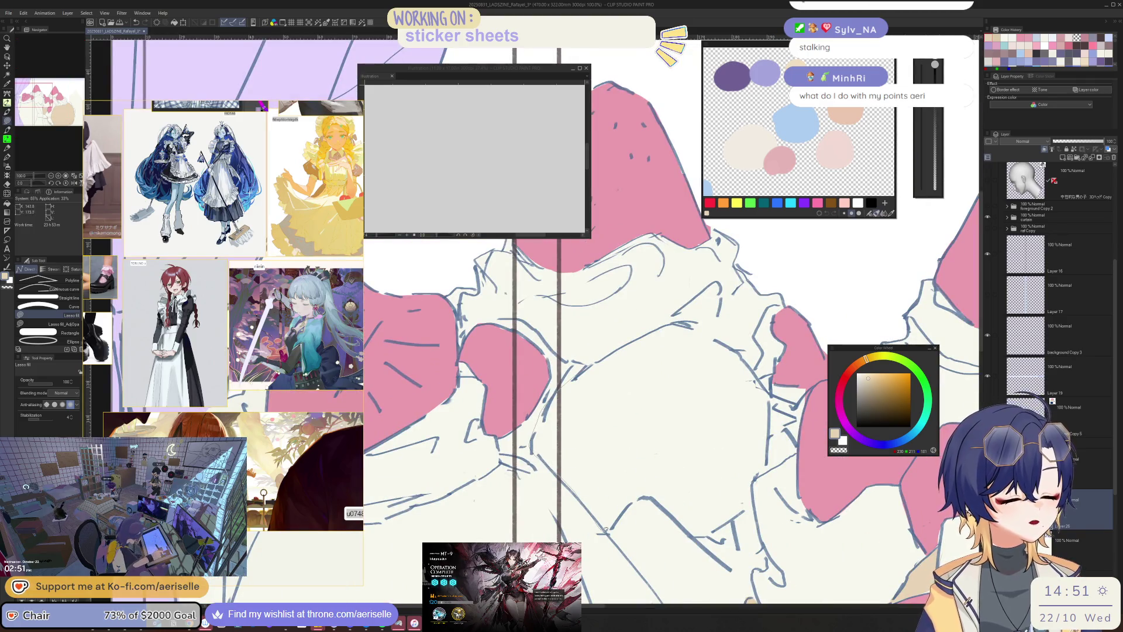
scroll(647, 495, down, 4)
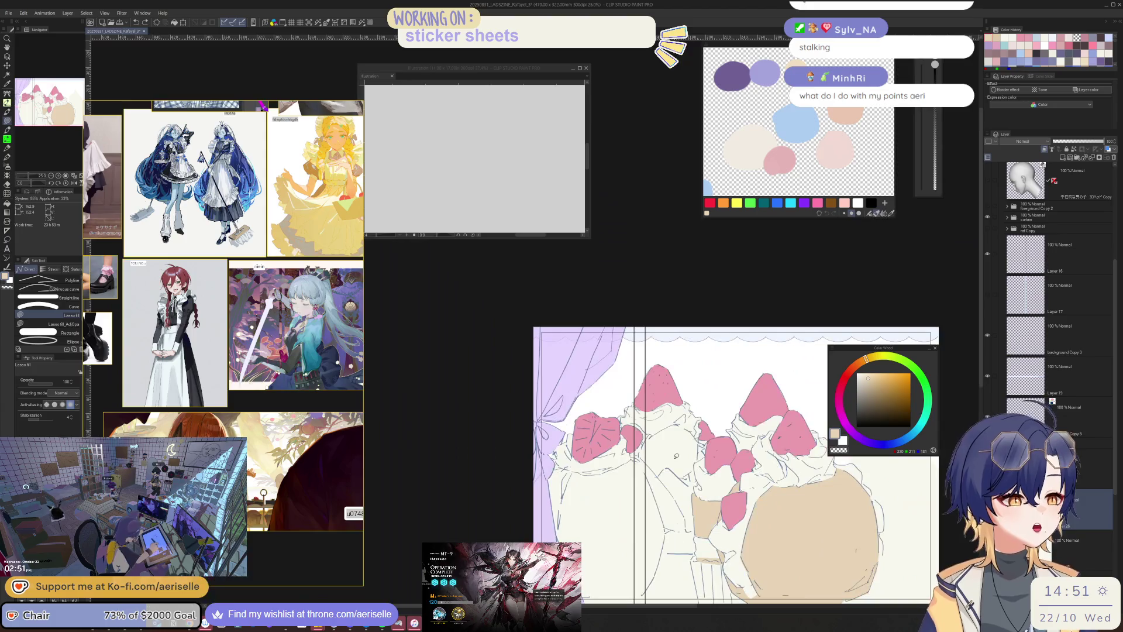
scroll(713, 511, up, 3)
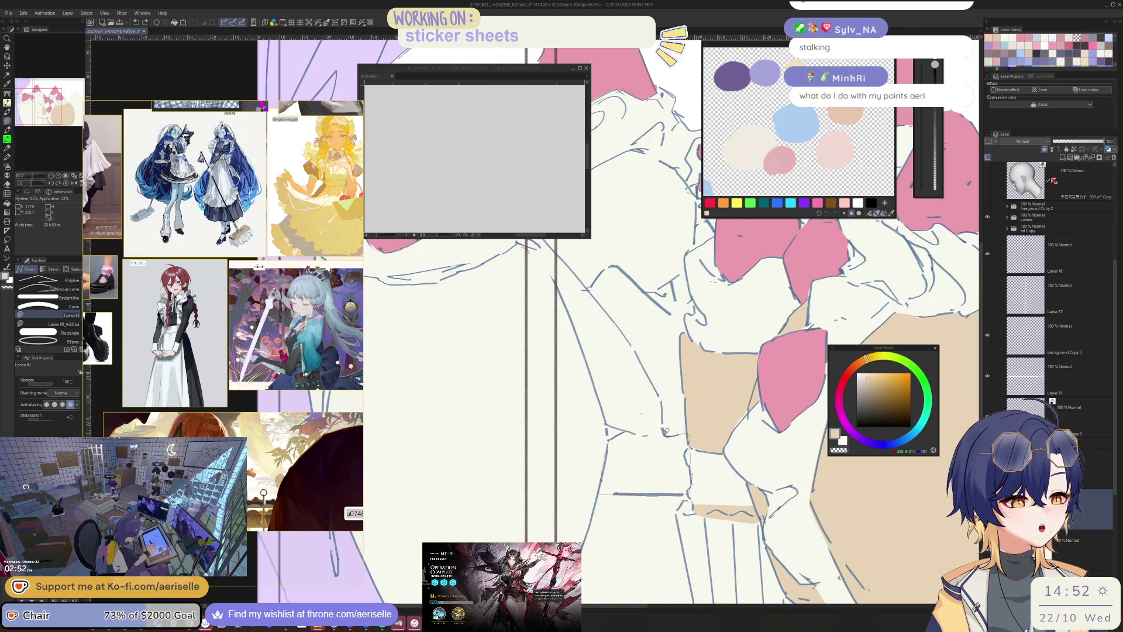
- Fill the cup area around and right of the sleeve with tan
drag(633, 430, 640, 431)
key(e)
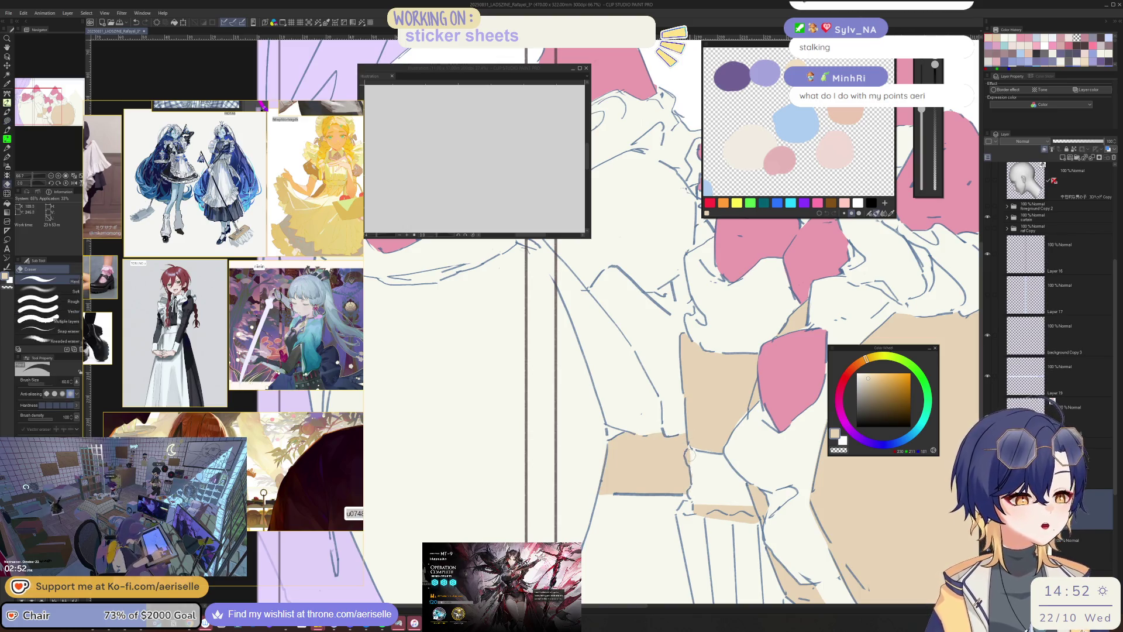
scroll(672, 410, down, 1)
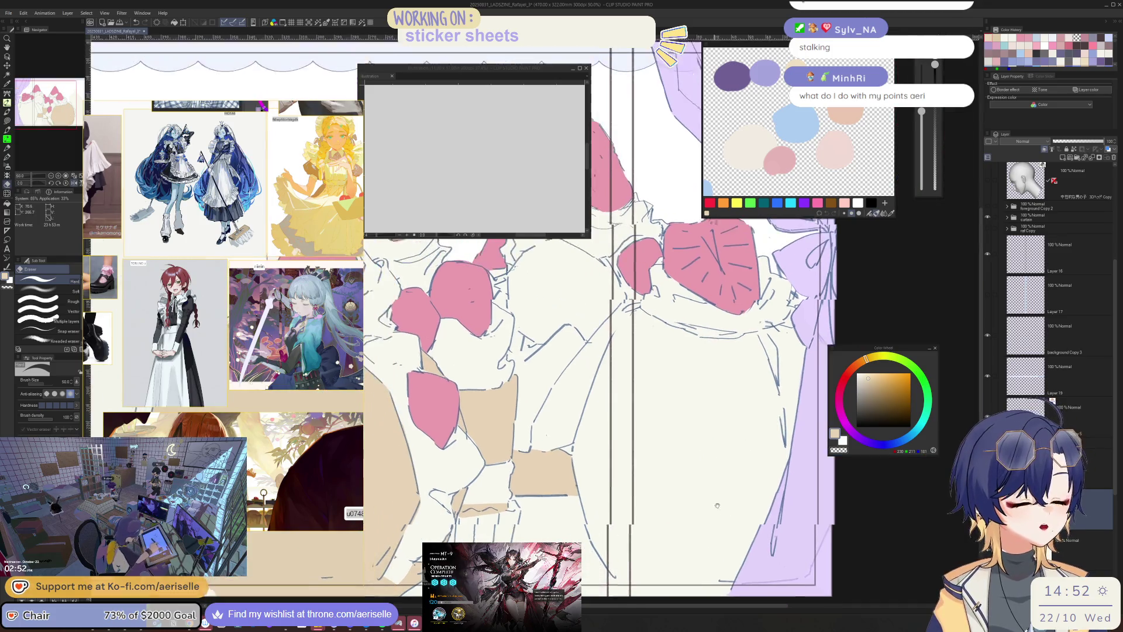
key(u)
mouse_move(631, 305)
mouse_down()
mouse_move(584, 421)
mouse_move(625, 576)
mouse_move(734, 596)
mouse_move(804, 563)
mouse_move(816, 378)
mouse_move(799, 319)
mouse_move(695, 329)
mouse_move(647, 303)
mouse_up()
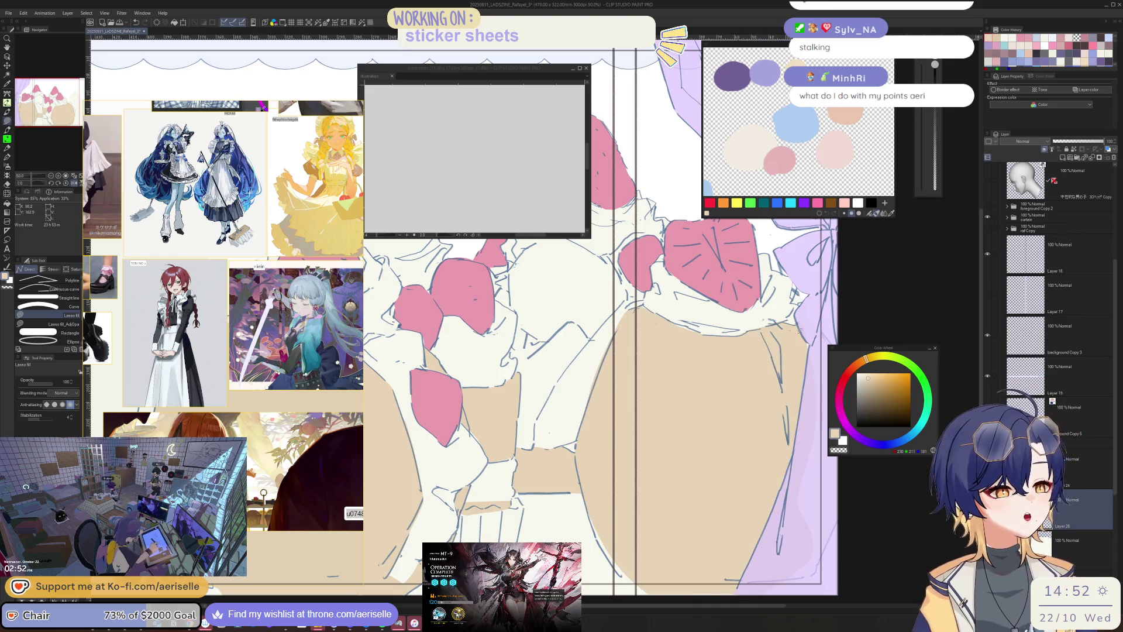
mouse_move(863, 448)
mouse_down()
mouse_move(842, 584)
mouse_move(671, 589)
mouse_move(620, 579)
mouse_move(602, 550)
mouse_move(590, 439)
mouse_up()
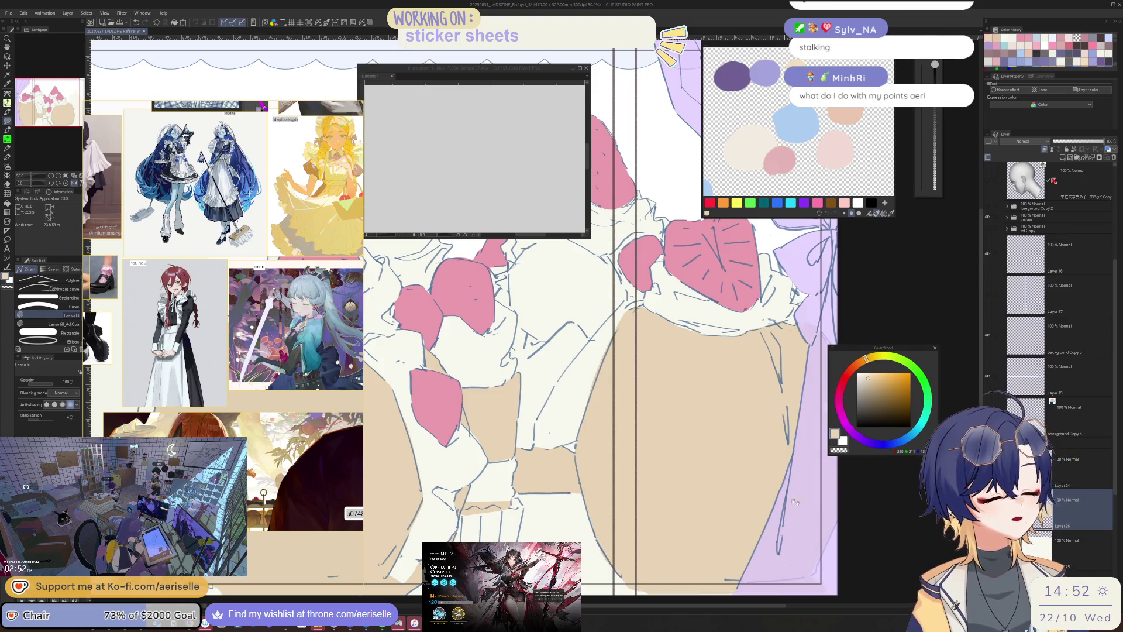
- Clean the fill edges with a size-200 eraser and flip the view horizontally
key(e)
key(bracketright)
key(bracketright)
key(bracketright)
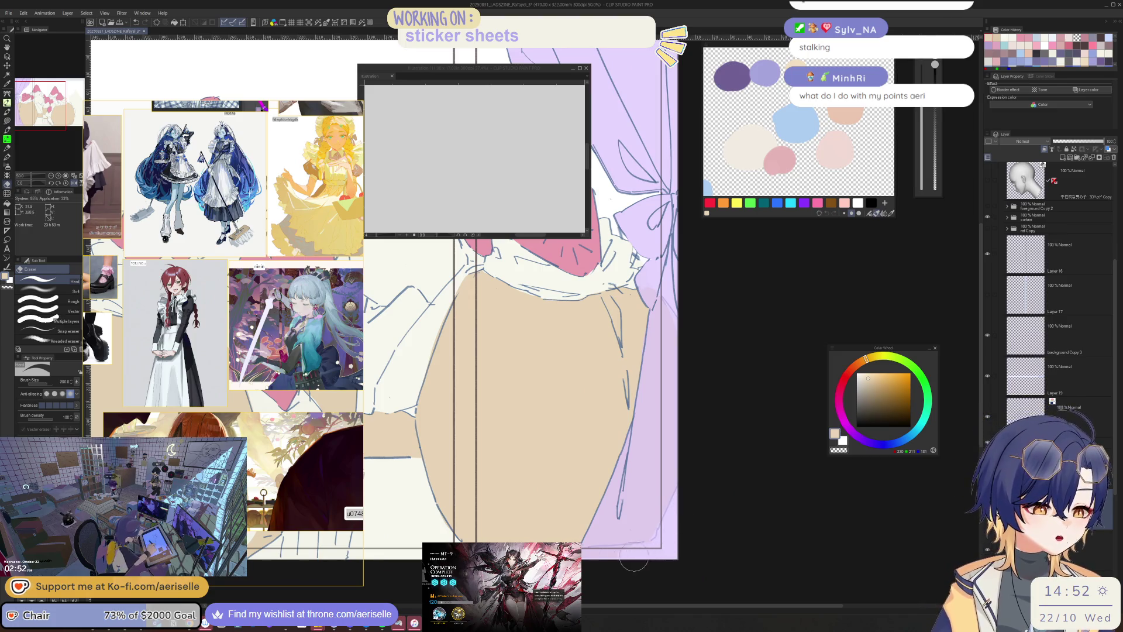
scroll(628, 397, down, 5)
scroll(628, 397, up, 5)
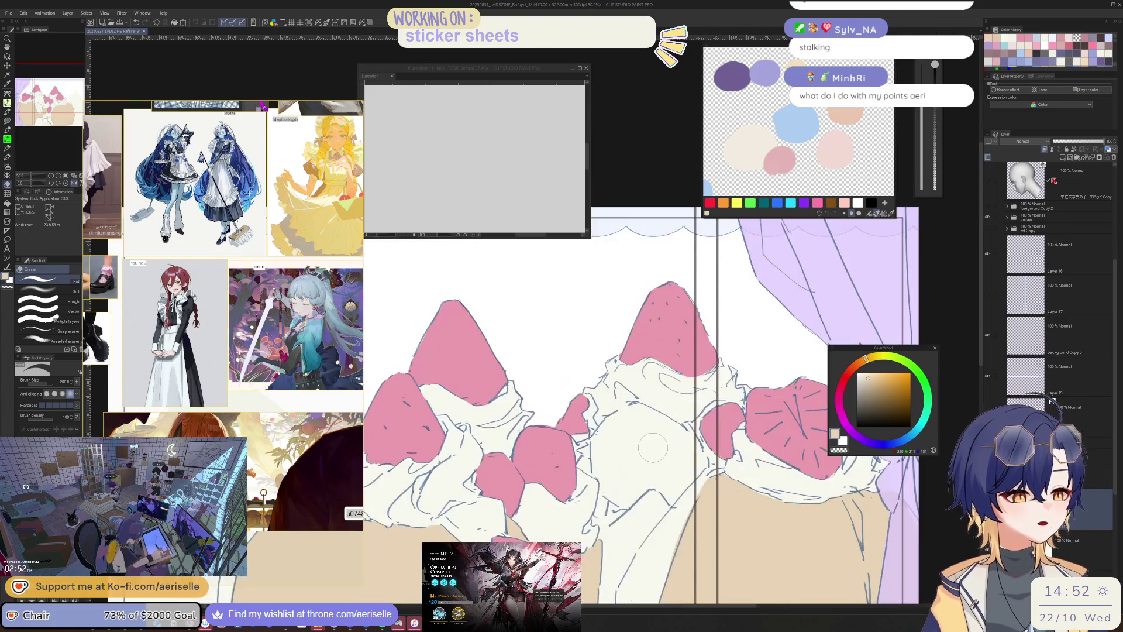
key(u)
scroll(635, 474, down, 2)
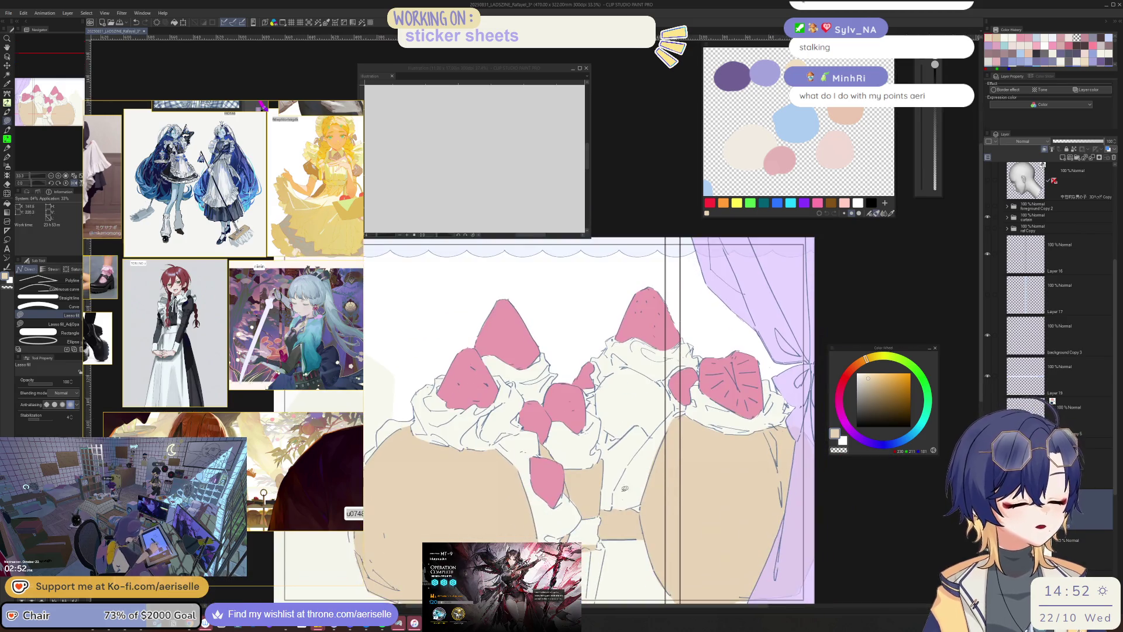
key(h)
scroll(652, 490, down, 3)
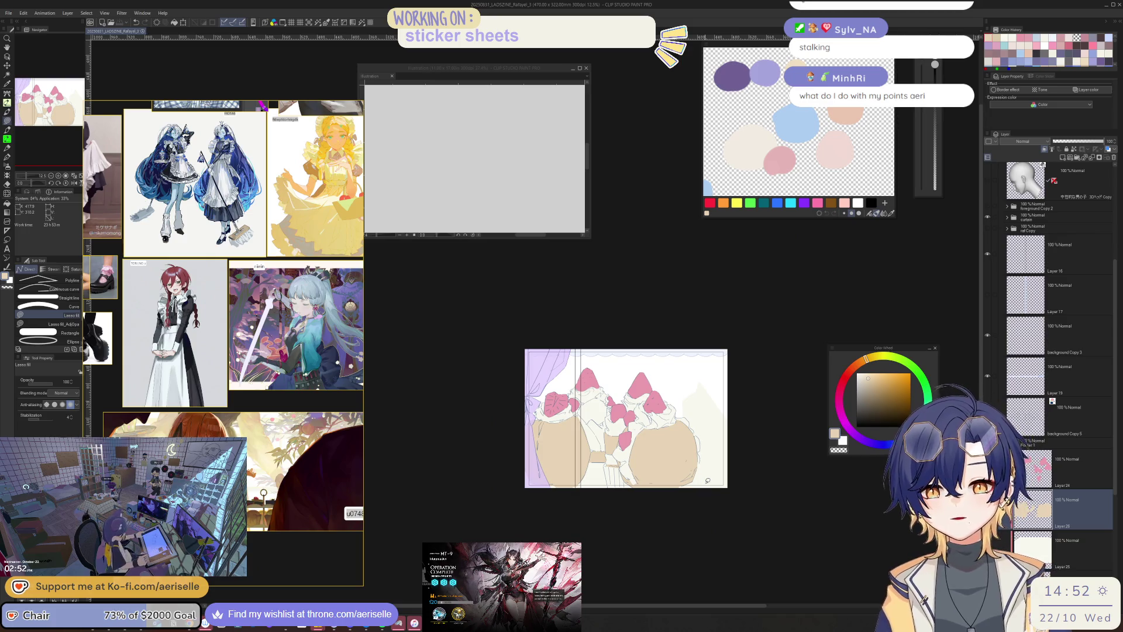
scroll(707, 482, up, 3)
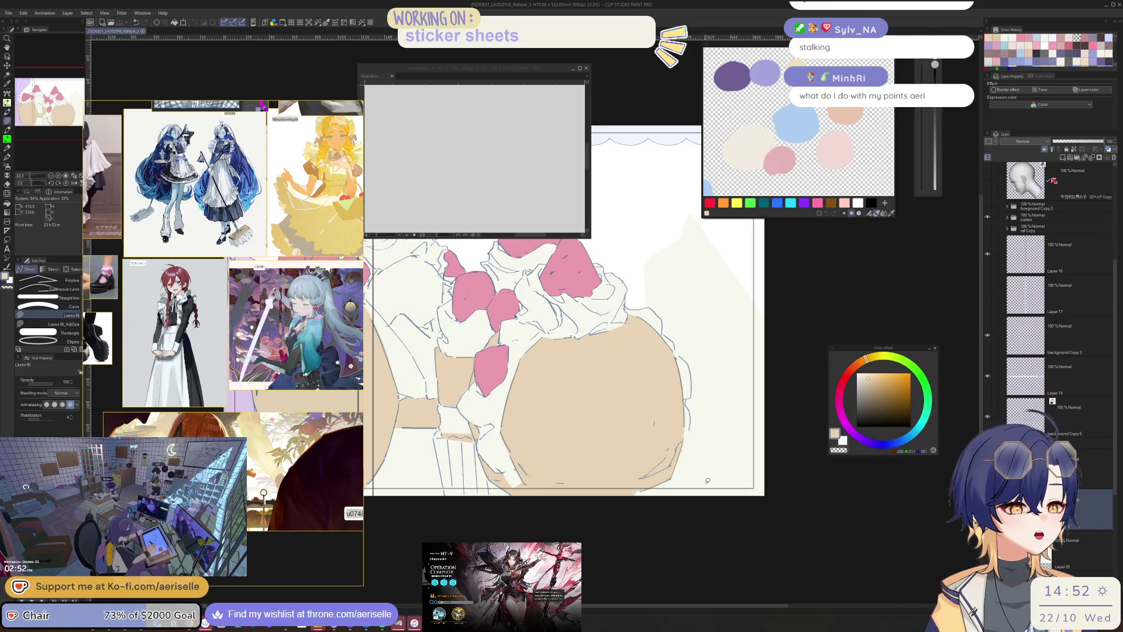
drag(697, 486, 843, 562)
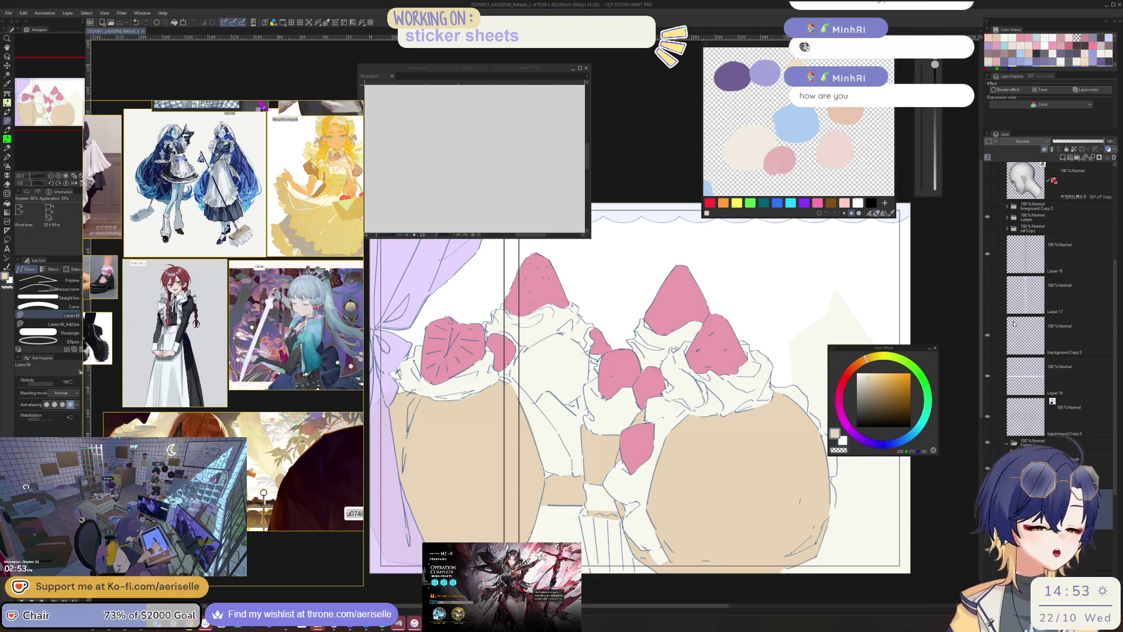
scroll(992, 213, up, 2)
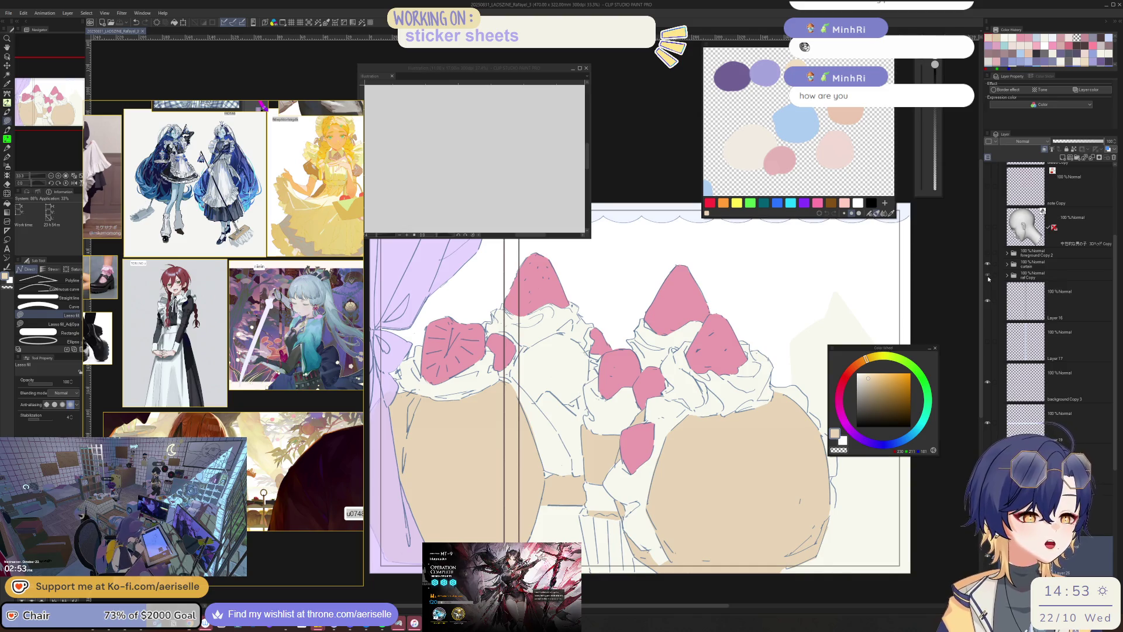
- Show the raf Copy and foreground Copy 2 layers over the cups, then hide them again
click(987, 275)
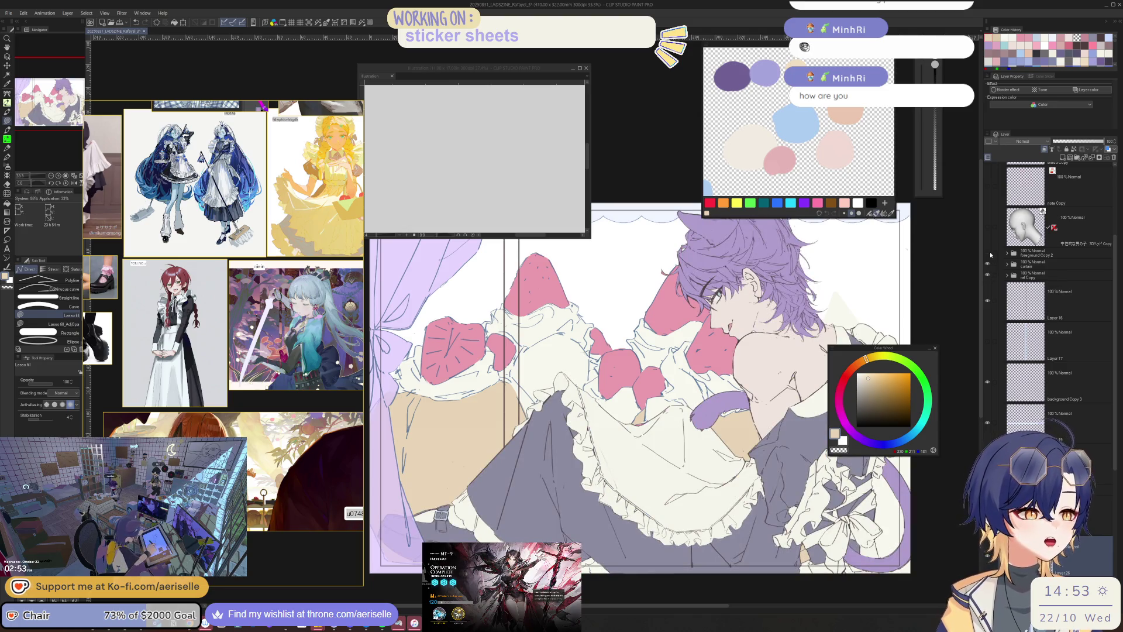
click(988, 253)
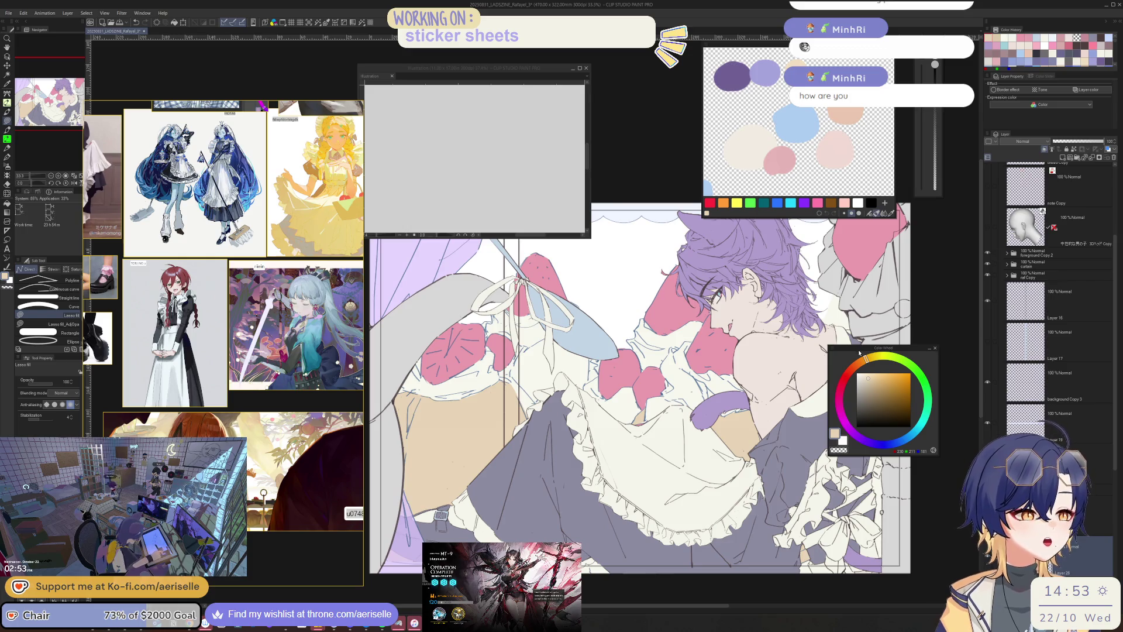
drag(859, 352, 899, 431)
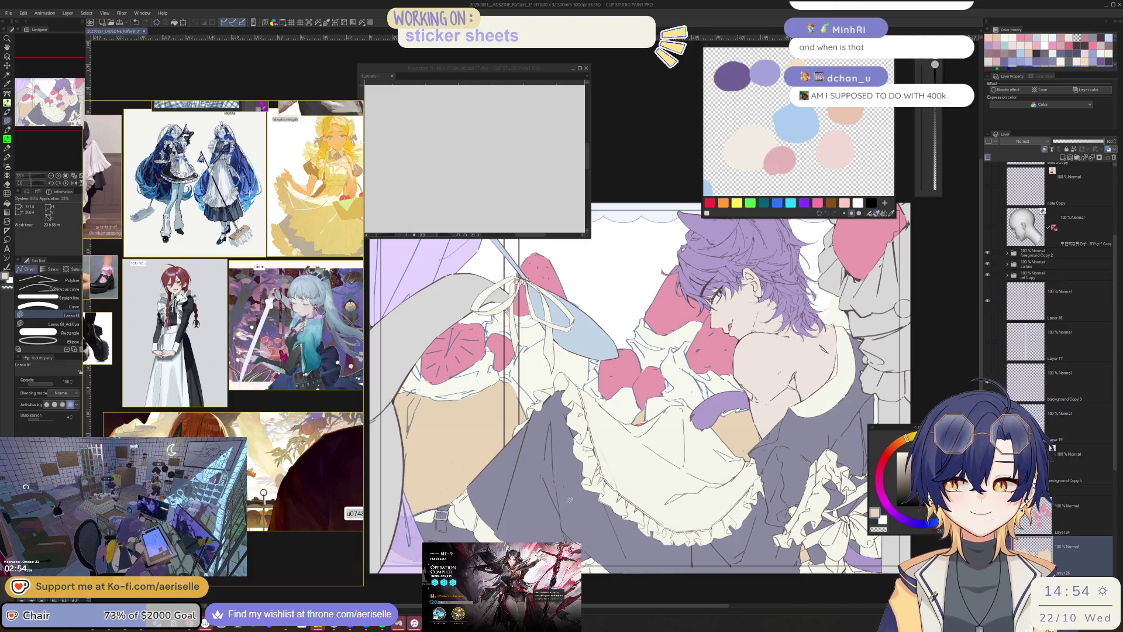
click(987, 253)
click(988, 276)
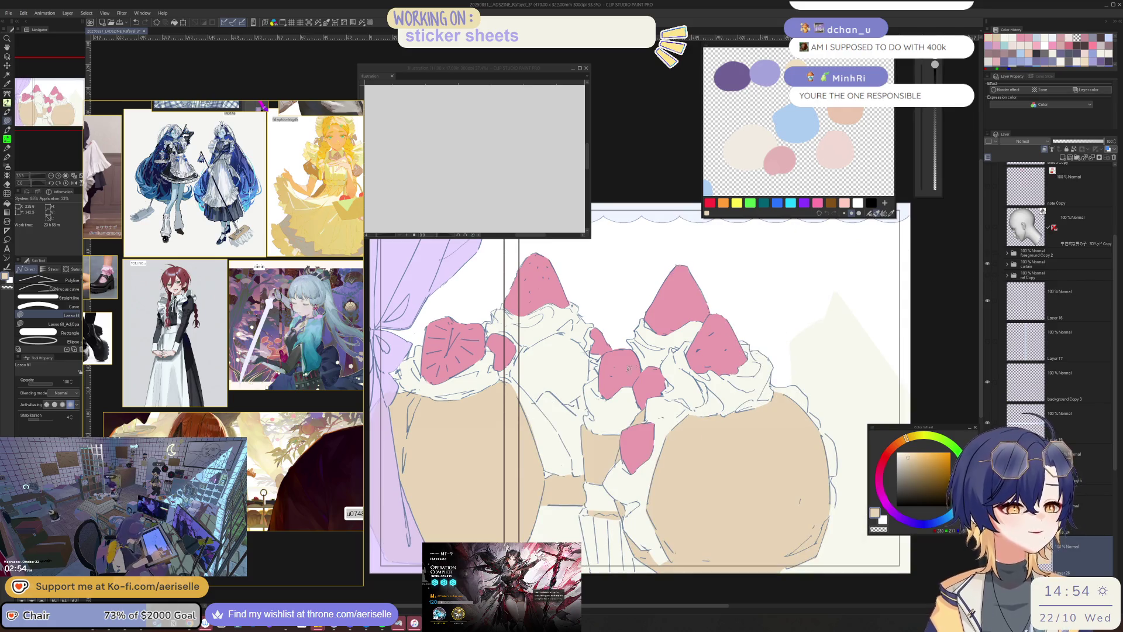
- Draw a short MONOBRUSH stroke closing the lineart gaps near the lower cups
scroll(576, 537, up, 3)
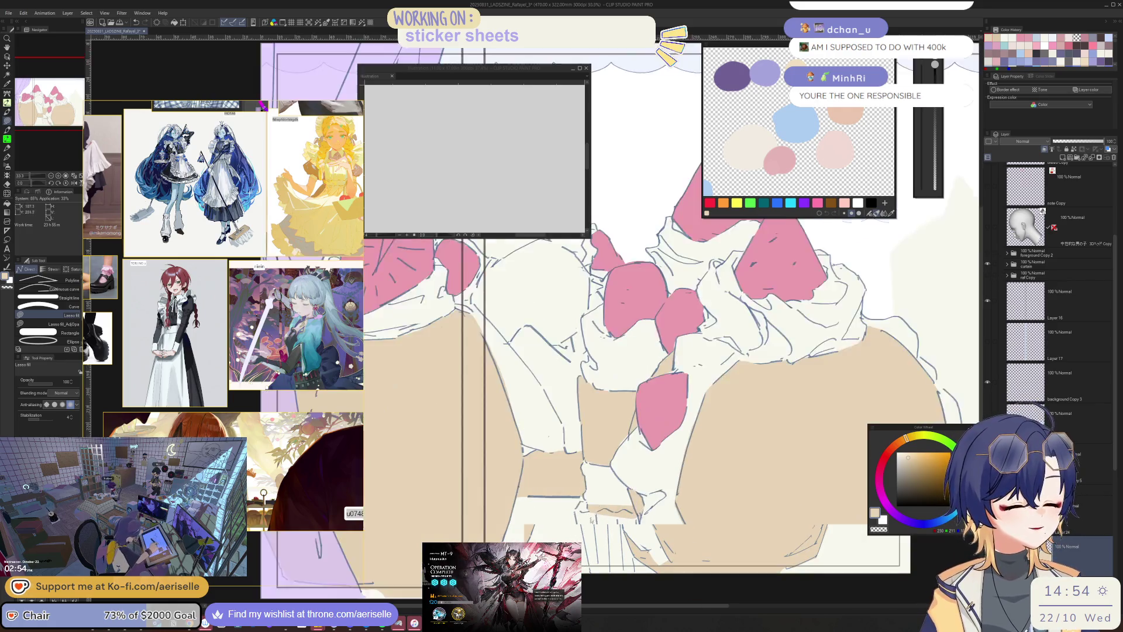
key(b)
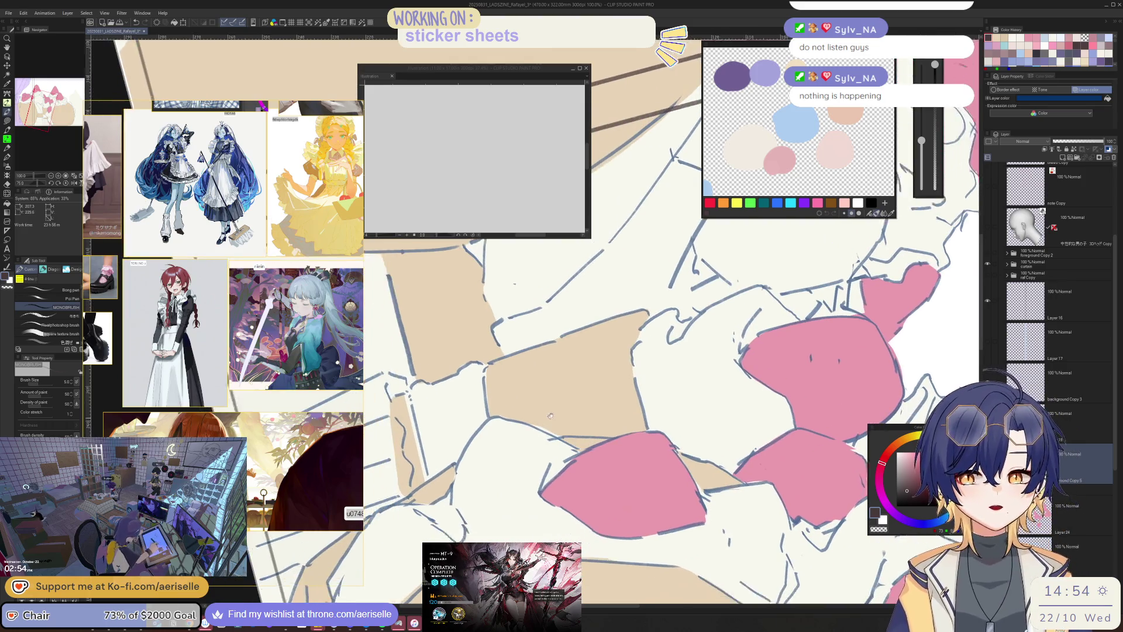
drag(416, 397, 438, 468)
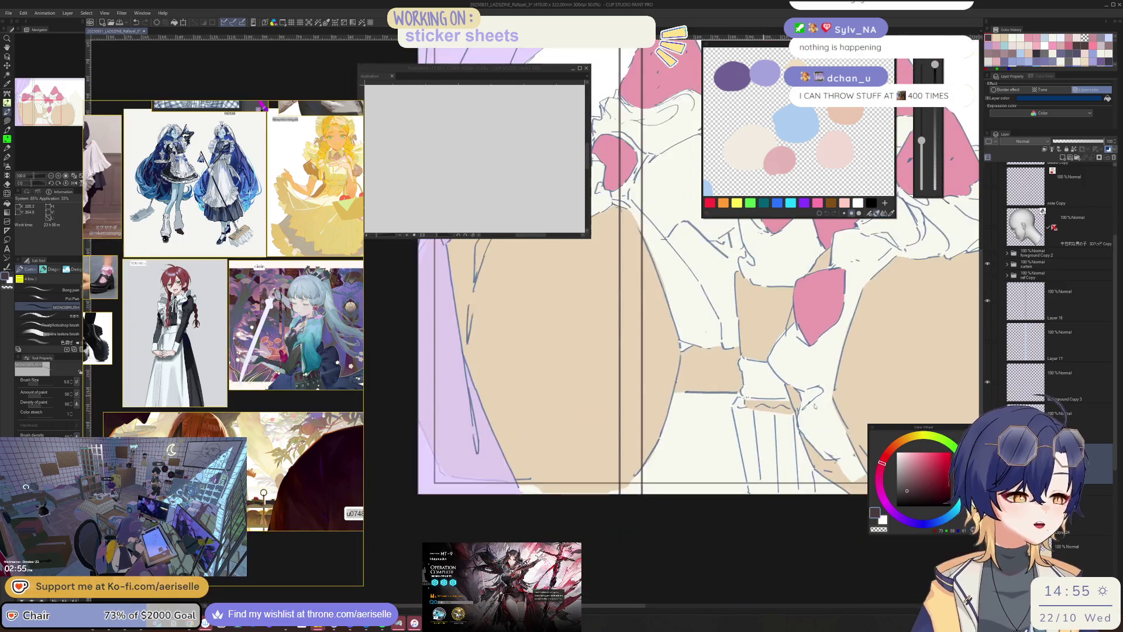
scroll(701, 398, up, 3)
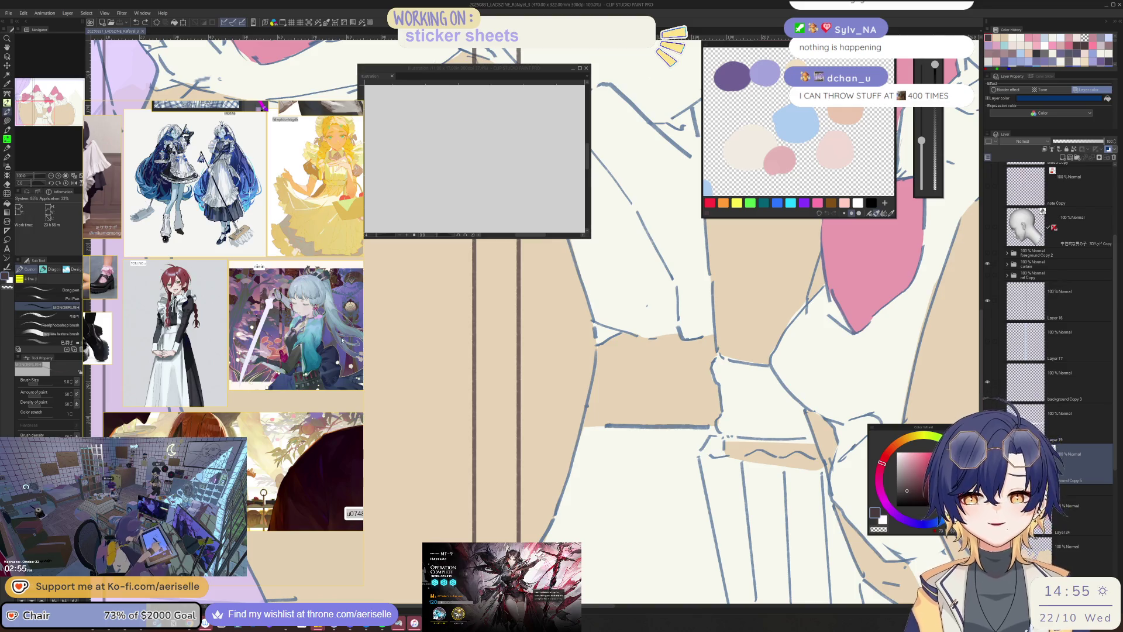
scroll(296, 302, down, 2)
scroll(278, 326, down, 5)
scroll(297, 325, down, 10)
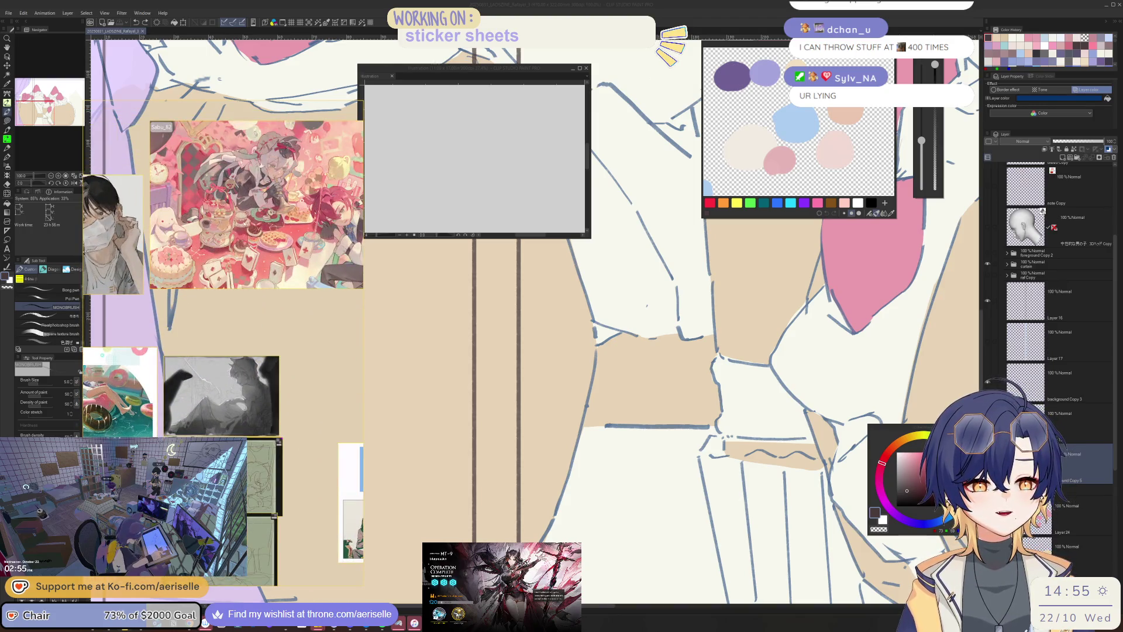
- Zoom in and out on the tea-party reference image in PureRef
scroll(304, 243, up, 5)
scroll(193, 236, down, 5)
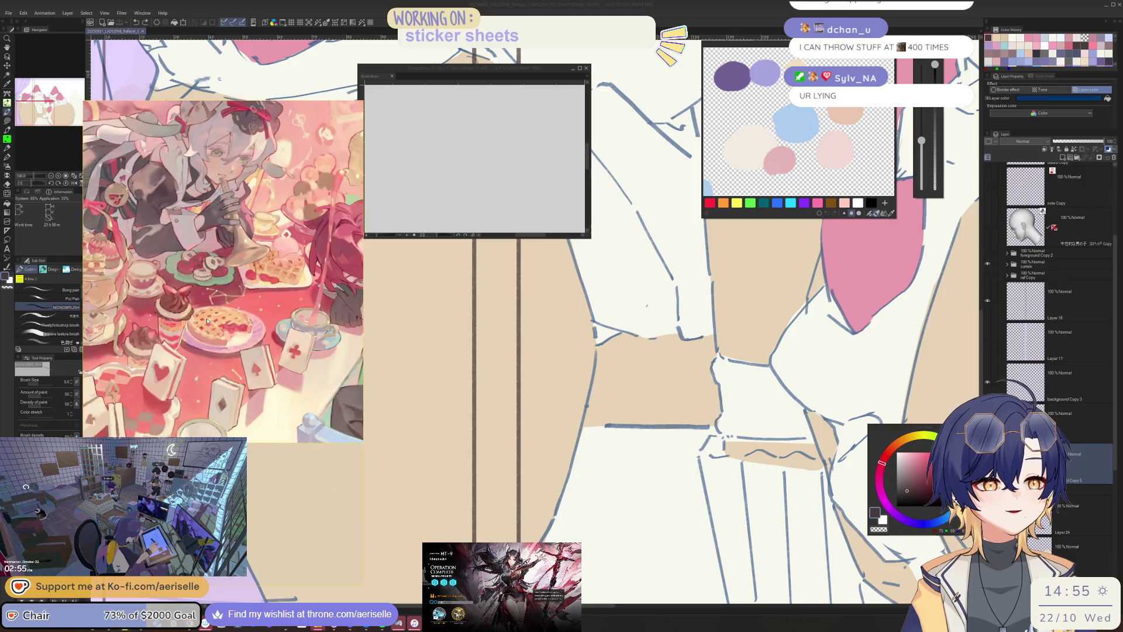
scroll(227, 309, up, 5)
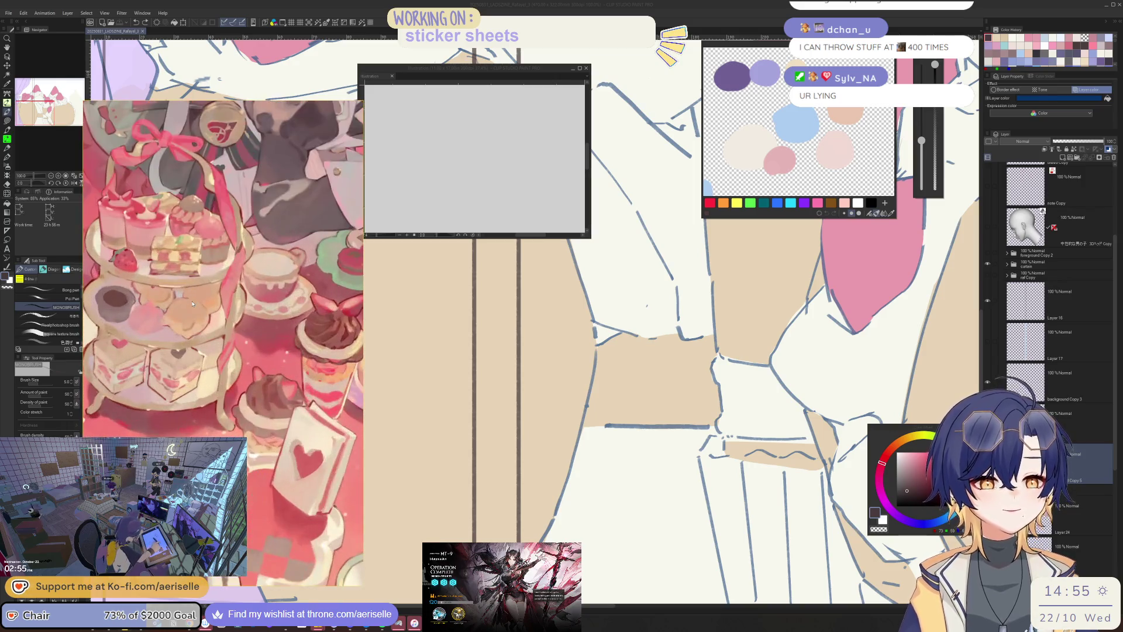
scroll(275, 295, down, 5)
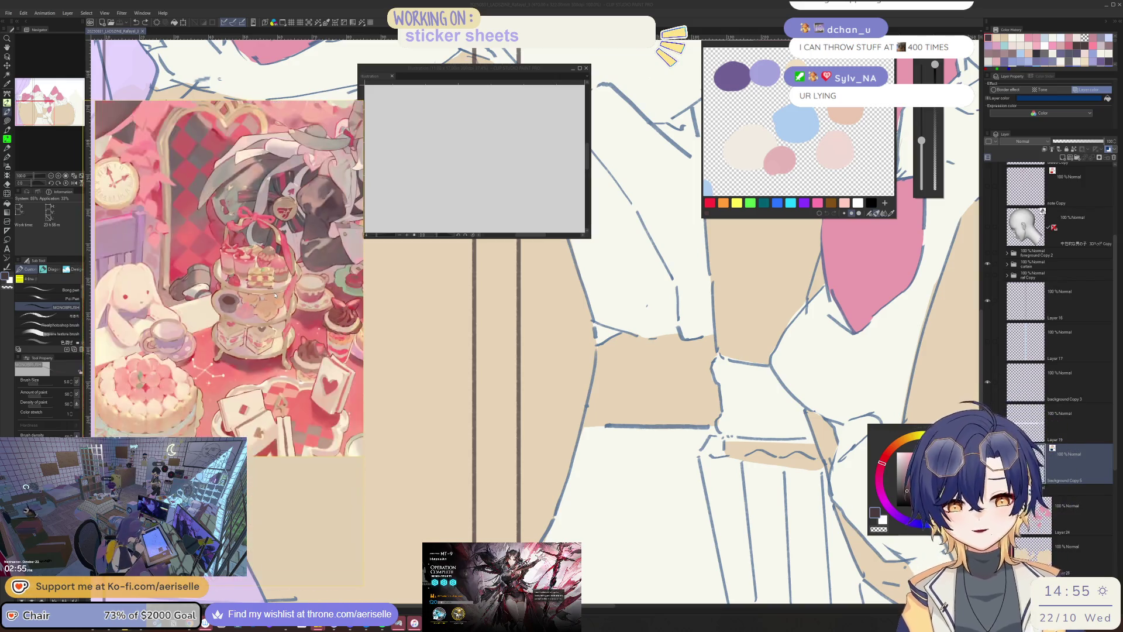
scroll(185, 295, up, 5)
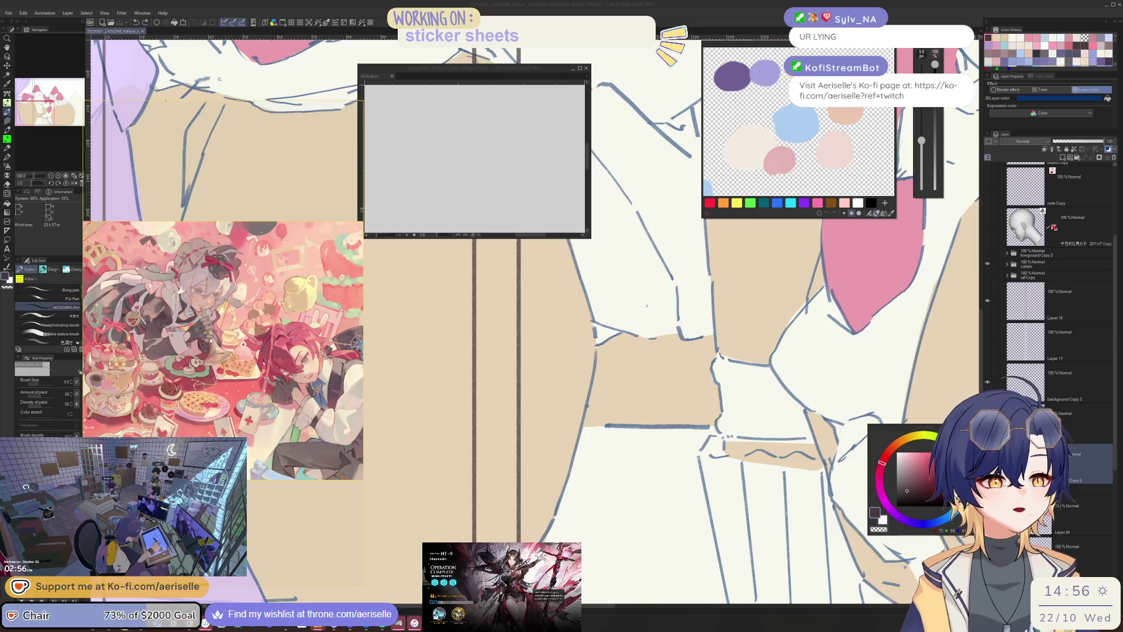
- Briefly toggle the dress layer, set brush size 8 and zoom out to 50%
key(asciicircum)
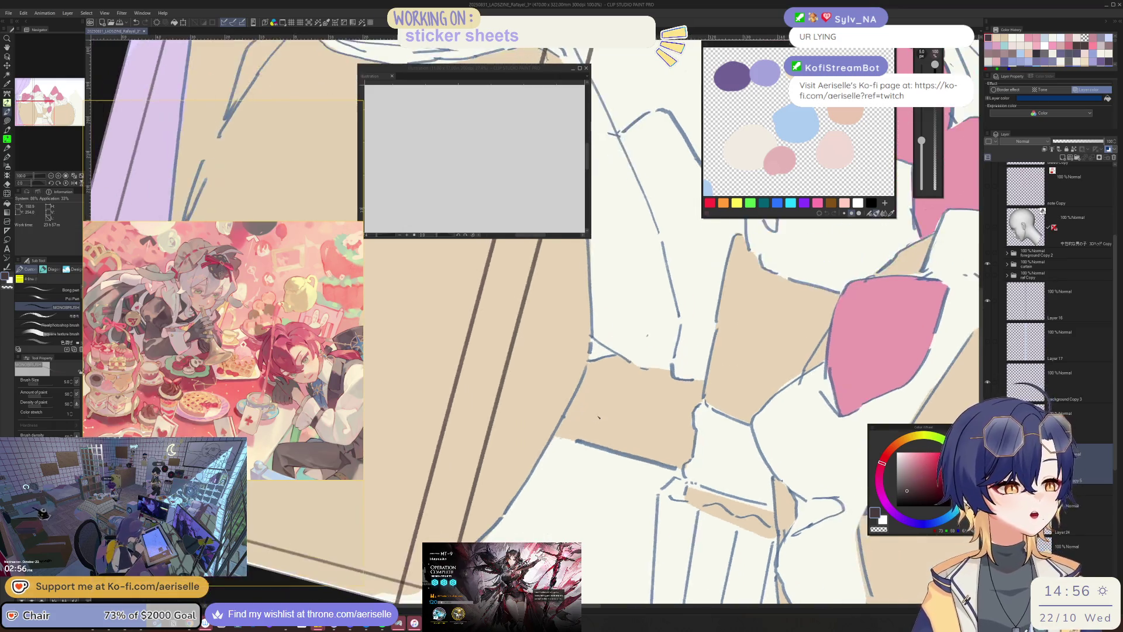
key(at)
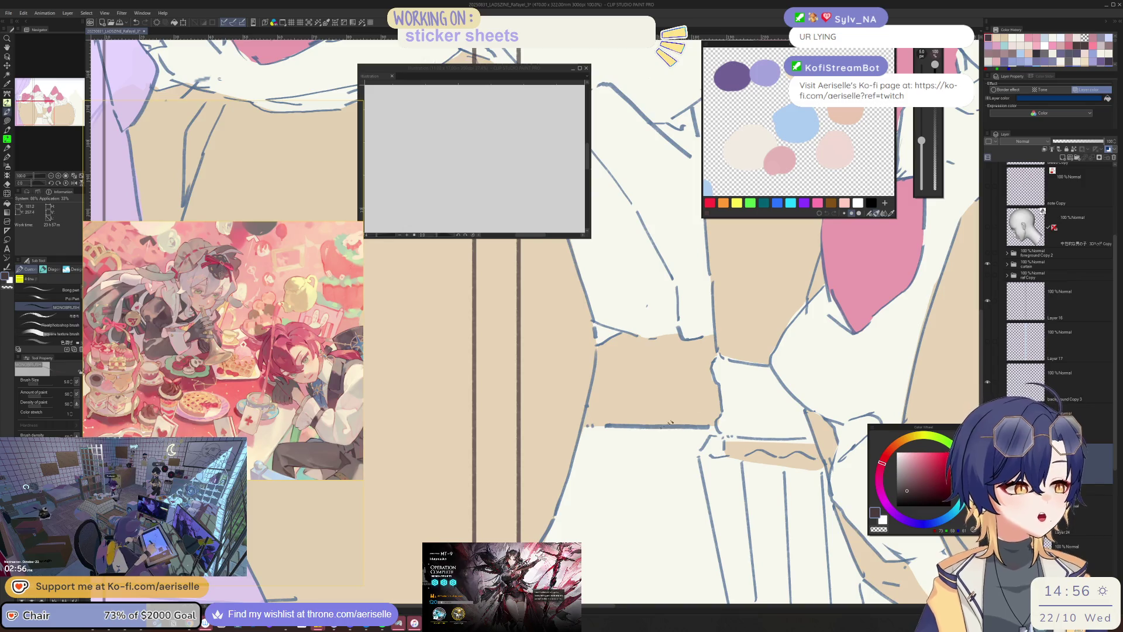
scroll(608, 474, down, 5)
scroll(582, 472, up, 3)
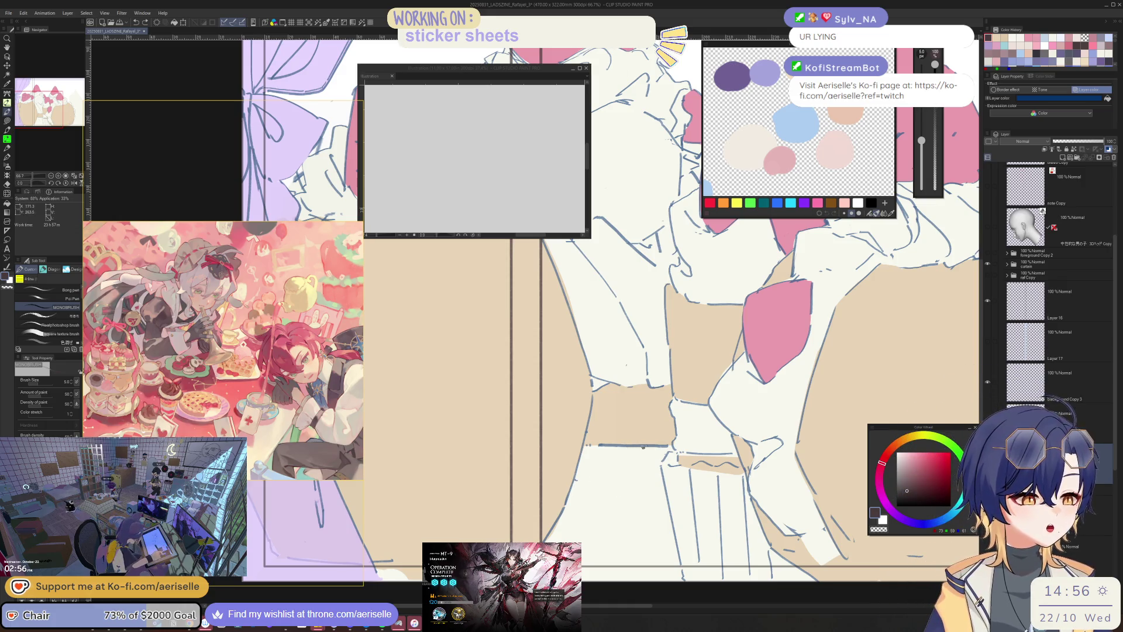
click(988, 278)
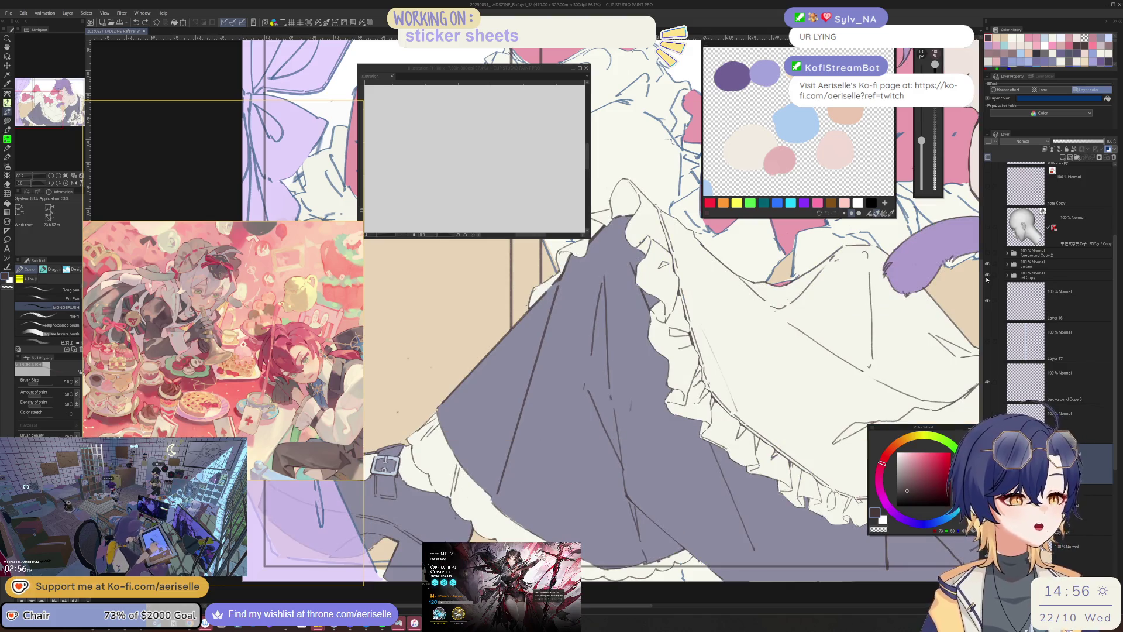
click(987, 279)
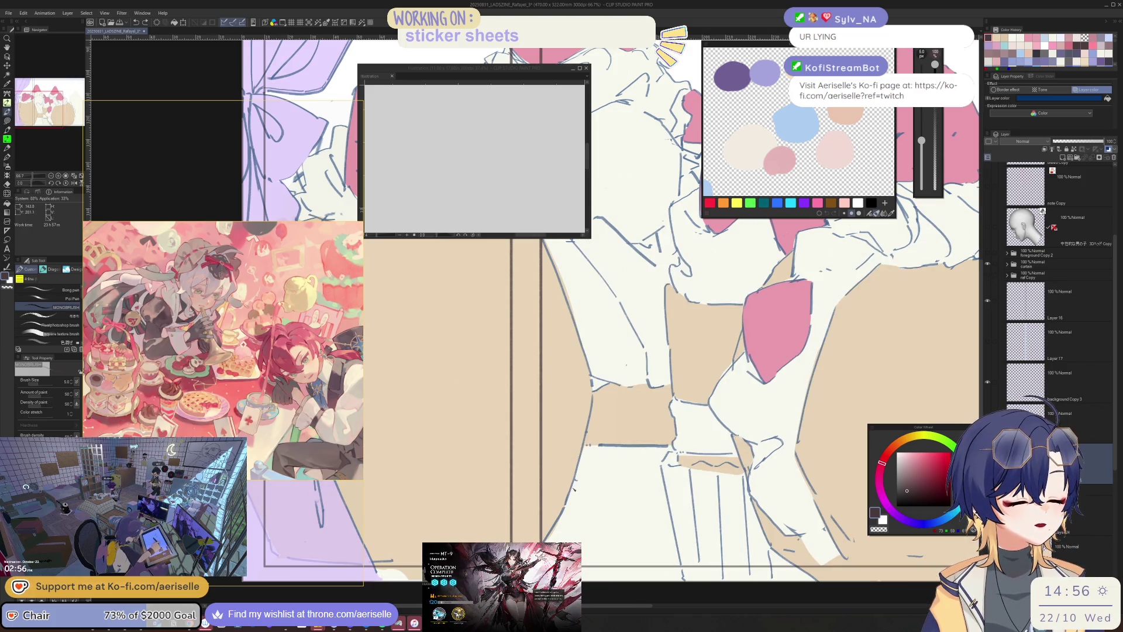
key(asciicircum)
key(asciicircum)
key(asciicircum)
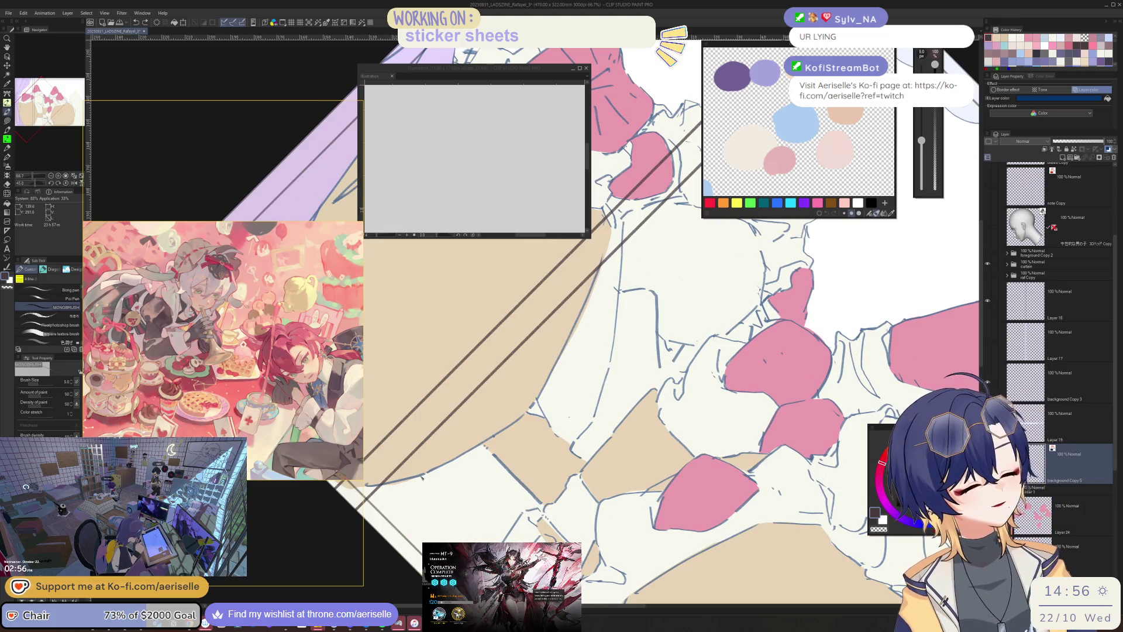
key(minus)
key(minus)
key(minus)
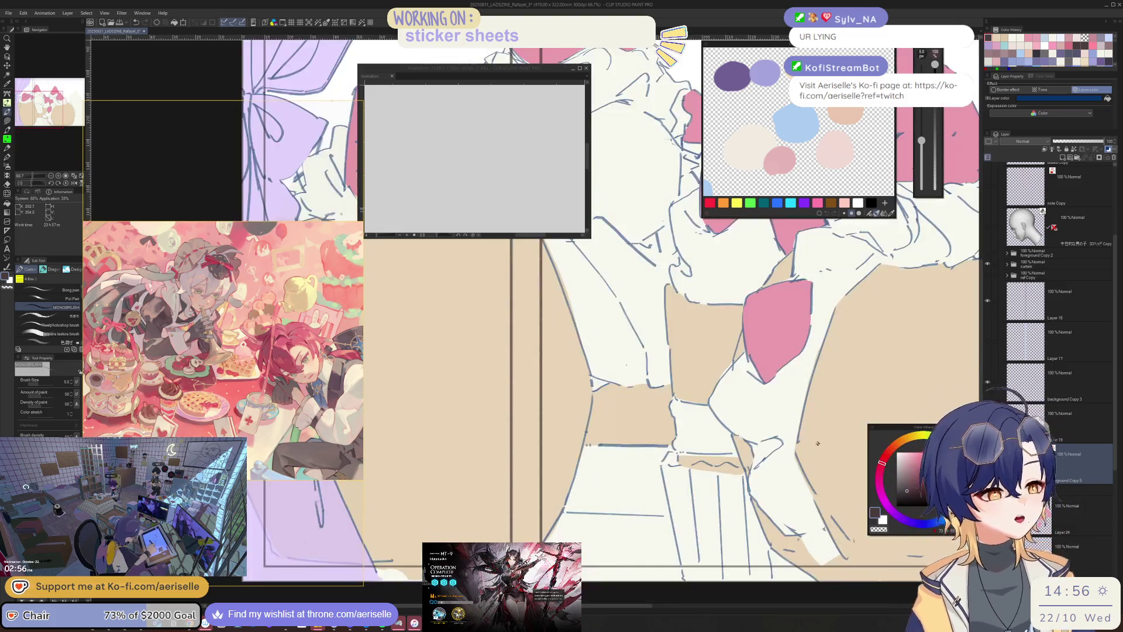
key(bracketright)
key(bracketright)
key(bracketright)
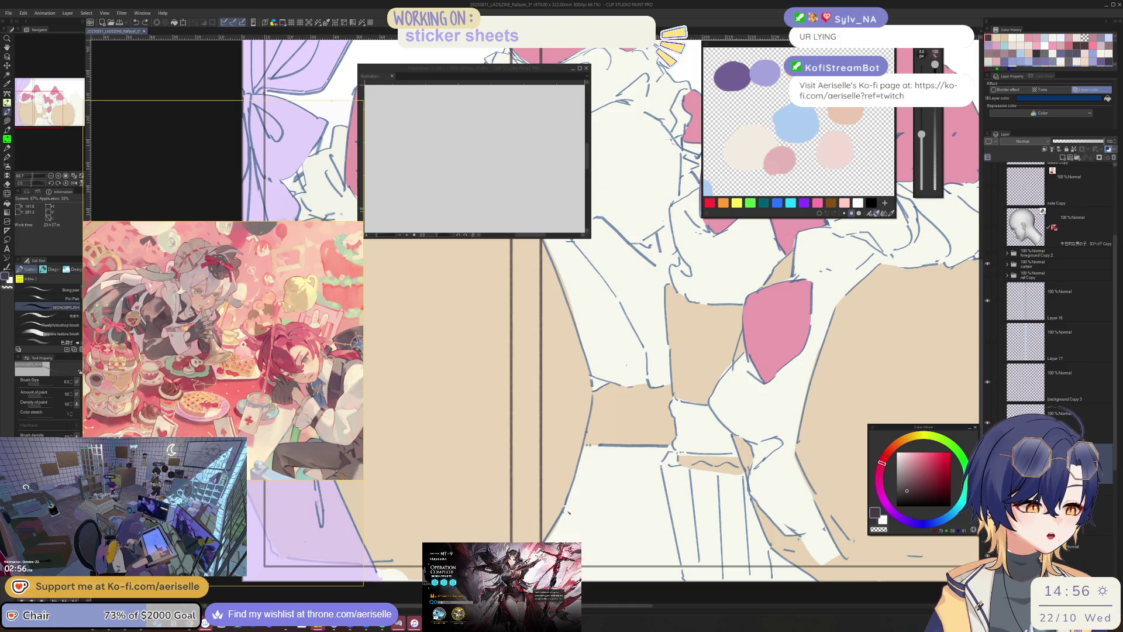
key(asciicircum)
key(asciicircum)
key(asciicircum)
key(minus)
key(minus)
key(minus)
key(ctrl+minus)
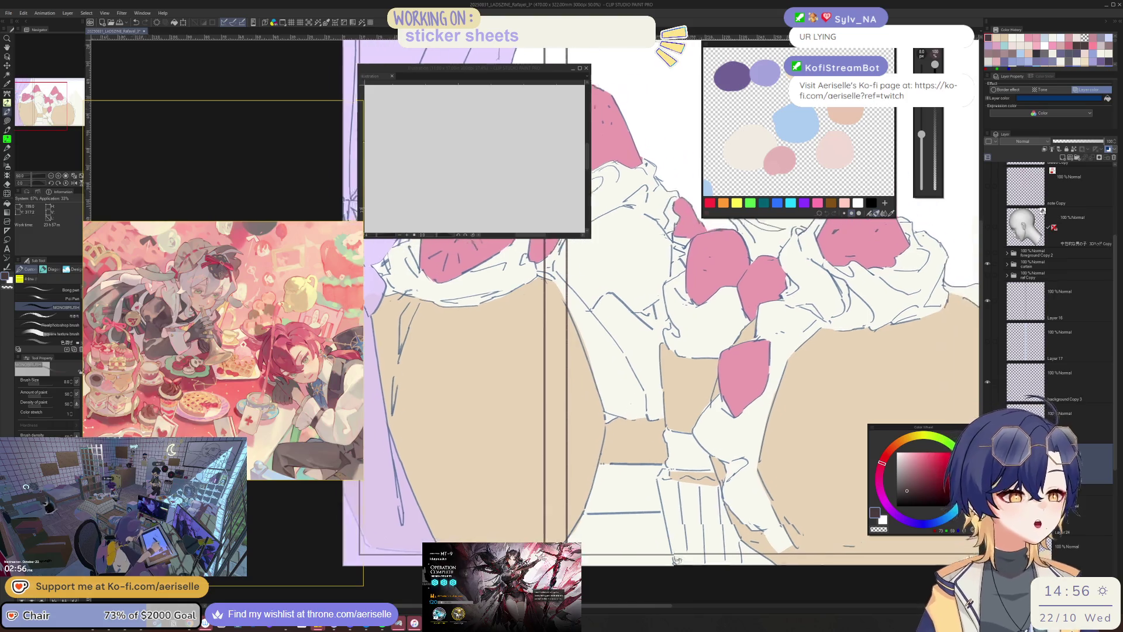
- Lasso-select the horizontal blue stroke near the cup bottom and reposition it with Free Transform
key(m)
mouse_move(583, 513)
mouse_down()
mouse_move(723, 535)
mouse_move(727, 510)
mouse_up()
click(671, 550)
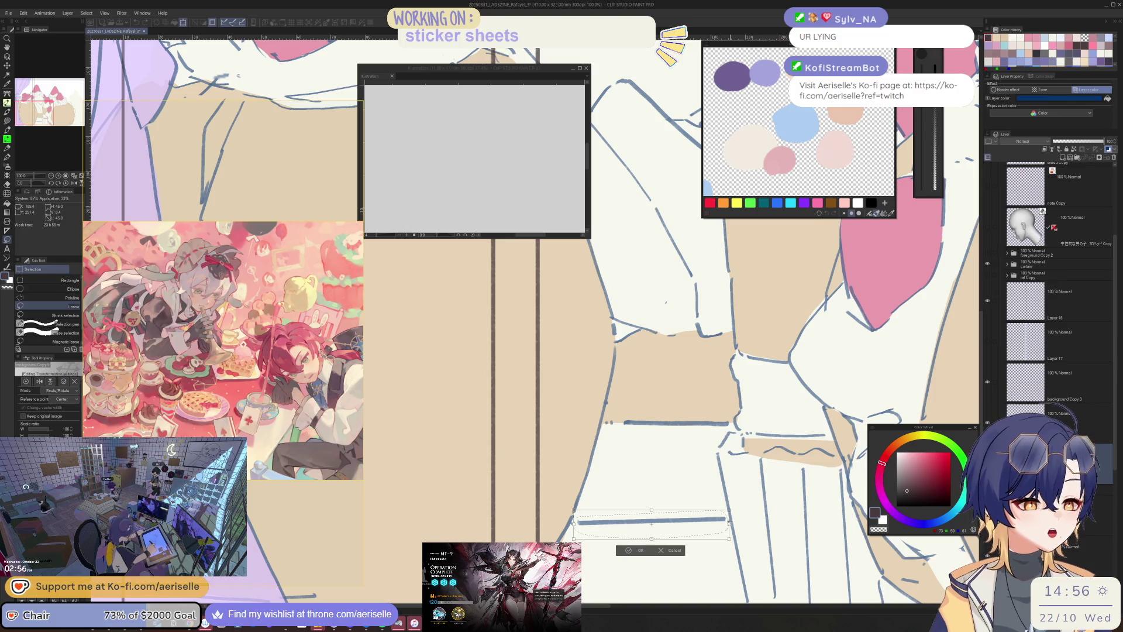
click(629, 555)
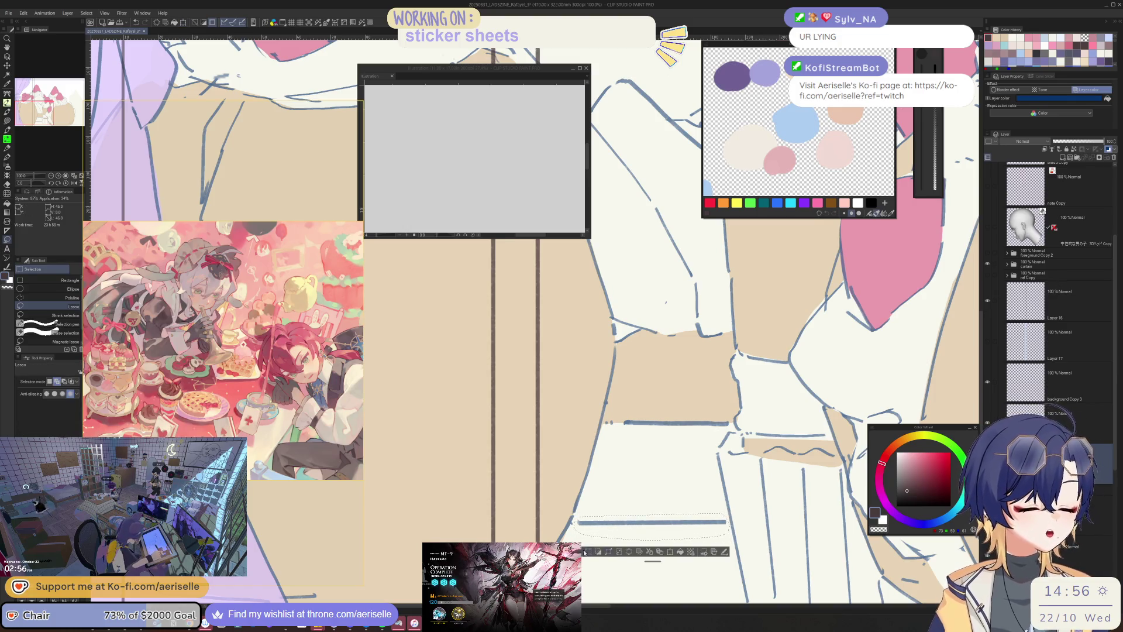
key(ctrl+minus)
key(o)
- Fill the area below the line beige and show the catboy character layer again
key(u)
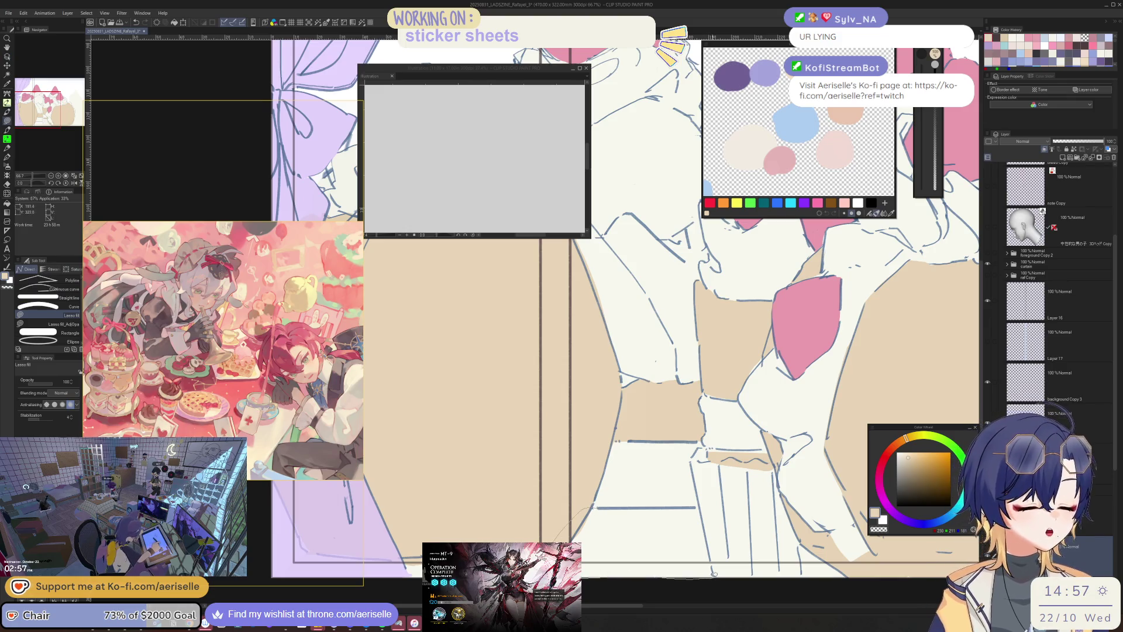
mouse_move(704, 522)
mouse_down()
mouse_move(698, 504)
mouse_move(705, 563)
mouse_up()
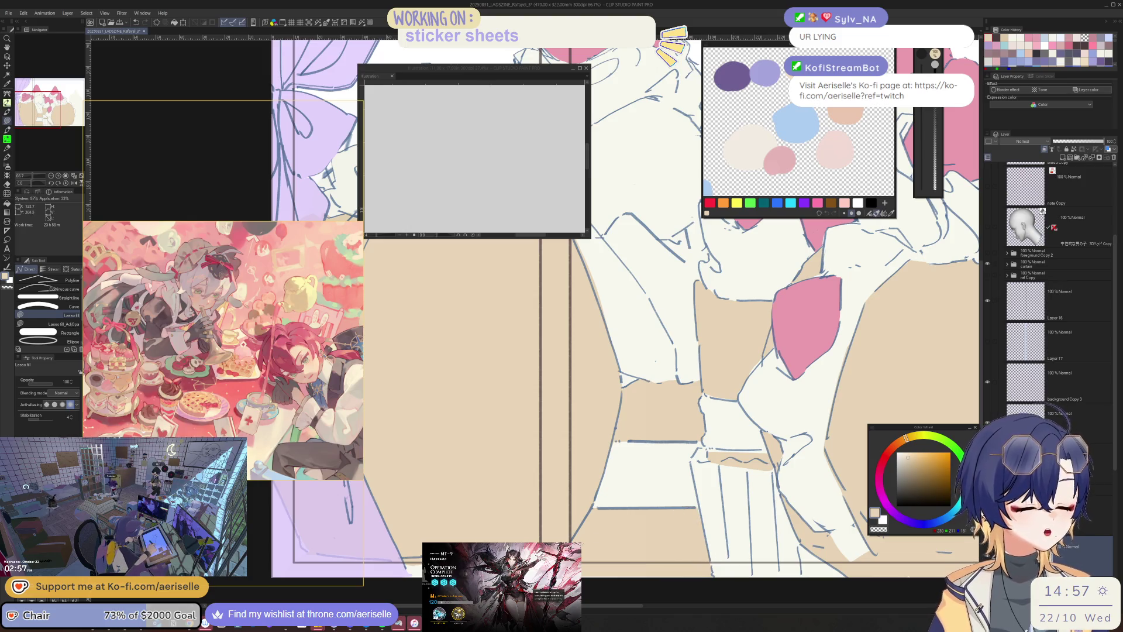
scroll(810, 491, down, 5)
drag(809, 493, 678, 500)
scroll(685, 473, up, 4)
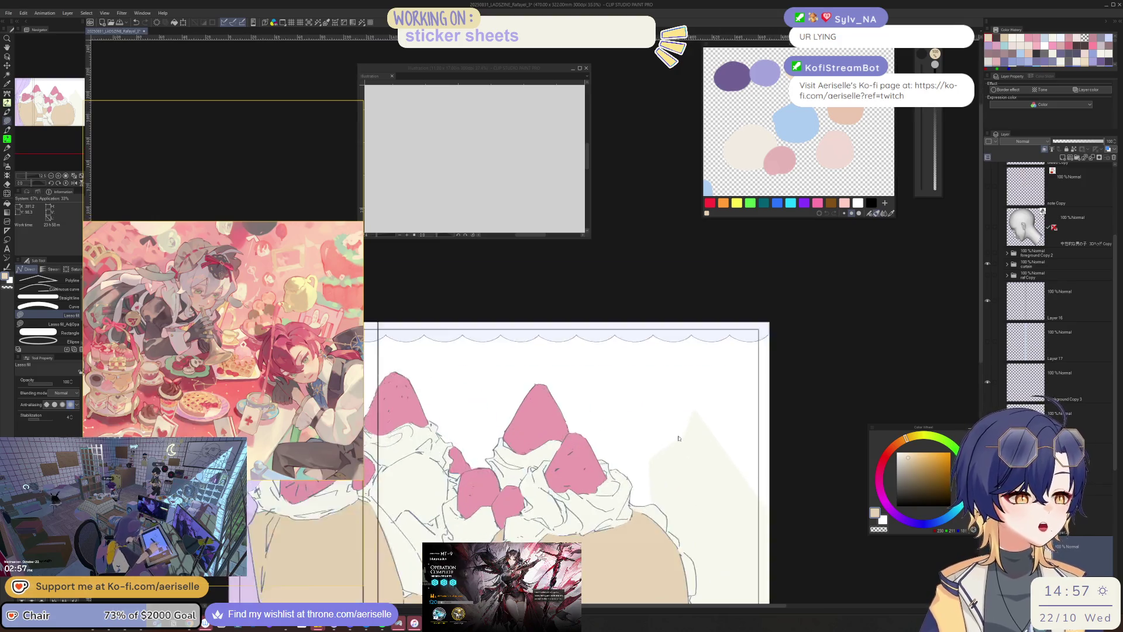
scroll(725, 491, down, 2)
drag(730, 495, 741, 474)
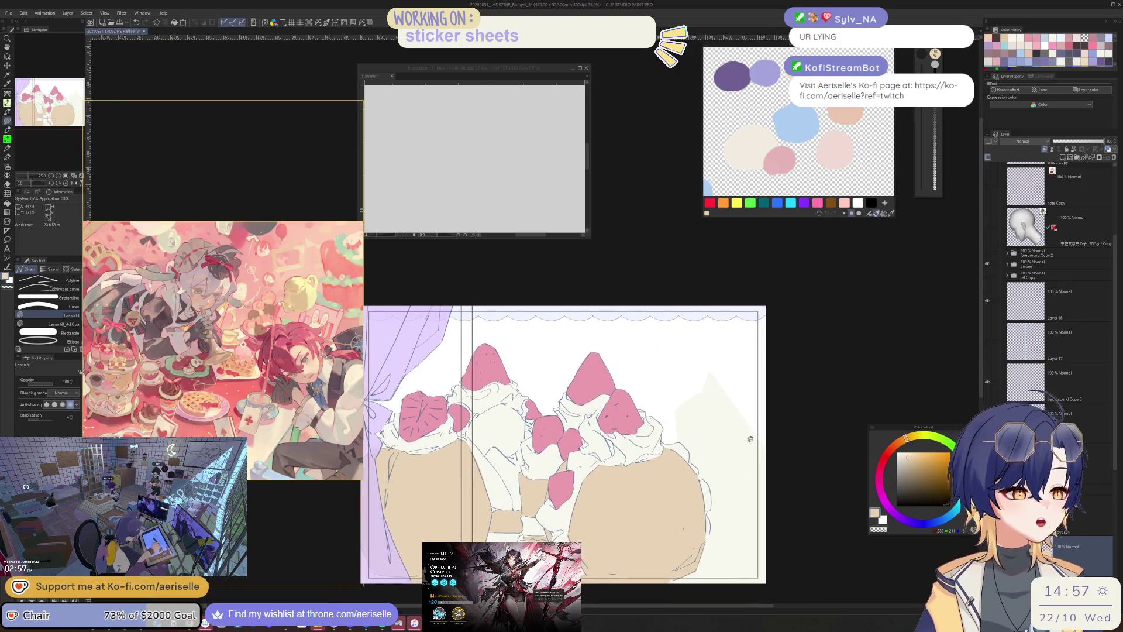
click(987, 274)
click(1029, 275)
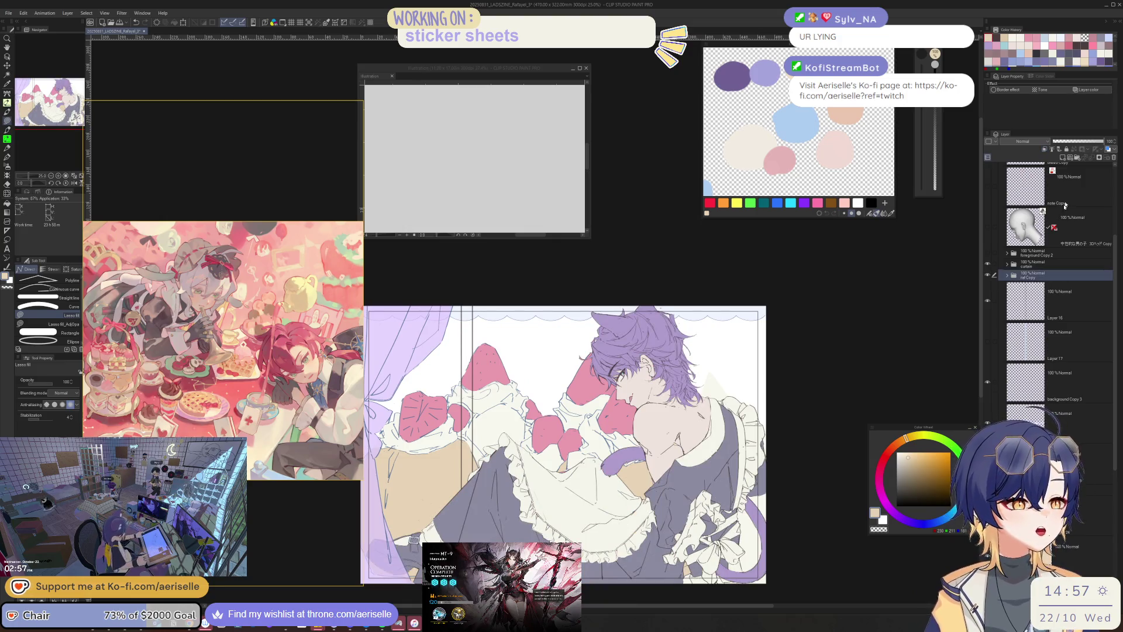
- Lower the character layer's opacity to 55% and bring the head area into view
drag(1104, 141, 1081, 141)
scroll(593, 435, up, 4)
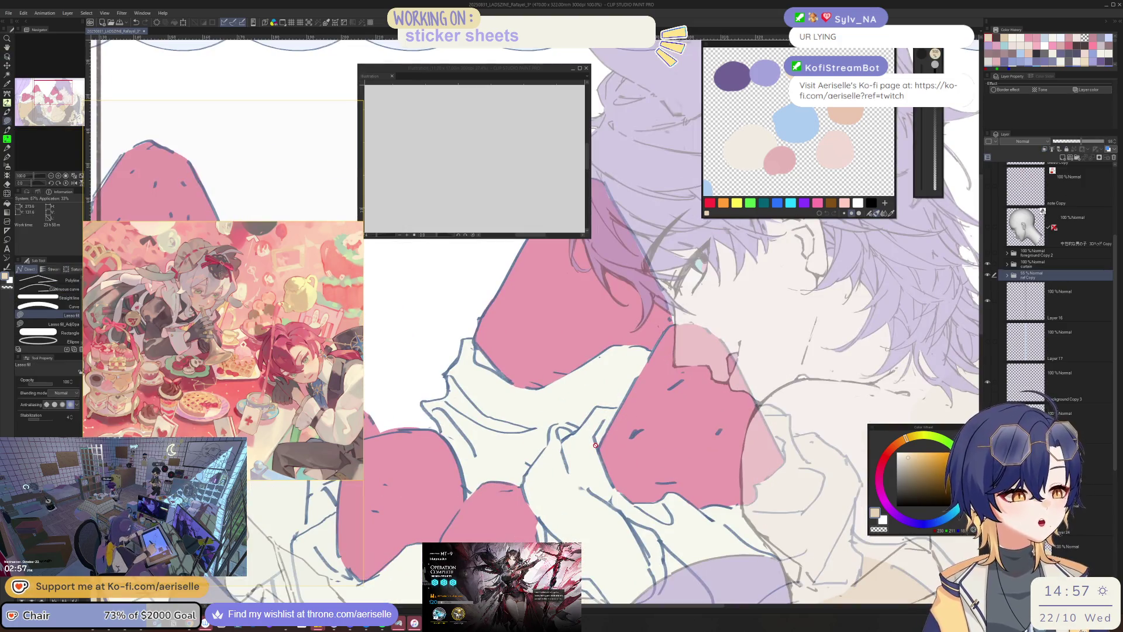
ctrl+click(592, 435)
scroll(592, 435, down, 2)
drag(748, 453, 603, 477)
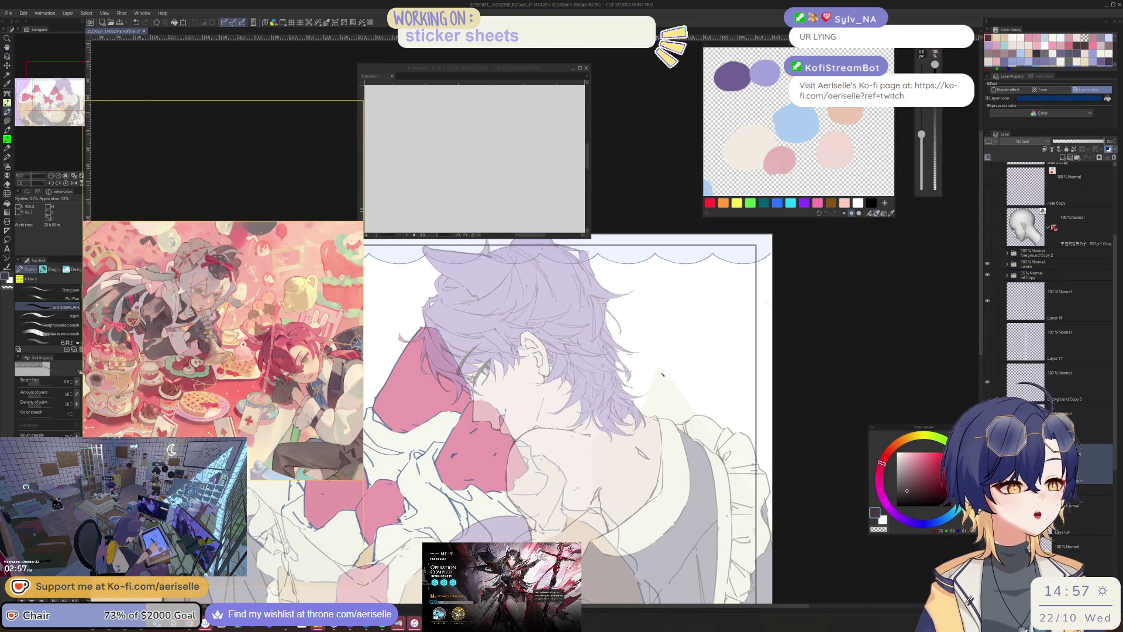
scroll(654, 369, up, 2)
- Draw the collar's blue outline beside the neck at brush size 6
drag(652, 370, 625, 446)
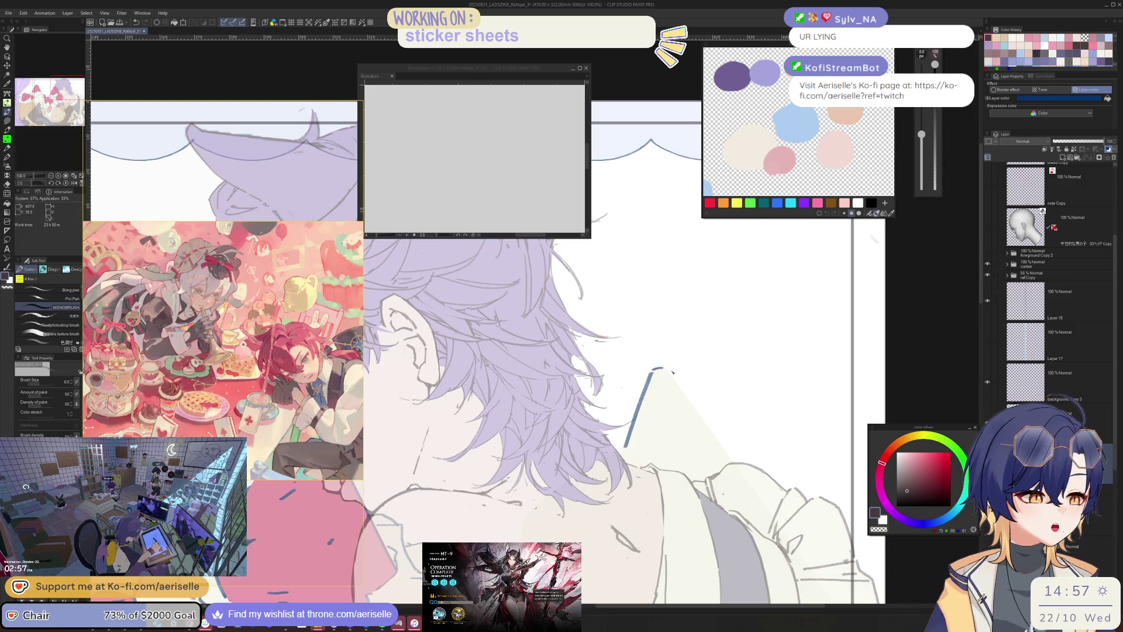
key(ctrl+z)
key(bracketleft)
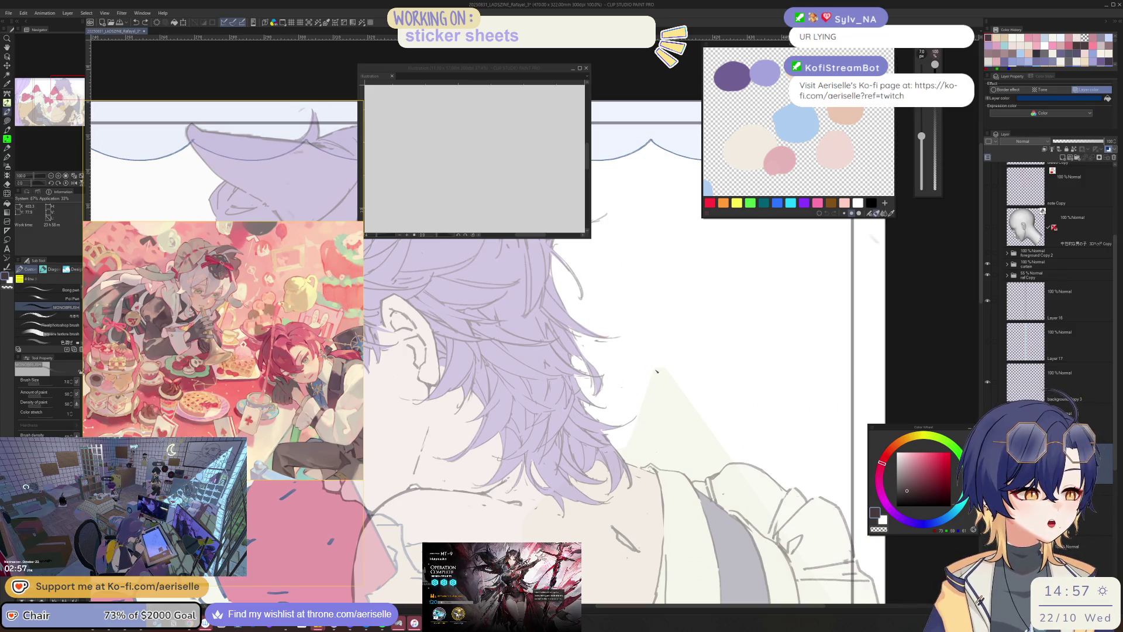
drag(653, 372, 626, 446)
key(ctrl+z)
key(bracketleft)
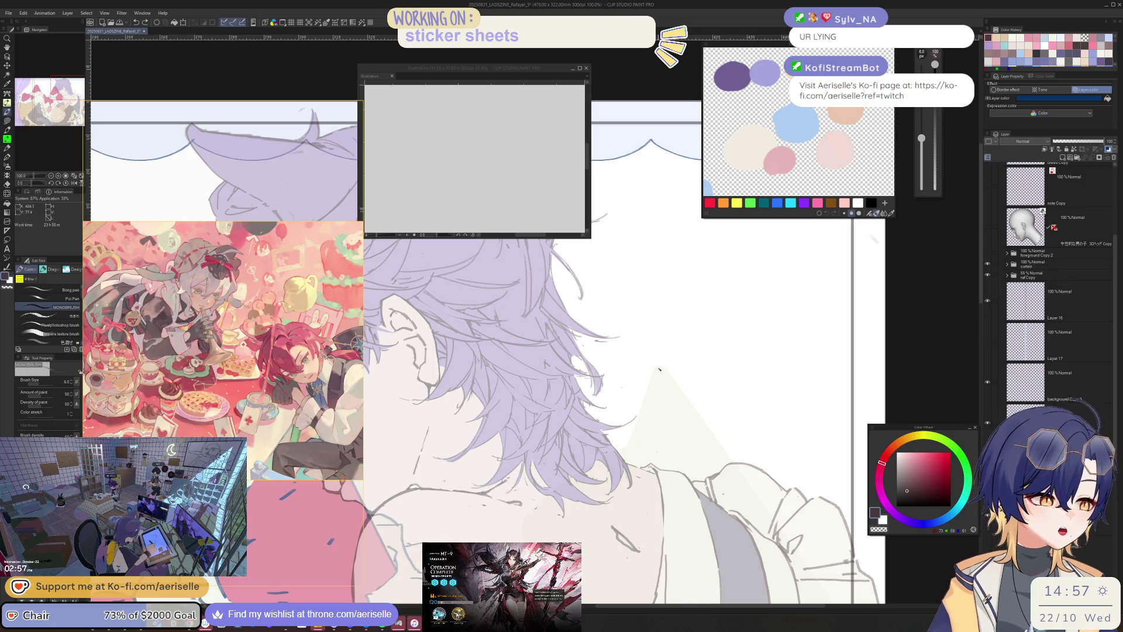
drag(655, 372, 630, 435)
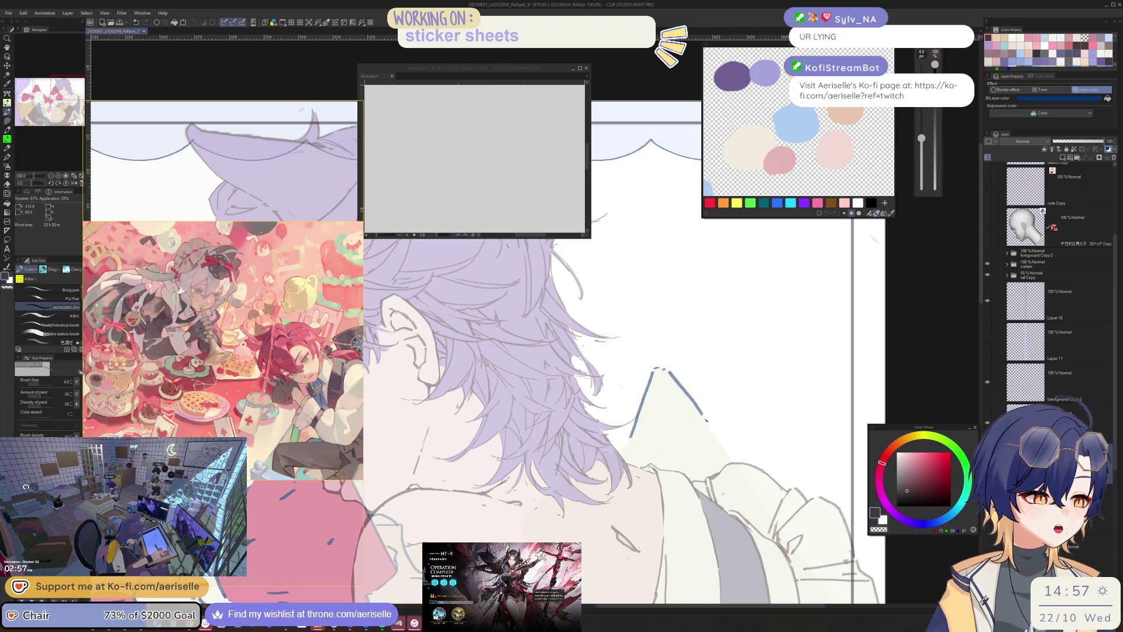
drag(668, 370, 730, 453)
mouse_move(630, 439)
mouse_down()
mouse_move(654, 471)
mouse_move(698, 476)
mouse_up()
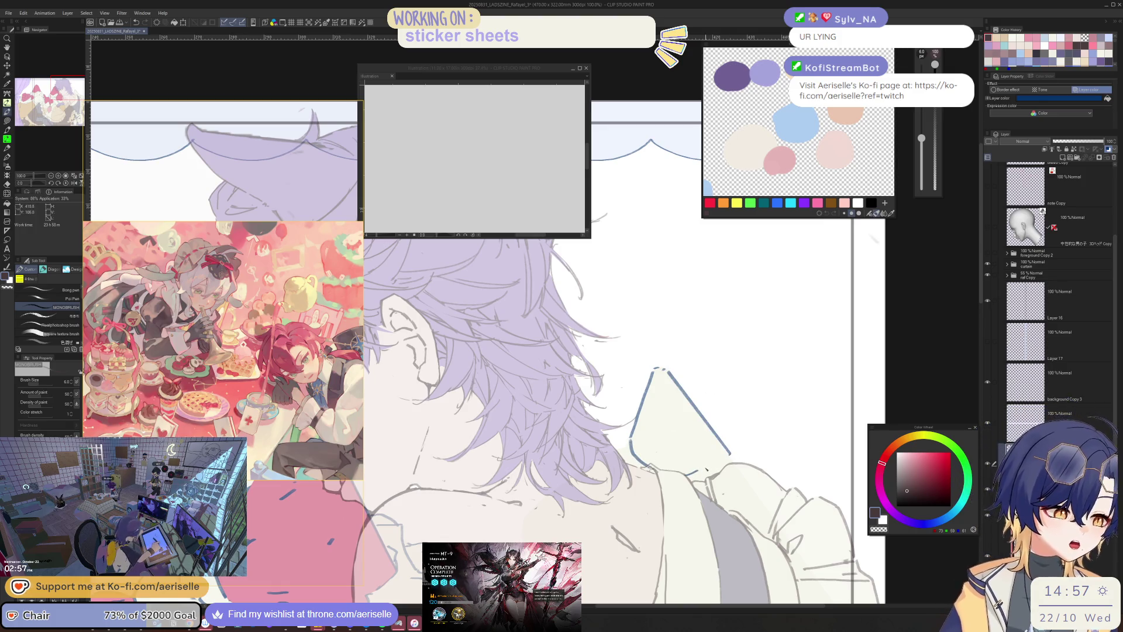
- Add short strokes inside the collar and redraw its right edge and lower-left corner
key(h)
key(minus)
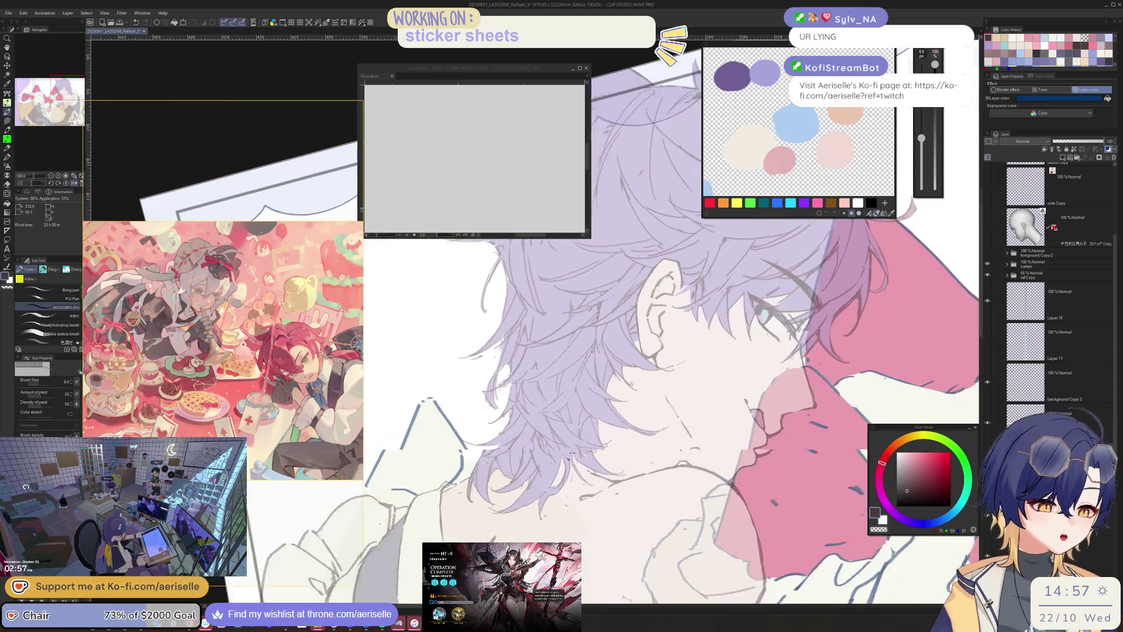
mouse_move(558, 502)
mouse_down()
mouse_move(601, 504)
mouse_move(583, 478)
mouse_move(597, 423)
mouse_up()
drag(601, 419, 598, 477)
key(asciicircum)
key(asciicircum)
key(asciicircum)
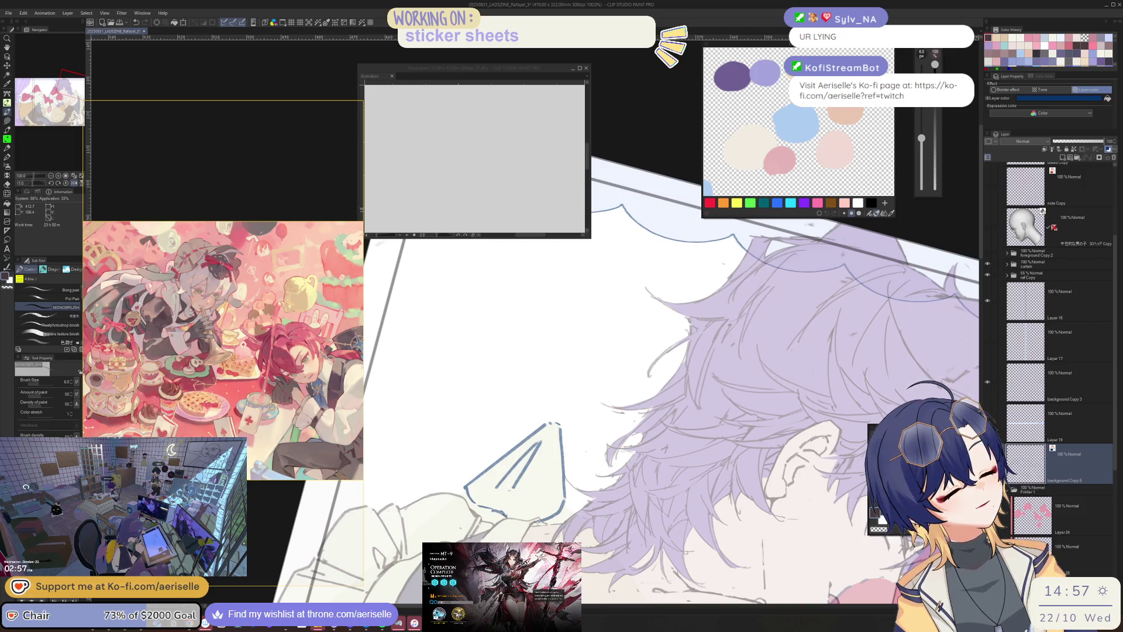
key(ctrl+z)
key(ctrl+z)
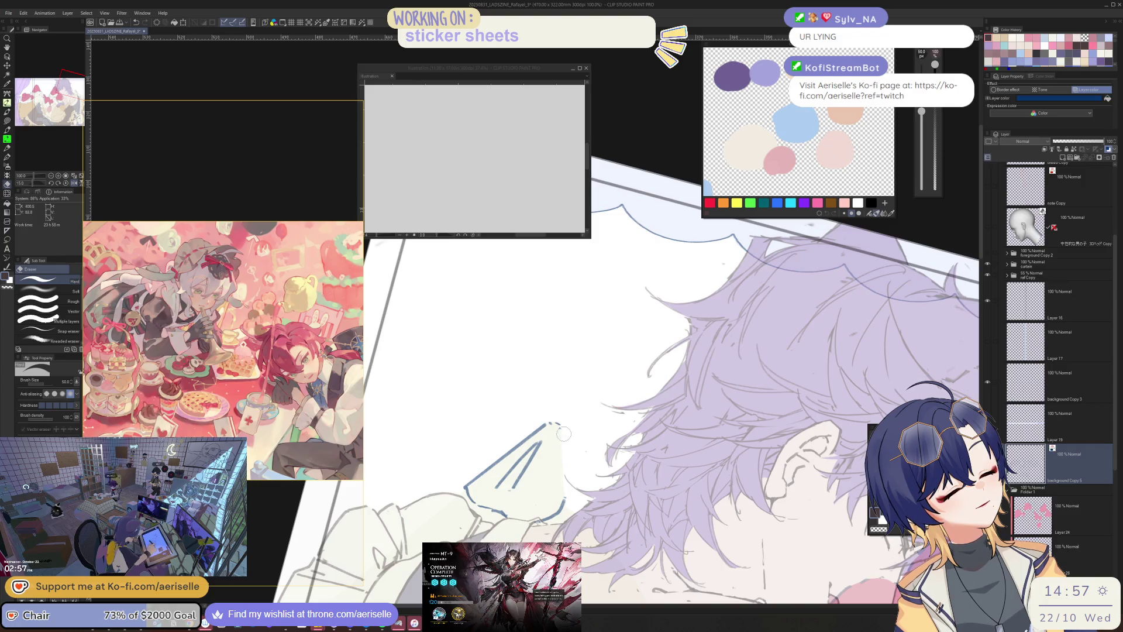
drag(561, 435, 565, 497)
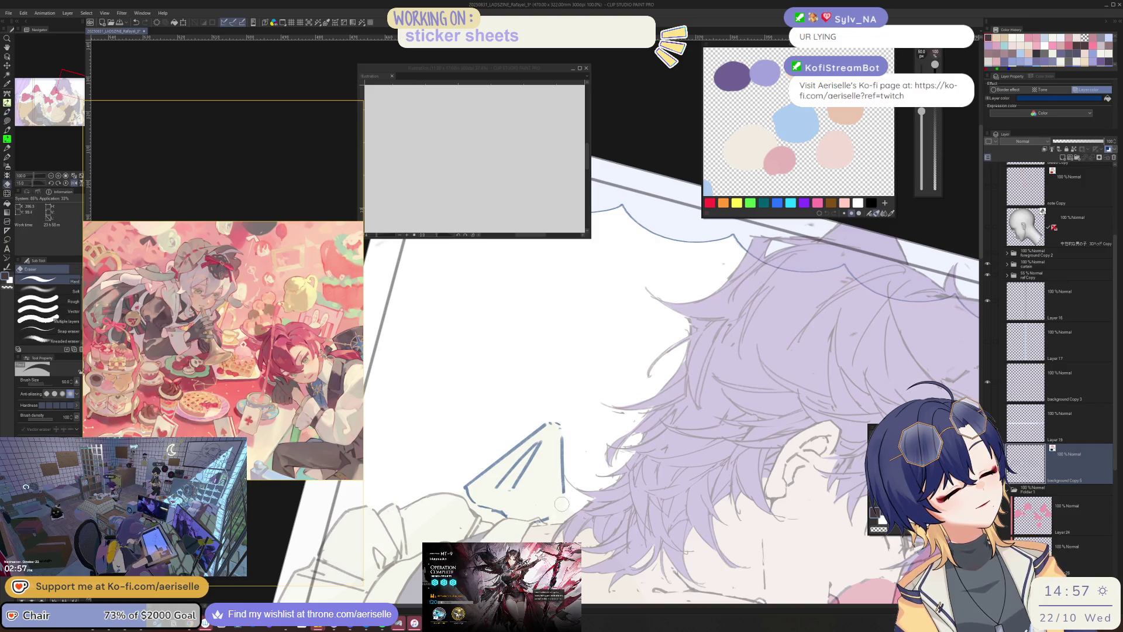
key(minus)
key(minus)
key(equal)
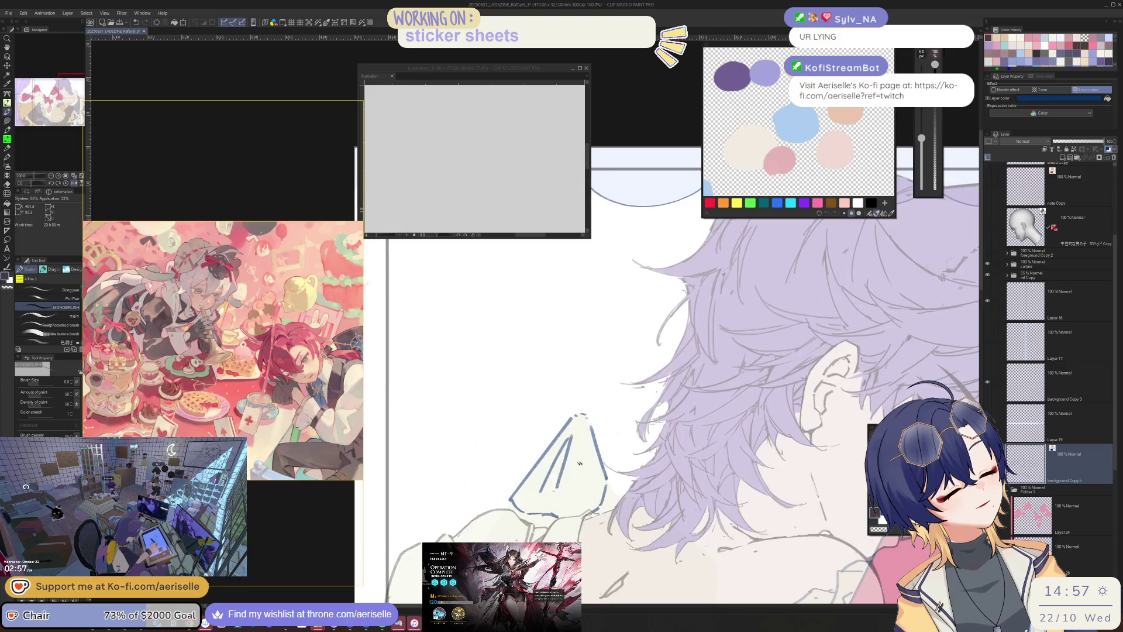
drag(510, 502, 504, 514)
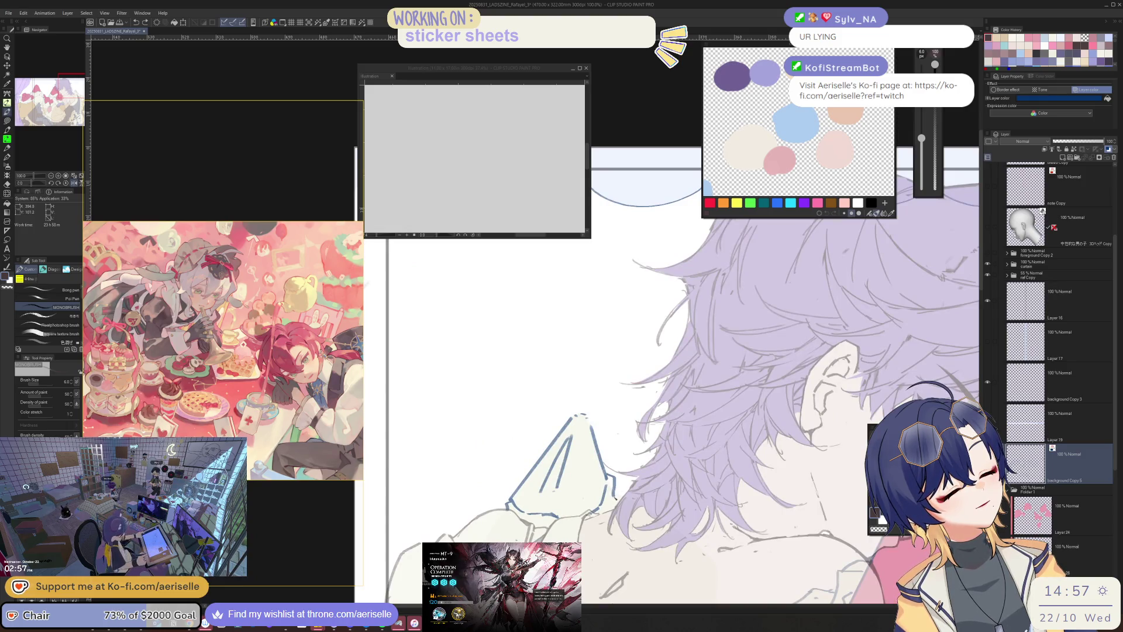
- Raise the raf Copy character folder's opacity to 100%, then hide it
scroll(678, 447, down, 5)
drag(760, 467, 704, 418)
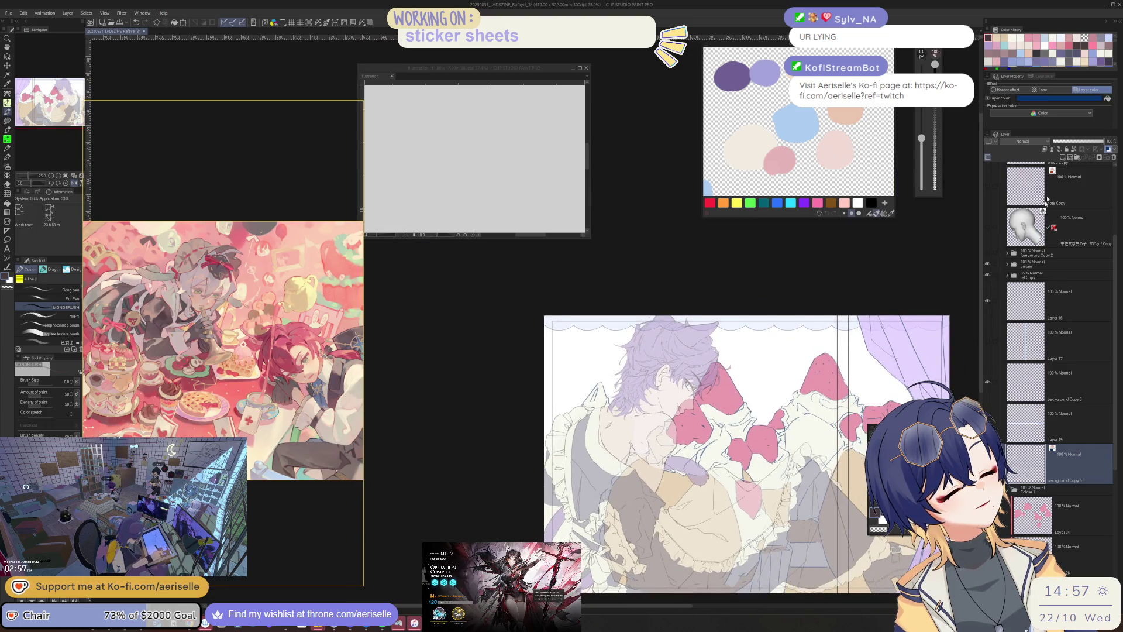
click(1039, 274)
drag(1089, 145, 1105, 142)
click(987, 273)
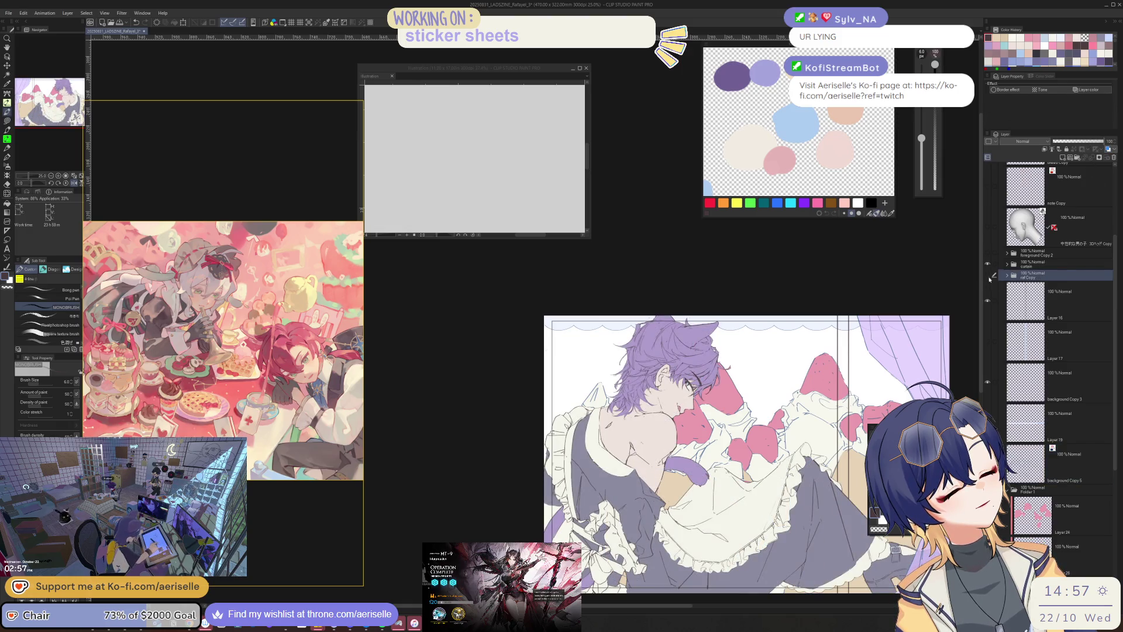
- Hide the raf Copy folder and select the cream layer to draw on with the brush
click(1007, 275)
scroll(580, 407, up, 3)
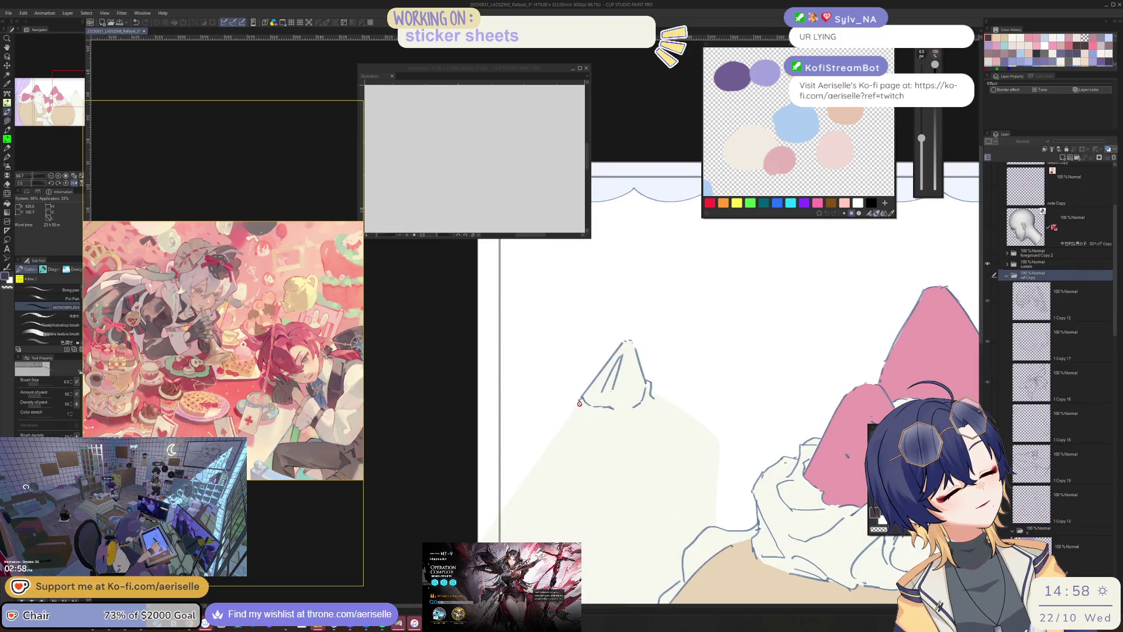
ctrl+click(580, 404)
key(b)
- Outline the right cream peak's left and lower edges with blue MONOBRUSH strokes
drag(580, 403, 570, 438)
key(ctrl+z)
mouse_move(580, 399)
mouse_down()
mouse_move(562, 420)
mouse_move(584, 461)
mouse_move(574, 443)
mouse_up()
drag(582, 403, 646, 432)
drag(646, 433, 654, 451)
mouse_move(659, 401)
mouse_down()
mouse_move(678, 419)
mouse_move(696, 413)
mouse_move(699, 445)
mouse_up()
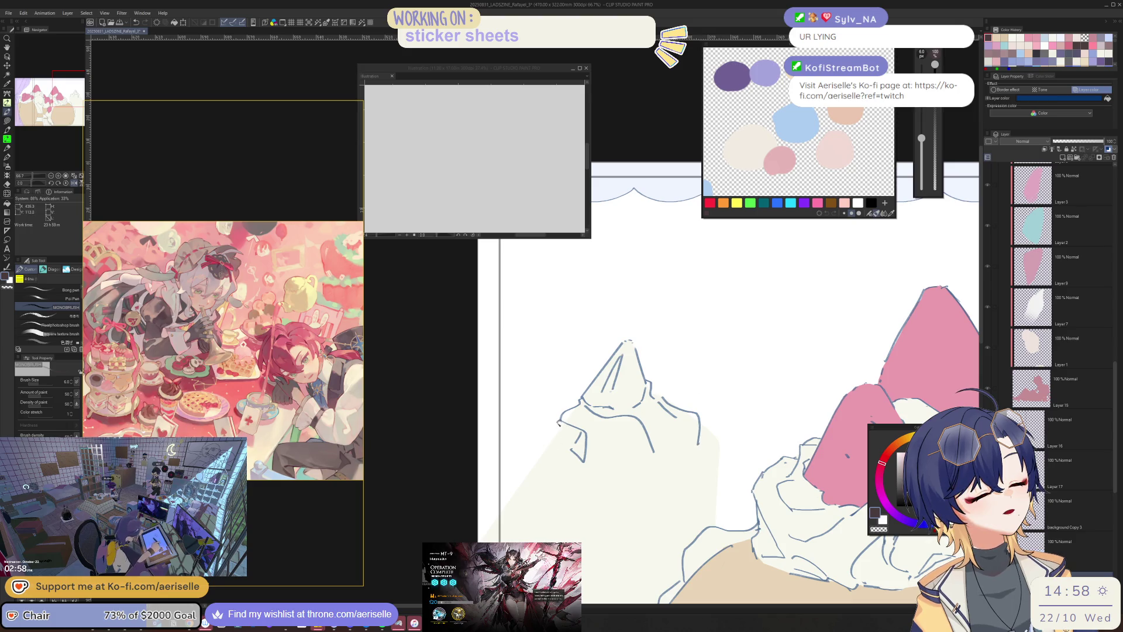
scroll(646, 494, down, 5)
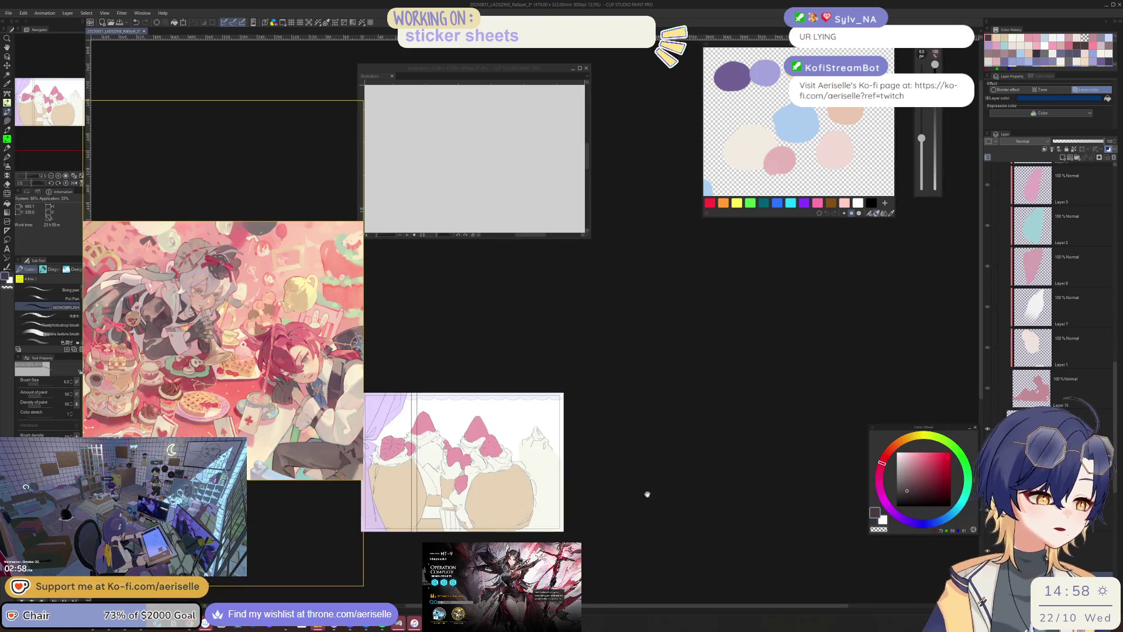
scroll(651, 471, up, 3)
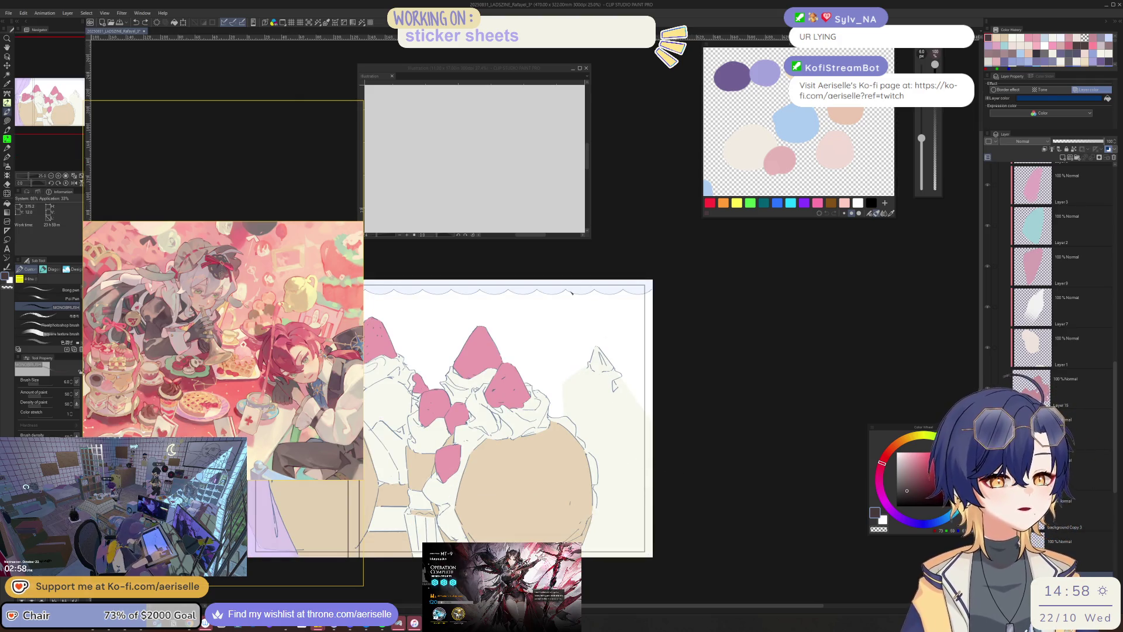
scroll(618, 366, up, 1)
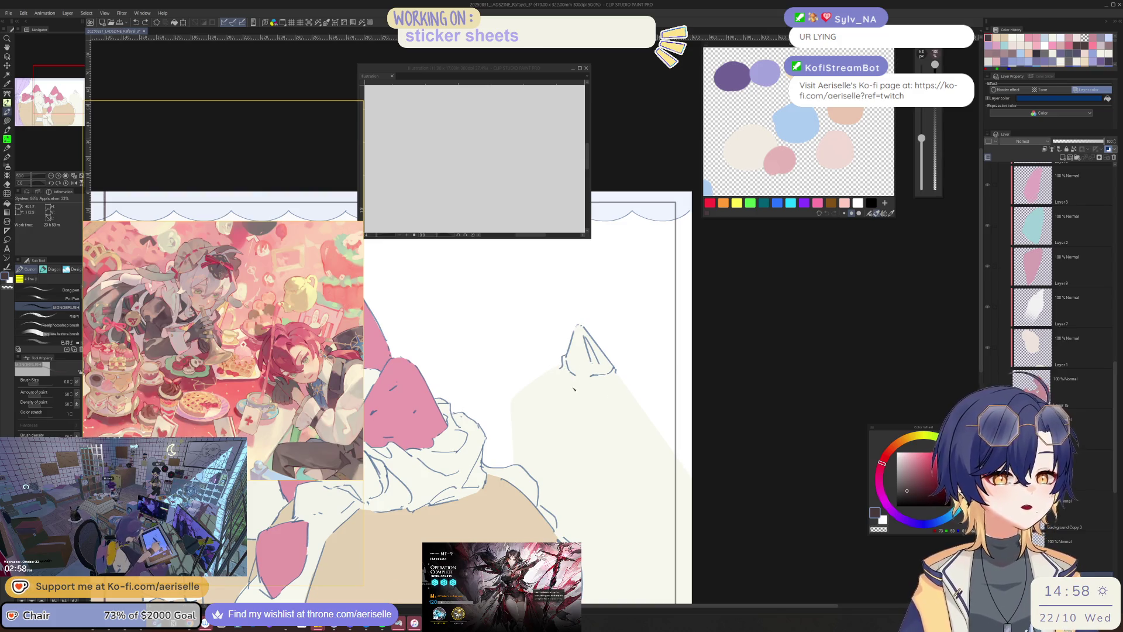
- Add blue outline strokes along the cream swirl's top and left side
drag(577, 379, 563, 393)
drag(617, 370, 655, 413)
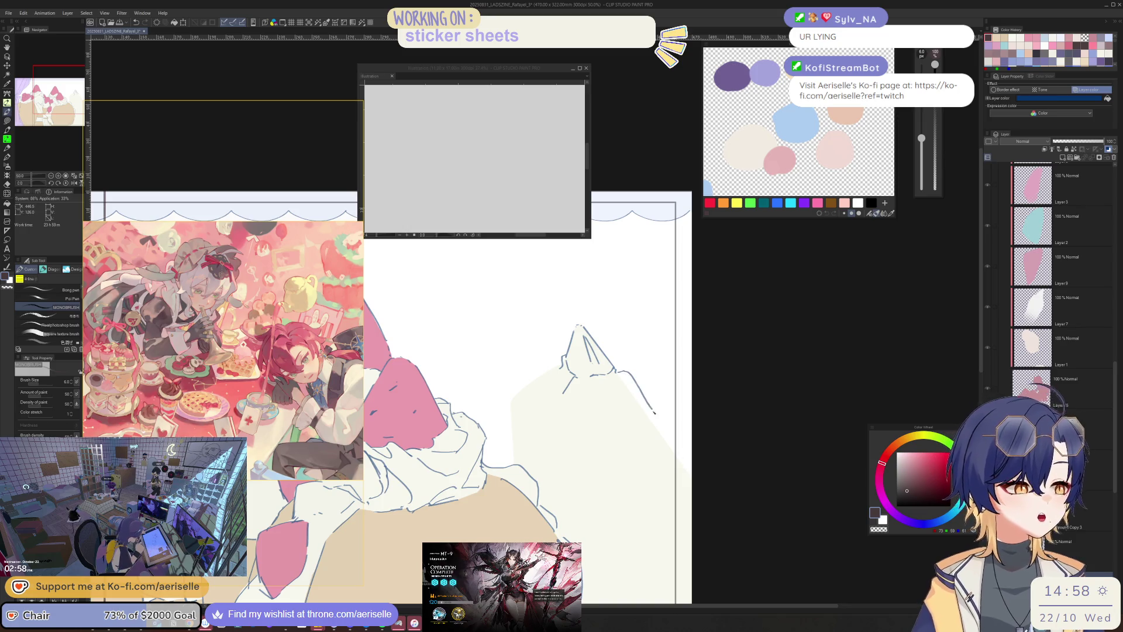
key(ctrl+z)
mouse_move(617, 366)
mouse_down()
mouse_move(667, 421)
mouse_move(644, 437)
mouse_move(594, 439)
mouse_up()
key(ctrl+z)
drag(596, 383, 542, 438)
mouse_move(562, 370)
mouse_down()
mouse_move(527, 389)
mouse_move(517, 435)
mouse_move(559, 438)
mouse_up()
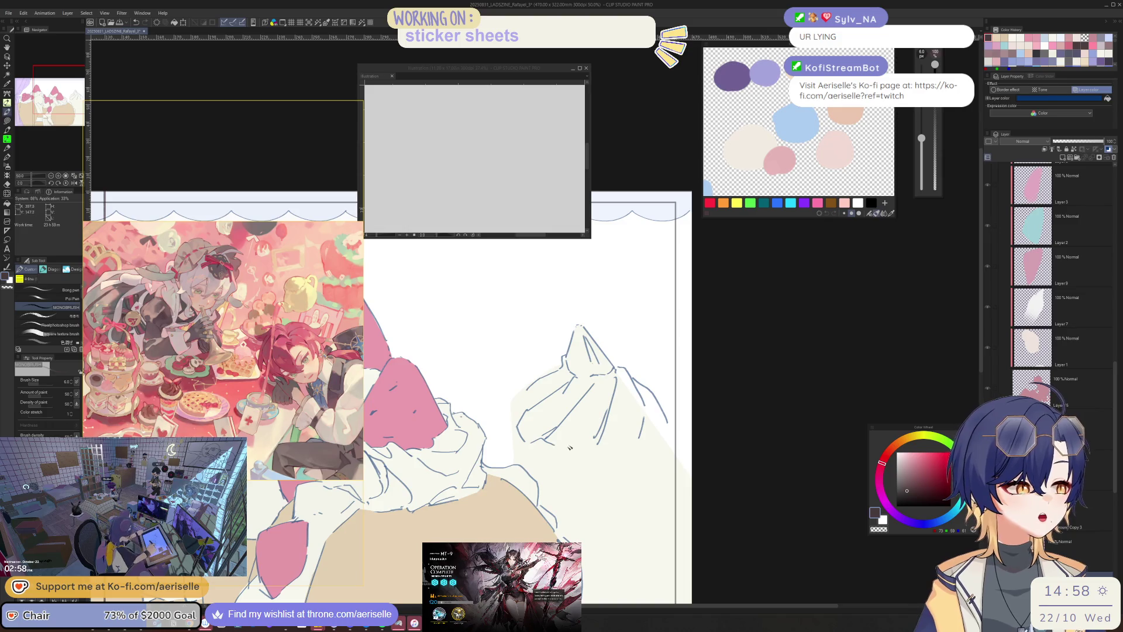
drag(529, 392, 515, 437)
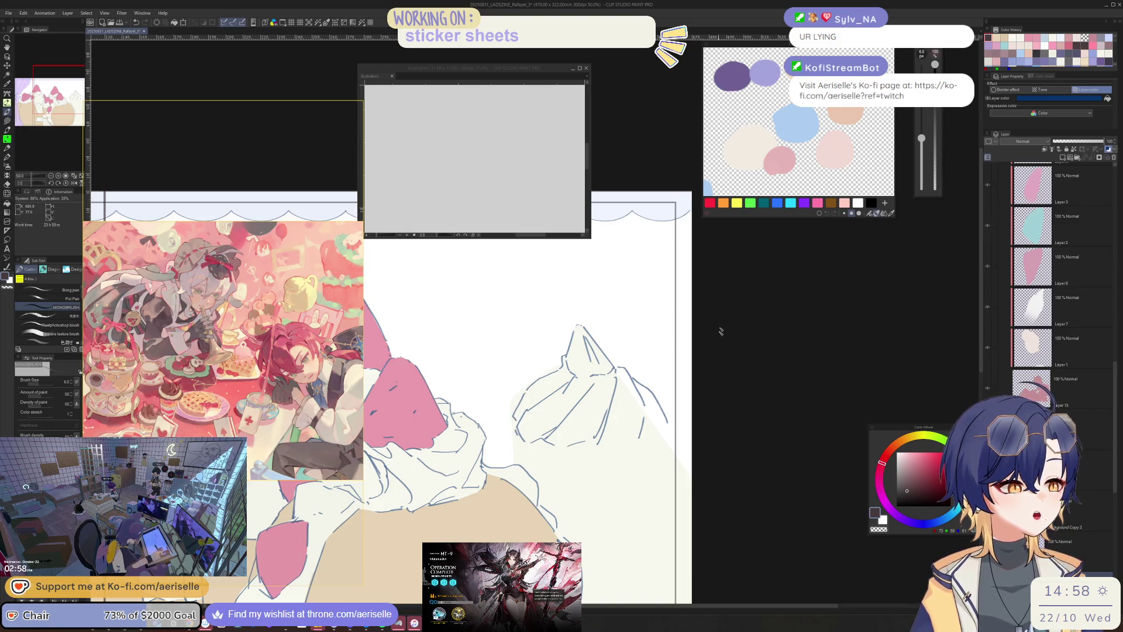
- Sketch the left edge of the right cream swirl
key(minus)
key(minus)
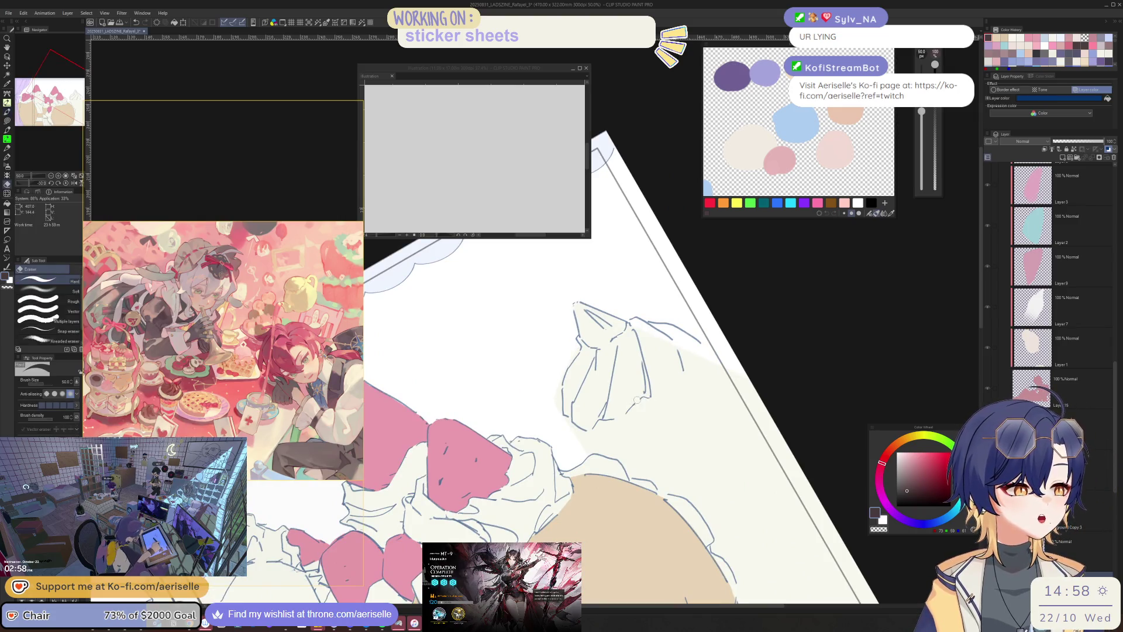
key(equal)
key(equal)
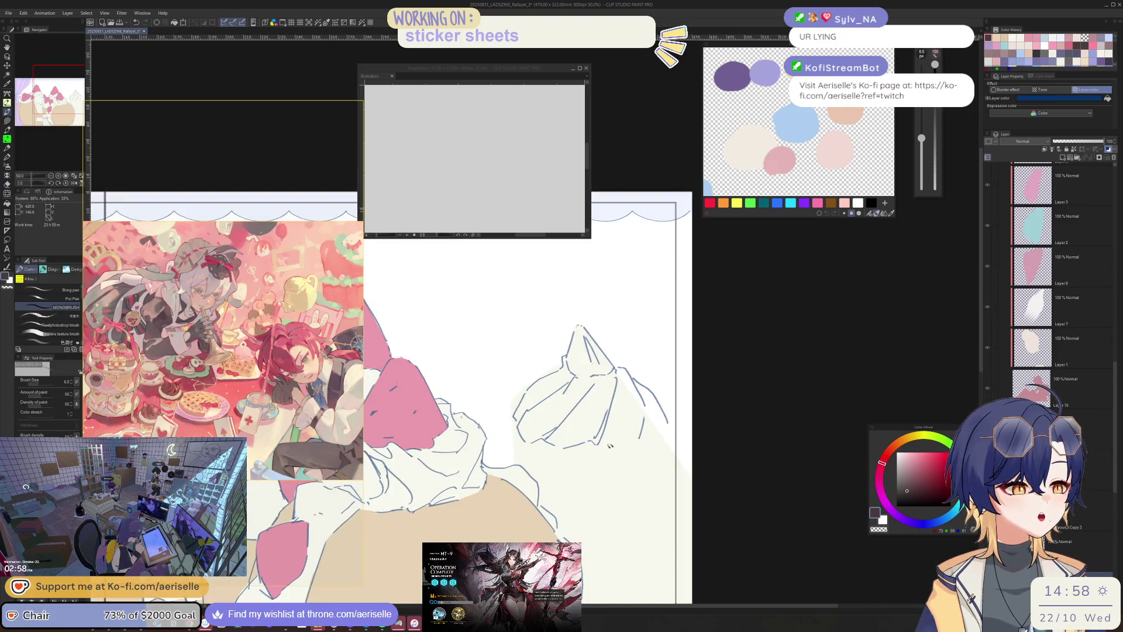
scroll(670, 428, down, 4)
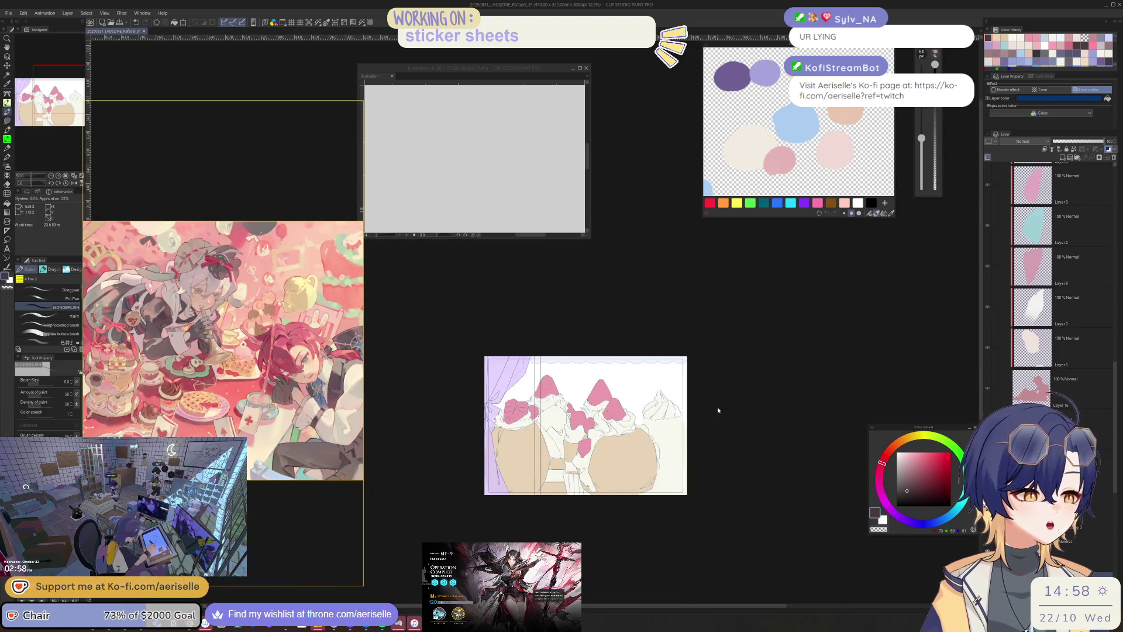
scroll(599, 410, up, 4)
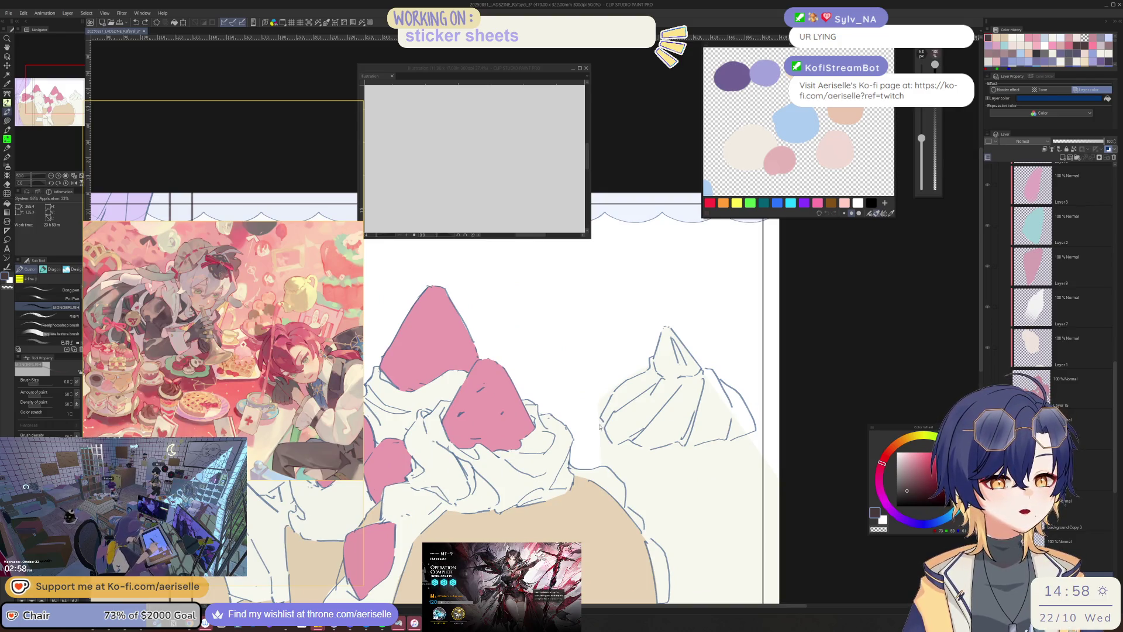
mouse_move(604, 423)
mouse_down()
mouse_move(595, 453)
mouse_move(622, 465)
mouse_up()
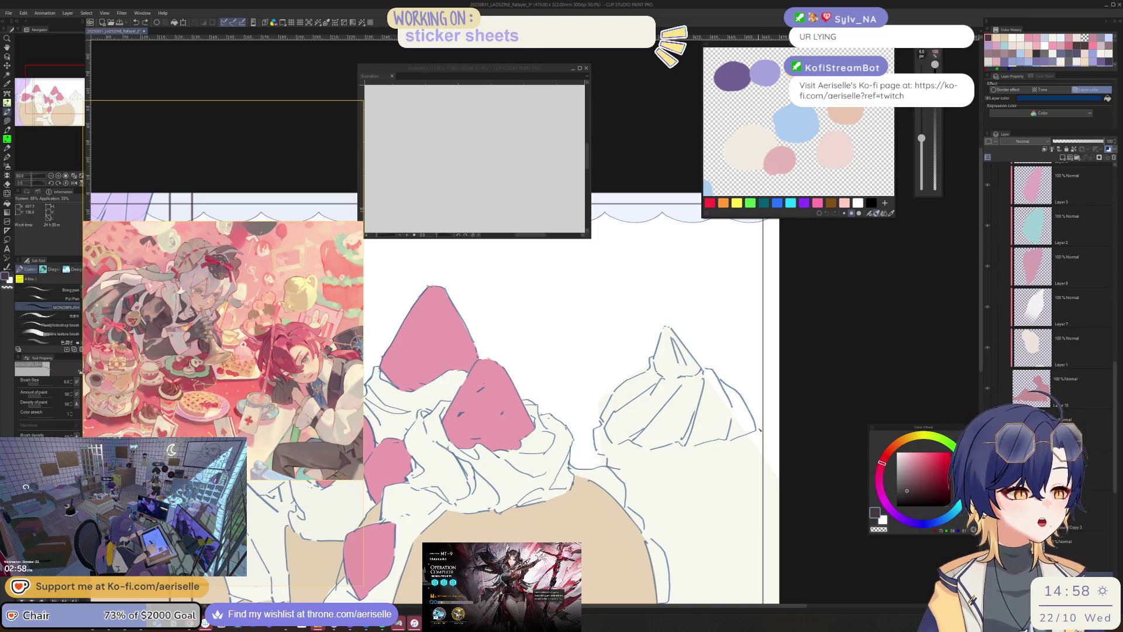
scroll(772, 409, down, 4)
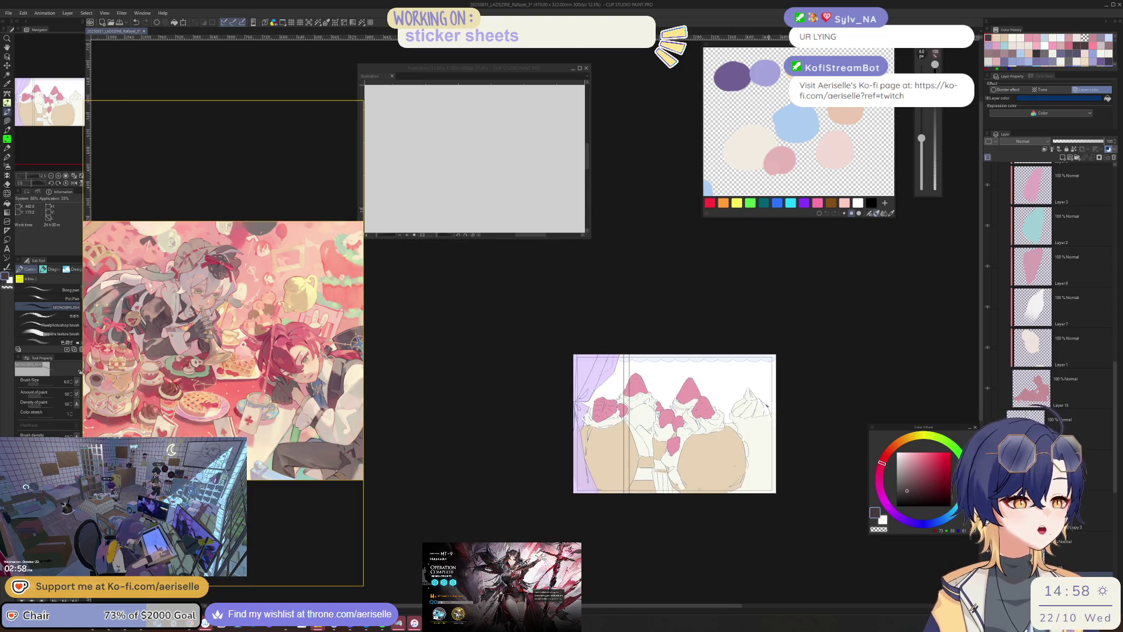
scroll(768, 405, up, 2)
- Select the right cream swirl's layer and try a Lasso fill along its left edge
ctrl+shift+click(754, 485)
scroll(754, 485, up, 1)
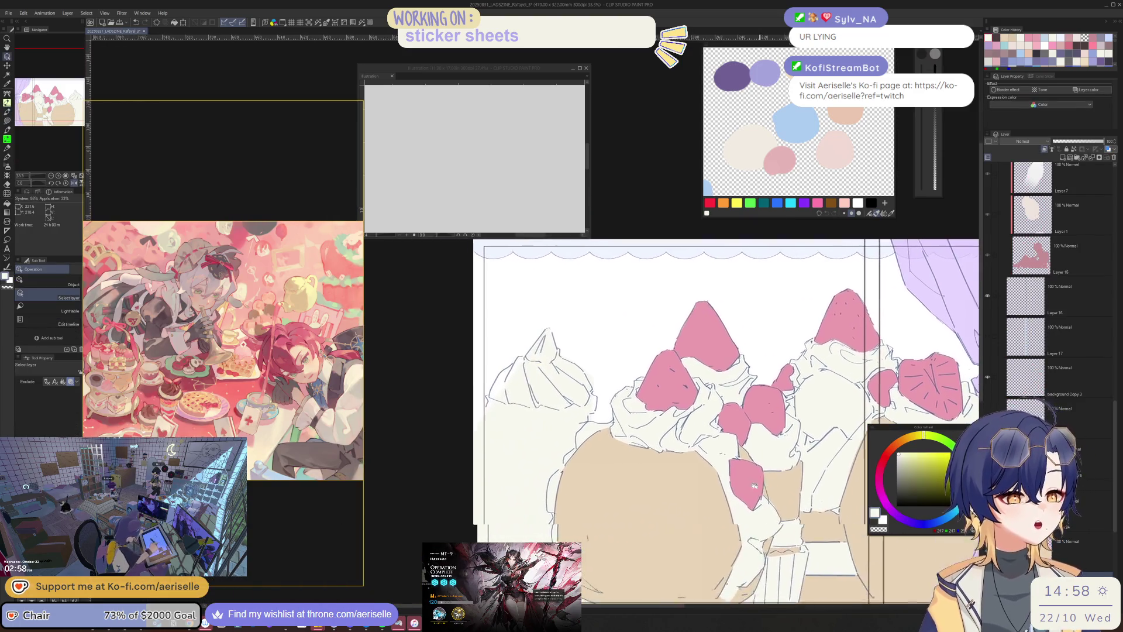
scroll(1113, 420, down, 3)
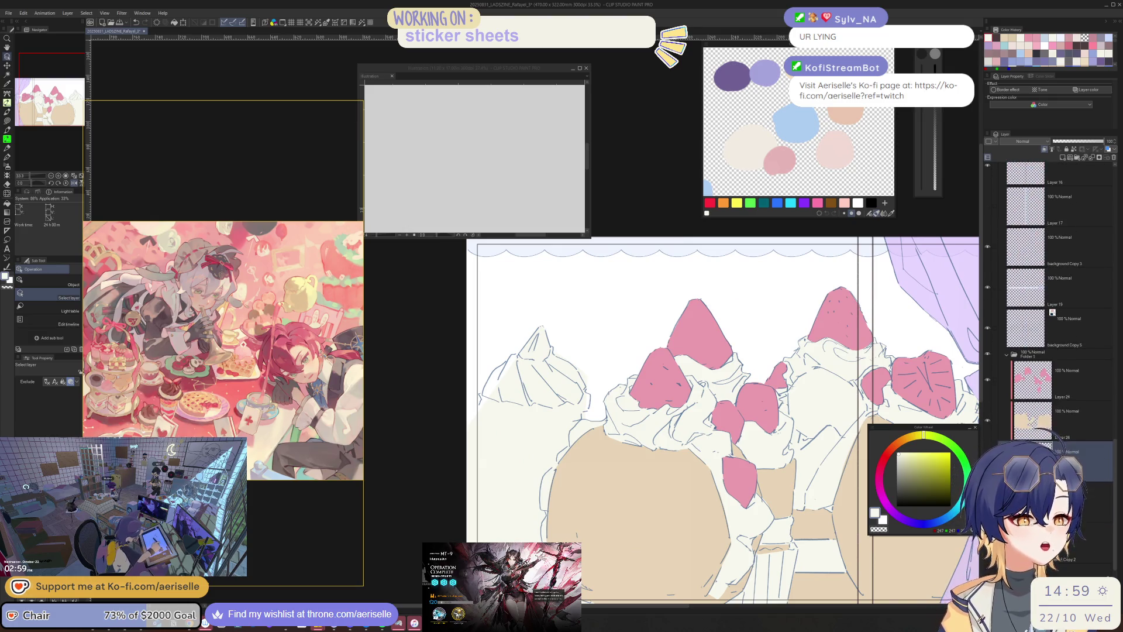
scroll(513, 342, up, 3)
key(u)
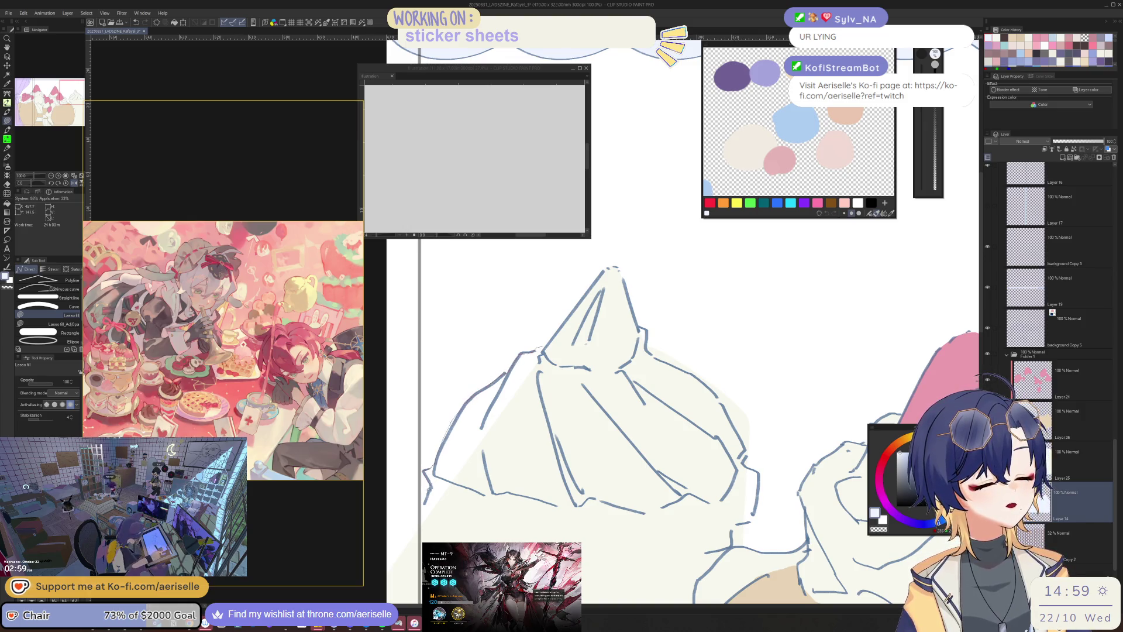
key(ctrl+minus)
key(ctrl+minus)
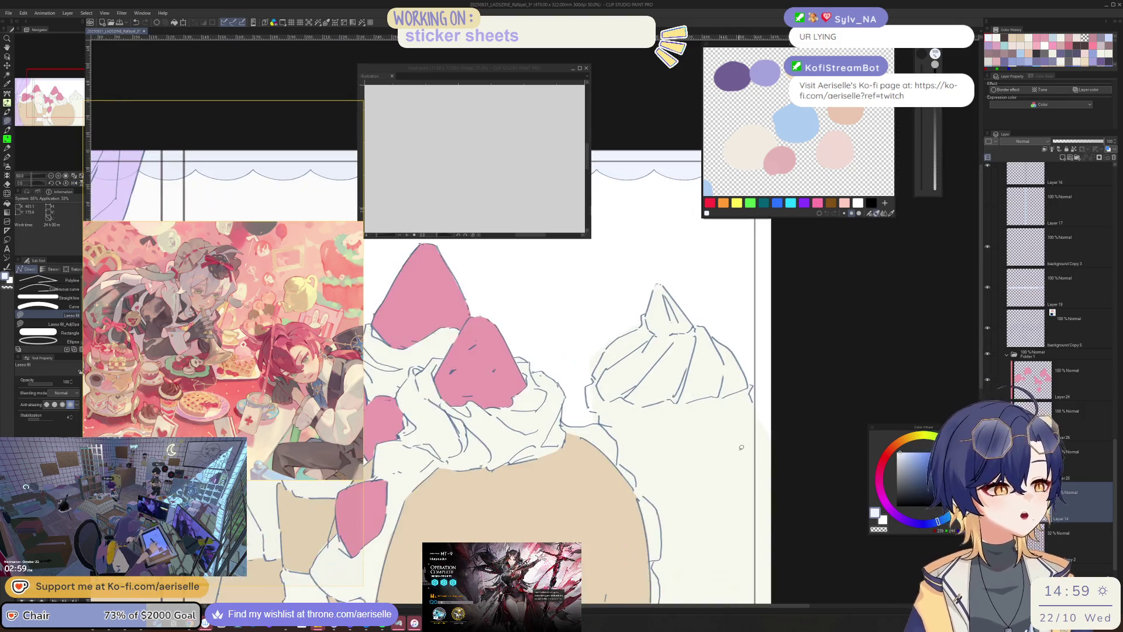
key(ctrl+plus)
key(ctrl+plus)
key(e)
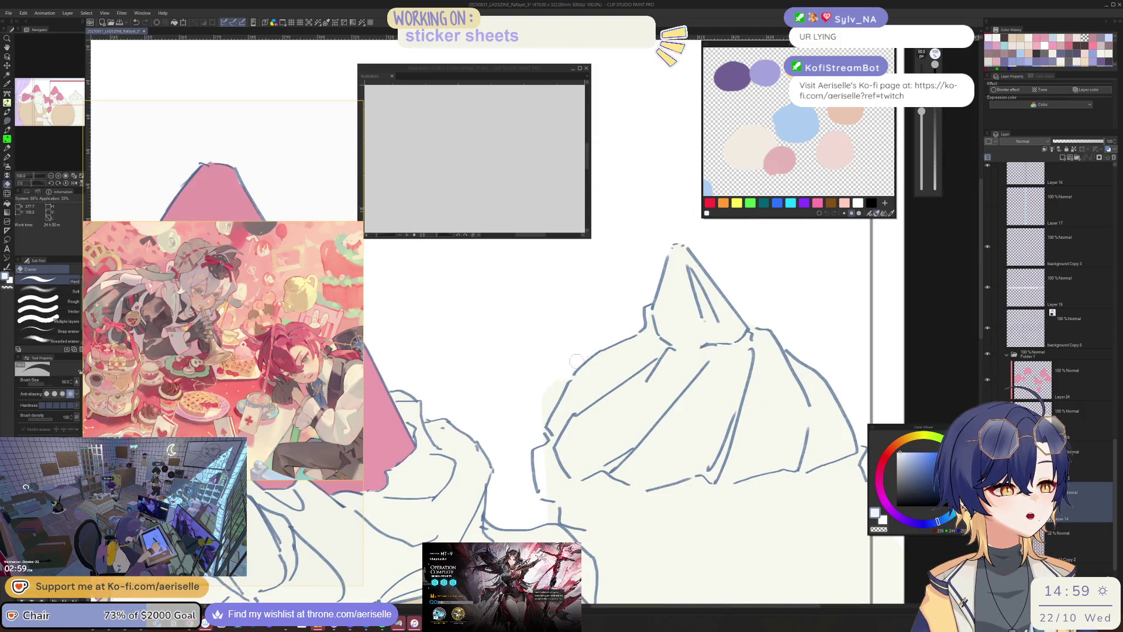
key(u)
mouse_move(537, 447)
mouse_down()
mouse_move(546, 538)
mouse_move(536, 450)
mouse_up()
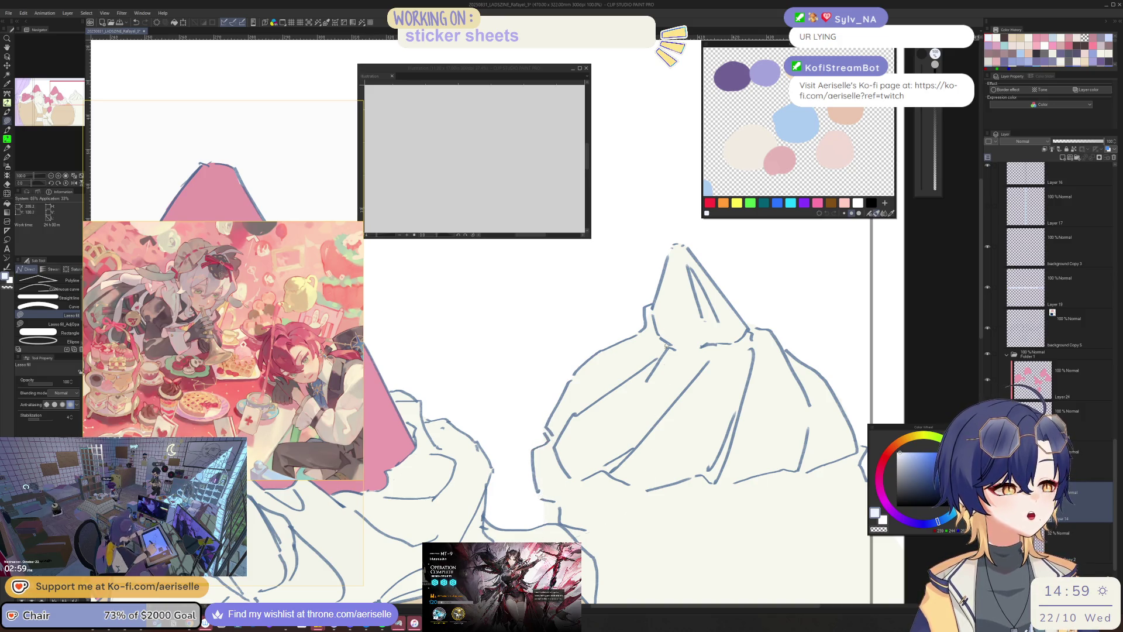
key(ctrl+minus)
key(ctrl+minus)
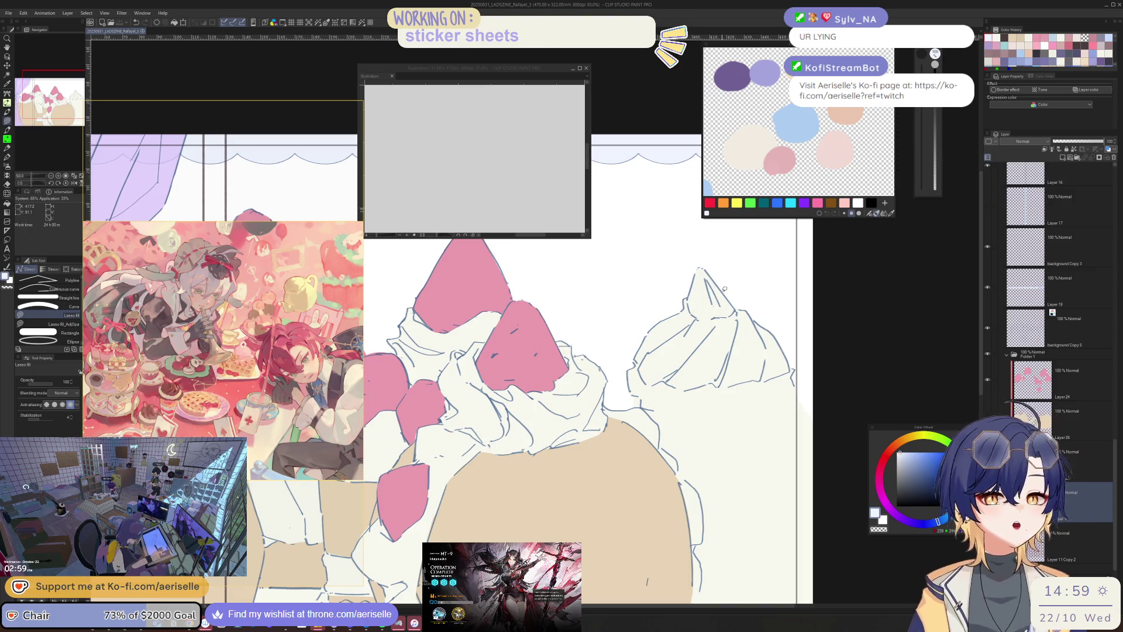
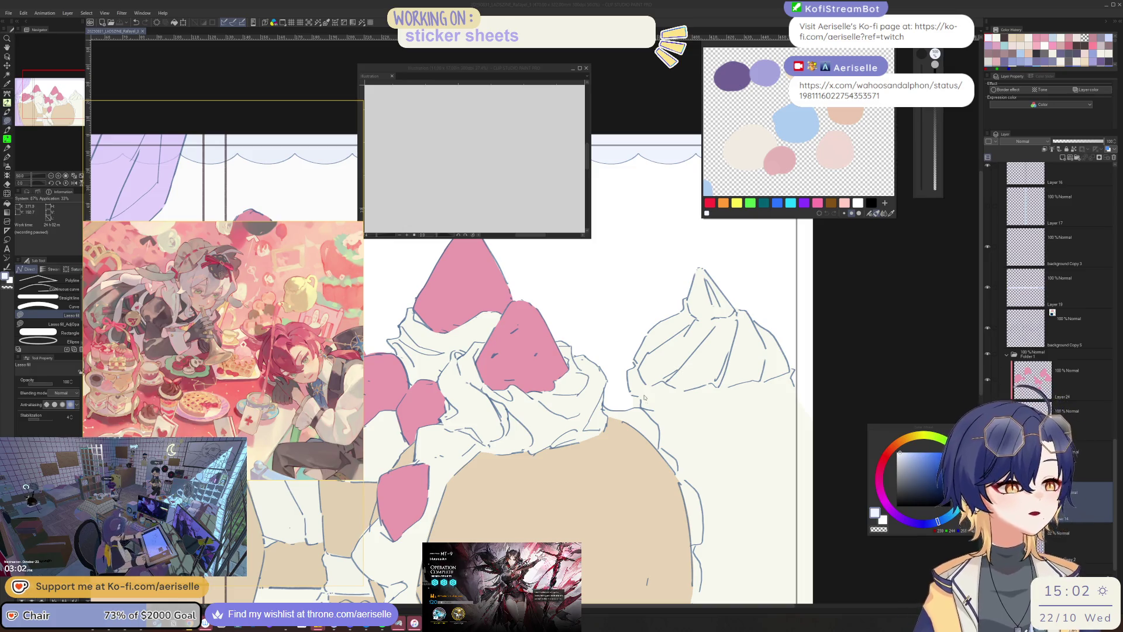
- On the background Copy 5 layer, lasso-fill a pink strawberry atop the right cake
key(b)
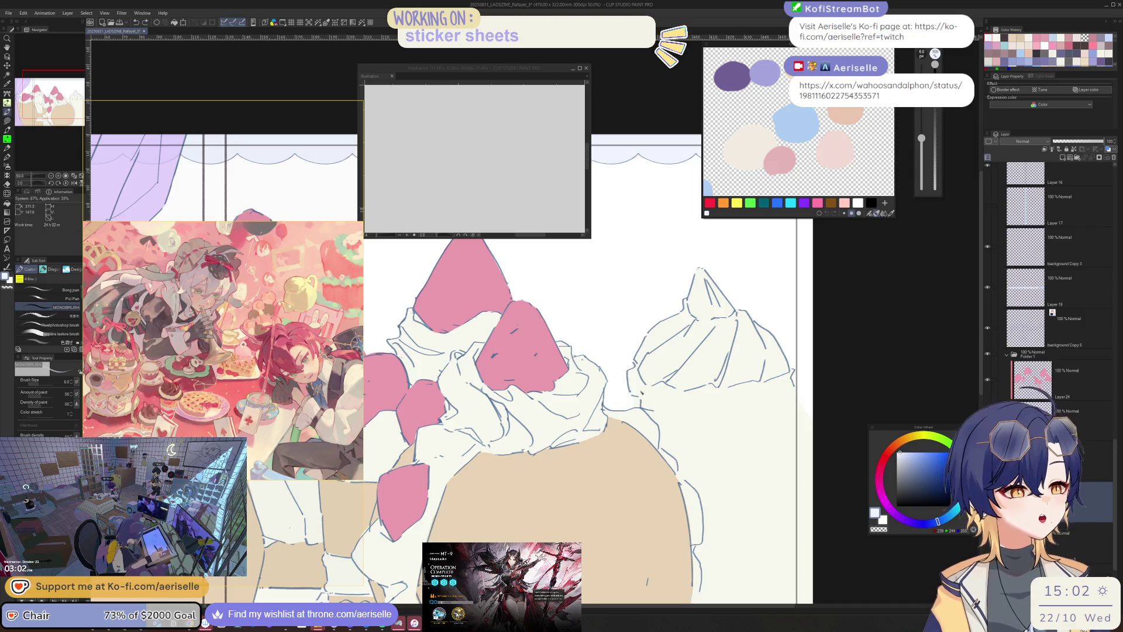
key(ctrl+alt+0)
click(1024, 328)
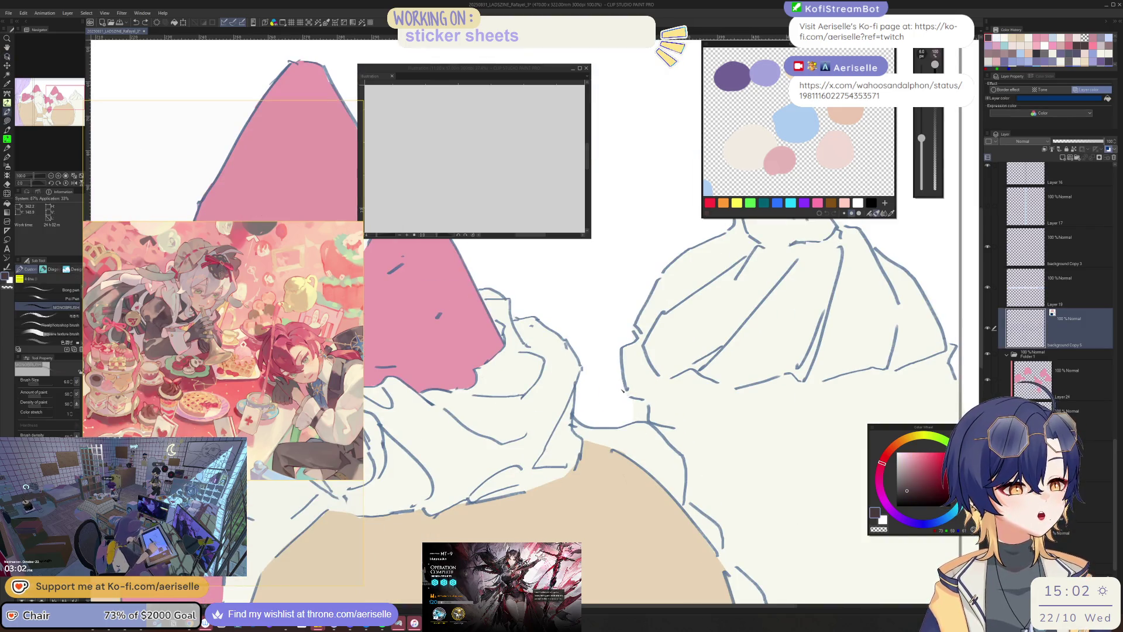
scroll(628, 412, down, 2)
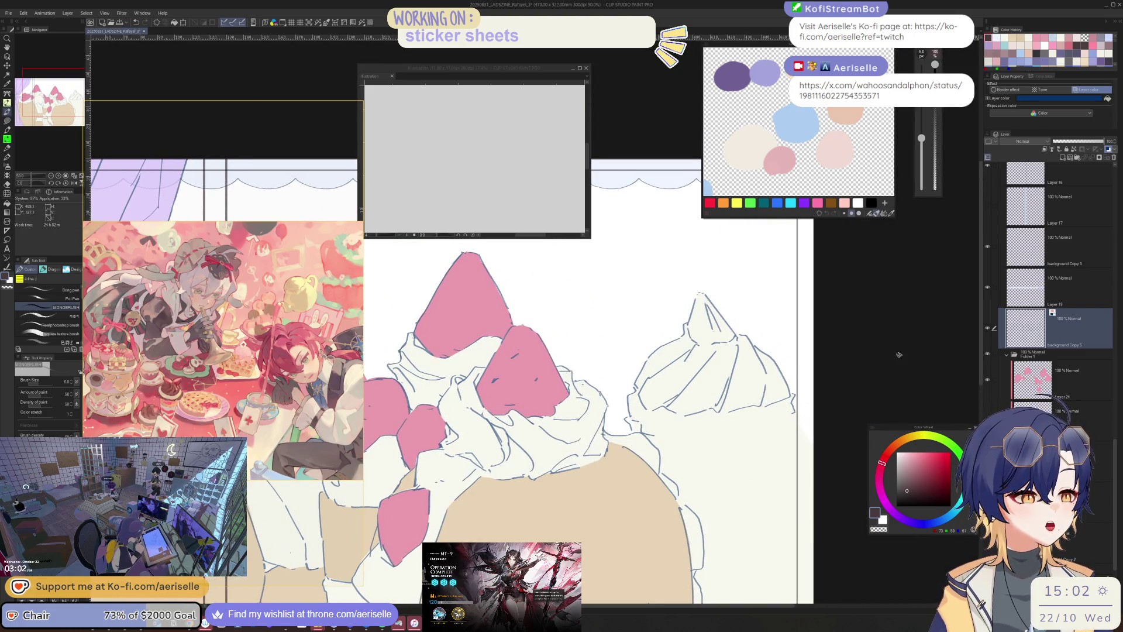
scroll(774, 530, down, 2)
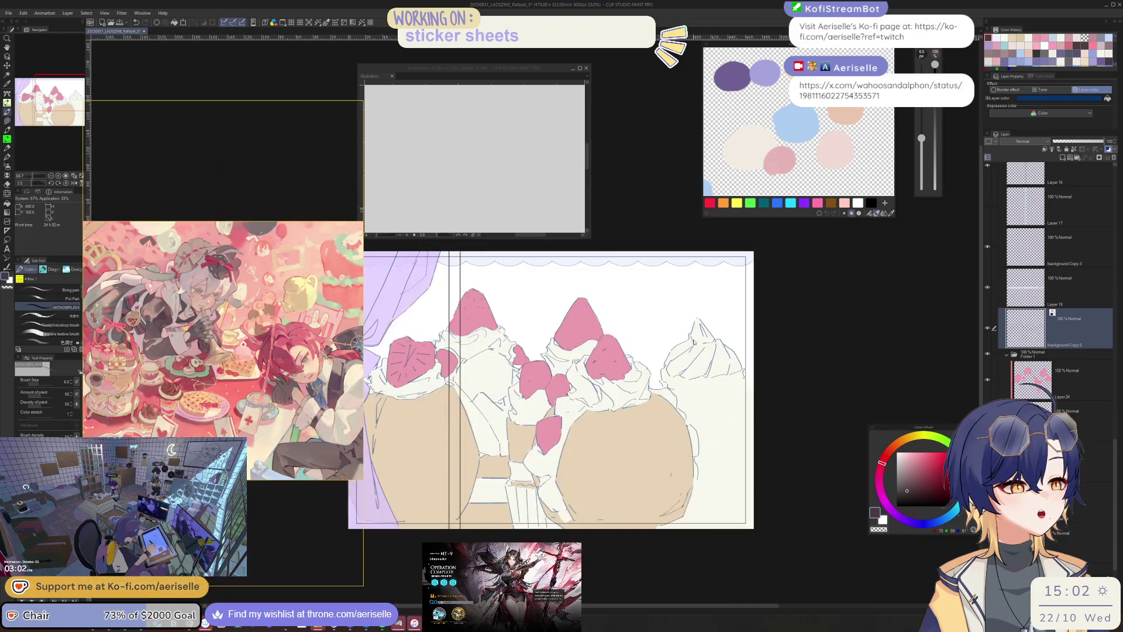
scroll(612, 392, up, 2)
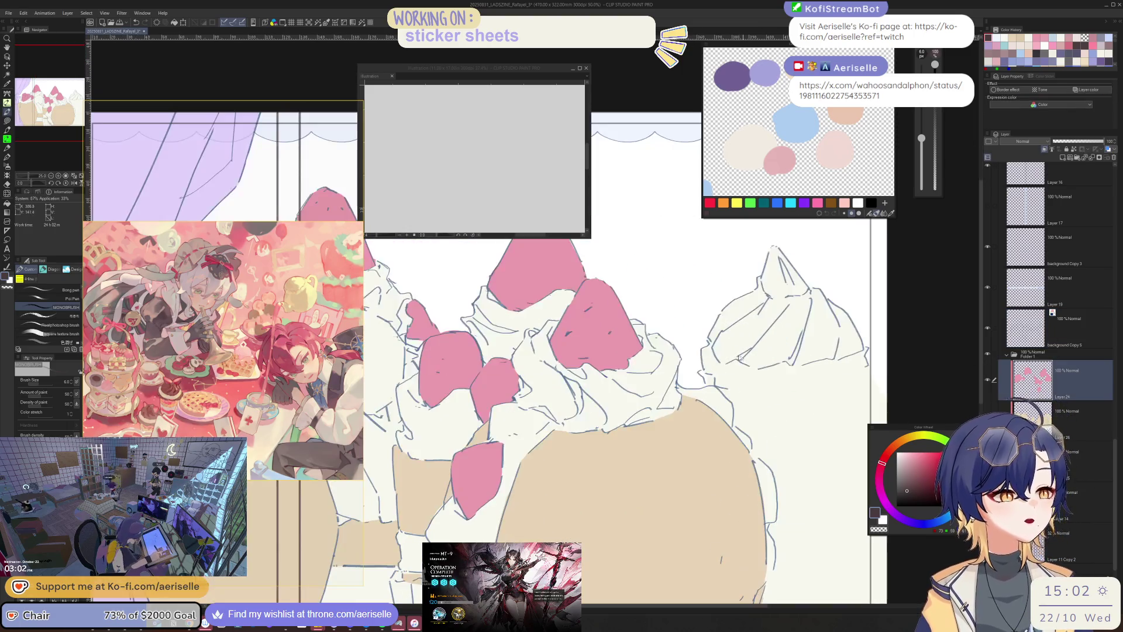
scroll(809, 303, up, 3)
key(u)
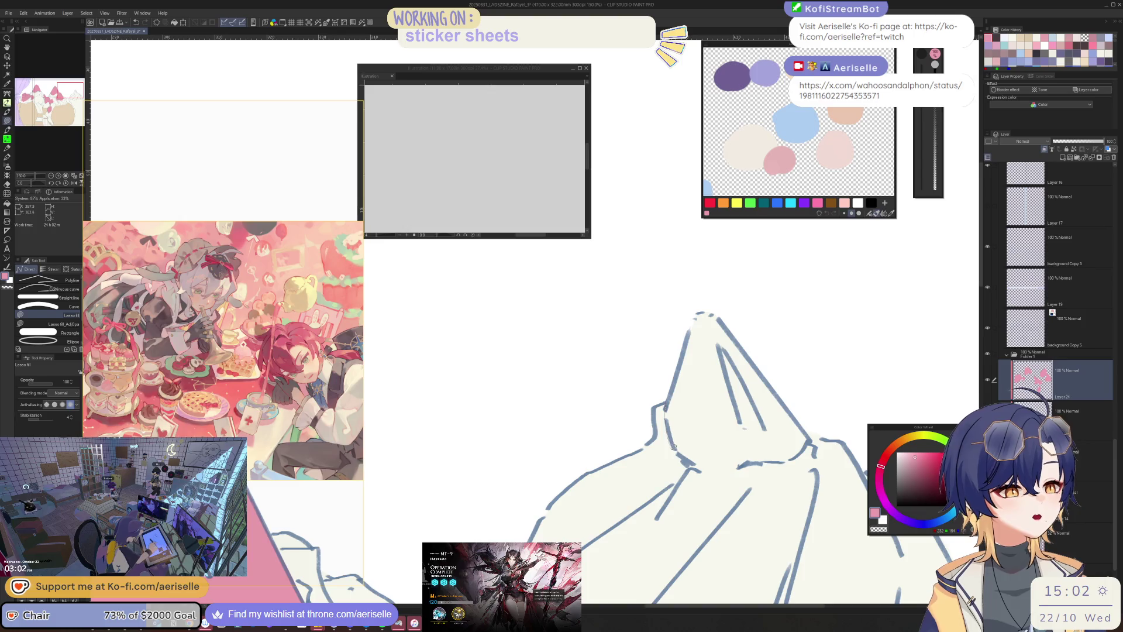
mouse_move(711, 466)
mouse_down()
mouse_move(802, 451)
mouse_move(769, 331)
mouse_move(719, 318)
mouse_up()
- Make the raf Copy character folder and the foreground Copy 2 layer visible
scroll(845, 410, down, 7)
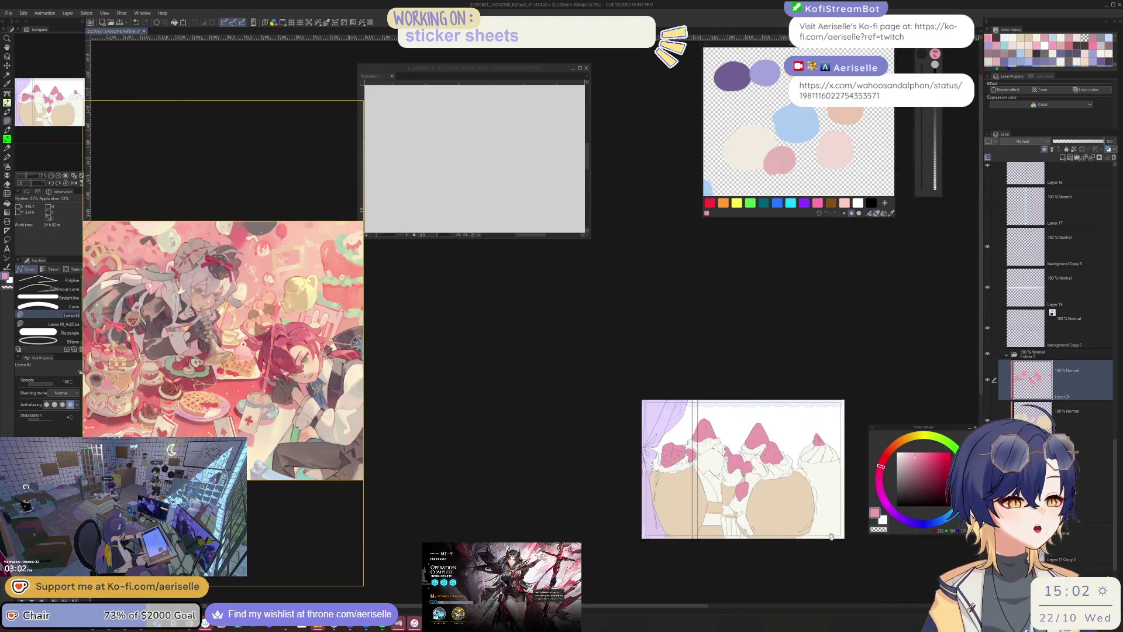
scroll(1112, 333, down, 5)
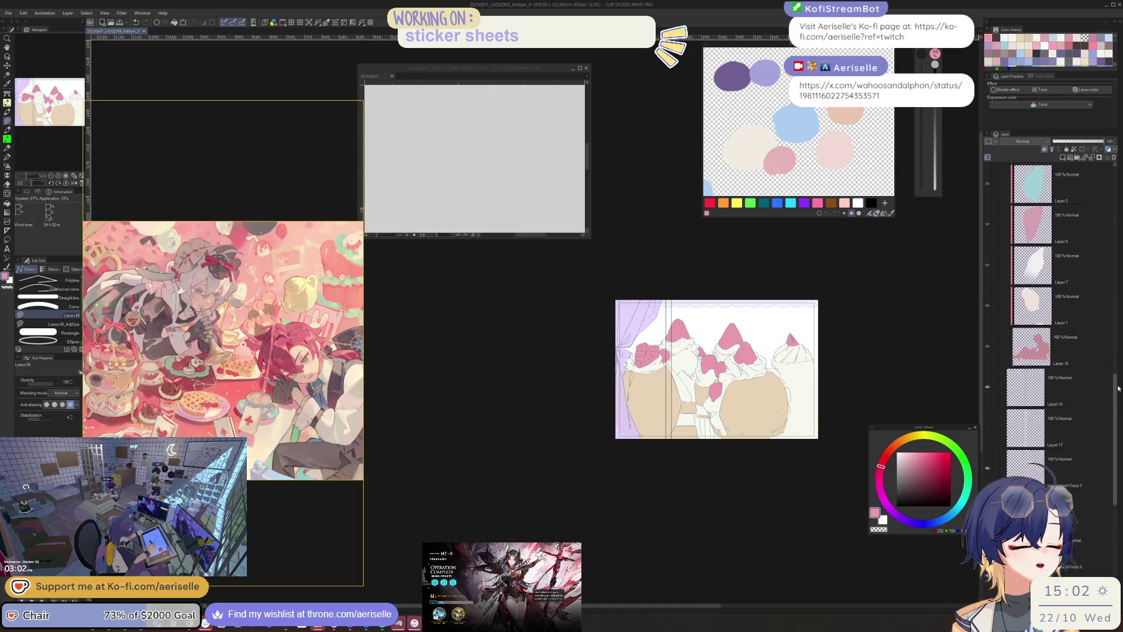
scroll(1067, 263, up, 5)
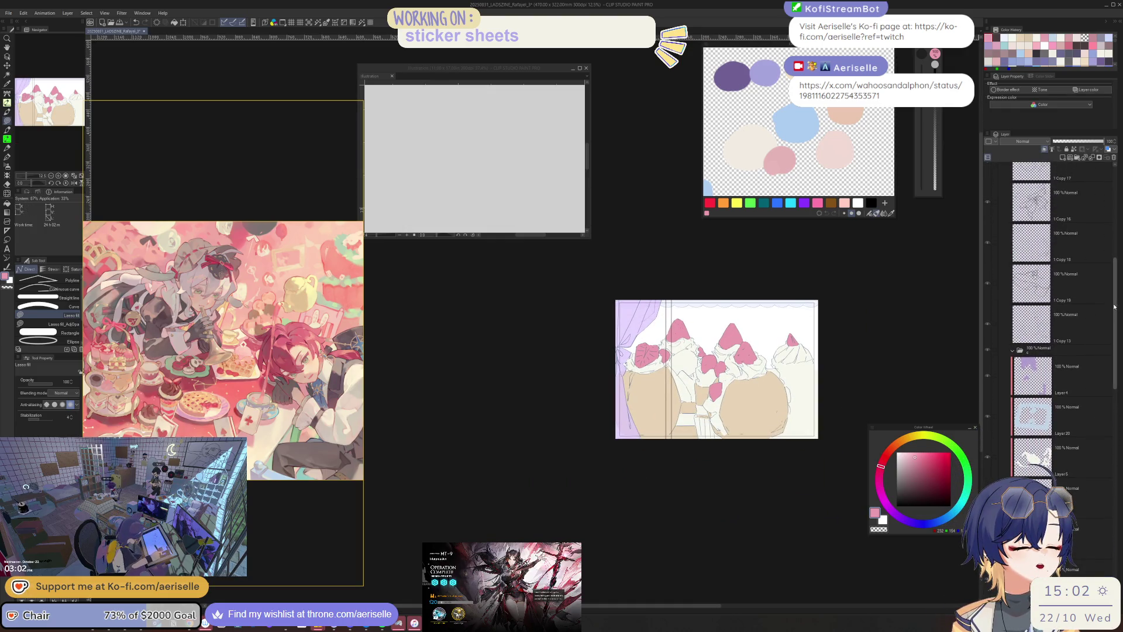
scroll(1068, 260, up, 5)
click(989, 240)
click(988, 217)
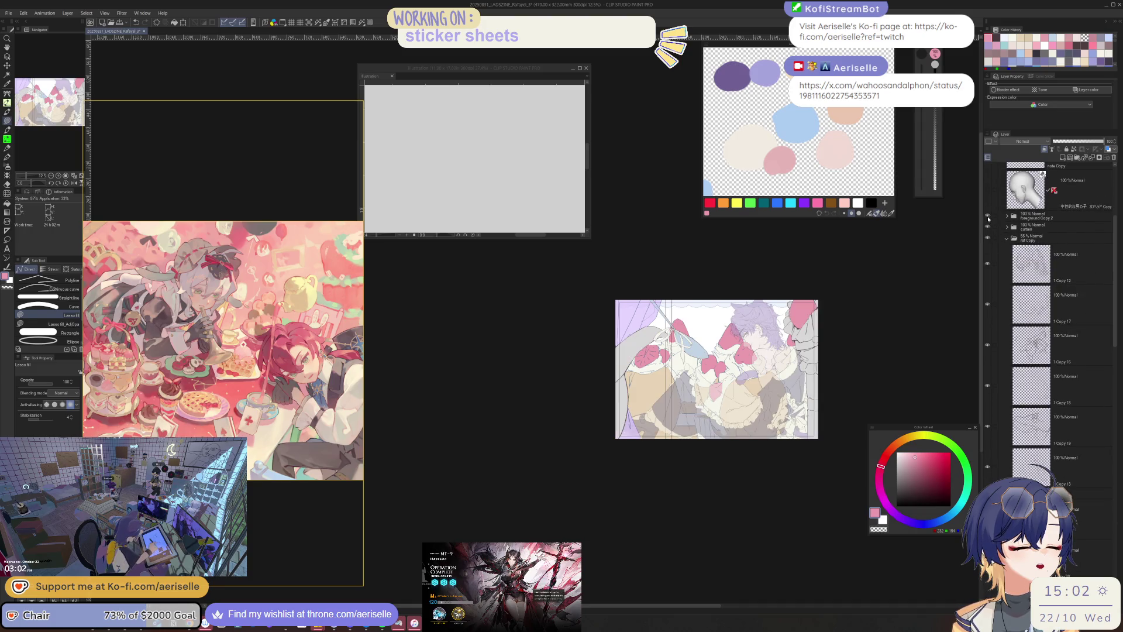
- Set the raf Copy folder to 100% opacity and repaint the lilac curtain near-white
click(1064, 237)
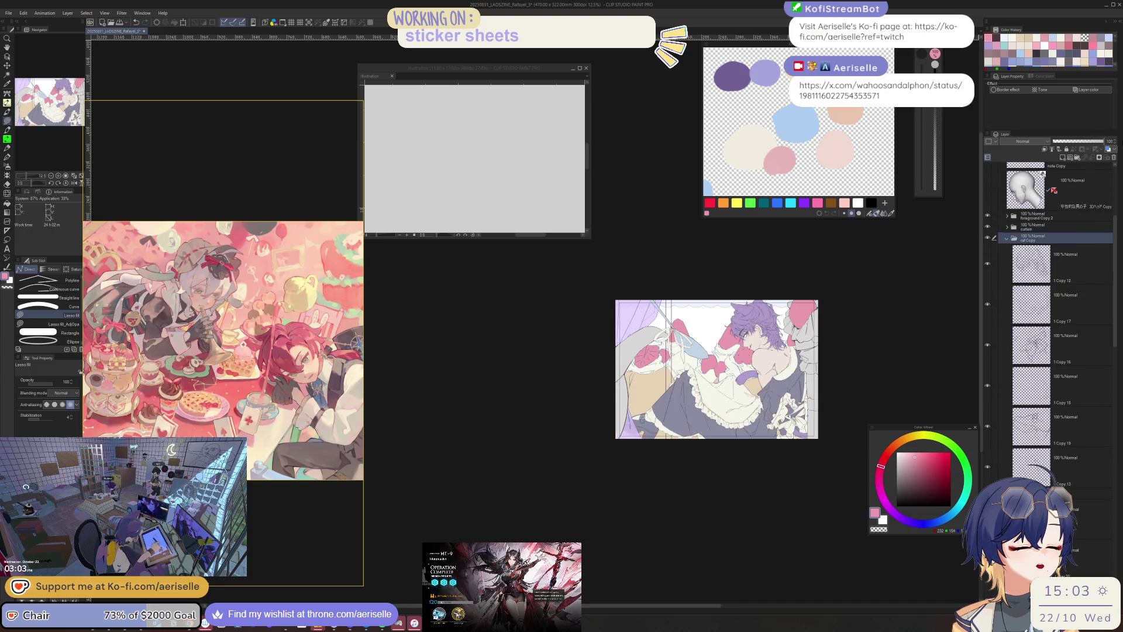
scroll(547, 360, up, 3)
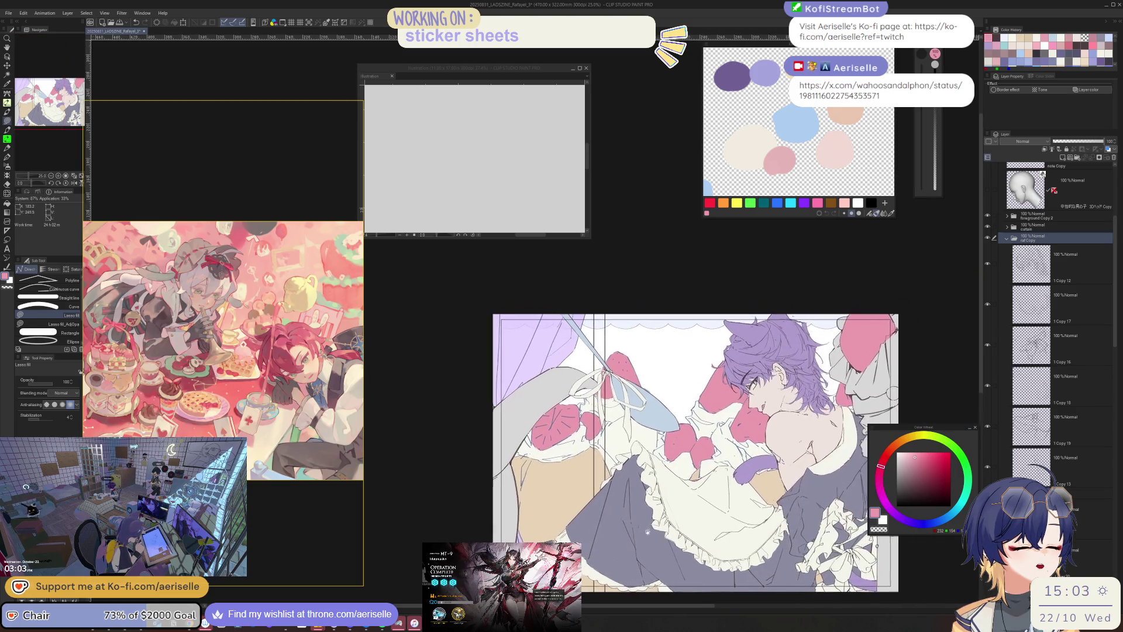
ctrl+shift+click(553, 344)
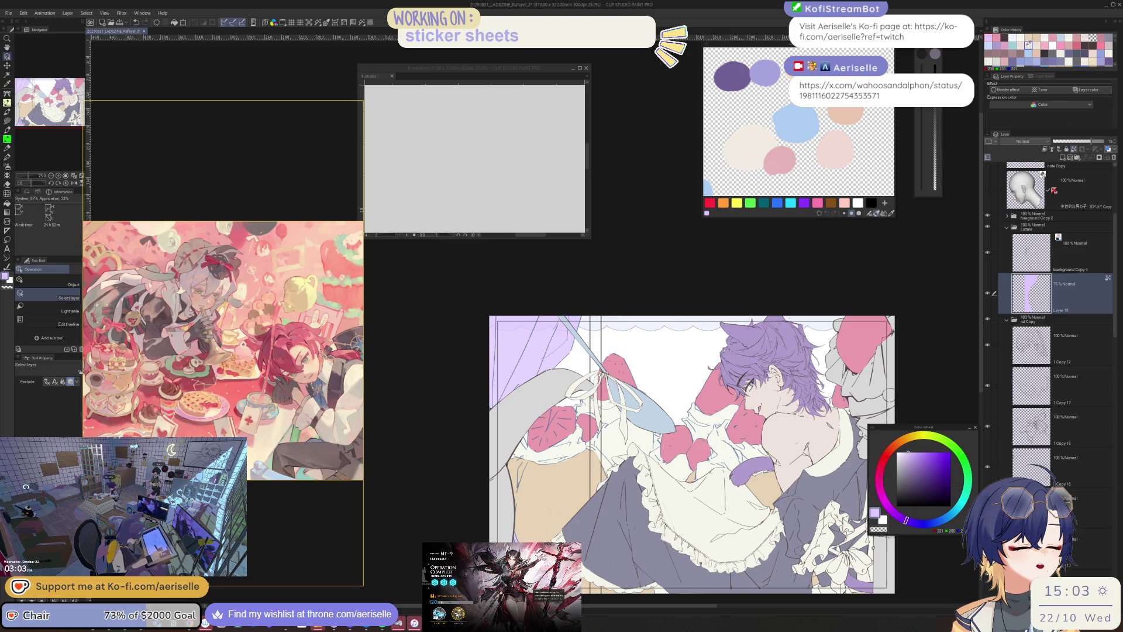
click(1021, 36)
key(u)
mouse_move(624, 301)
mouse_down()
mouse_move(421, 468)
mouse_move(620, 263)
mouse_up()
drag(696, 586, 674, 547)
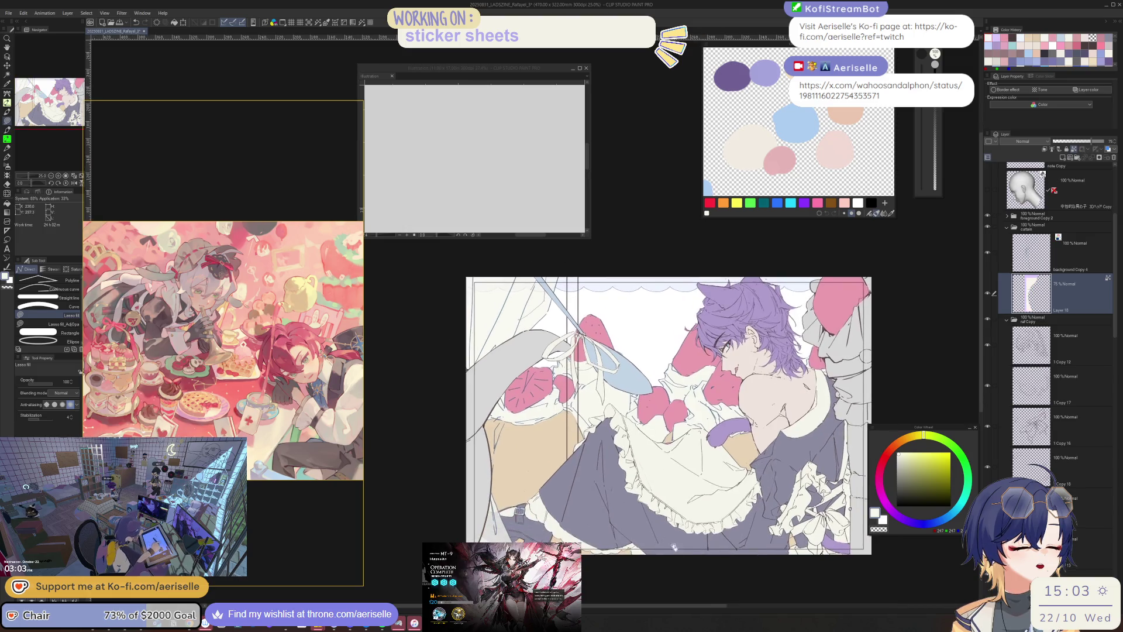
- Pick the background Copy 4 layer, then the strawberry's layer, from the canvas
scroll(674, 547, up, 3)
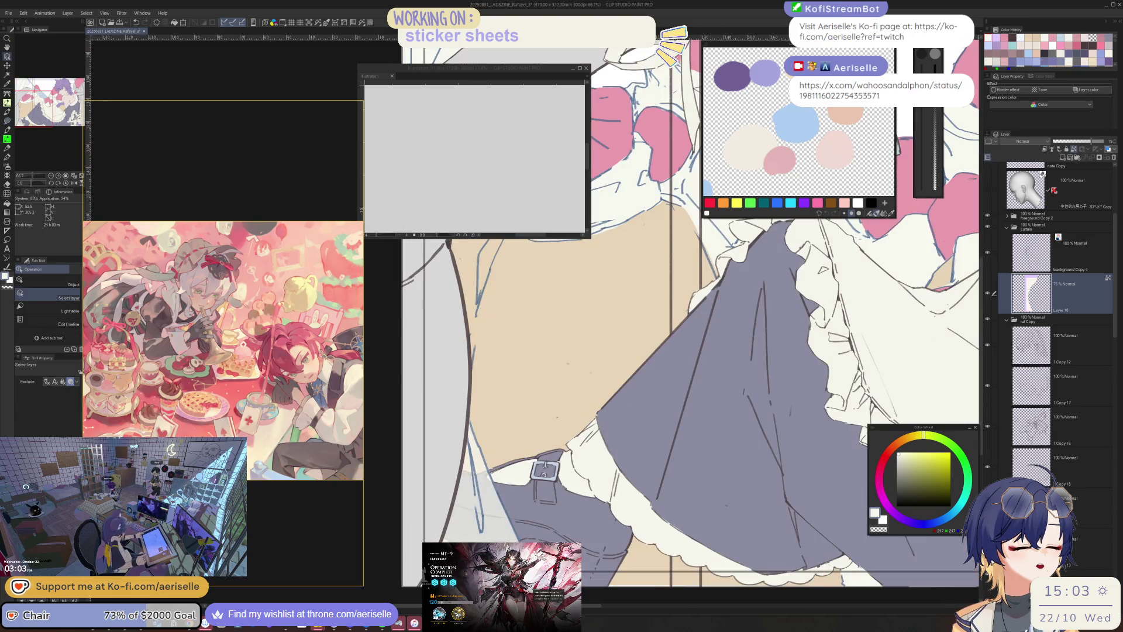
click(892, 288)
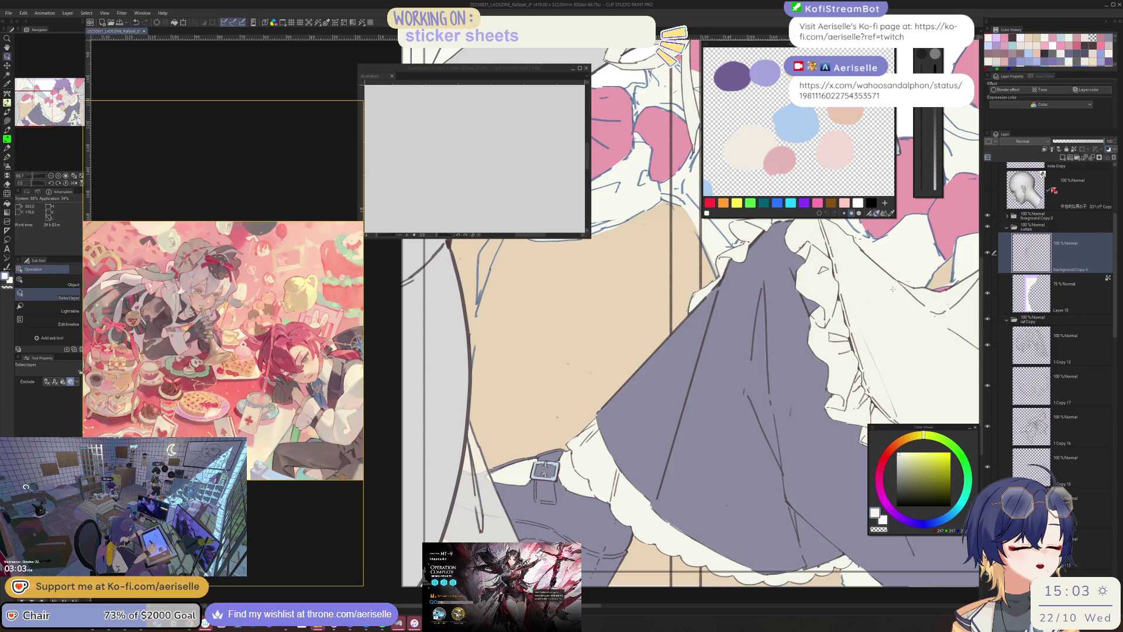
scroll(634, 394, down, 3)
scroll(633, 395, up, 6)
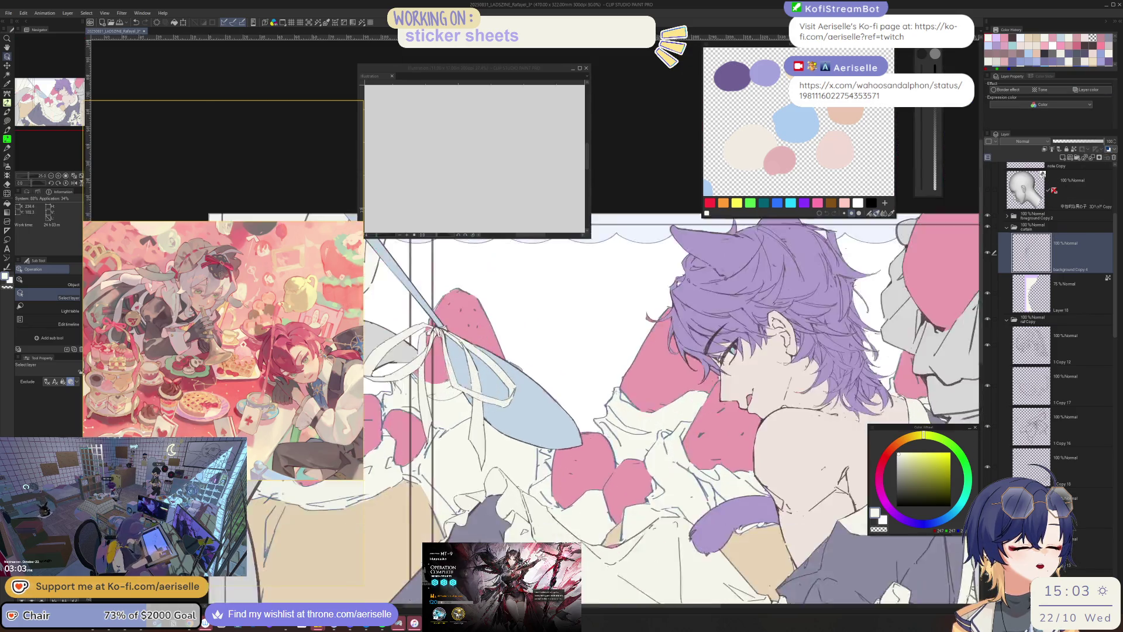
key(u)
key(o)
click(633, 395)
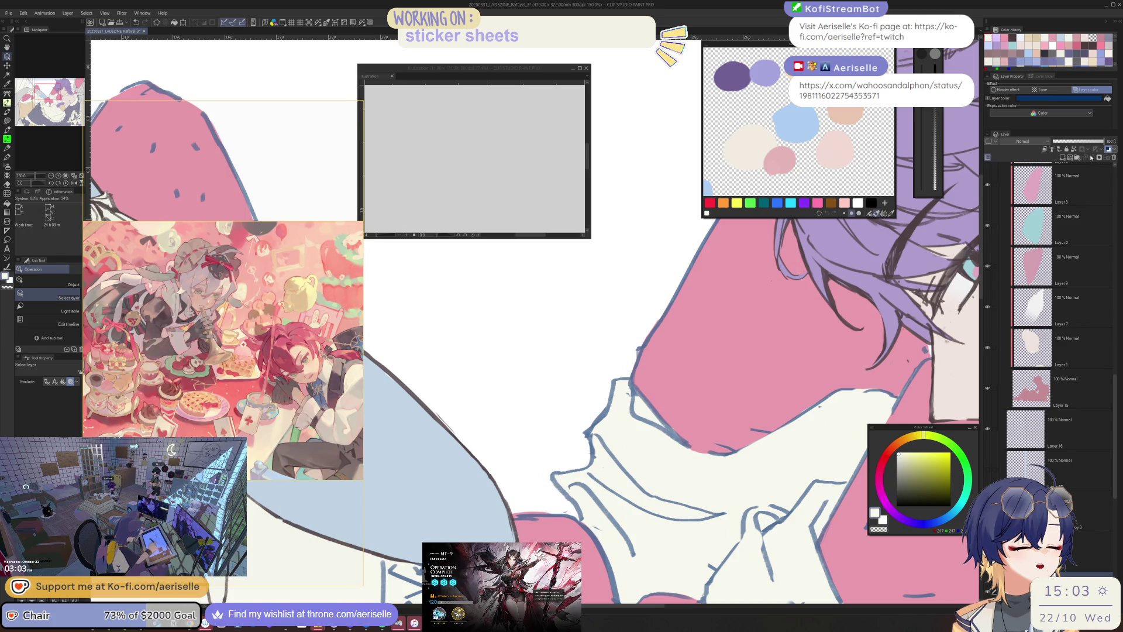
scroll(633, 421, down, 6)
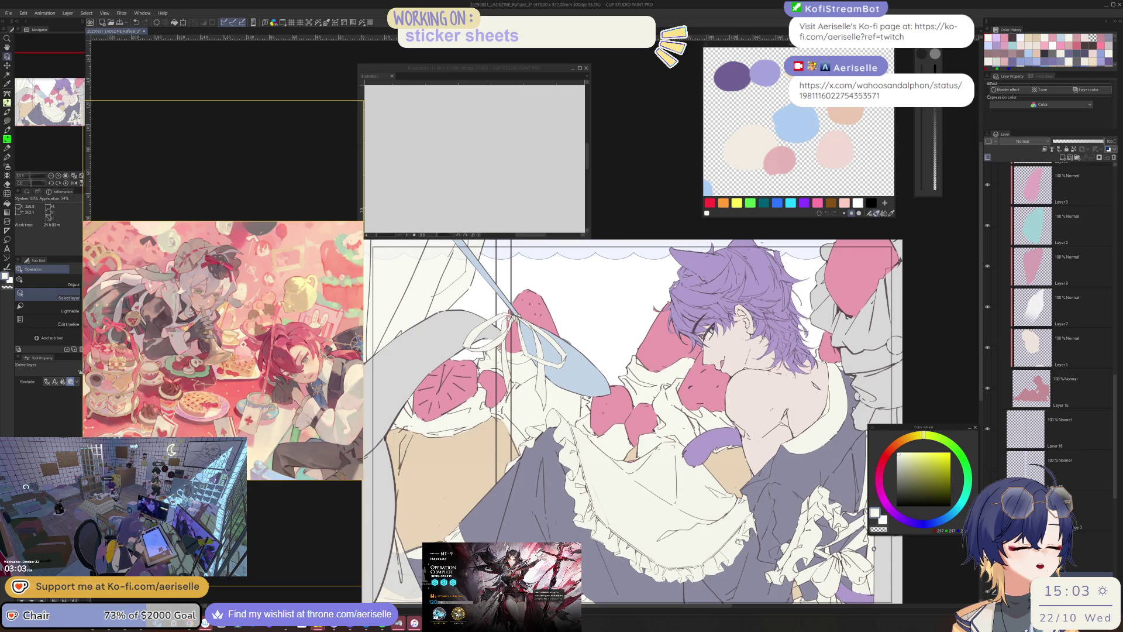
- Show the light blue window pole layer and select Layer 12 Copy
click(988, 469)
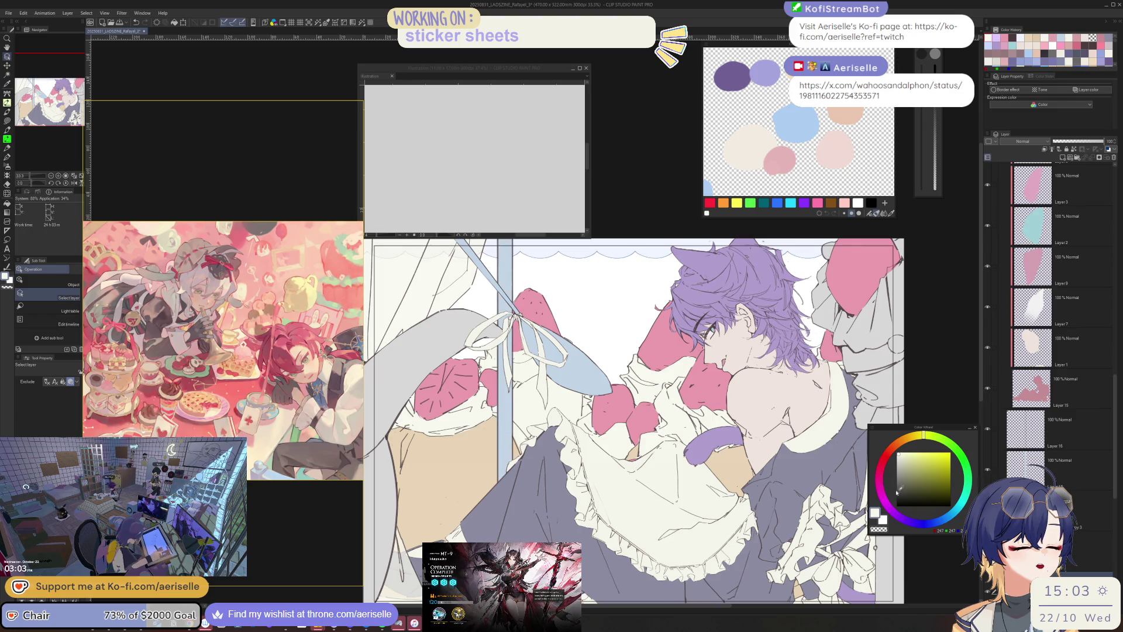
scroll(897, 493, down, 3)
drag(823, 563, 696, 521)
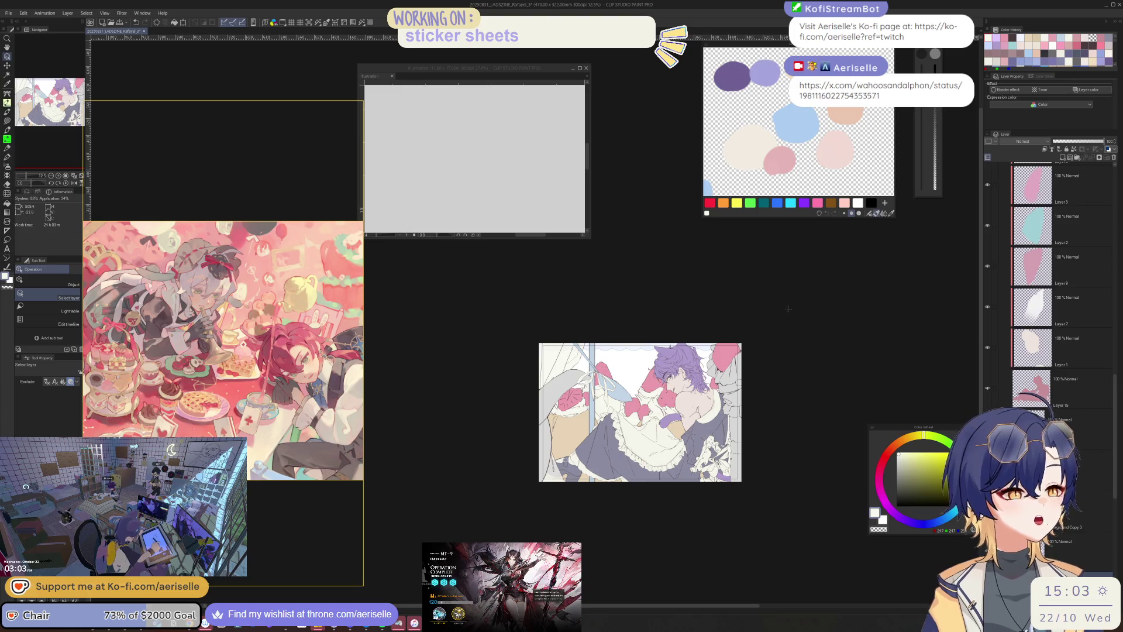
click(728, 377)
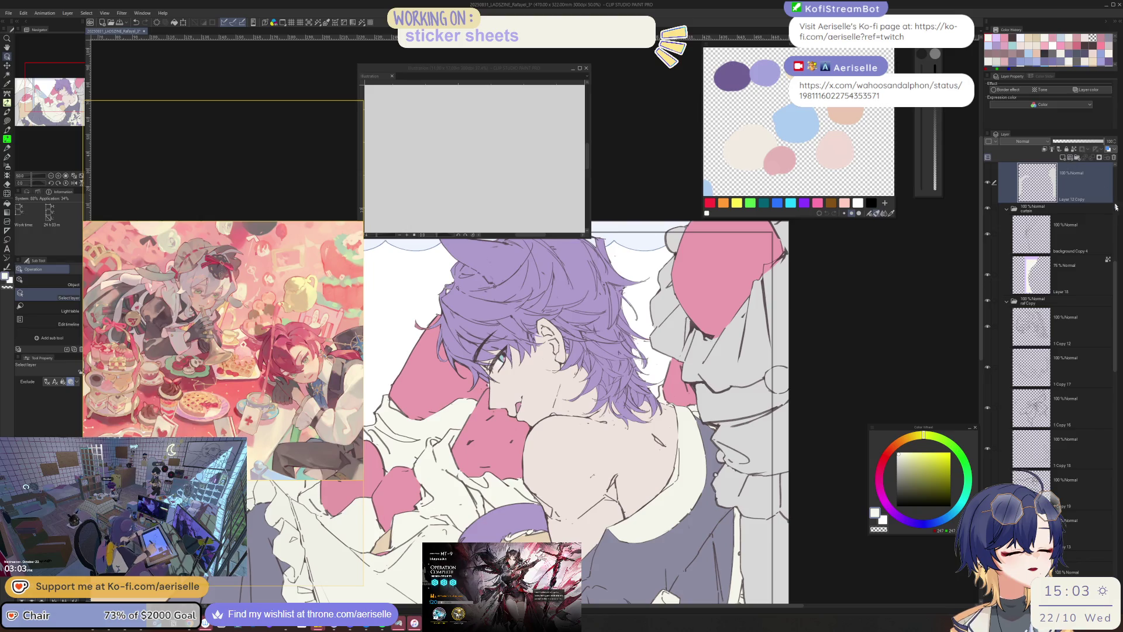
scroll(1085, 215, up, 4)
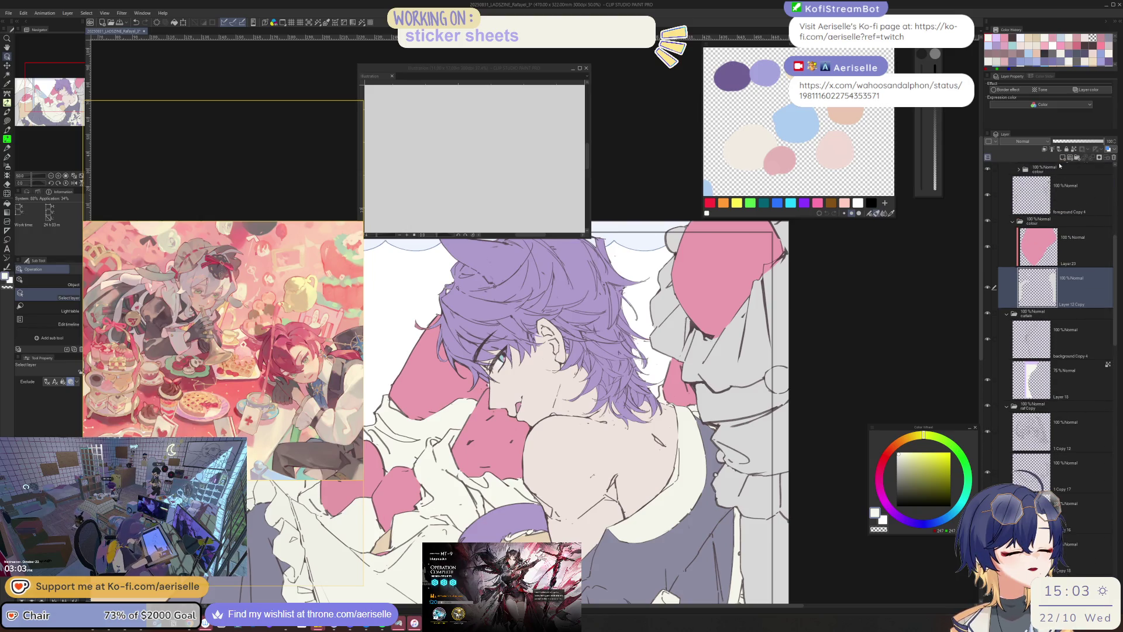
- Add new Layer 27 and lasso-fill near-white areas along the illustration's left side
key(ctrl+shift+n)
key(u)
drag(693, 208, 673, 518)
key(ctrl+minus)
drag(691, 204, 617, 262)
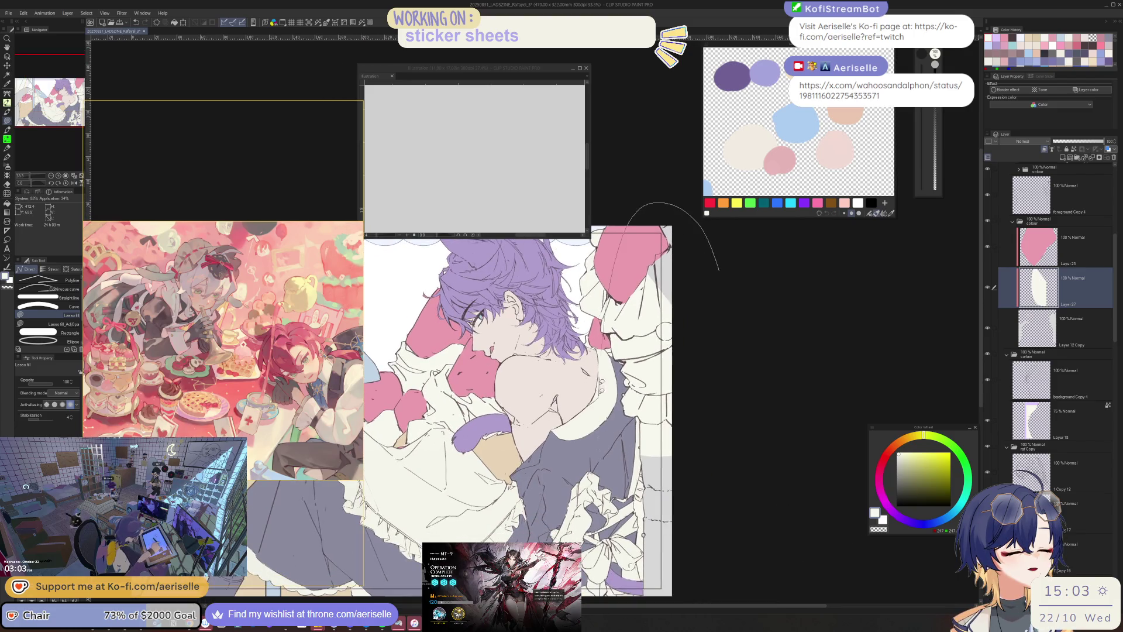
key(ctrl+minus)
key(ctrl+minus)
key(ctrl+minus)
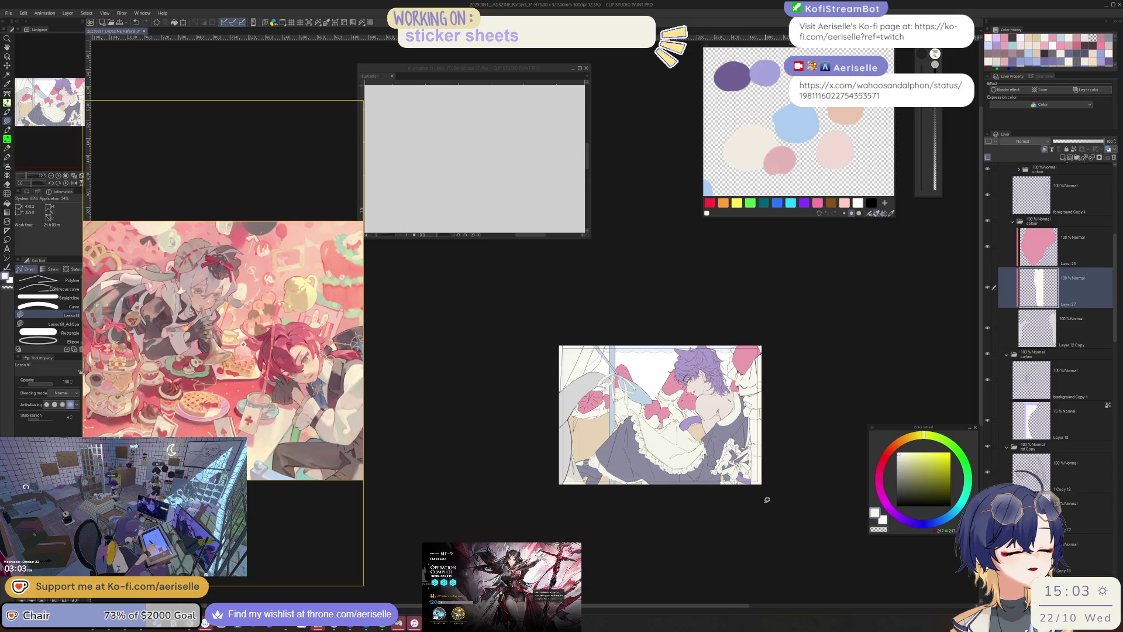
- On another new layer above Layer 27, lasso-fill a light pink area, then zoom in
click(879, 472)
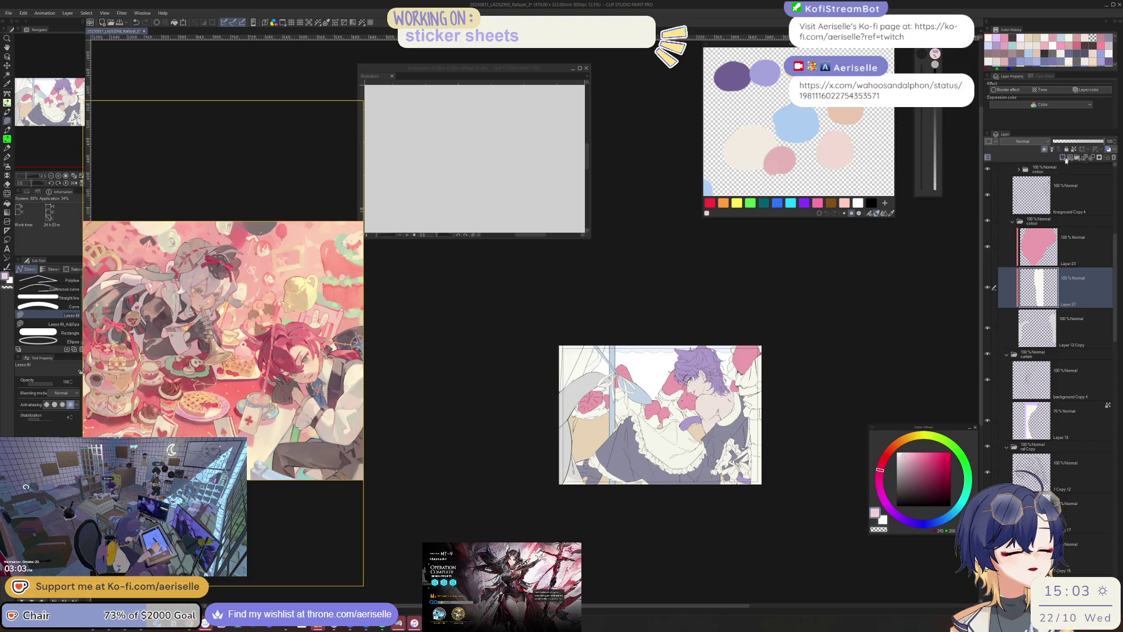
key(ctrl+shift+n)
mouse_move(560, 378)
mouse_down()
mouse_move(528, 462)
mouse_move(625, 468)
mouse_up()
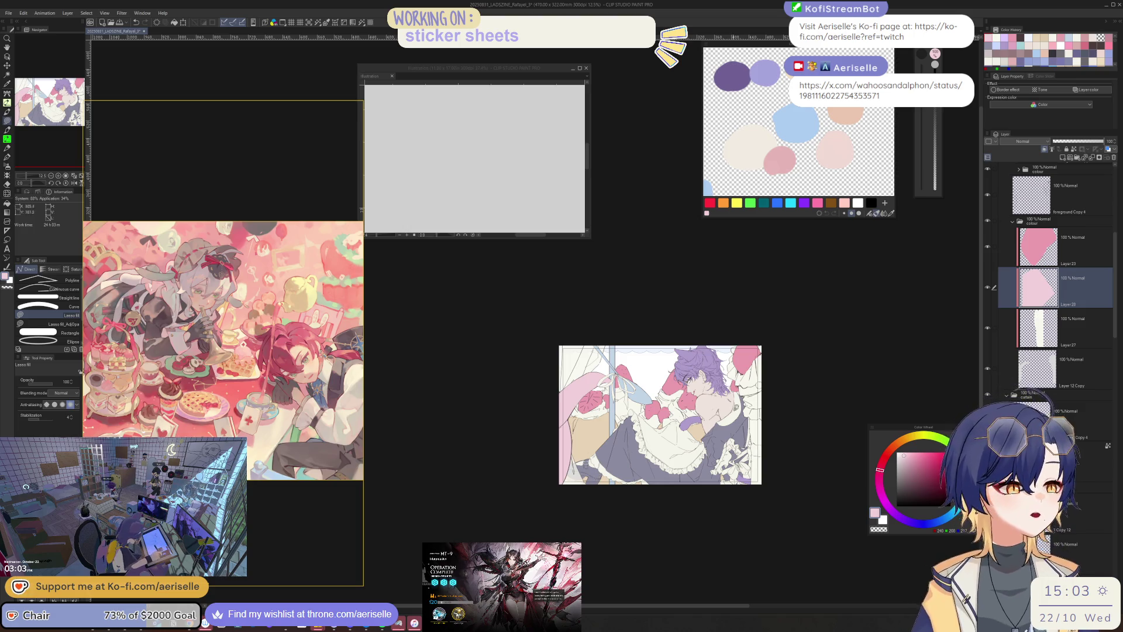
scroll(699, 402, up, 5)
scroll(665, 434, up, 2)
scroll(665, 434, down, 2)
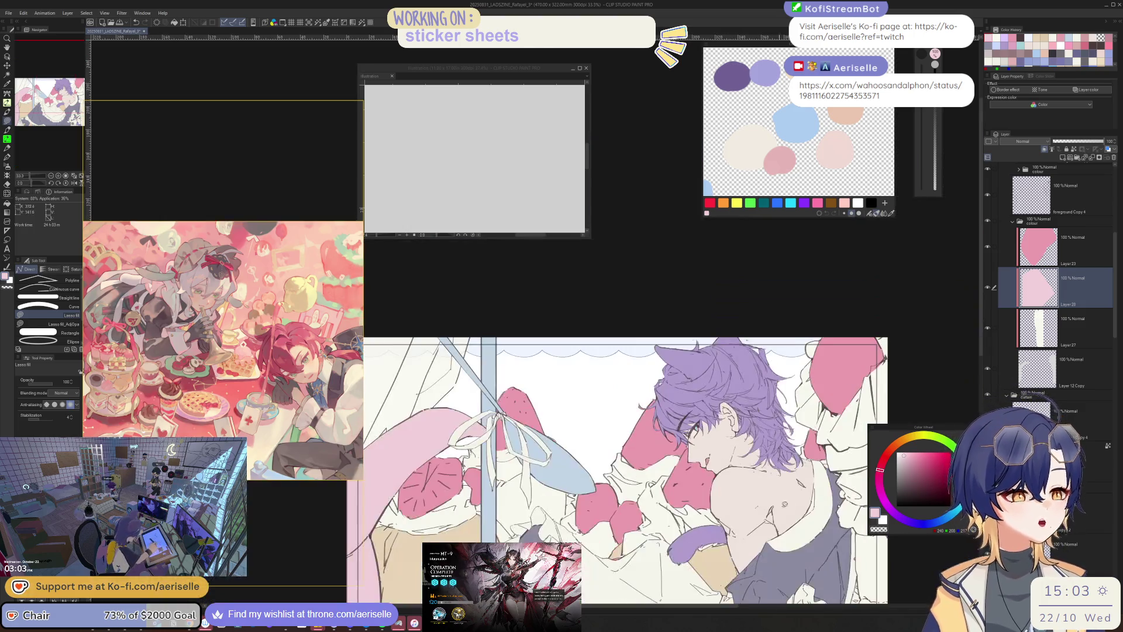
scroll(585, 453, down, 5)
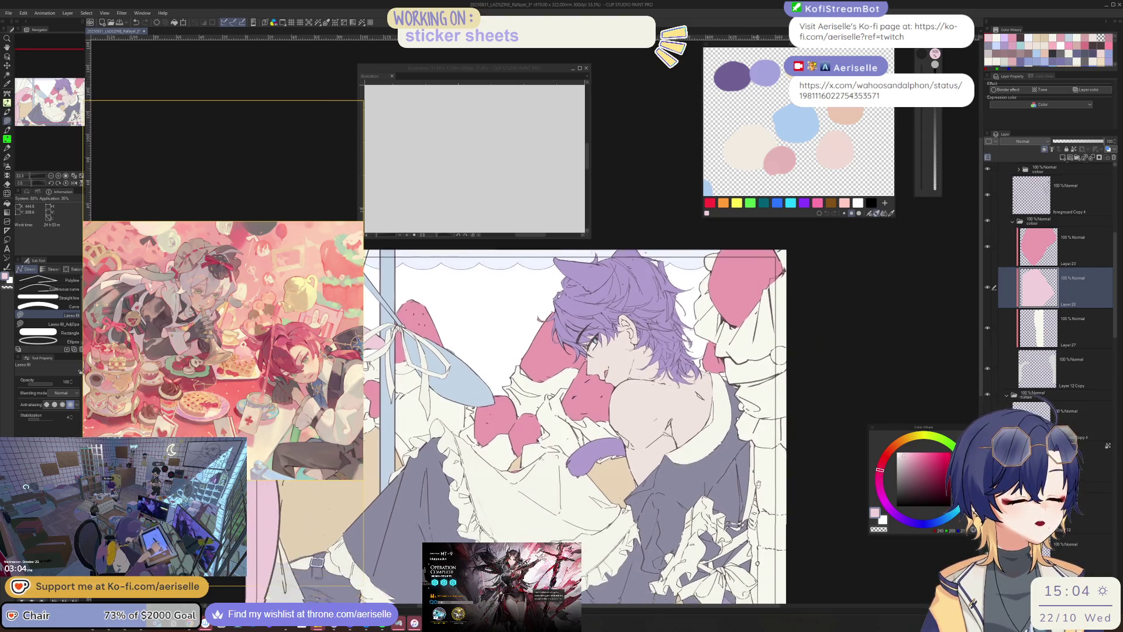
scroll(731, 547, up, 4)
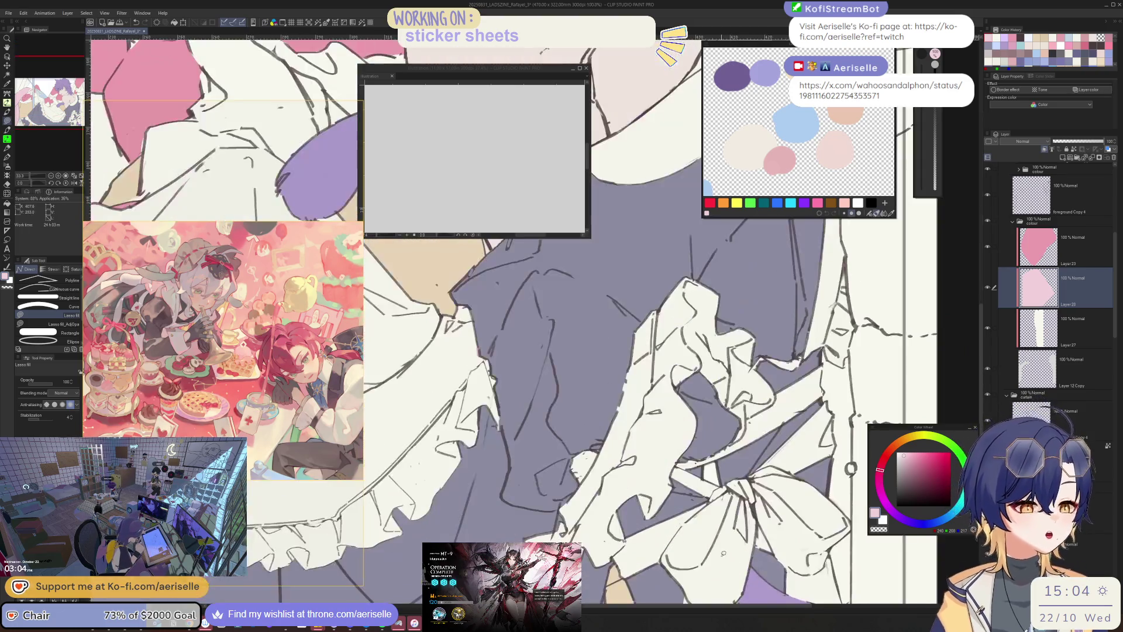
- Select everything drawn on the current layer from its transparency
key(o)
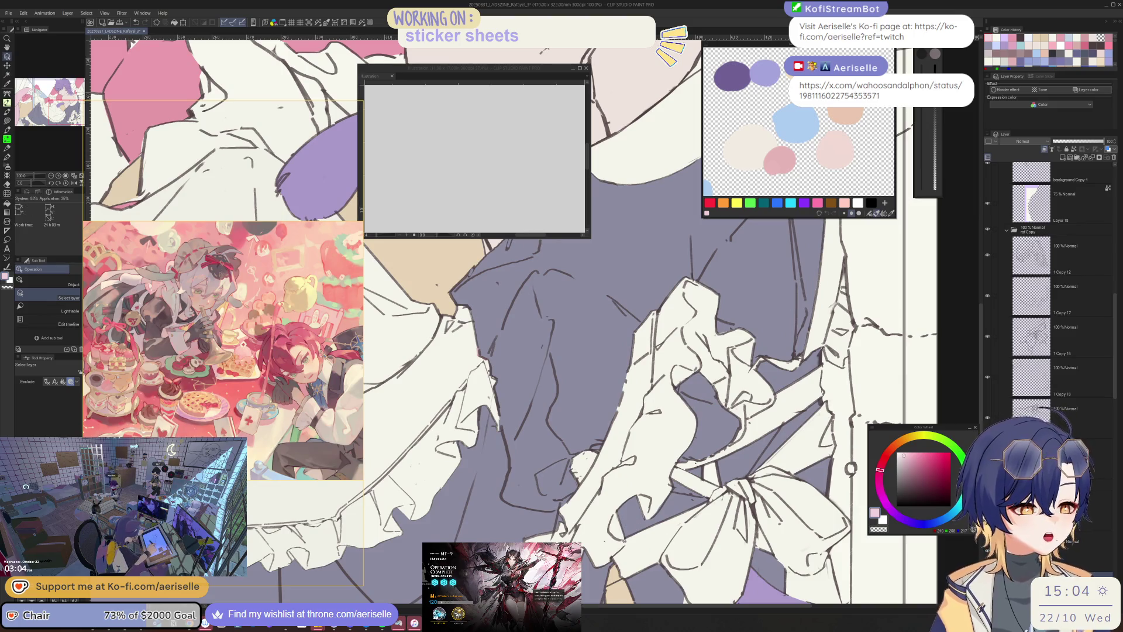
right_click(1088, 561)
click(1080, 552)
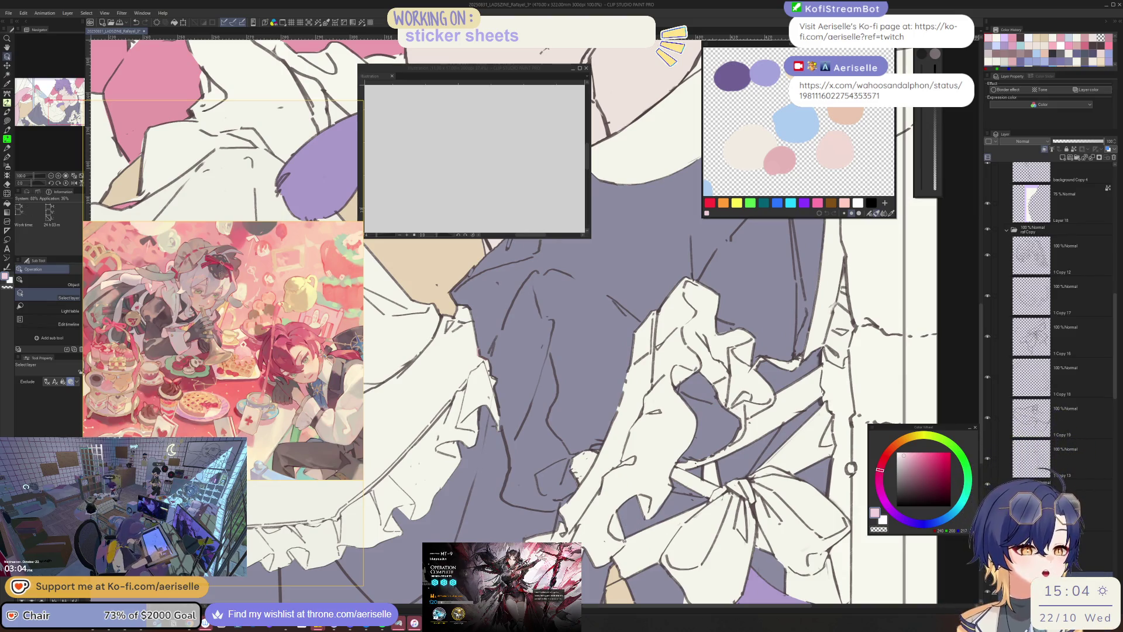
scroll(848, 431, up, 3)
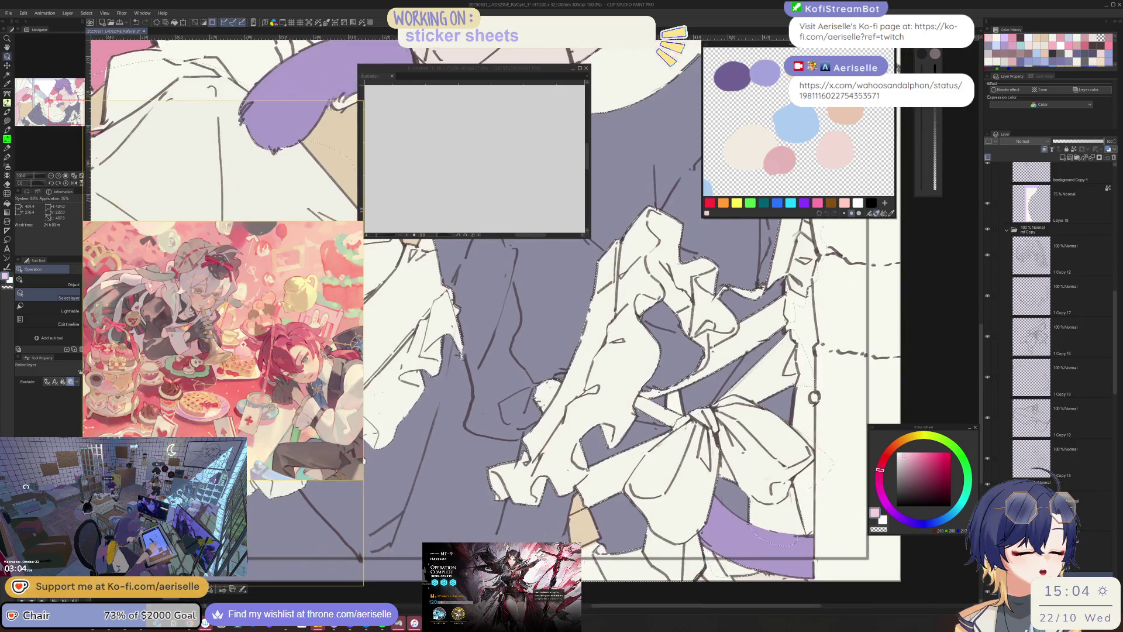
key(u)
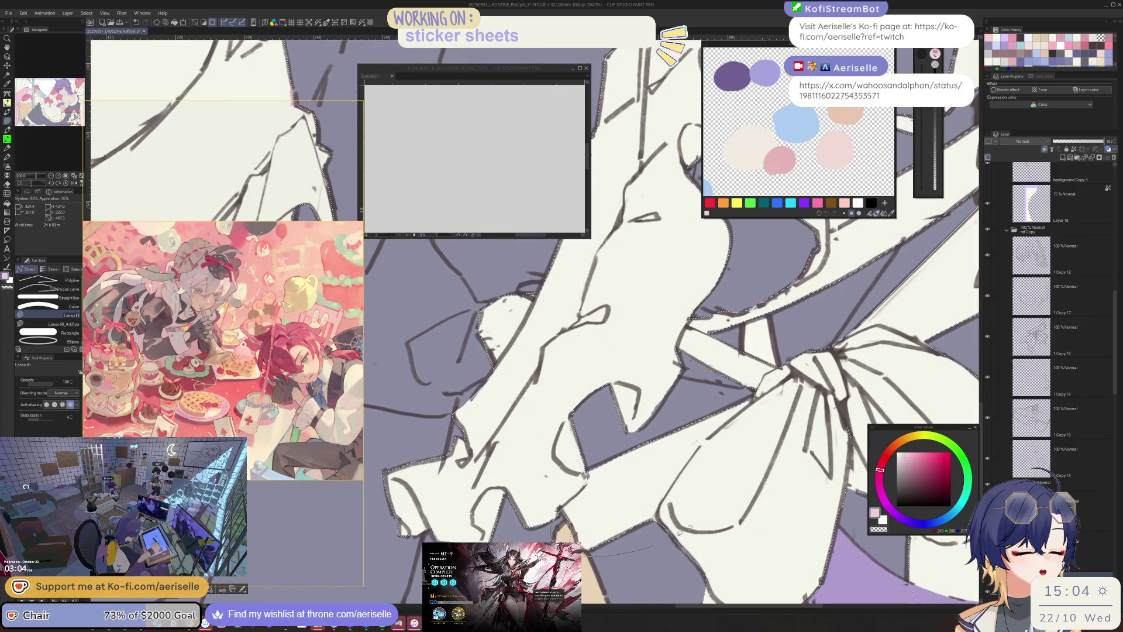
- Lasso-fill a first pink shape on the skirt and adjust the pink's hue
drag(754, 380, 751, 386)
scroll(904, 391, down, 3)
drag(904, 391, 837, 406)
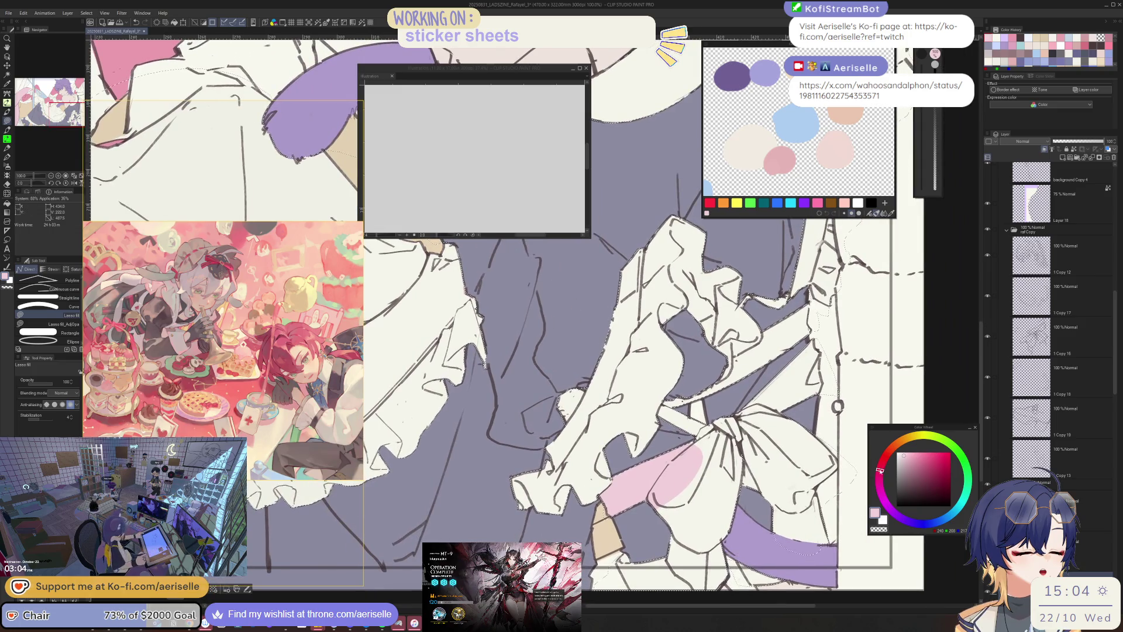
drag(881, 472, 882, 466)
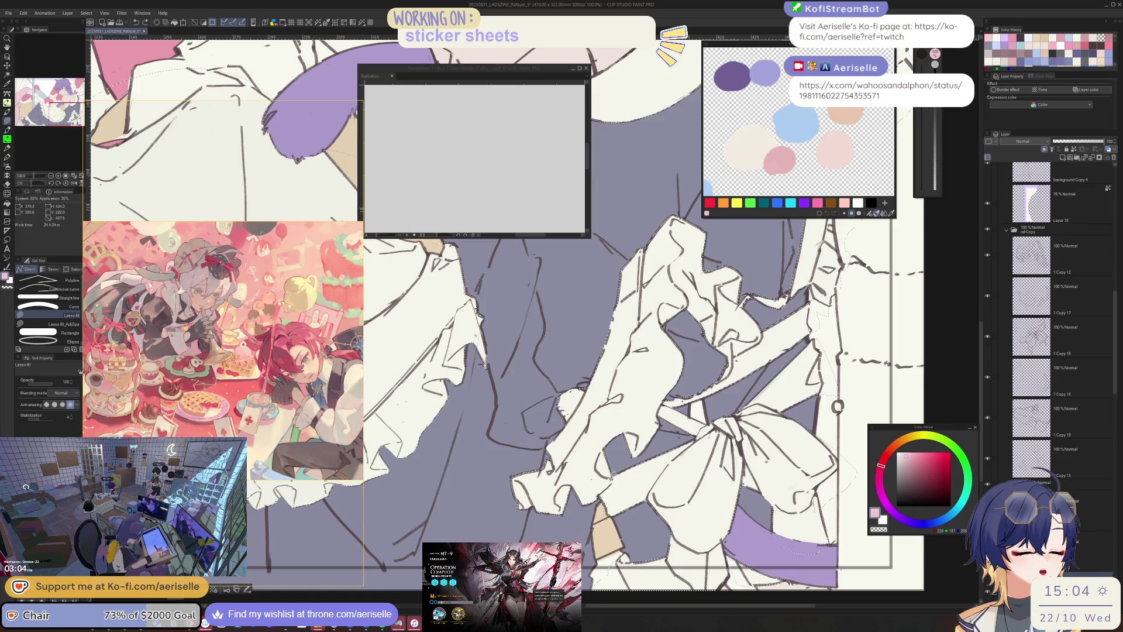
- Lasso-fill the bow and sash at the front of the skirt in pink
mouse_move(772, 524)
mouse_down()
mouse_move(825, 514)
mouse_move(849, 490)
mouse_move(855, 452)
mouse_move(818, 419)
mouse_move(829, 352)
mouse_up()
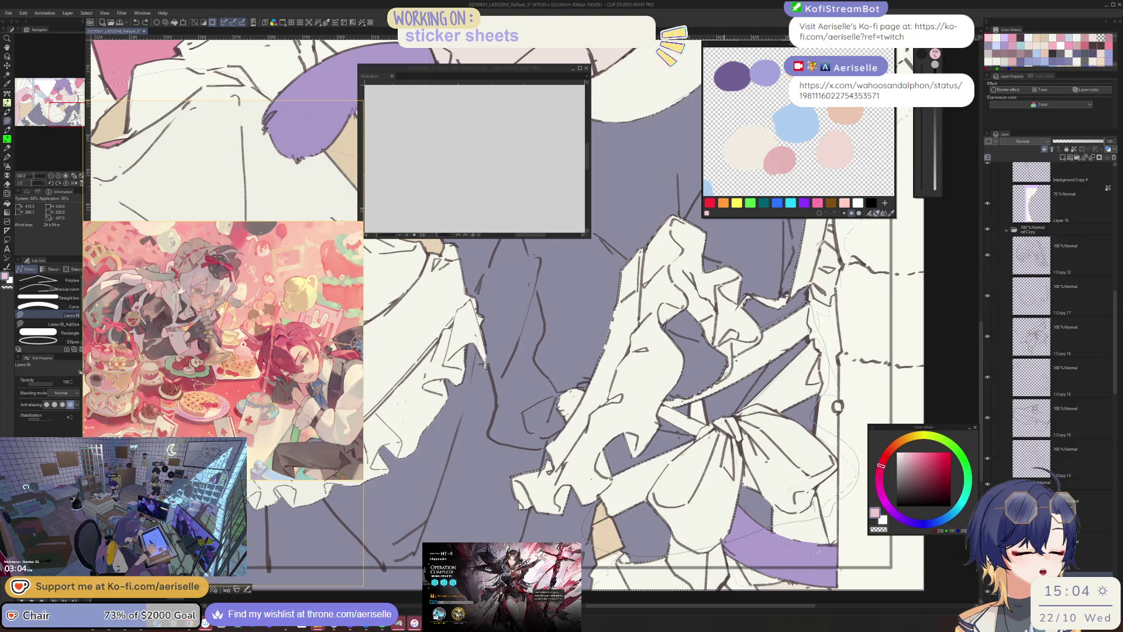
drag(685, 386, 689, 387)
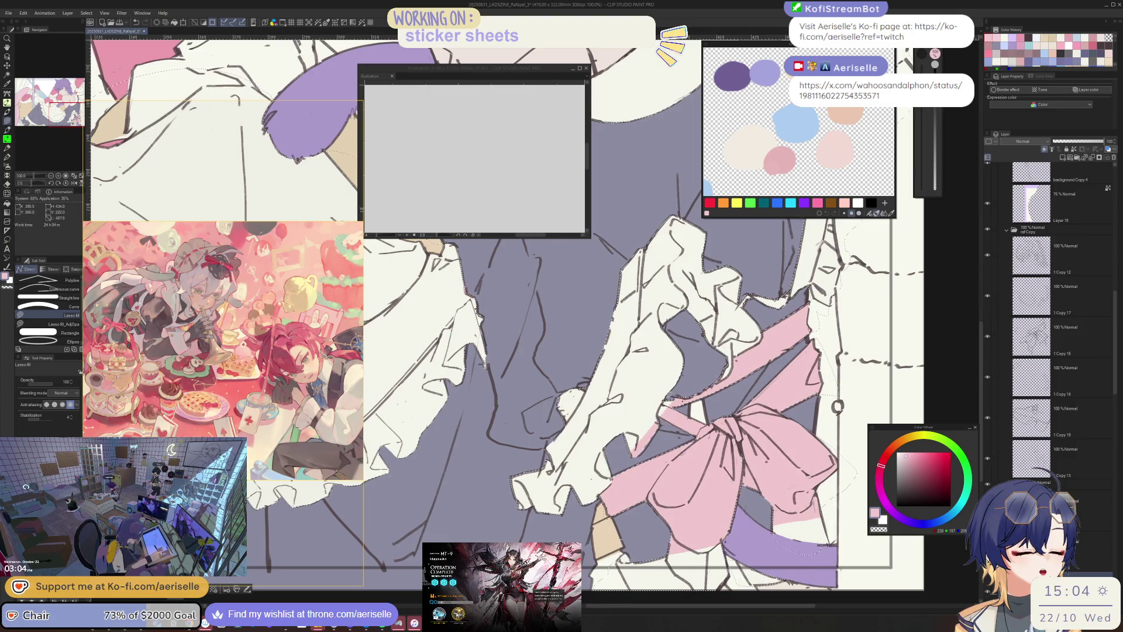
key(e)
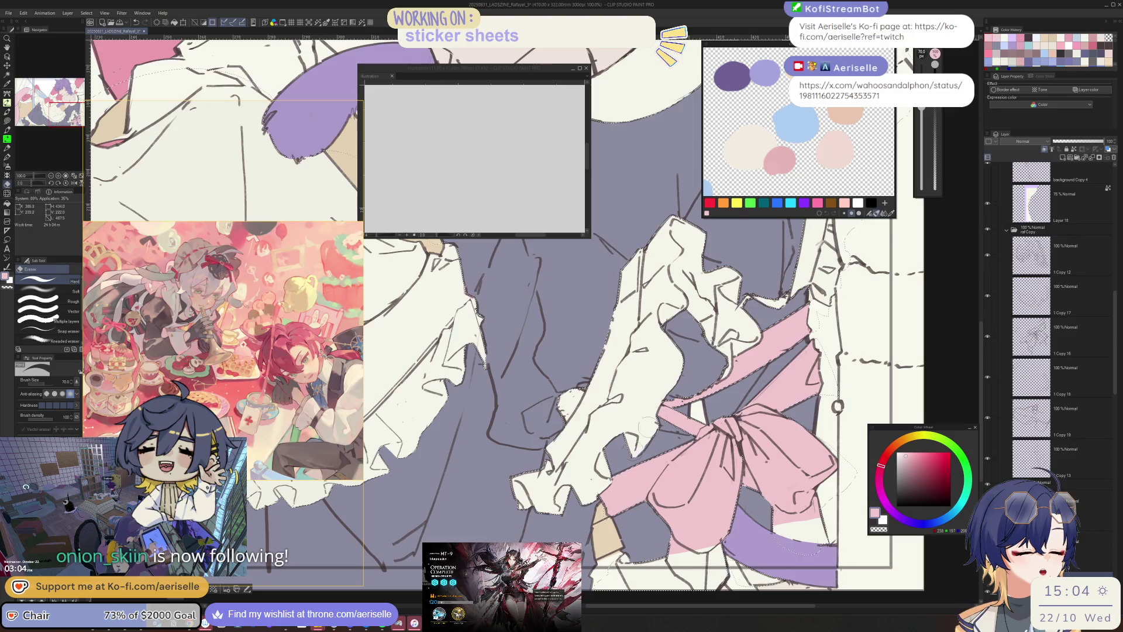
key(u)
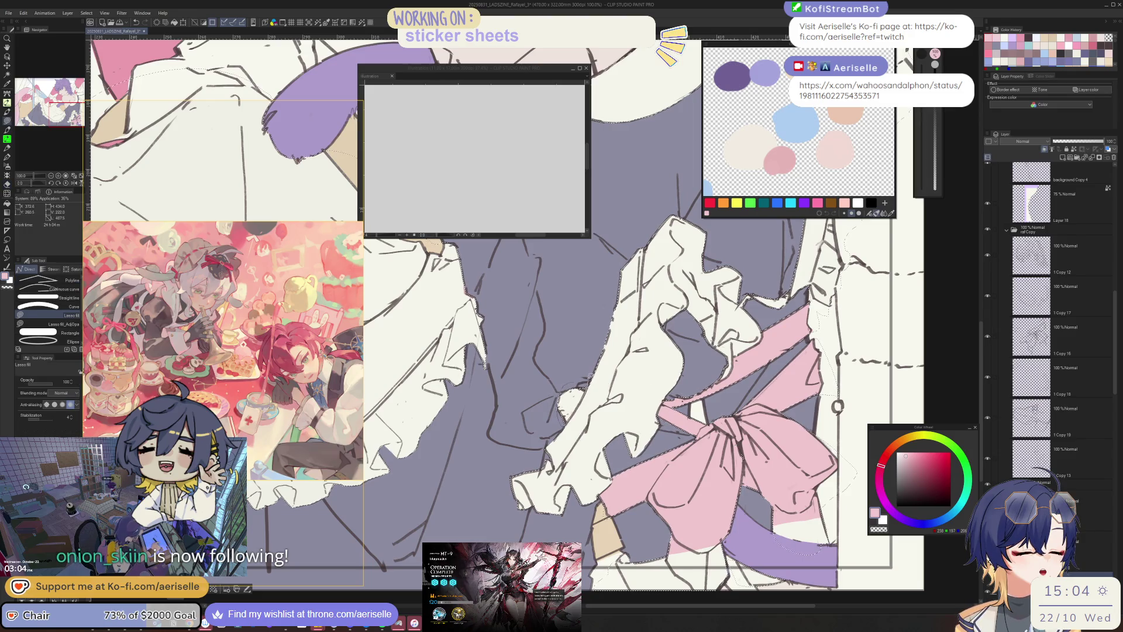
scroll(655, 342, down, 5)
scroll(709, 491, up, 5)
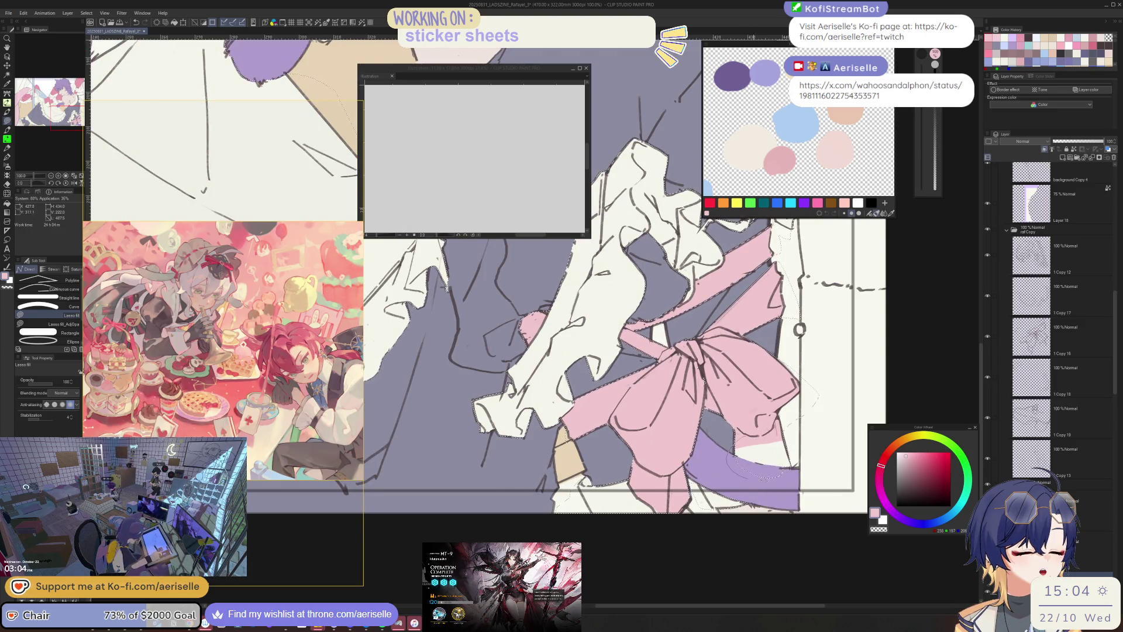
scroll(772, 473, down, 2)
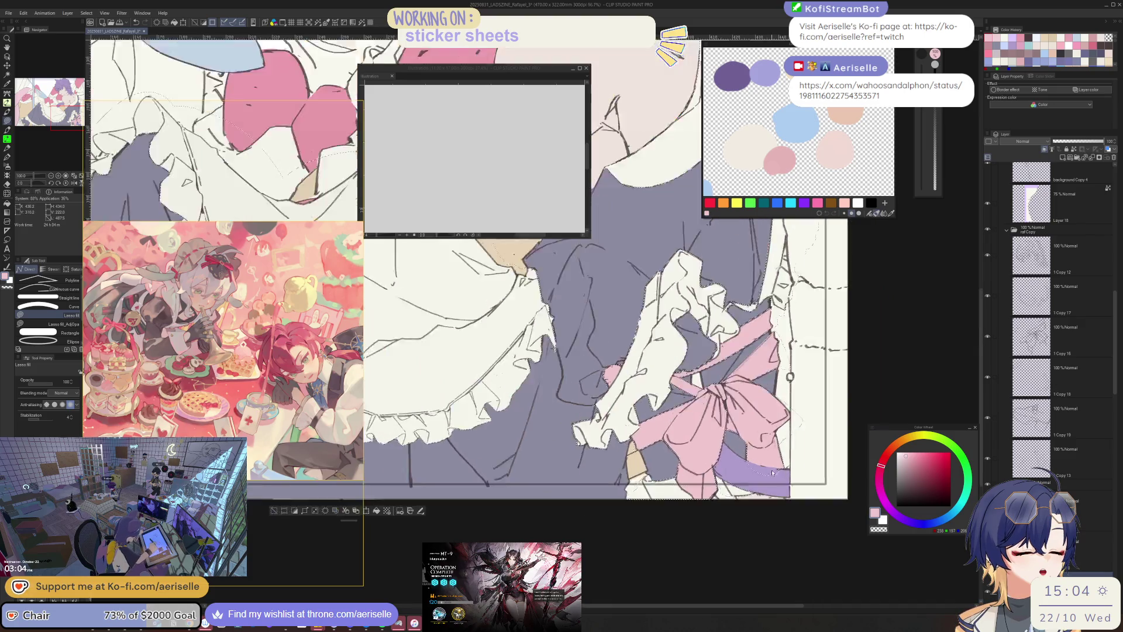
scroll(771, 472, down, 8)
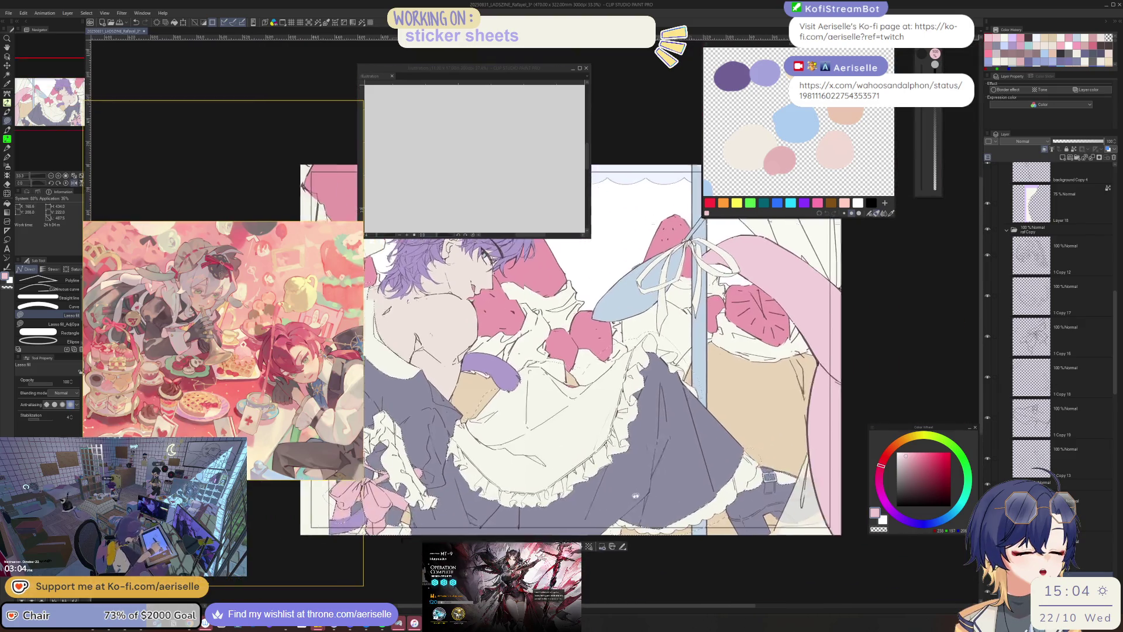
mouse_move(635, 494)
mouse_down()
mouse_move(608, 498)
mouse_move(705, 517)
mouse_up()
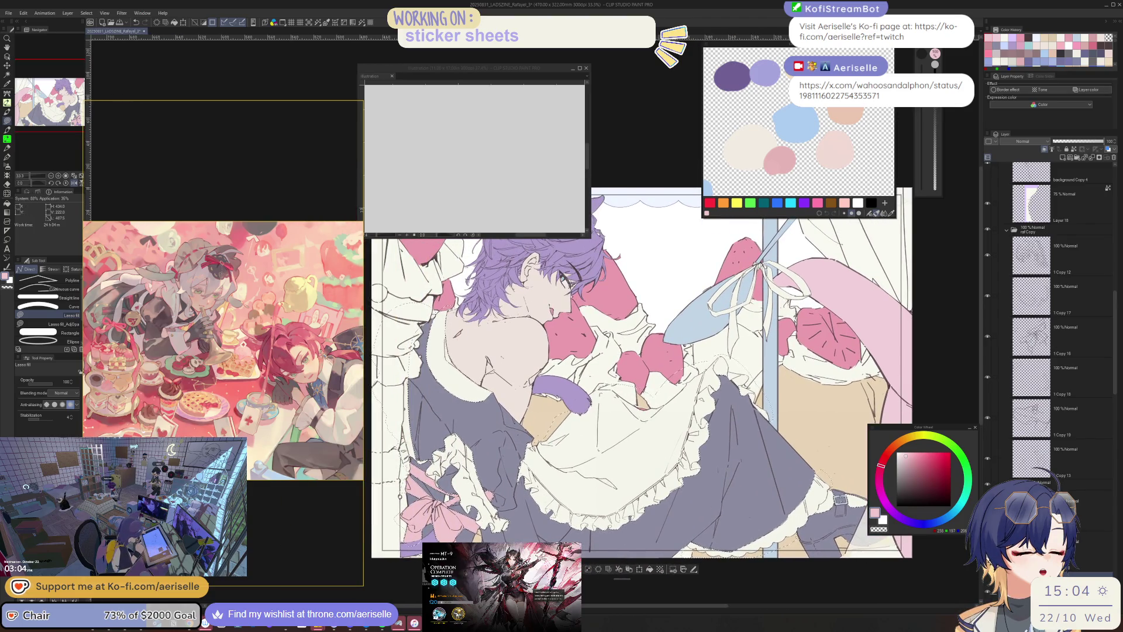
- Hide and re-show the blue ribbon layer, selecting the foreground folder
scroll(636, 448, up, 4)
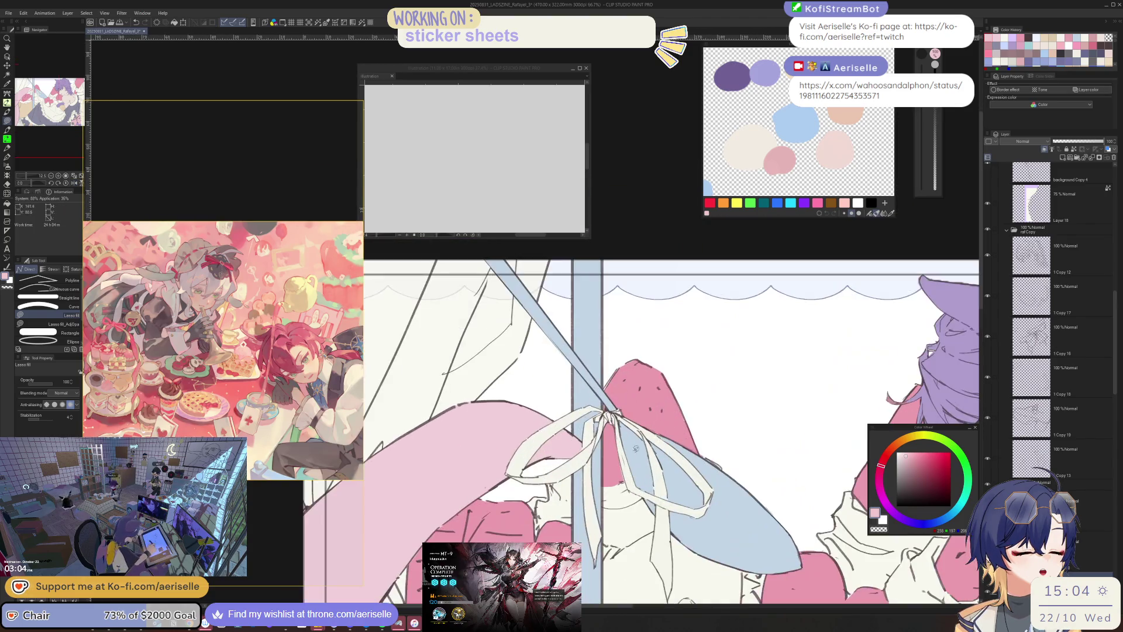
scroll(636, 448, down, 3)
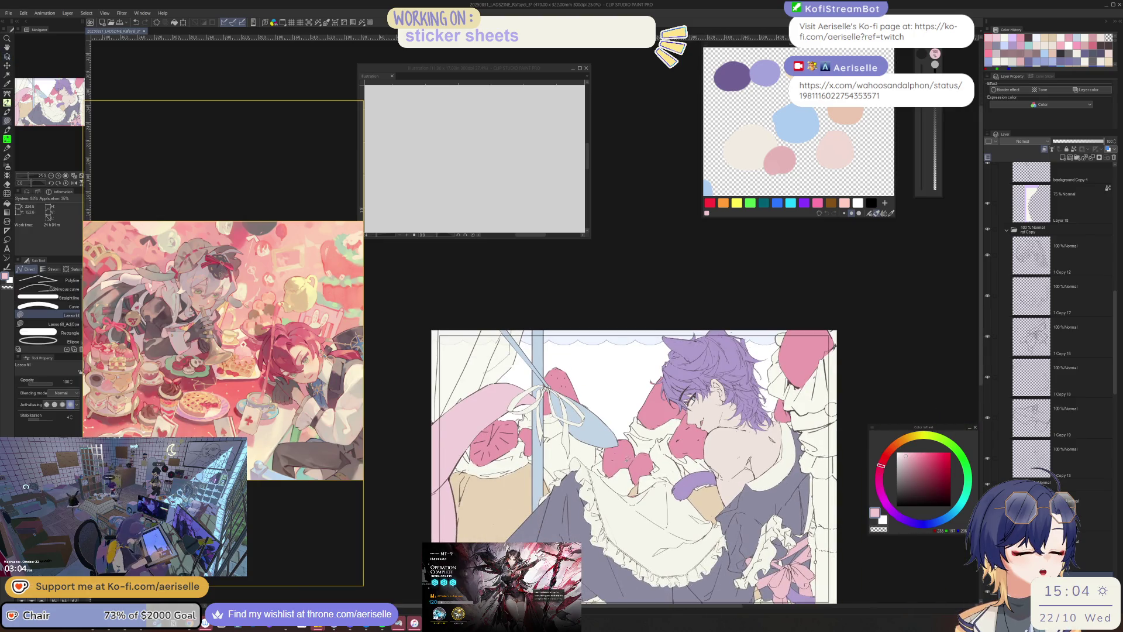
key(o)
scroll(1121, 401, down, 10)
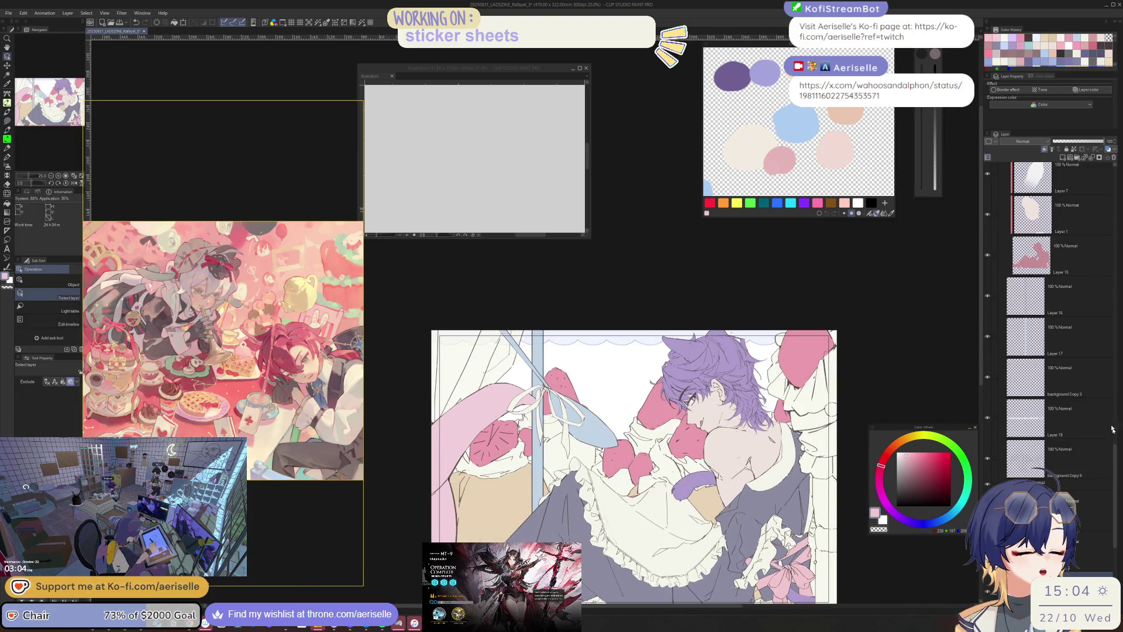
scroll(1121, 401, up, 8)
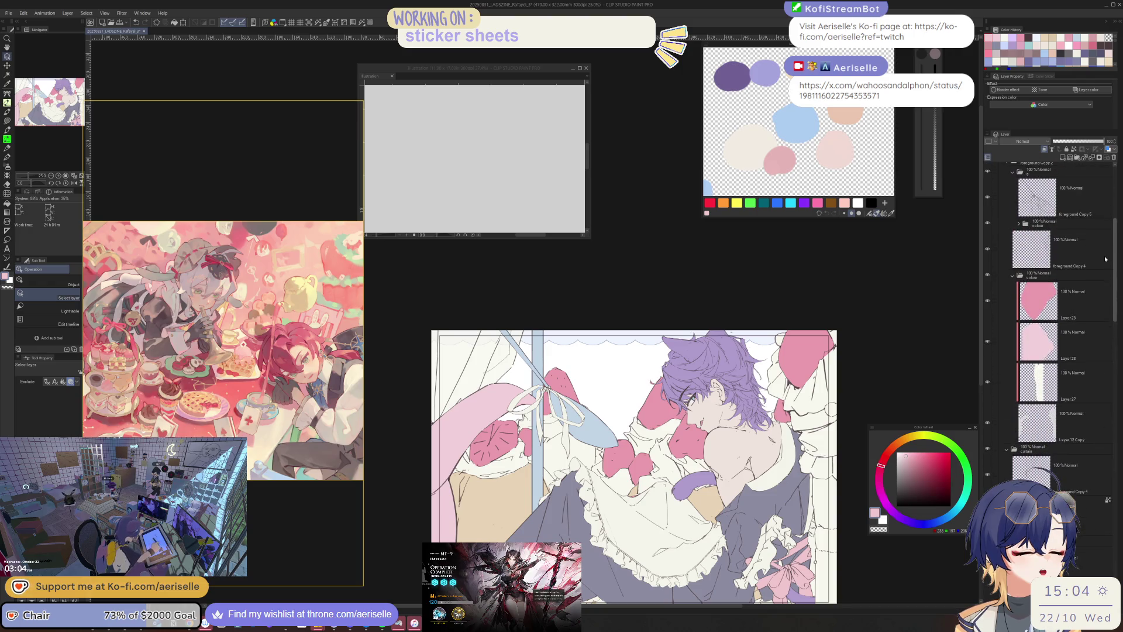
click(988, 172)
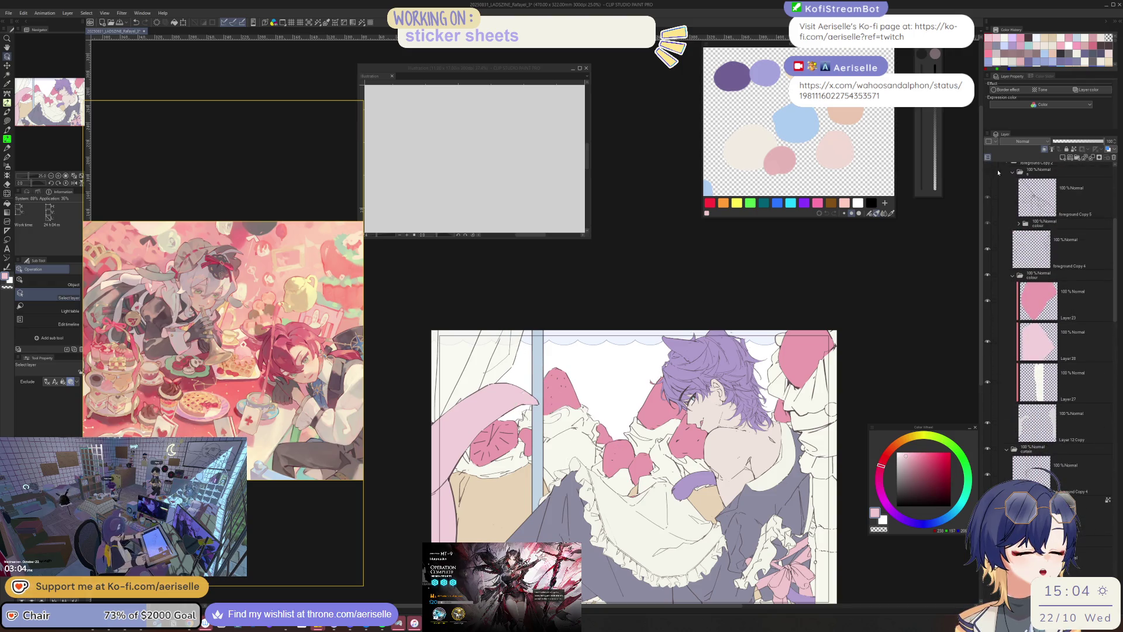
click(1005, 175)
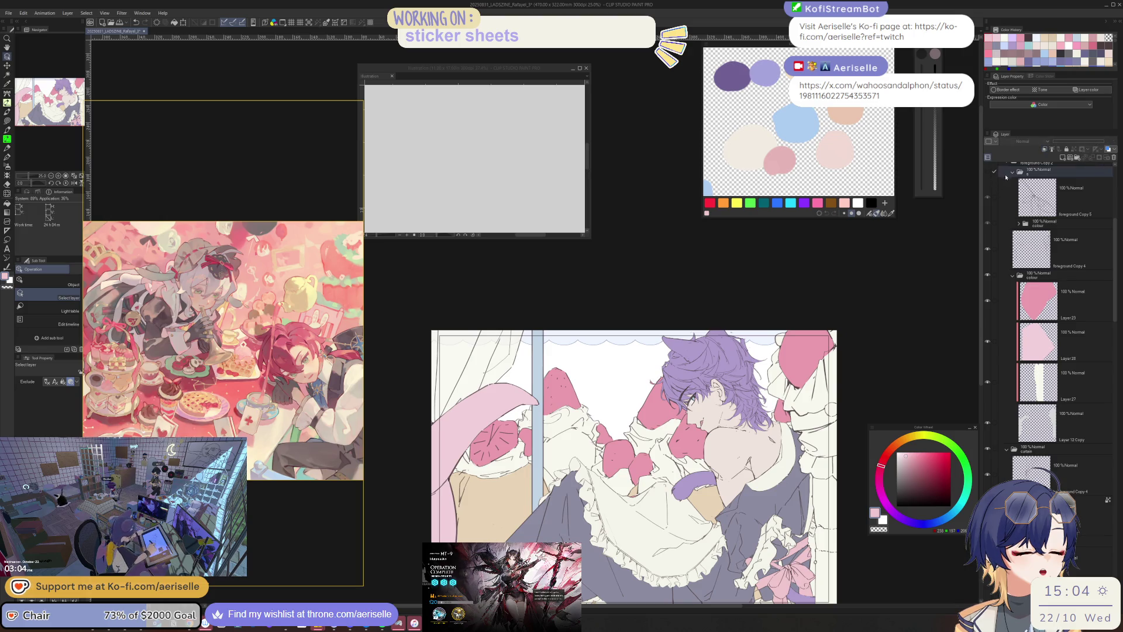
click(990, 172)
- Hide the foreground Copy 2 folder and the character layer, keeping the curtain folder visible
scroll(1027, 258, up, 3)
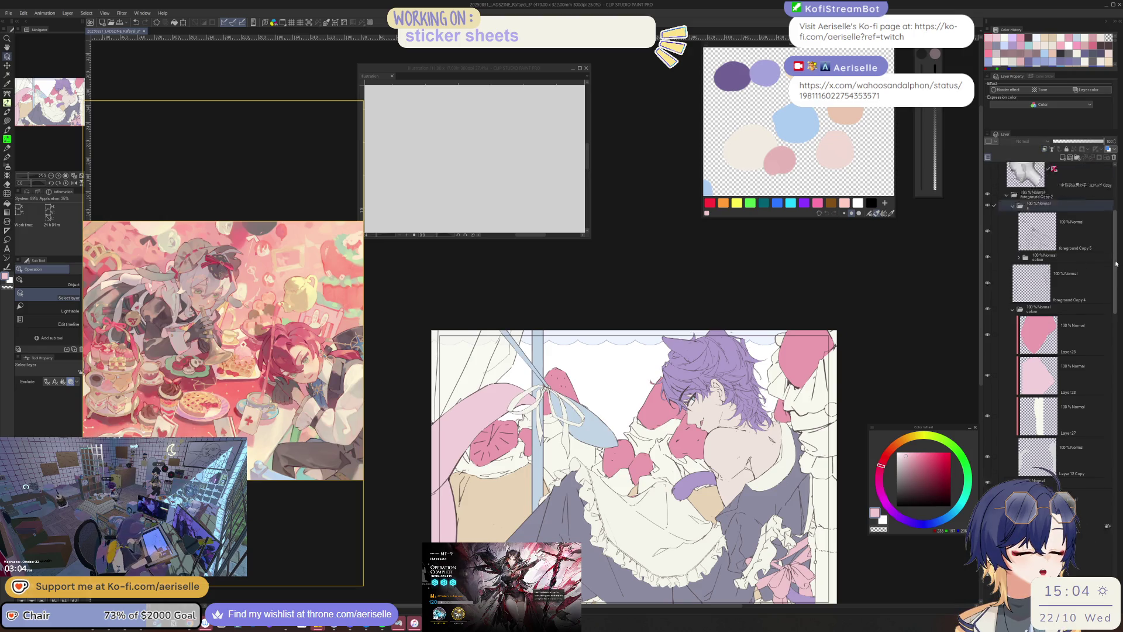
click(1006, 248)
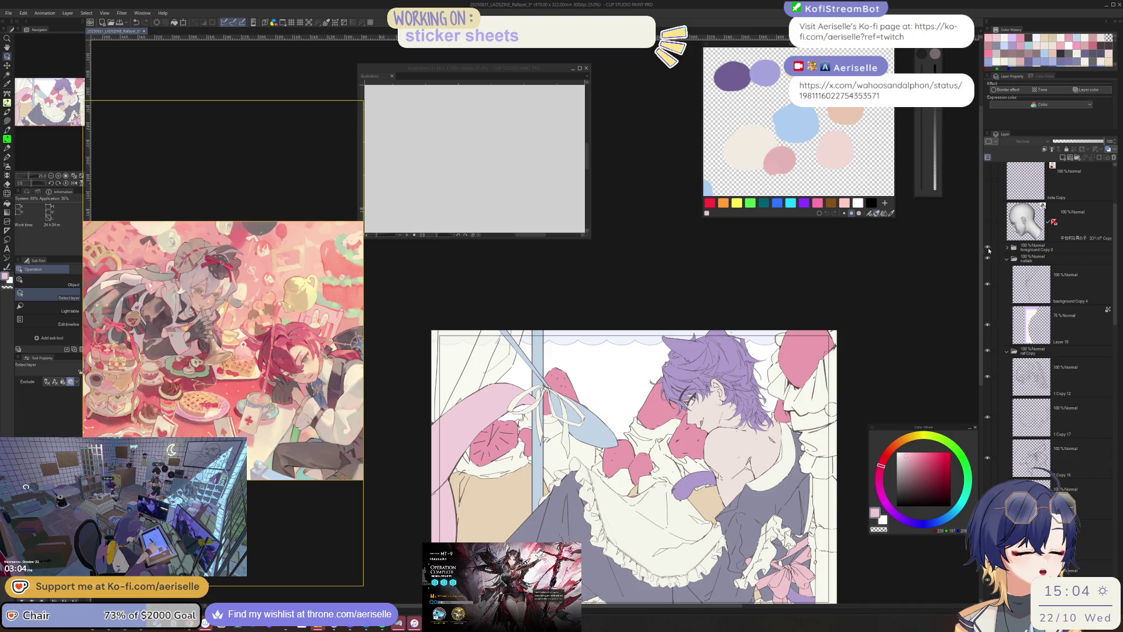
click(988, 248)
click(988, 258)
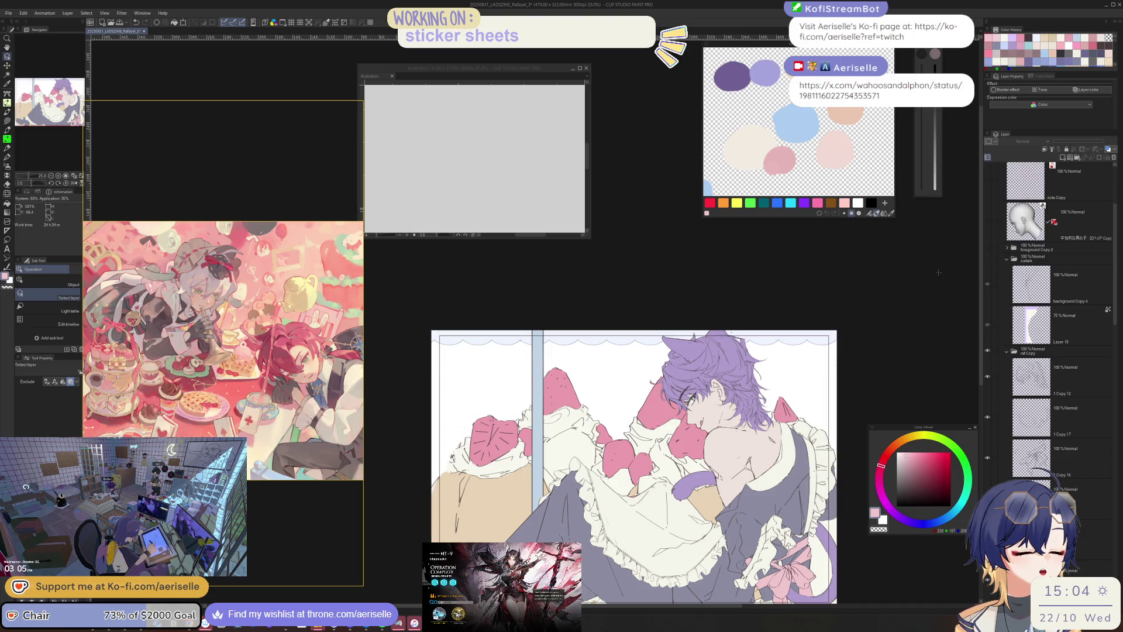
click(987, 261)
click(988, 351)
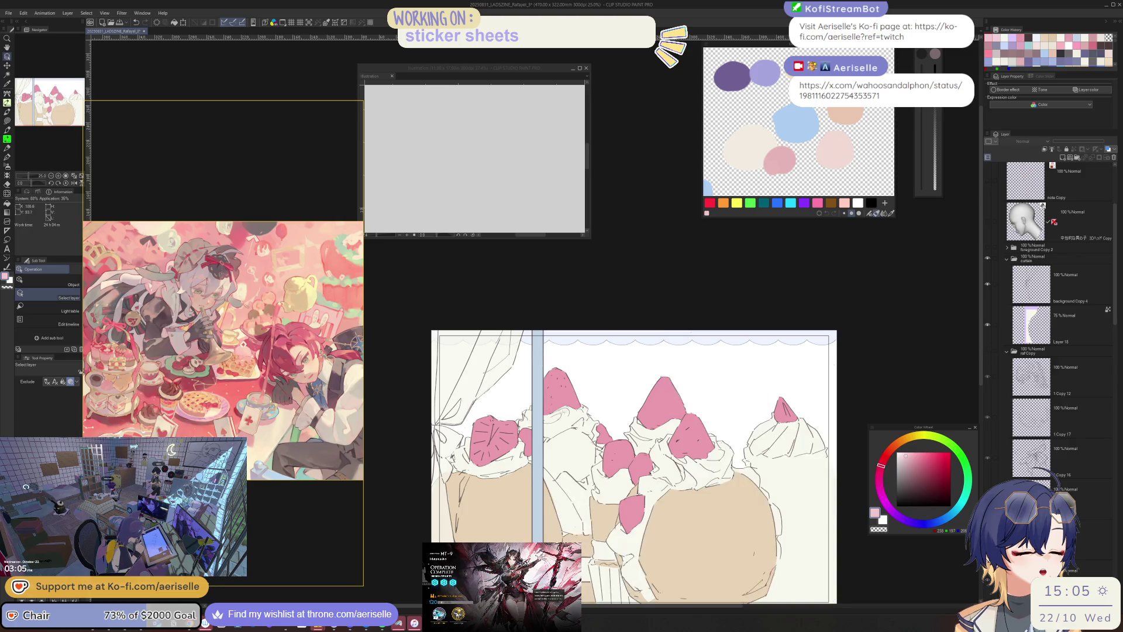
- Add a new layer above Layer 26 and lasso-fill the cream area light pink
scroll(565, 424, up, 3)
key(u)
key(o)
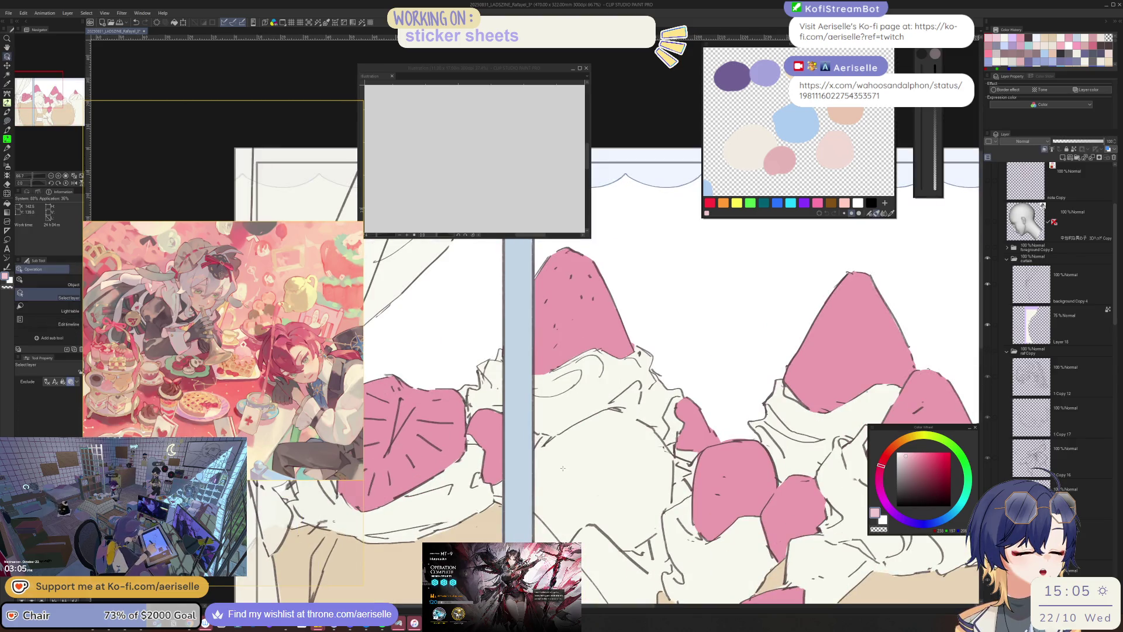
drag(1113, 310, 1109, 489)
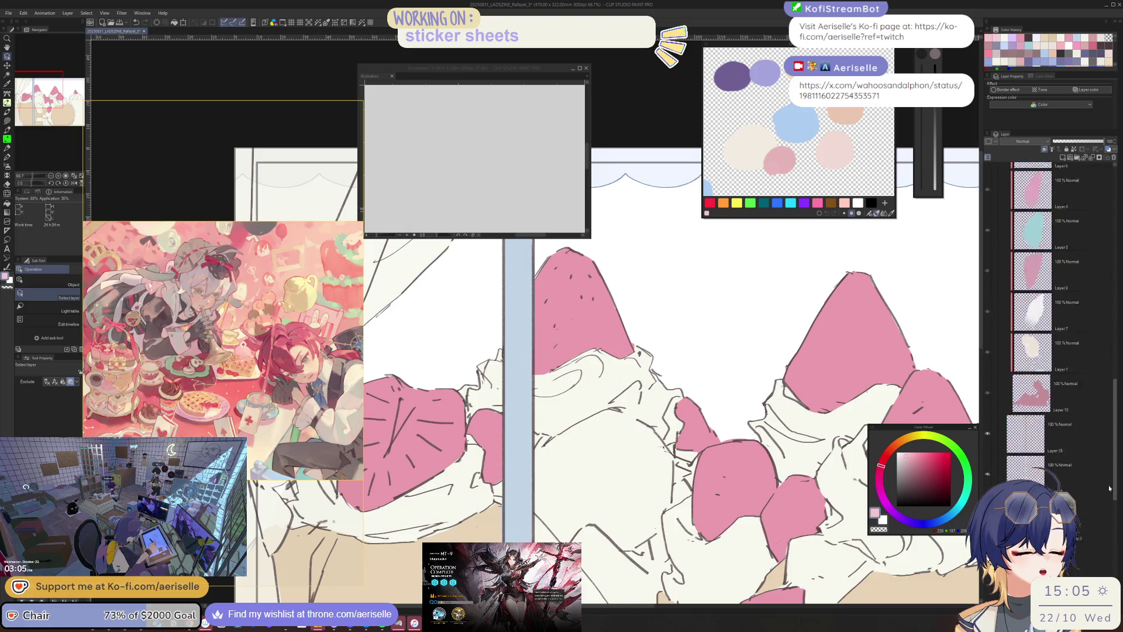
scroll(1105, 462, down, 5)
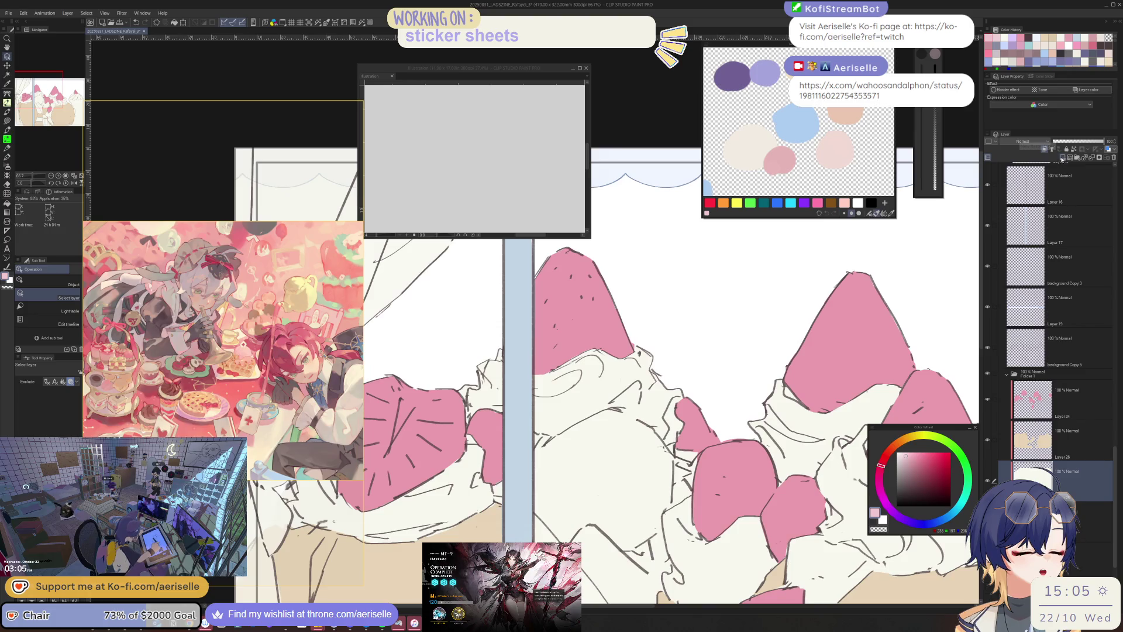
click(1063, 158)
key(u)
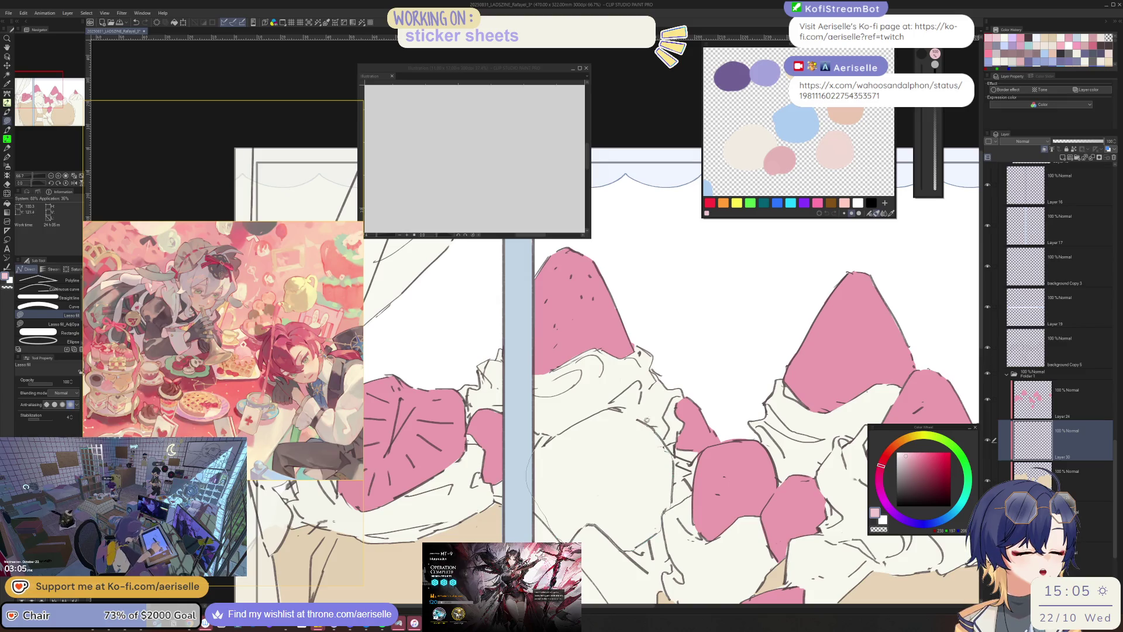
drag(555, 436, 556, 438)
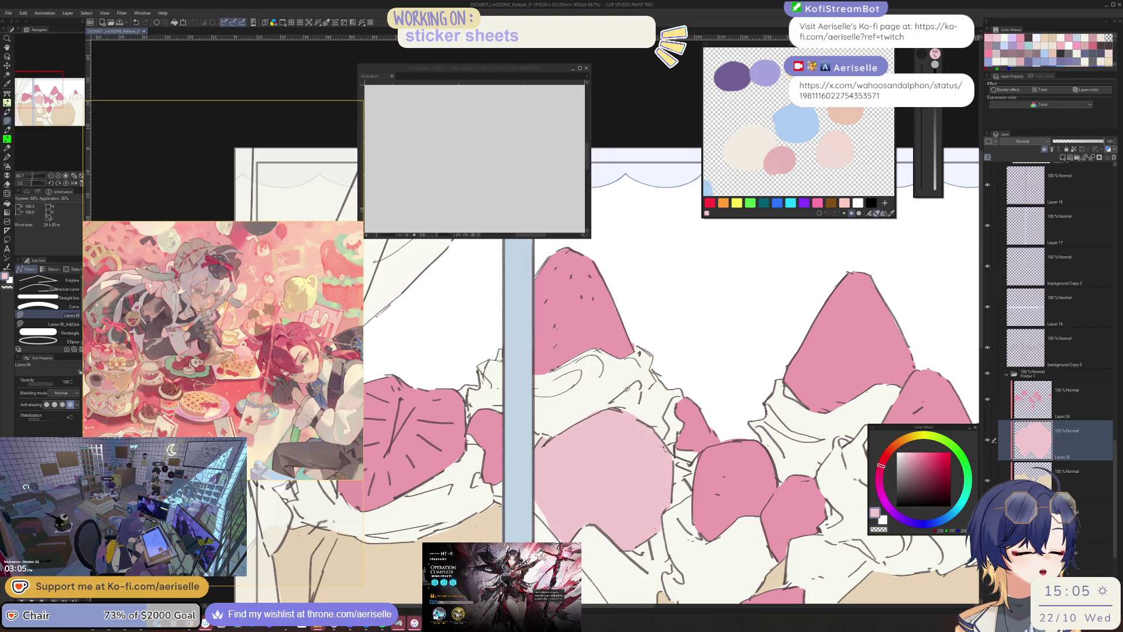
- Erase stray marks beside the pink fill, then select Layer 25
scroll(553, 440, up, 3)
key(e)
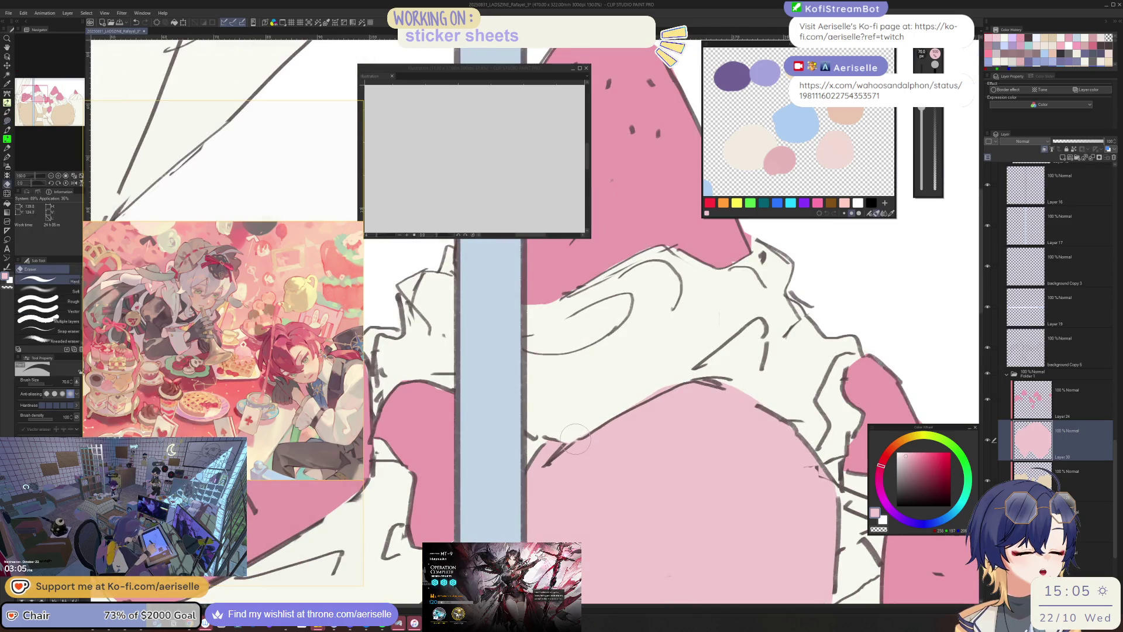
drag(616, 406, 625, 406)
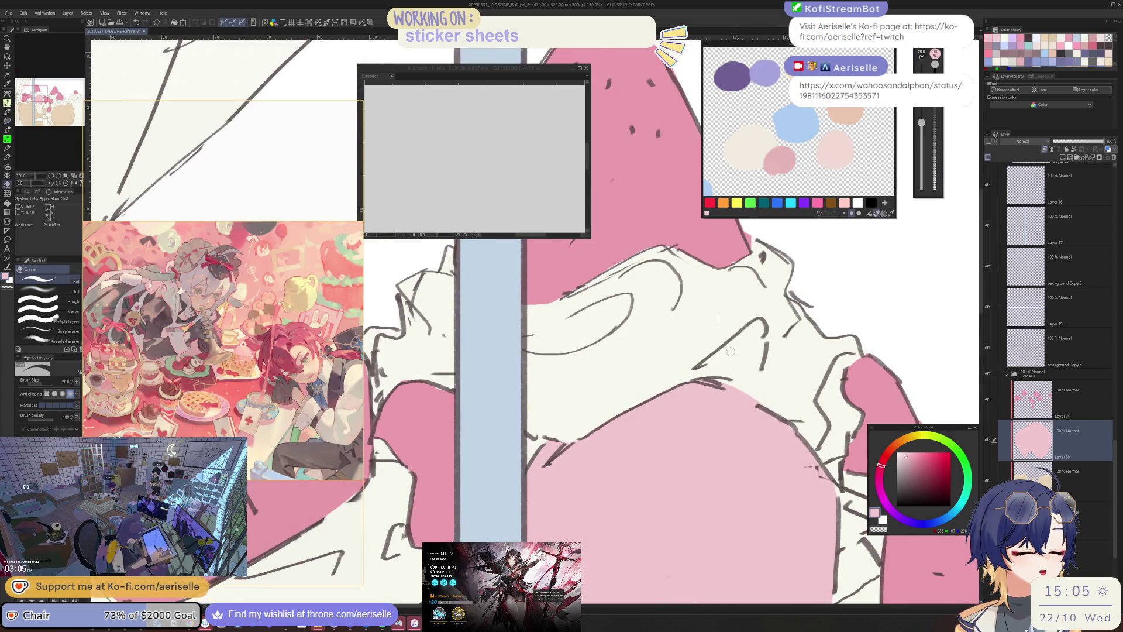
key(u)
scroll(731, 351, down, 3)
scroll(647, 478, up, 2)
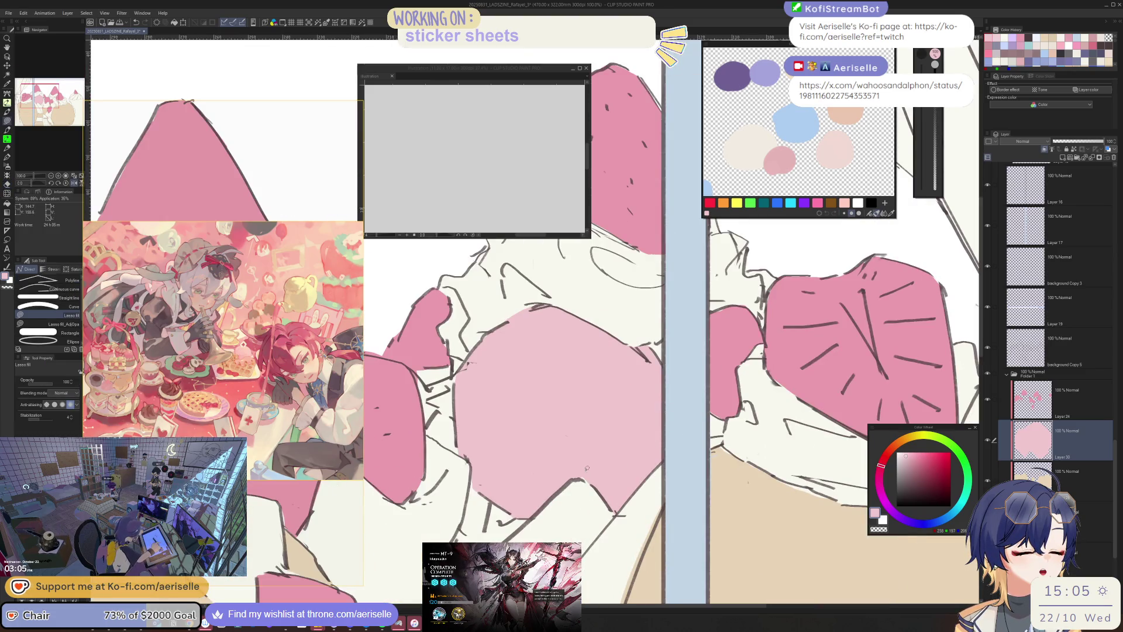
scroll(591, 439, down, 5)
scroll(591, 438, down, 1)
mouse_move(617, 523)
mouse_down()
mouse_move(696, 490)
mouse_move(743, 491)
mouse_up()
scroll(570, 455, up, 3)
ctrl+shift+click(570, 455)
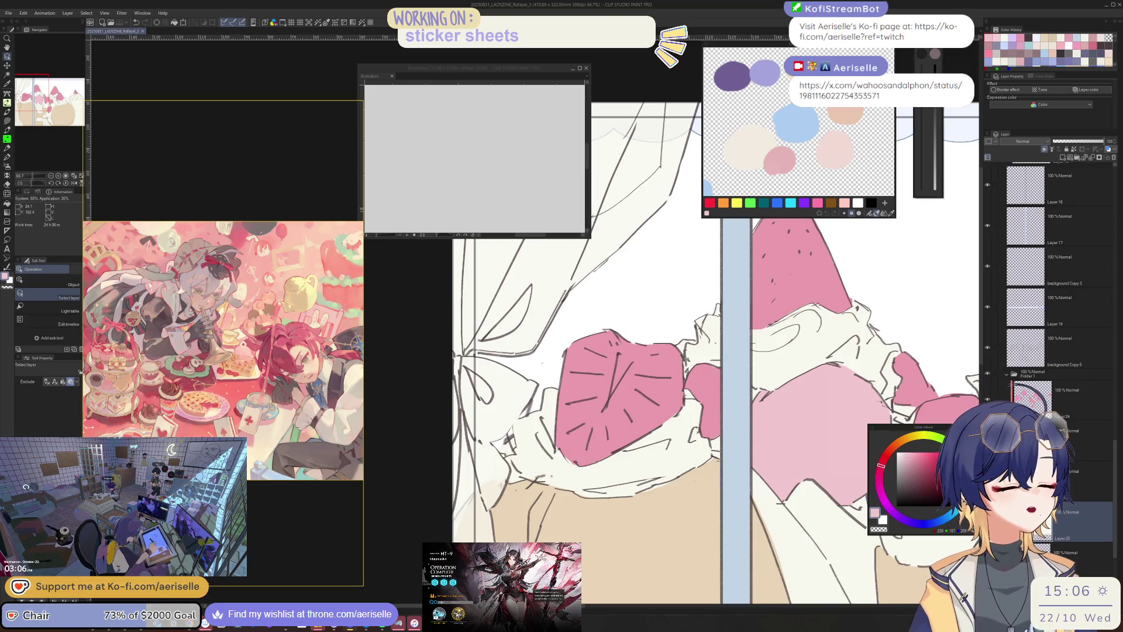
- On Layer 18, fill the strip along the left edge pink, undoing an oversized fill
click(754, 527)
scroll(754, 526, down, 5)
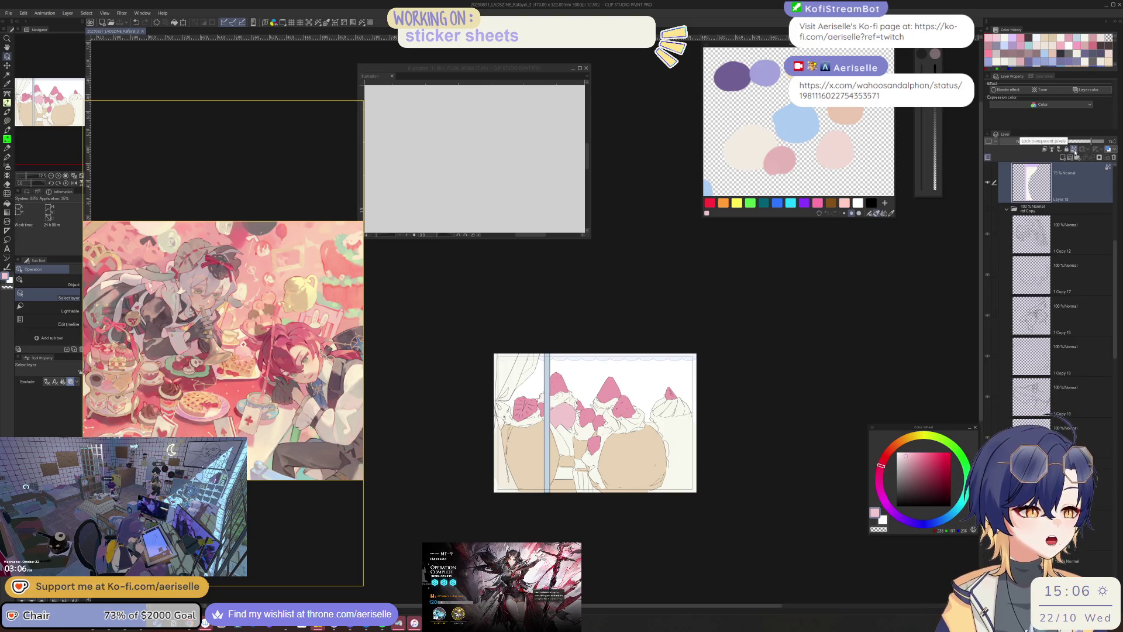
key(u)
mouse_move(551, 314)
mouse_down()
mouse_move(440, 417)
mouse_move(679, 544)
mouse_up()
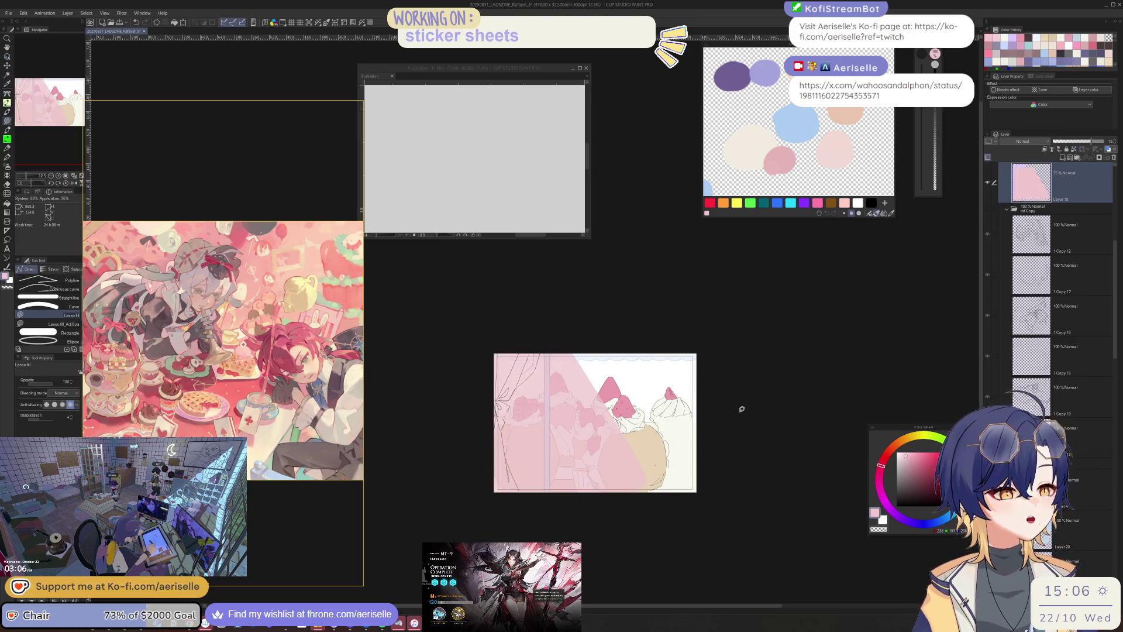
key(ctrl+z)
mouse_move(541, 328)
mouse_down()
mouse_move(535, 537)
mouse_move(529, 515)
mouse_up()
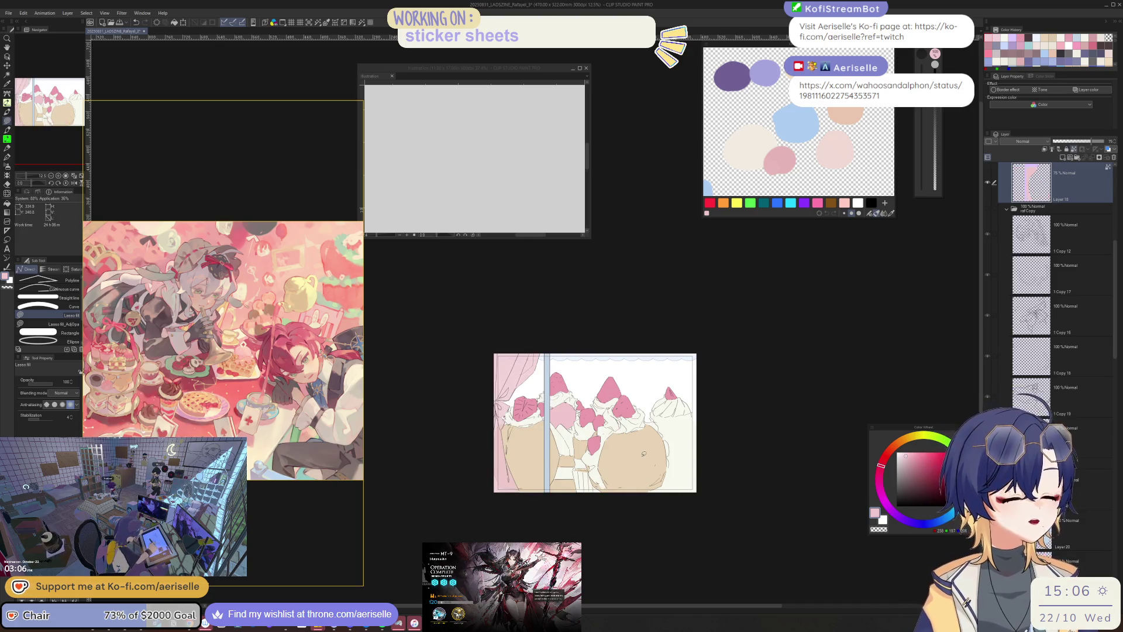
- Show the character folder, toggle foreground Copy 2 visibility, and select the 3D head layer
click(987, 209)
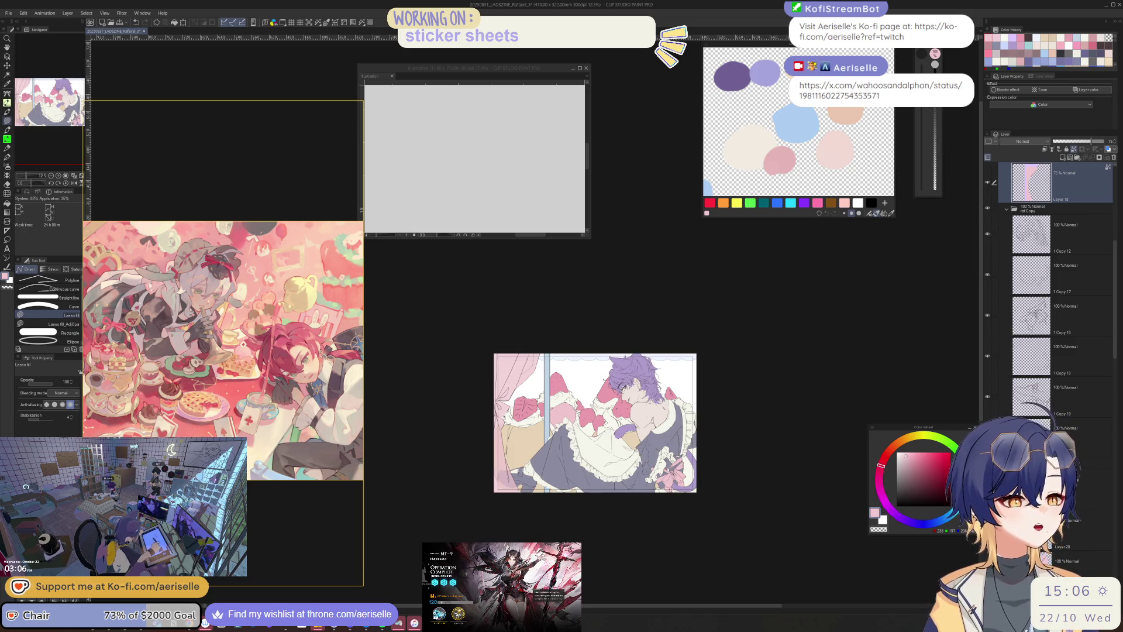
scroll(1109, 505, down, 10)
scroll(1110, 504, down, 10)
scroll(1110, 504, down, 3)
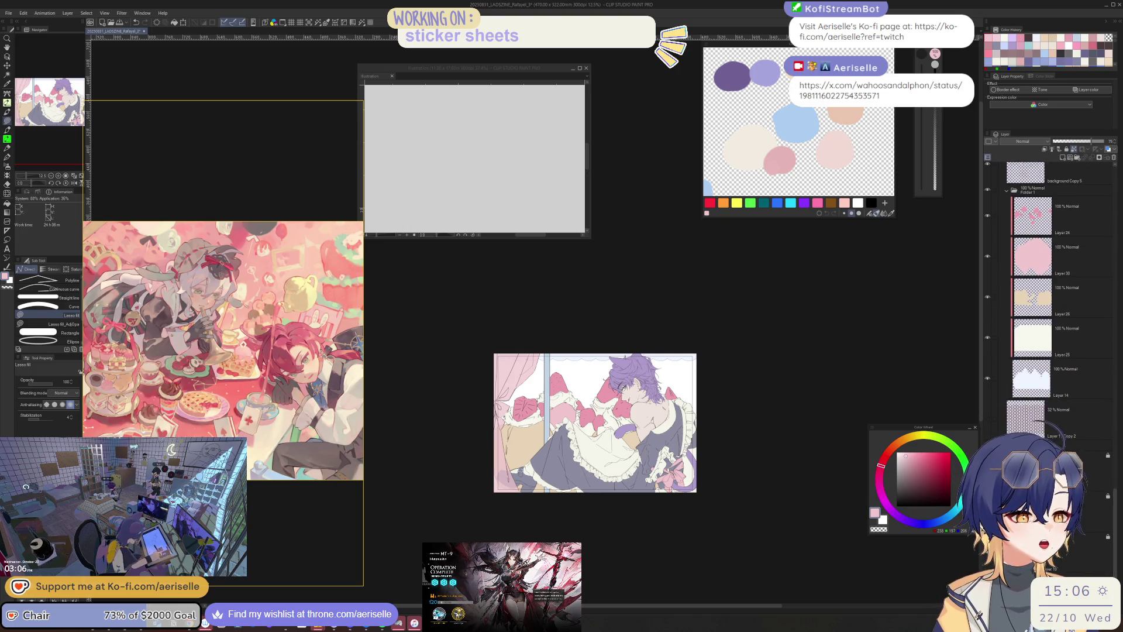
drag(1111, 491, 1110, 233)
click(988, 279)
click(992, 272)
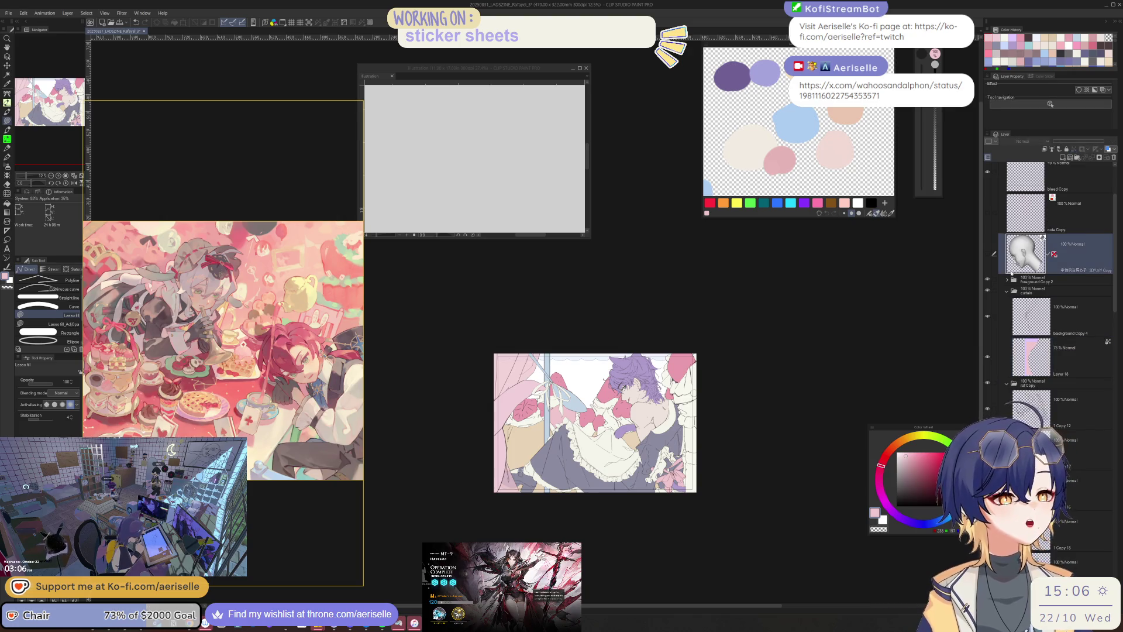
scroll(620, 445, up, 2)
scroll(640, 449, up, 2)
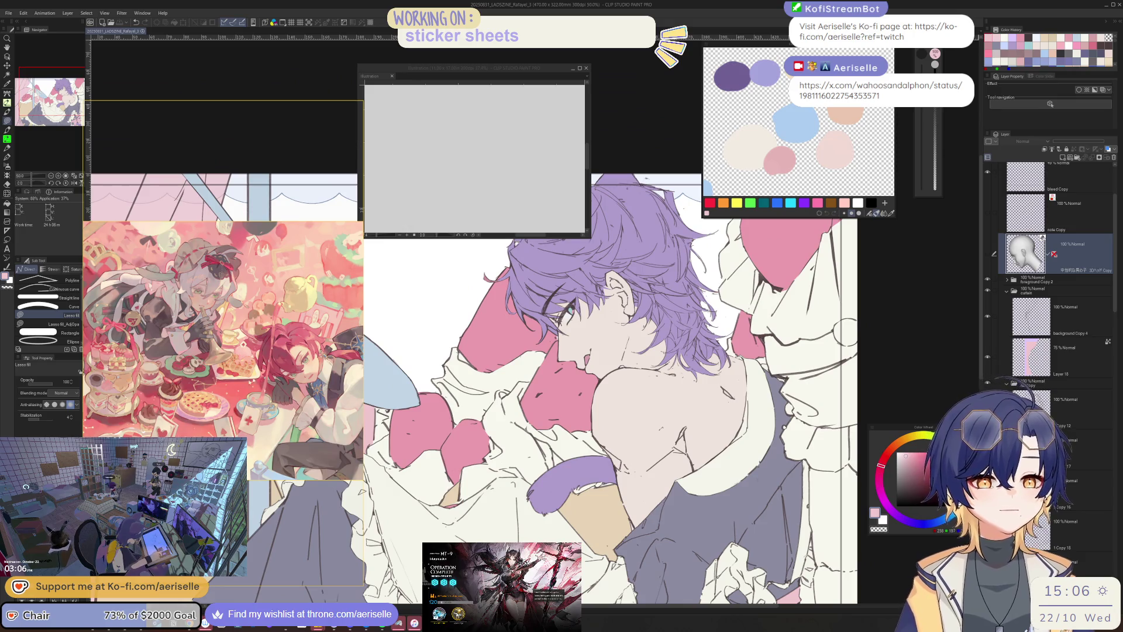
- Pick the layer under the chin and lasso-fill the ruffled collar pink in several strokes
scroll(335, 390, down, 3)
scroll(316, 409, up, 3)
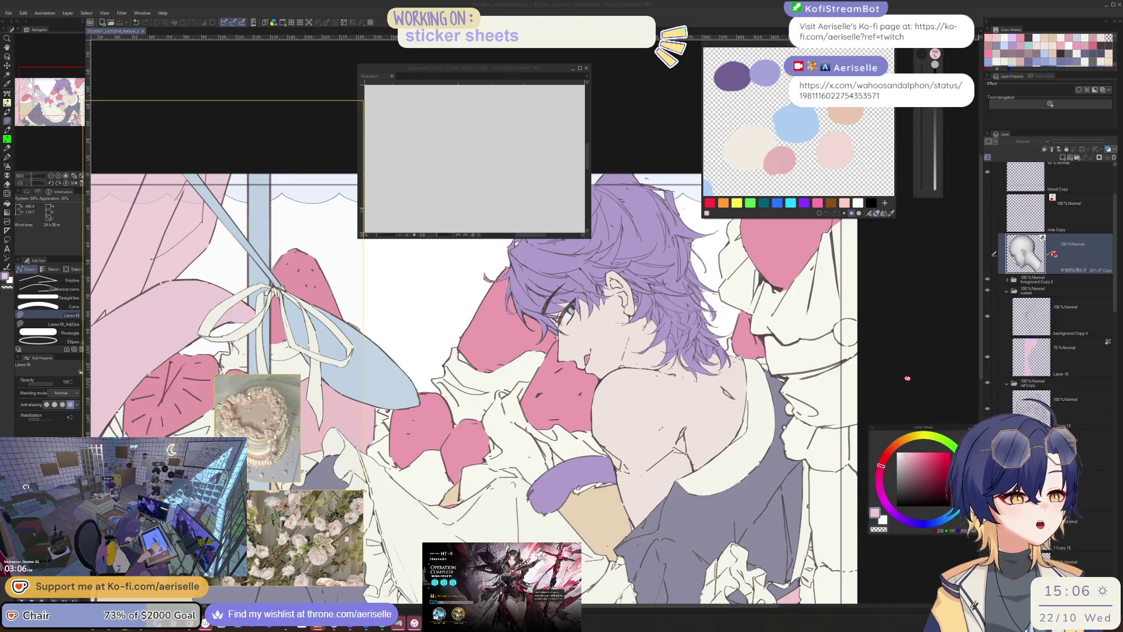
scroll(803, 388, right, 5)
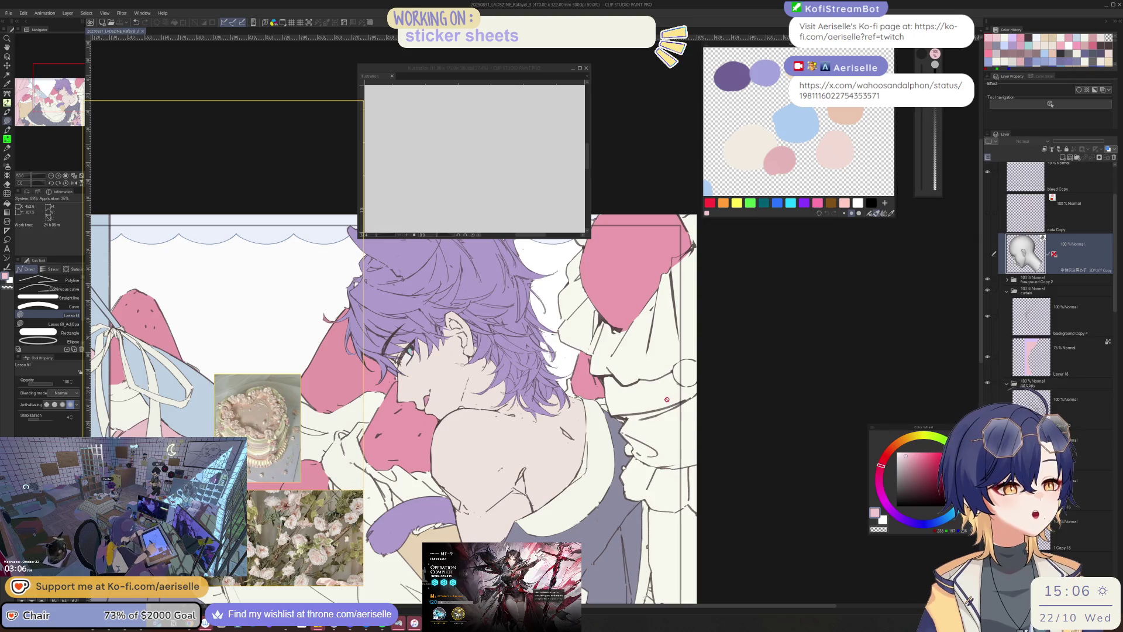
ctrl+shift+click(666, 488)
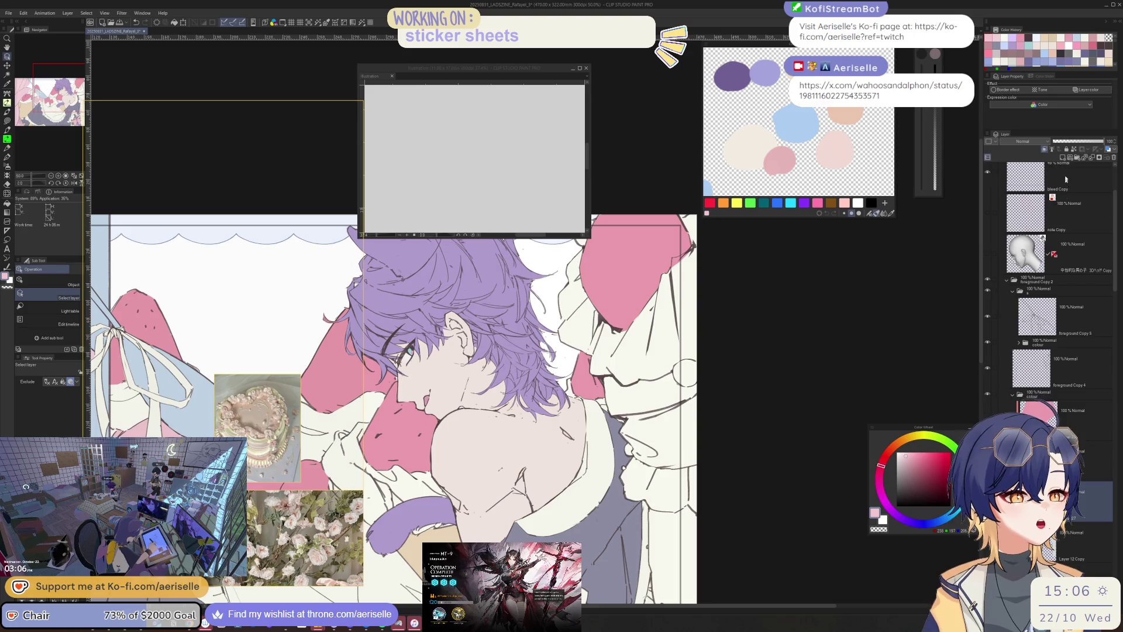
scroll(609, 361, up, 2)
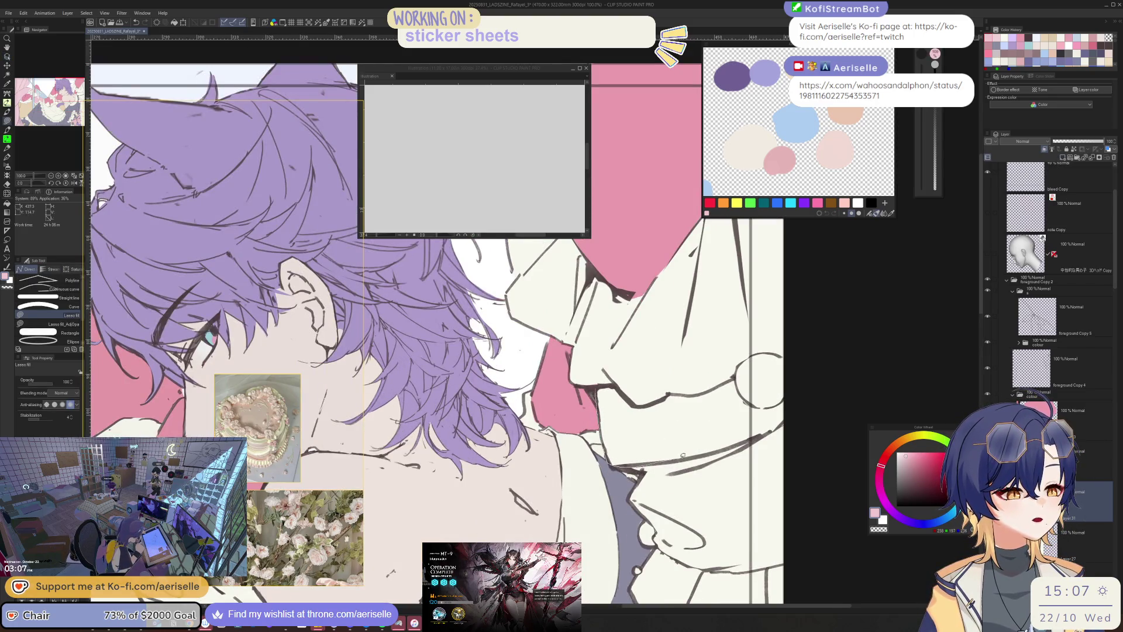
mouse_move(770, 433)
mouse_down()
mouse_move(801, 393)
mouse_move(778, 404)
mouse_up()
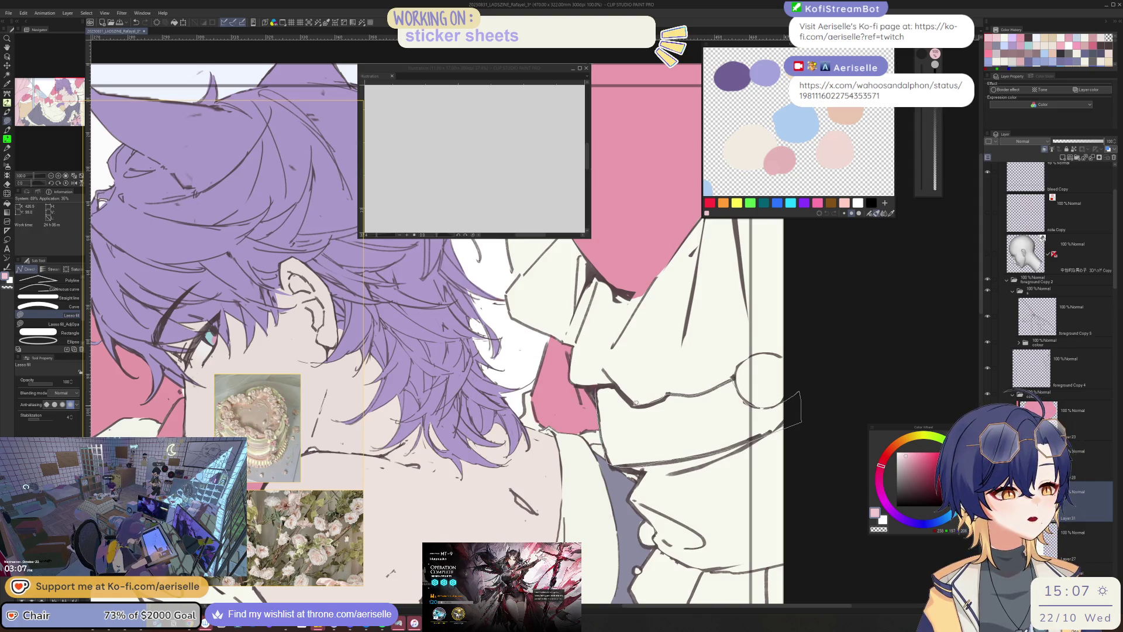
drag(635, 401, 645, 394)
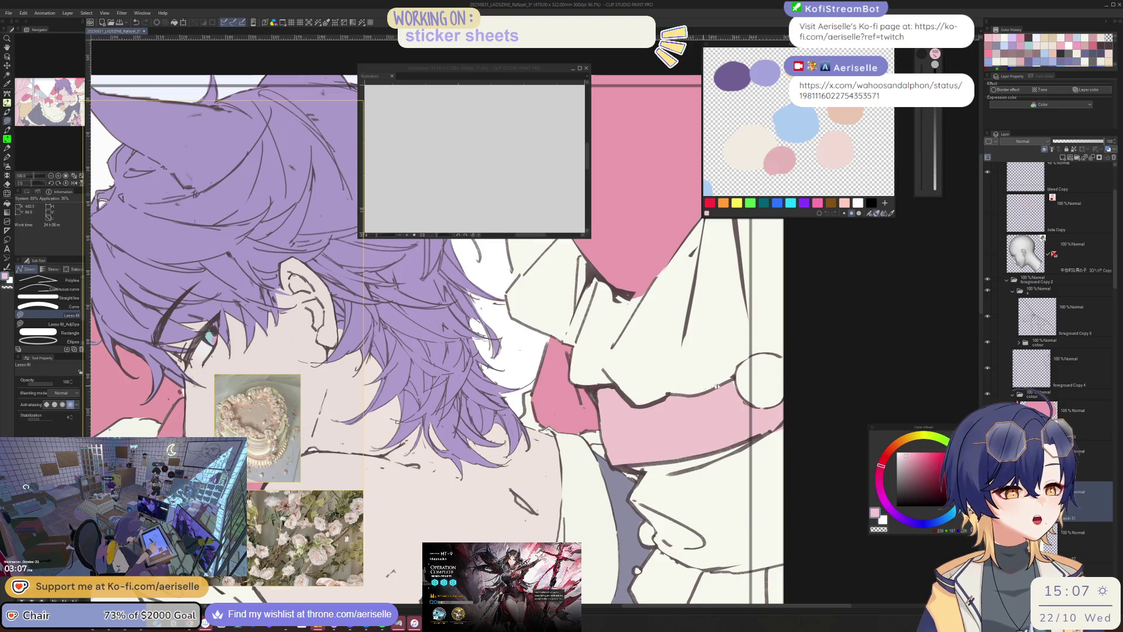
key(ctrl+minus)
scroll(610, 429, up, 2)
mouse_move(608, 465)
mouse_down()
mouse_move(637, 510)
mouse_move(789, 486)
mouse_move(728, 387)
mouse_move(678, 515)
mouse_up()
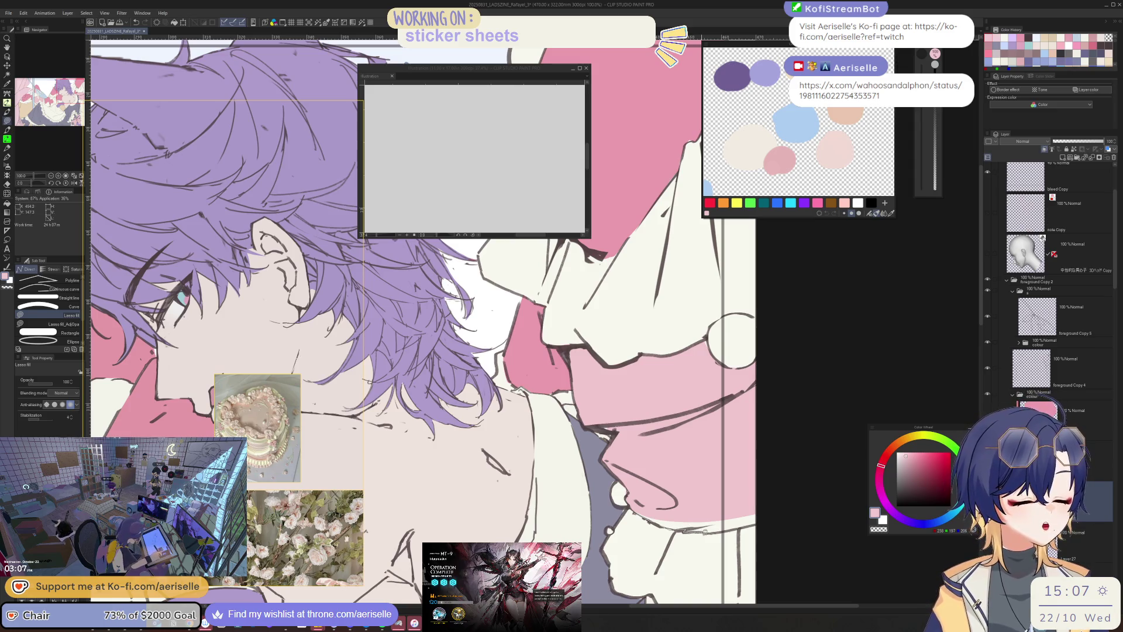
scroll(723, 532, down, 5)
mouse_move(801, 521)
mouse_down()
mouse_move(757, 531)
mouse_move(708, 486)
mouse_up()
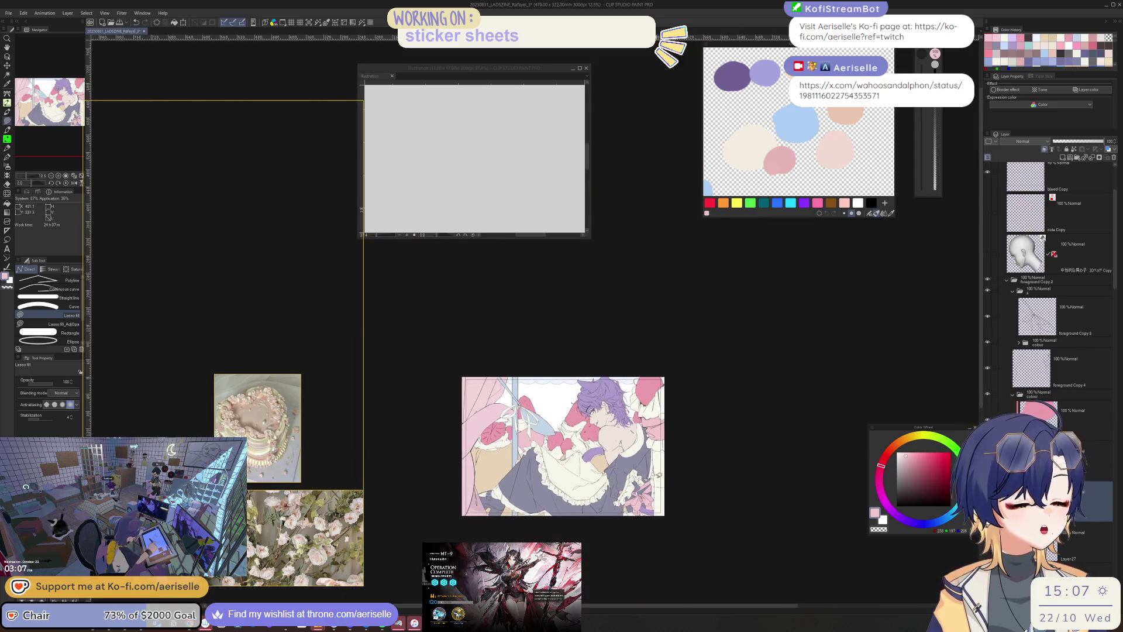
- At 100% zoom, lasso-fill the shirt's right edge, then zoom out to 25%
scroll(657, 478, up, 4)
scroll(651, 466, up, 2)
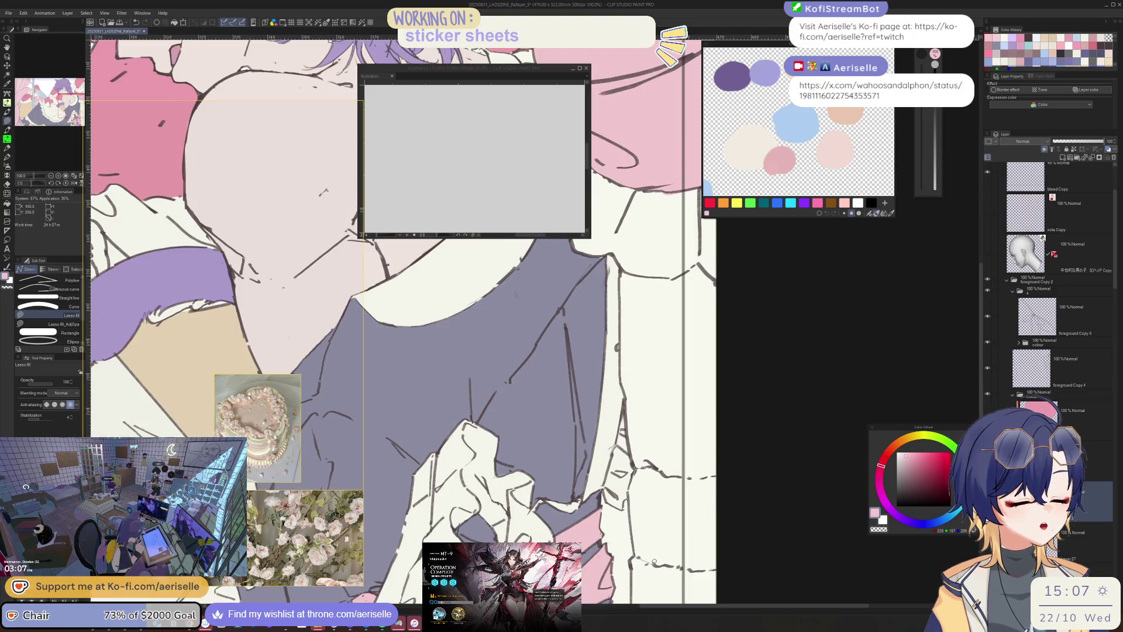
mouse_move(688, 569)
mouse_down()
mouse_move(725, 566)
mouse_move(725, 473)
mouse_move(660, 468)
mouse_up()
scroll(663, 471, down, 3)
drag(738, 524, 716, 551)
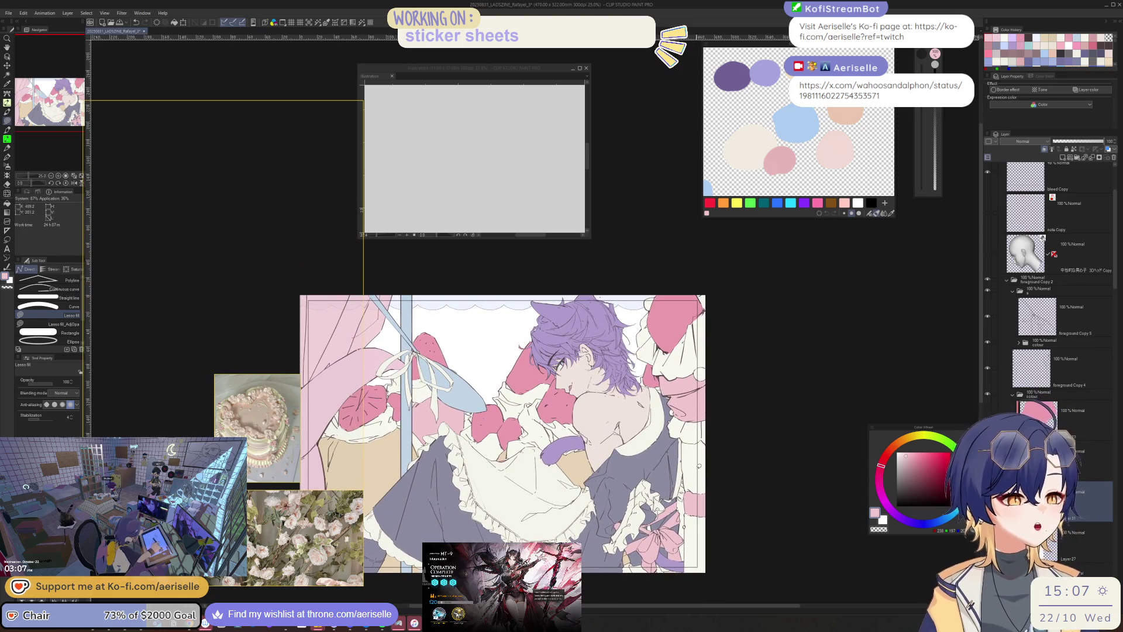